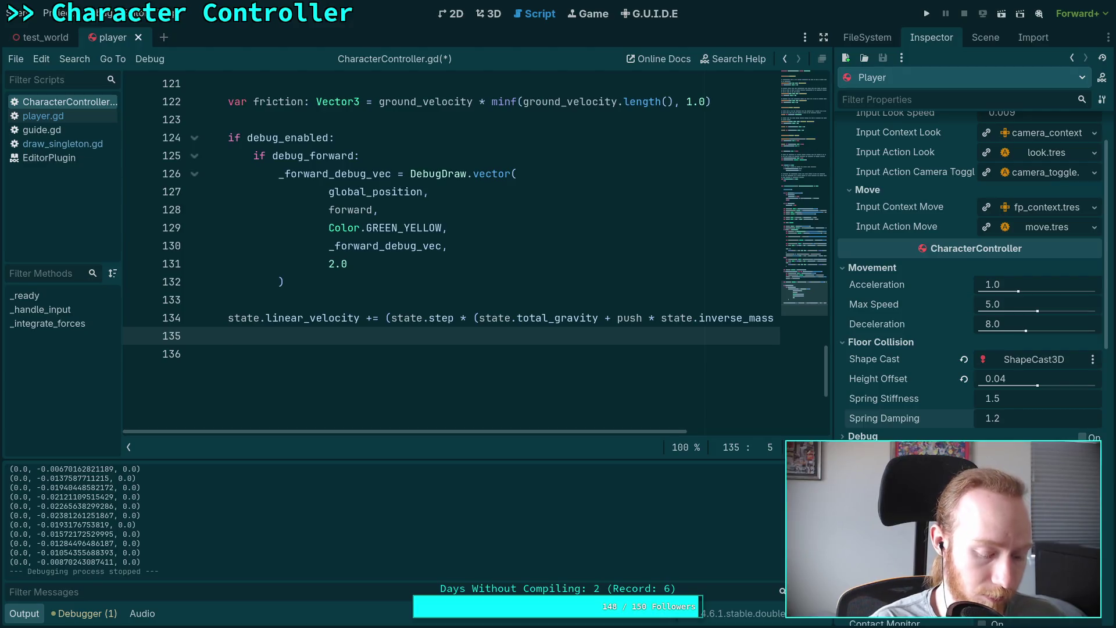
Step: On line 135, write 'if state.linear_velocity.length_squared() <' using autocomplete suggestions
{"action": "type", "text": "sta"}
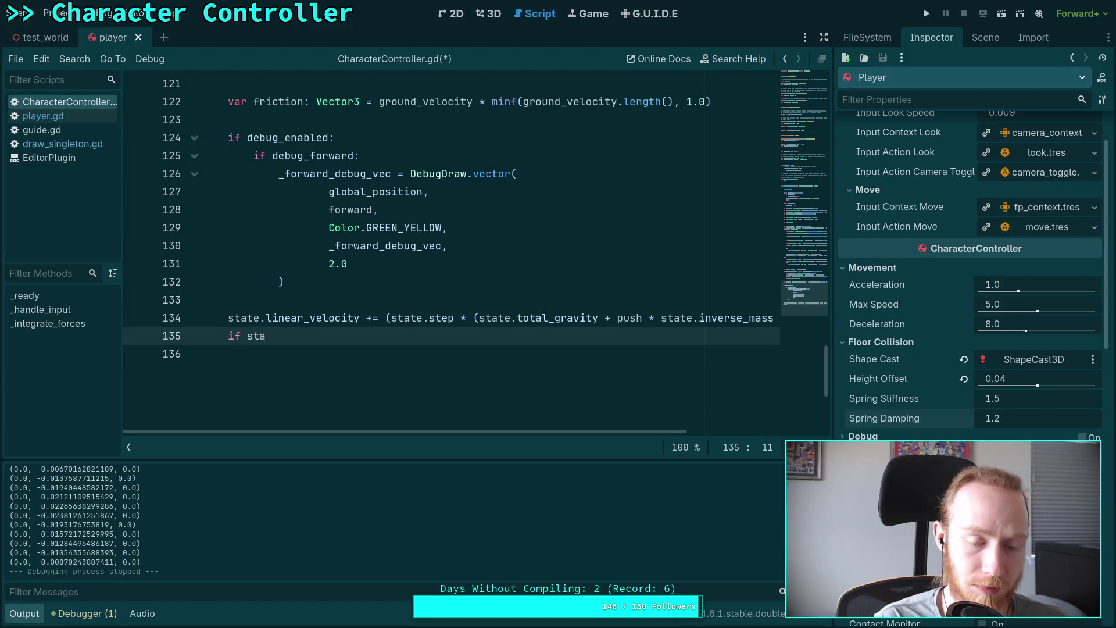
{"action": "key", "text": "BackSpace"}
{"action": "key", "text": "BackSpace"}
{"action": "key", "text": "BackSpace"}
{"action": "type", "text": "state.lin"}
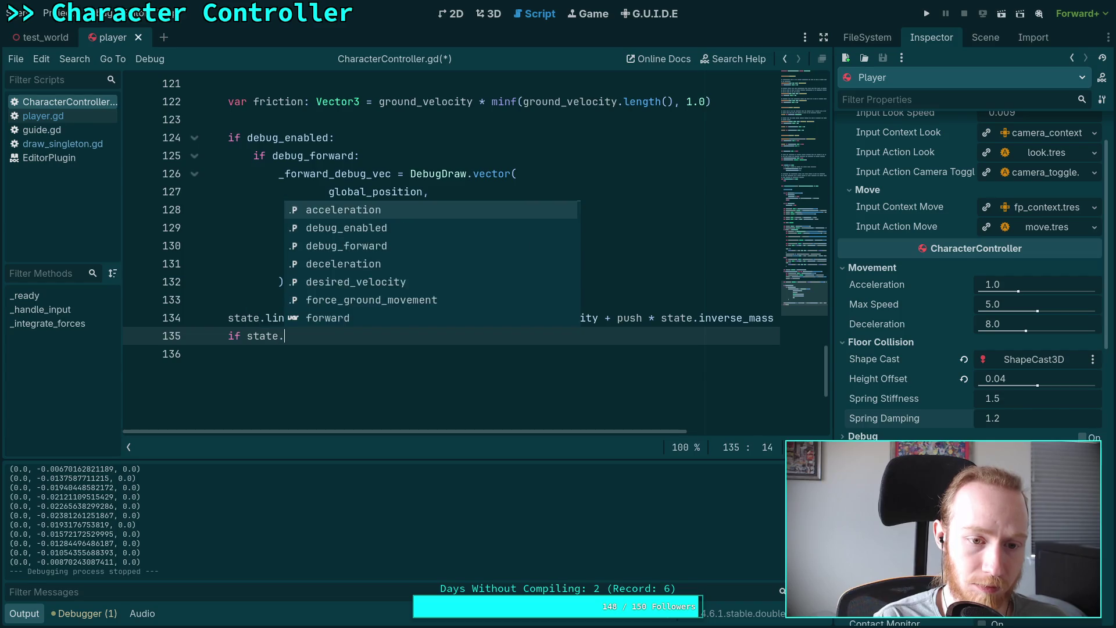
{"action": "key", "text": "Return"}
{"action": "type", "text": ".le"}
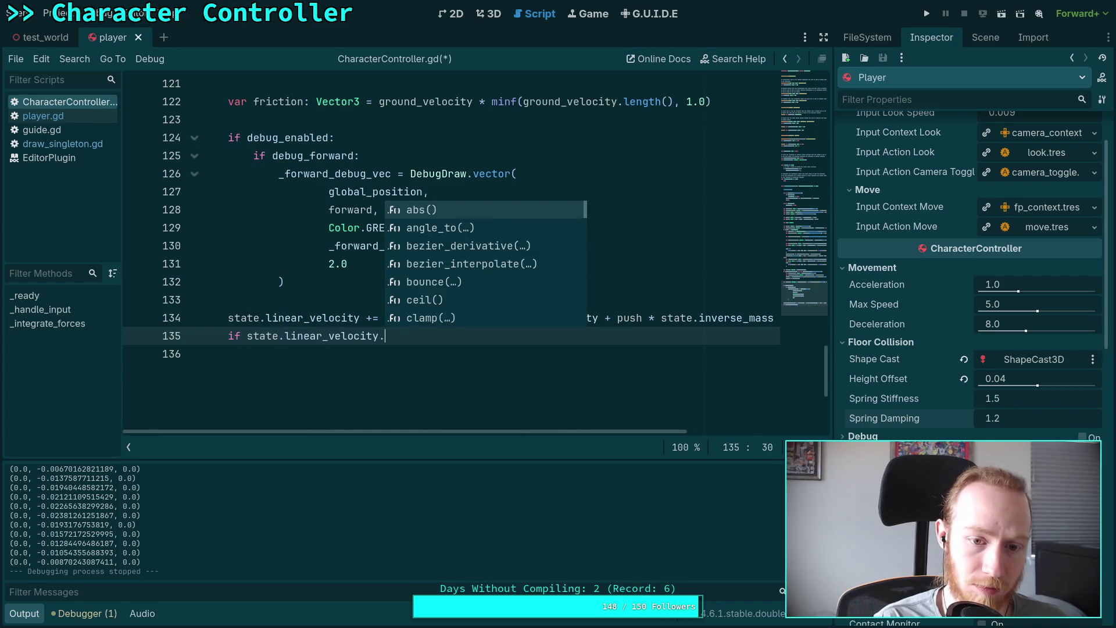
{"action": "key", "text": "Down"}
{"action": "key", "text": "Return"}
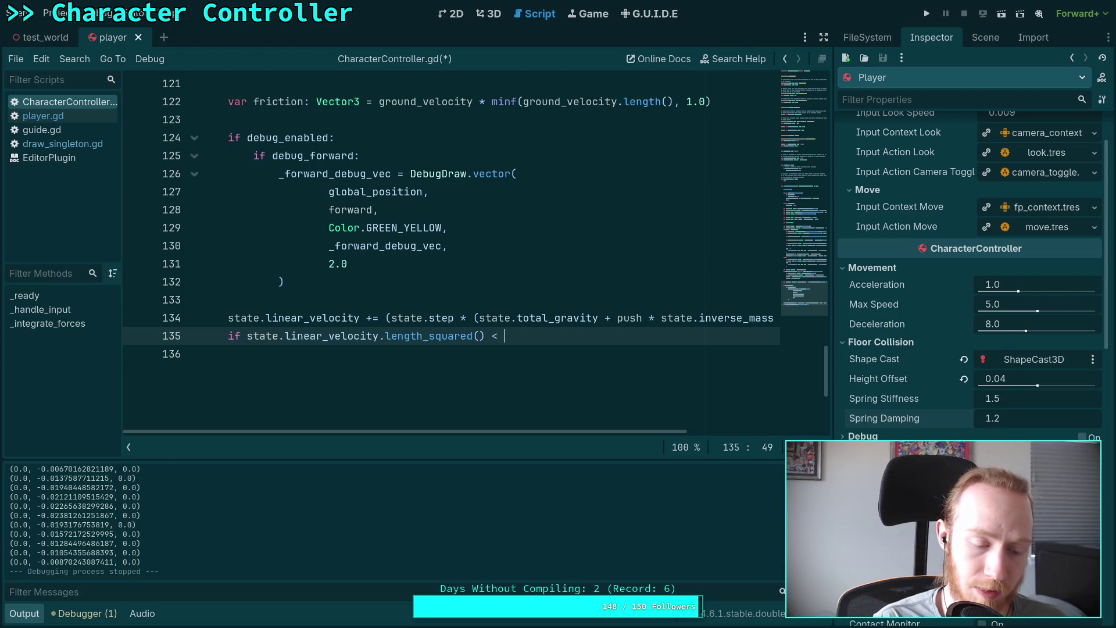
{"action": "key", "text": "super+4"}
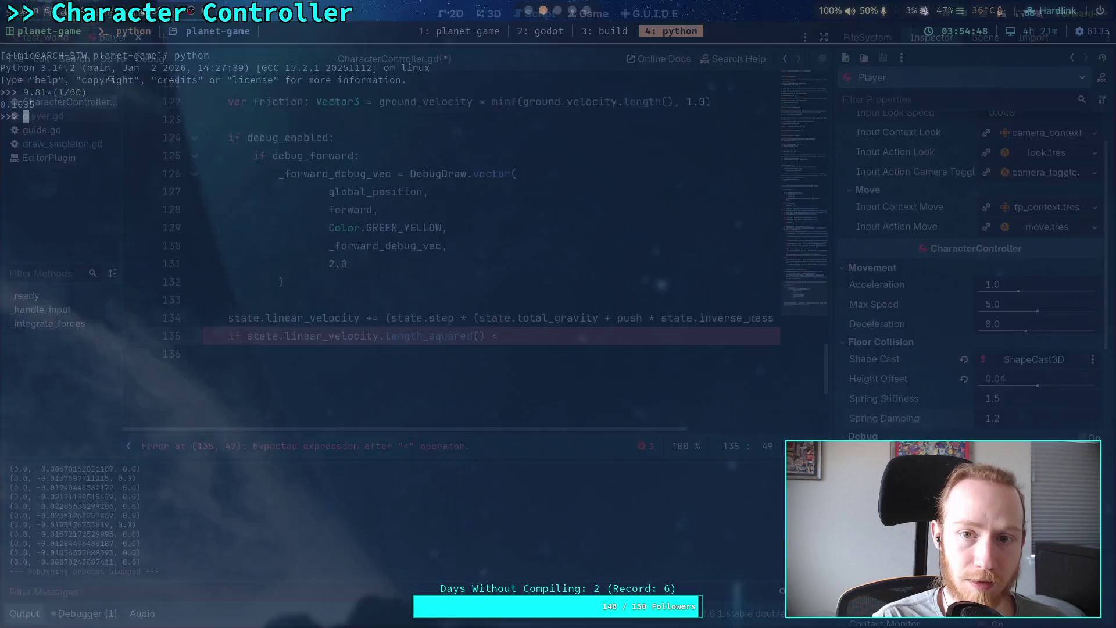
Step: Evaluate 0.005*0.005 in Python to get 2.5e-05, then return to Godot
{"action": "type", "text": "0.005"}
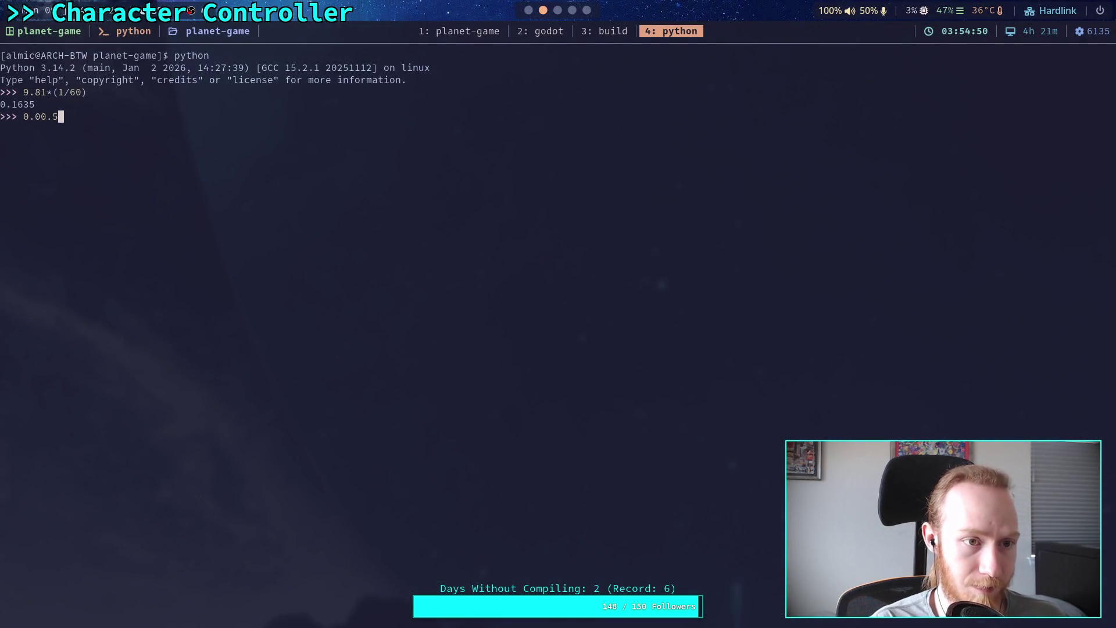
{"action": "type", "text": "*0.005"}
{"action": "key", "text": "Return"}
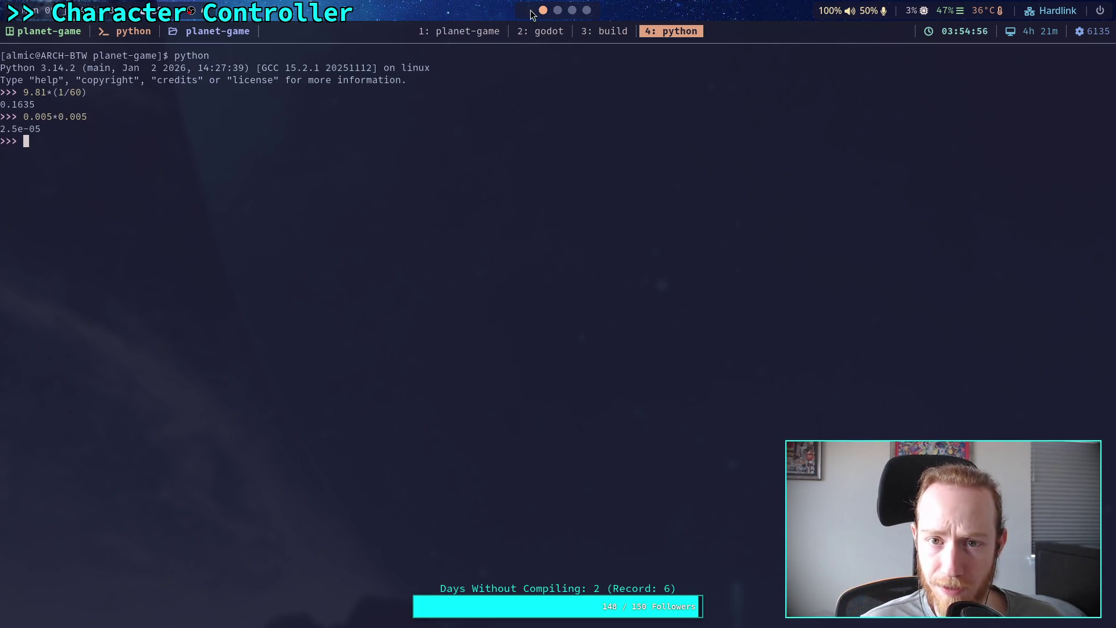
{"action": "key", "text": "super+1"}
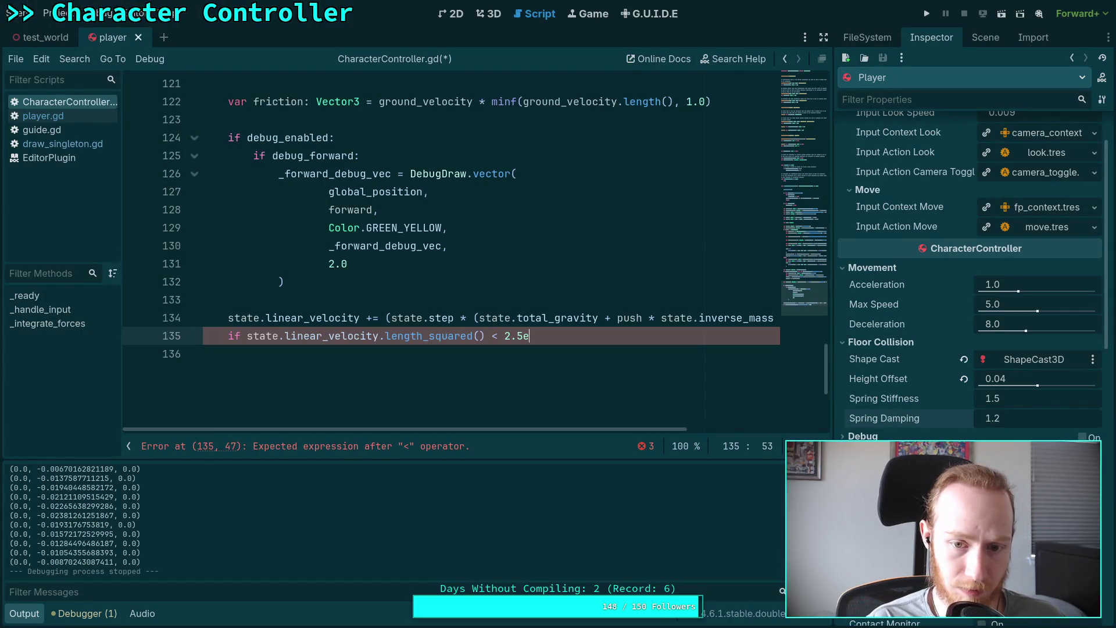
Step: Finish the threshold at 2.5e-5, set state.linear_velocity = Vector3.ZERO, save, and run the game
{"action": "type", "text": "5:"}
{"action": "key", "text": "Return"}
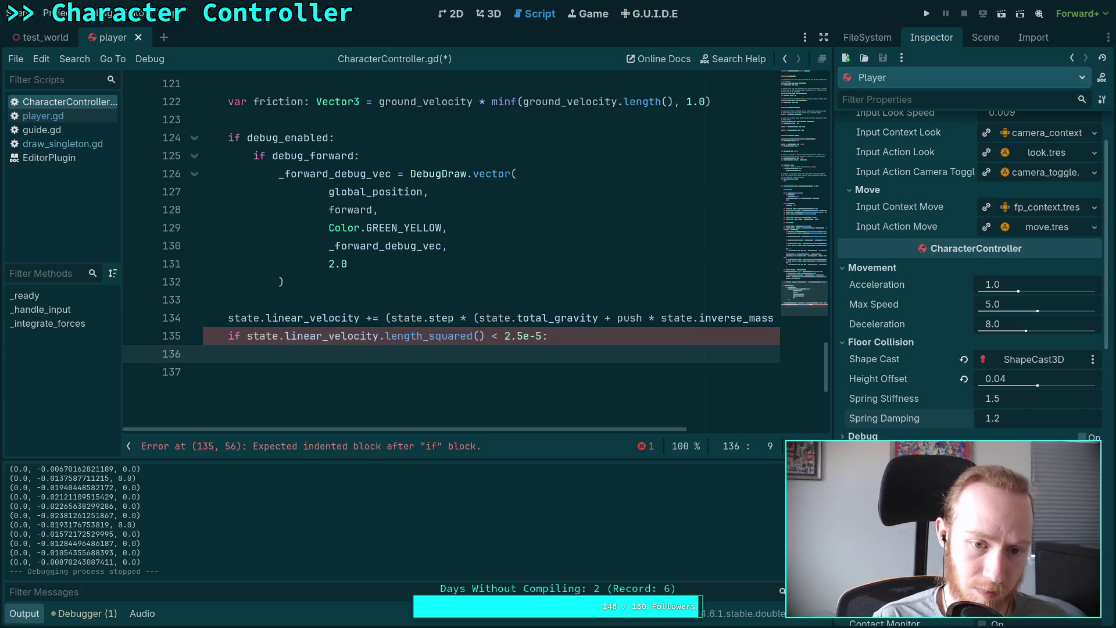
{"action": "type", "text": "state.lin"}
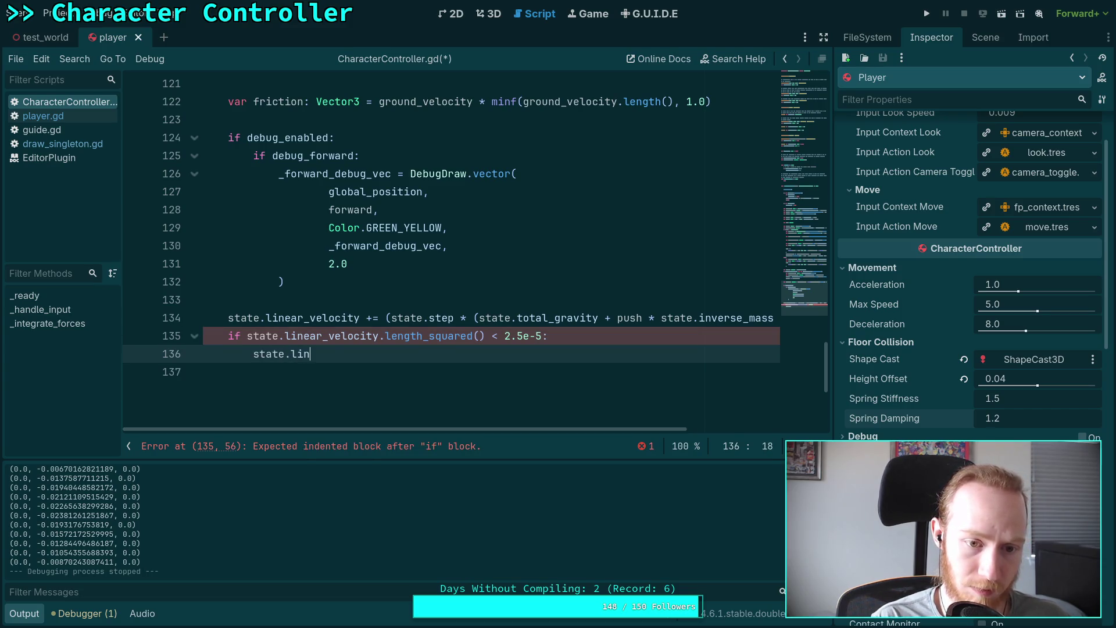
{"action": "key", "text": "Return"}
{"action": "type", "text": "= 0.0"}
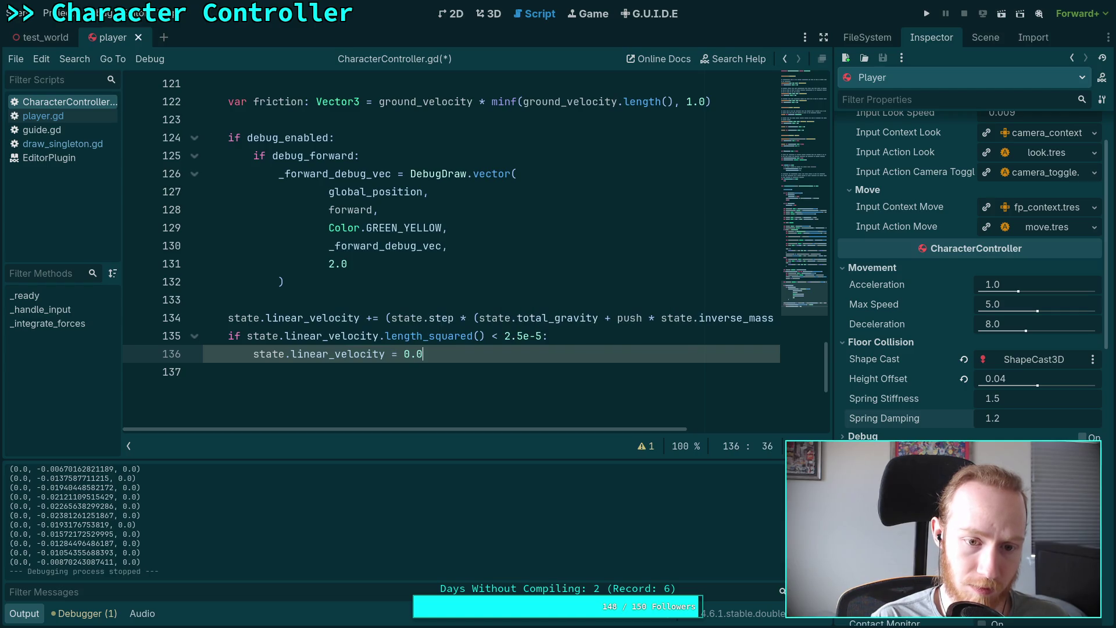
{"action": "key", "text": "BackSpace"}
{"action": "key", "text": "BackSpace"}
{"action": "key", "text": "BackSpace"}
{"action": "type", "text": "Vector3."}
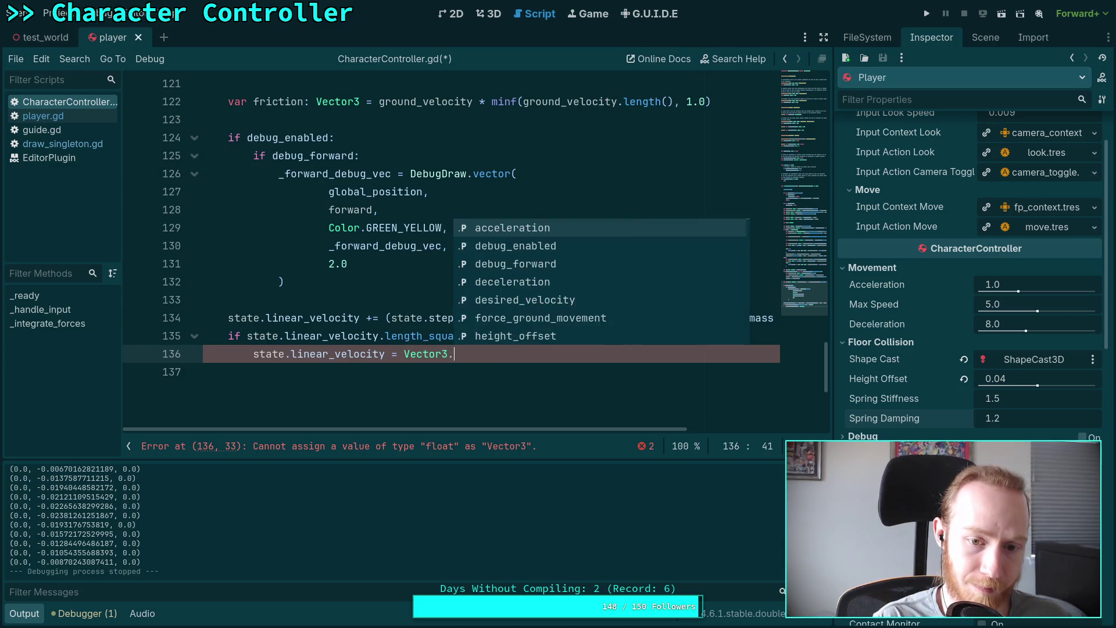
{"action": "type", "text": "Z"}
{"action": "key", "text": "Return"}
{"action": "key", "text": "ctrl+s"}
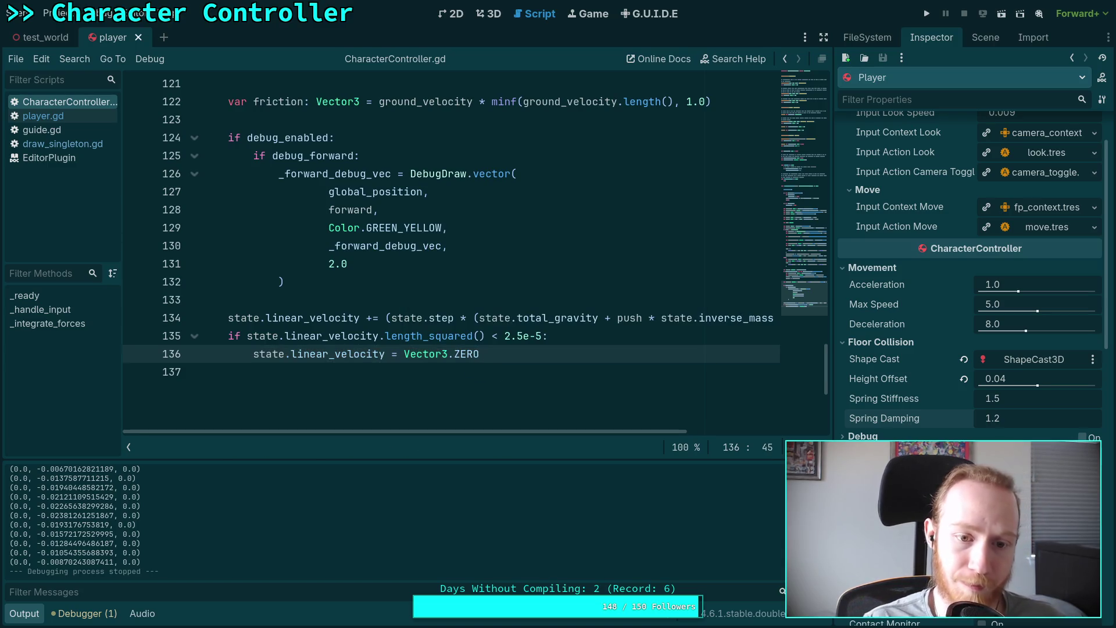
{"action": "key", "text": "F5"}
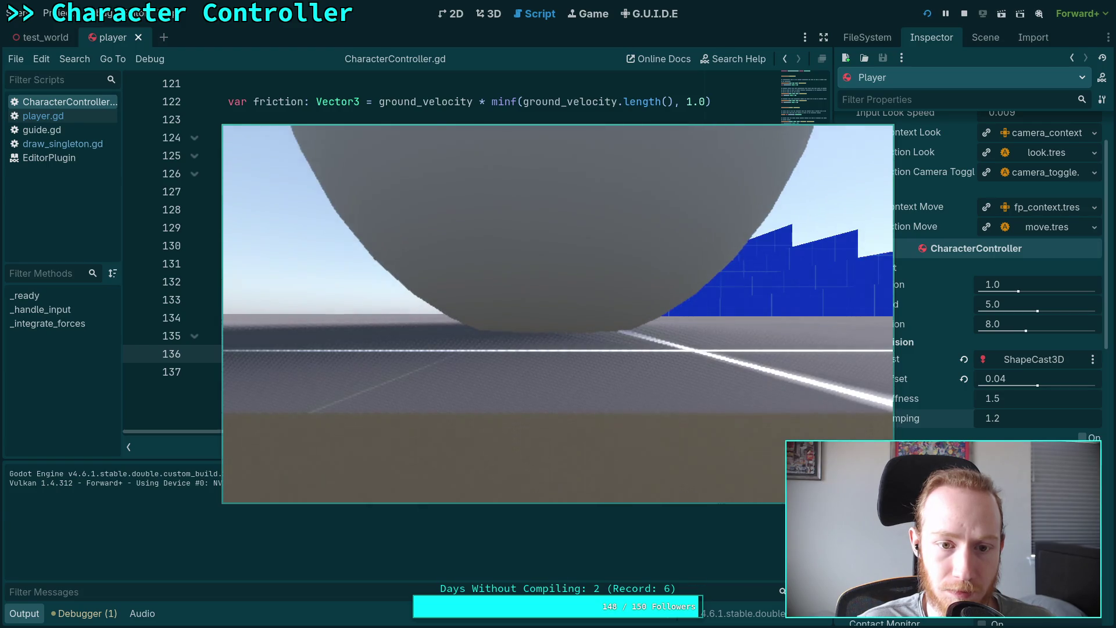
Step: Stop the running game from the toolbar
{"action": "left_click", "coordinate": [964, 13]}
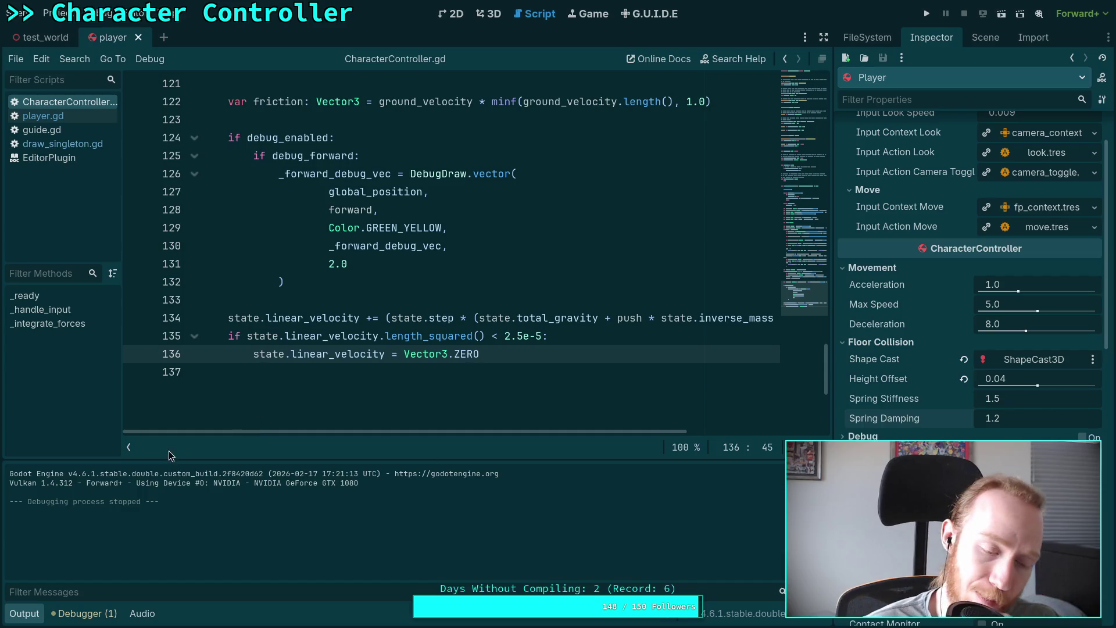
Step: Collapse the Output panel and scroll up to the Debug export variables
{"action": "scroll", "coordinate": [246, 339], "scroll_direction": "up", "scroll_amount": 1}
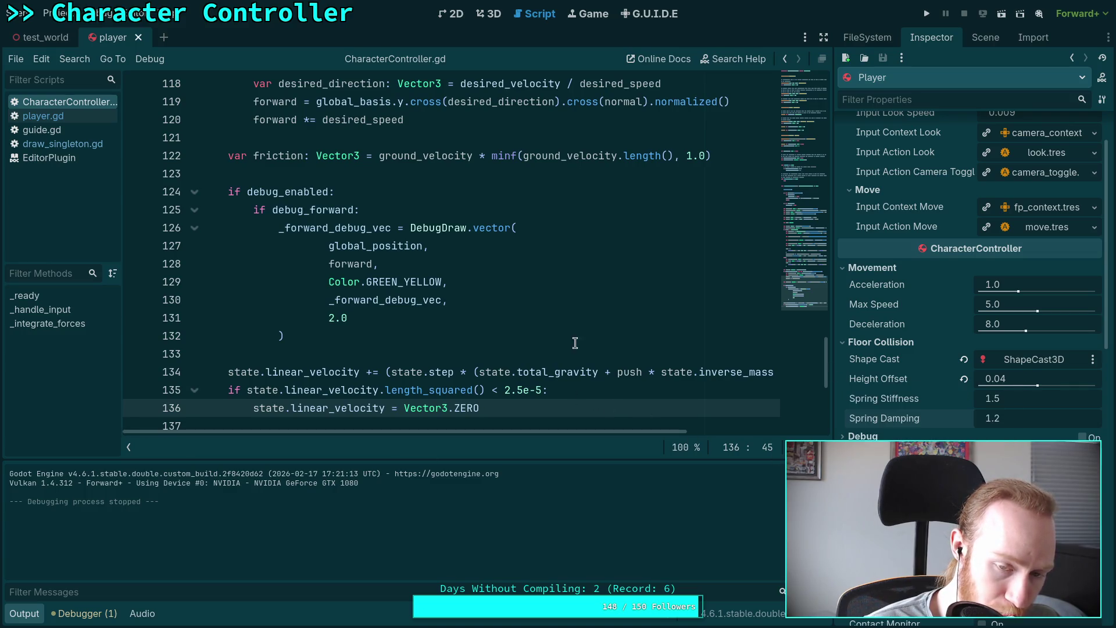
{"action": "scroll", "coordinate": [454, 325], "scroll_direction": "up", "scroll_amount": 1}
{"action": "scroll", "coordinate": [454, 326], "scroll_direction": "up", "scroll_amount": 6}
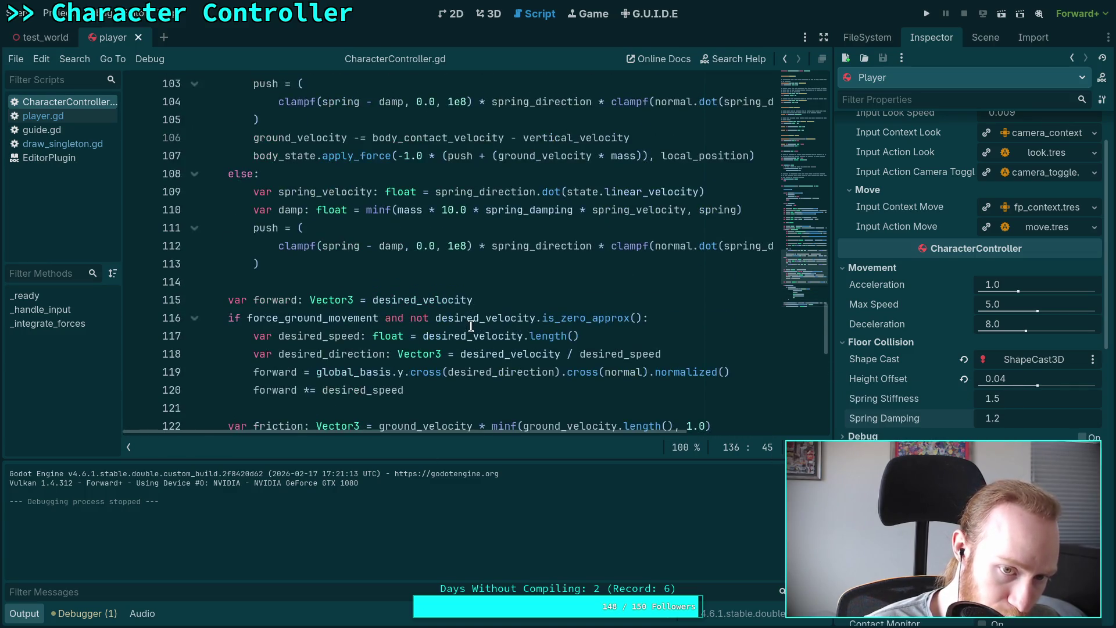
{"action": "scroll", "coordinate": [472, 323], "scroll_direction": "up", "scroll_amount": 3}
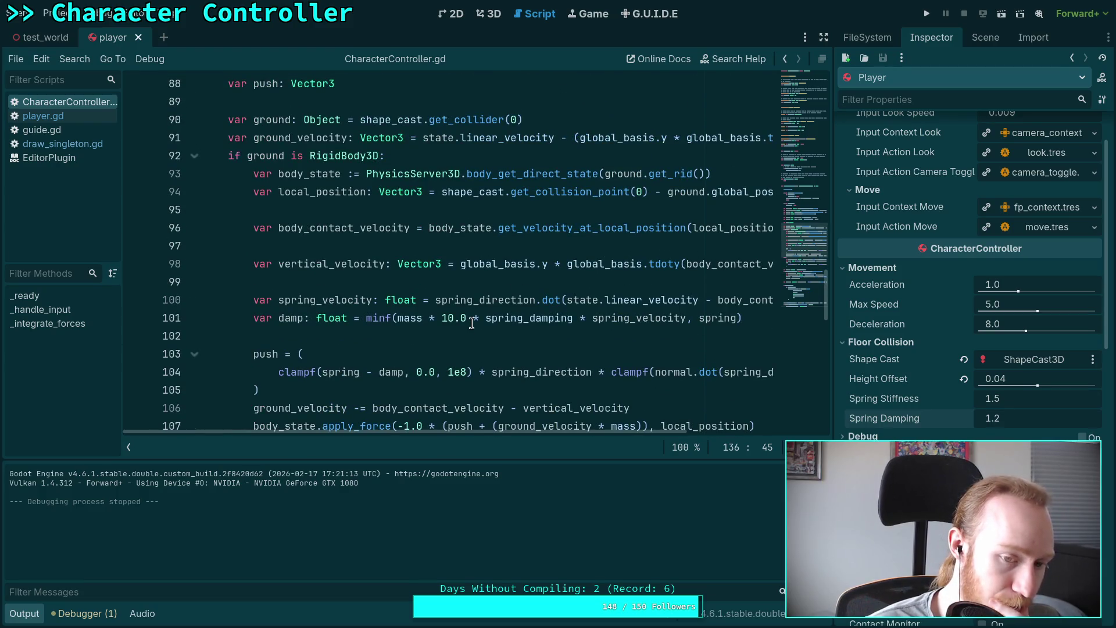
{"action": "left_click", "coordinate": [37, 616]}
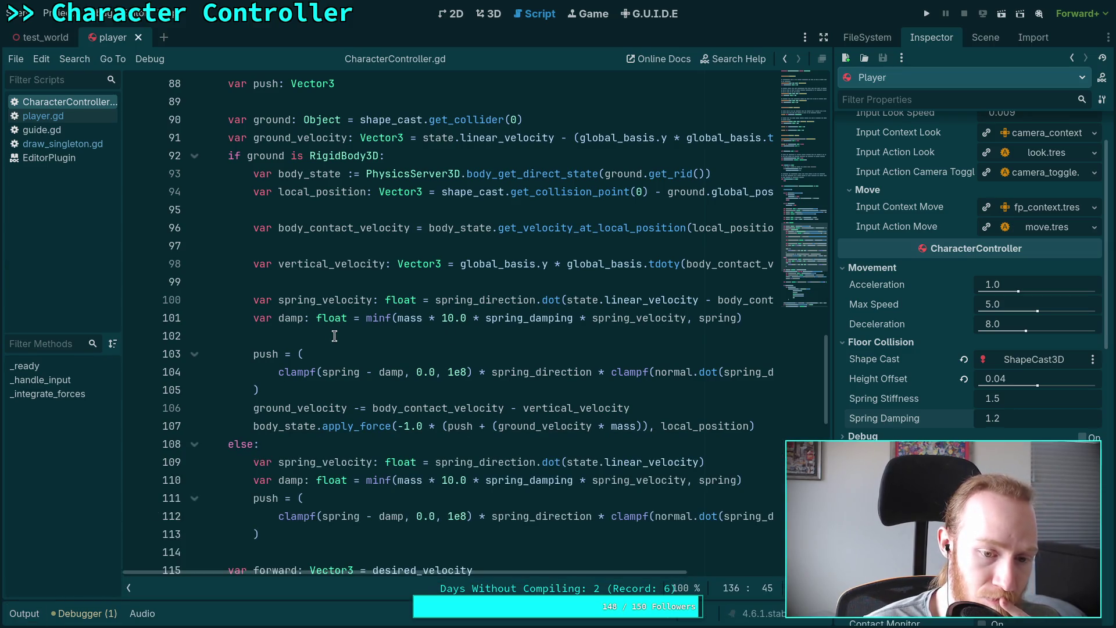
{"action": "scroll", "coordinate": [407, 291], "scroll_direction": "up", "scroll_amount": 15}
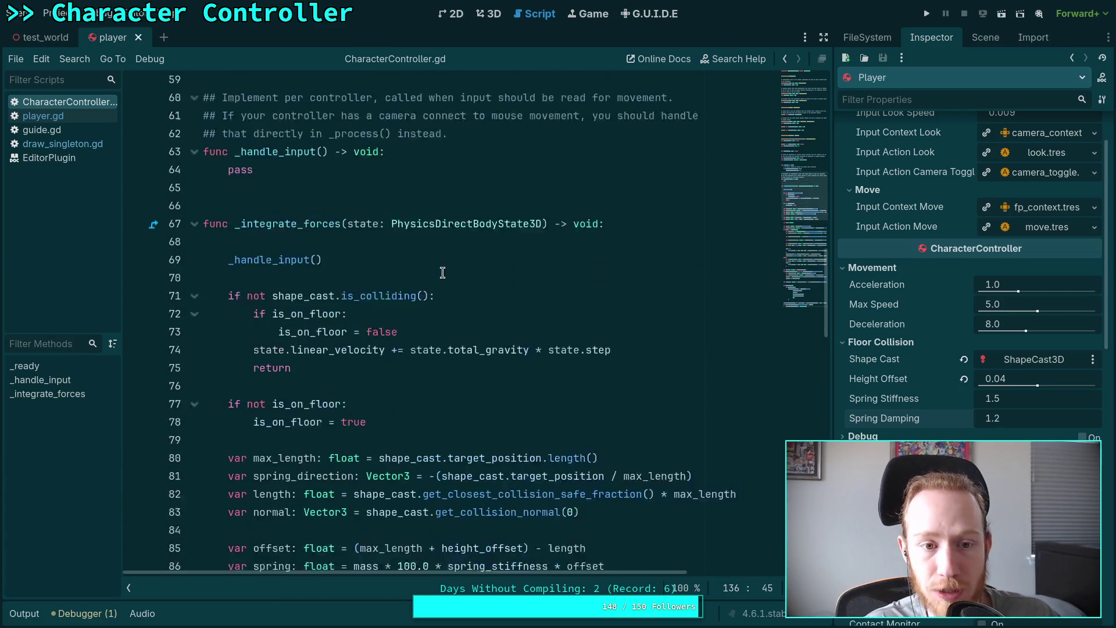
{"action": "scroll", "coordinate": [440, 273], "scroll_direction": "up", "scroll_amount": 7}
{"action": "scroll", "coordinate": [448, 284], "scroll_direction": "down", "scroll_amount": 3}
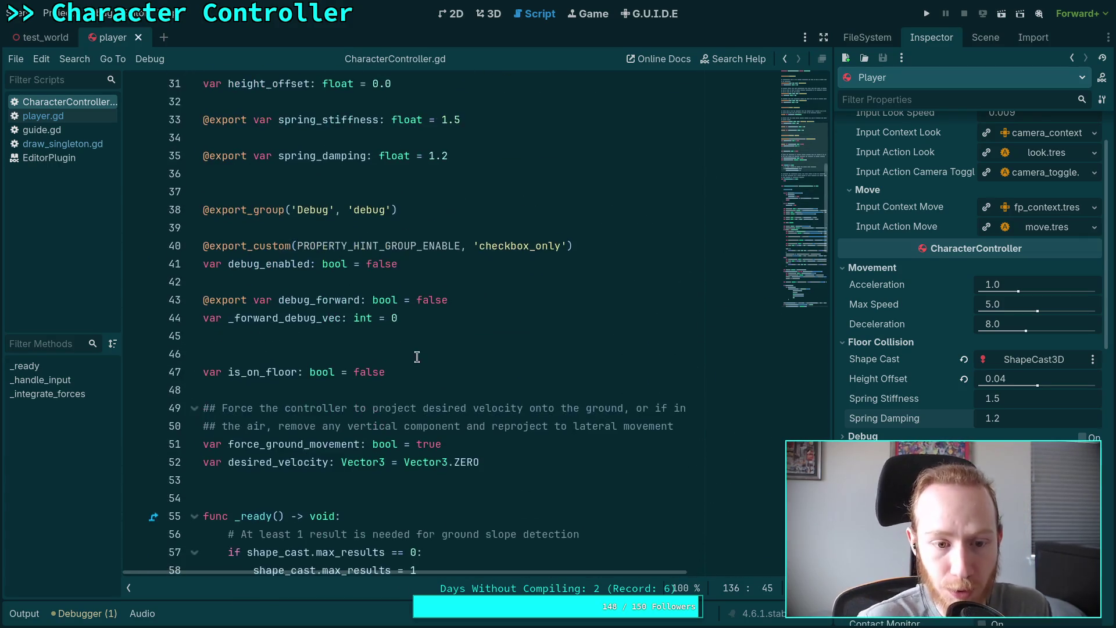
{"action": "left_click", "coordinate": [462, 318]}
{"action": "key", "text": "Return"}
{"action": "key", "text": "Return"}
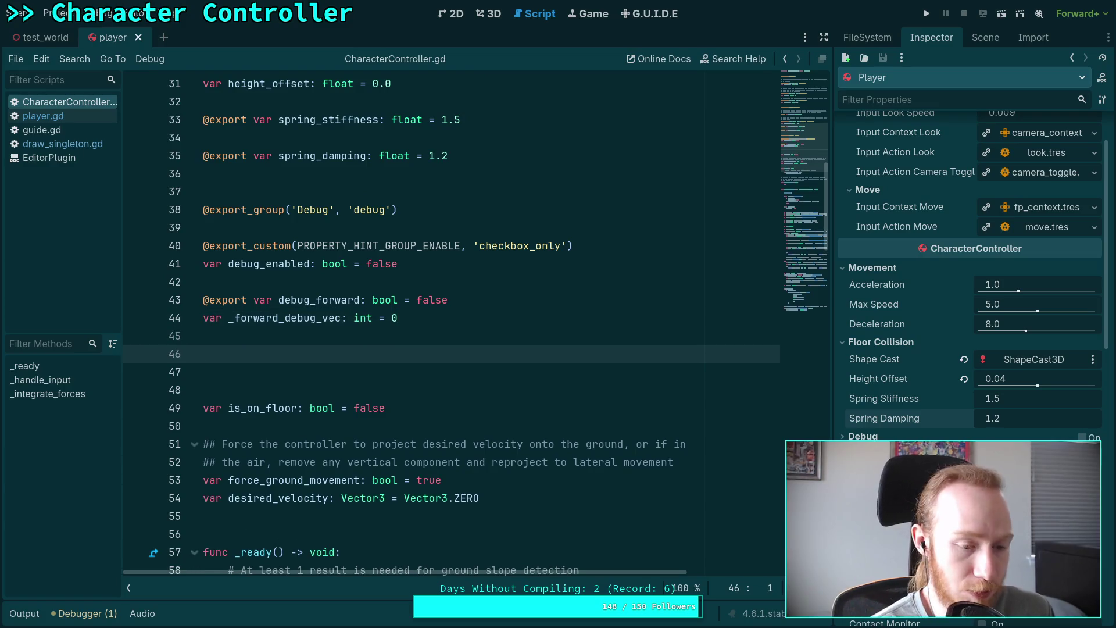
{"action": "type", "text": "@export var debug_"}
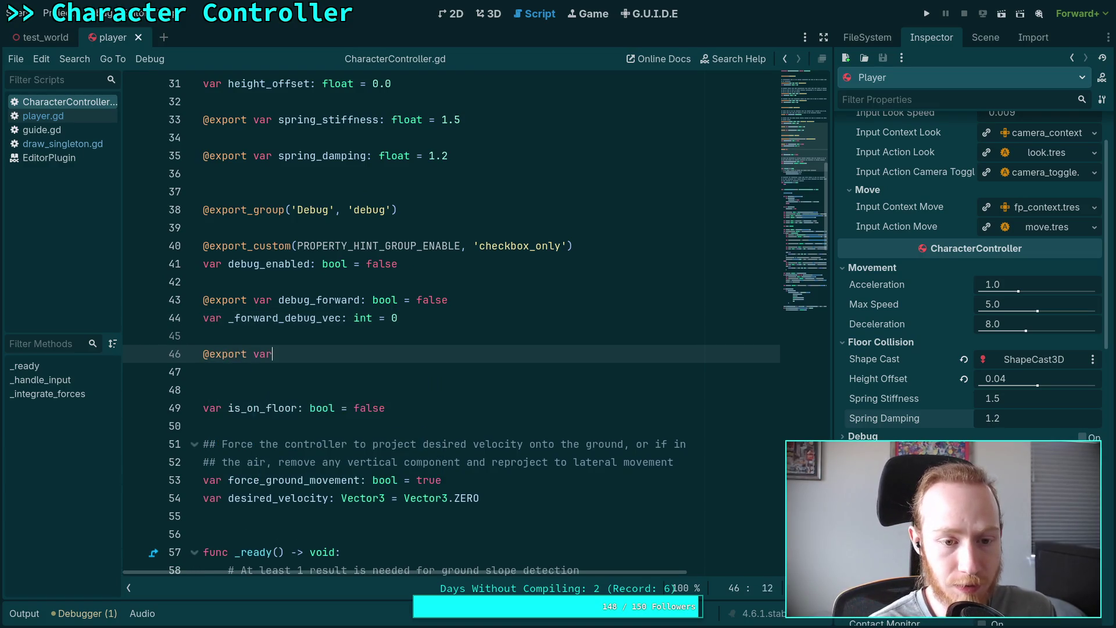
{"action": "type", "text": "normal: "}
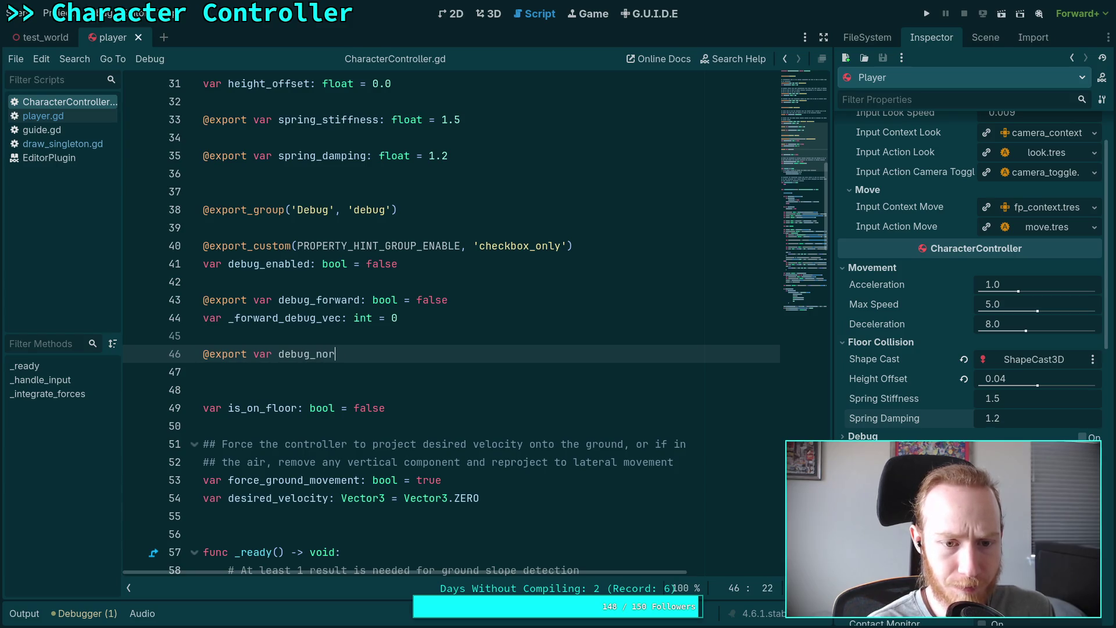
{"action": "type", "text": "bool = false"}
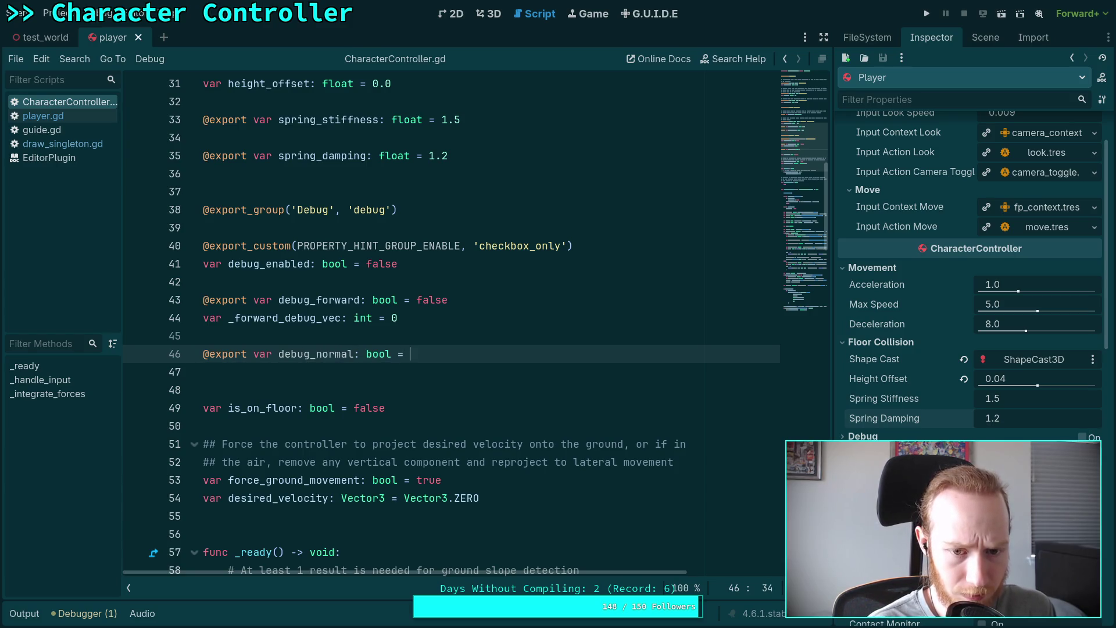
{"action": "key", "text": "Return"}
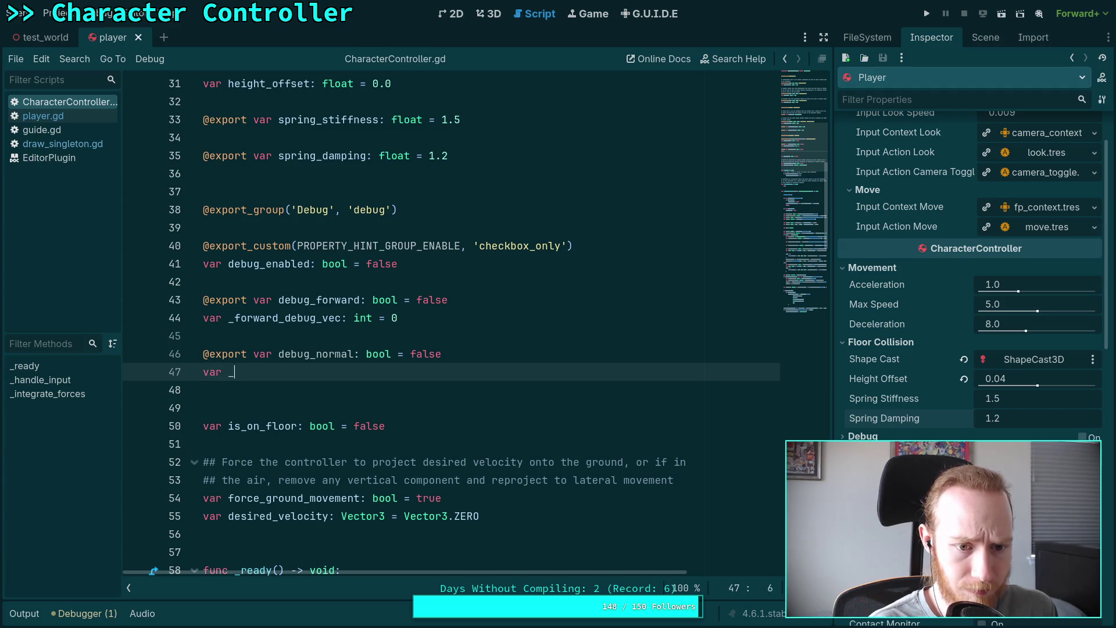
{"action": "key", "text": "BackSpace"}
{"action": "key", "text": "BackSpace"}
{"action": "type", "text": "normal_debug_vec: int =0"}
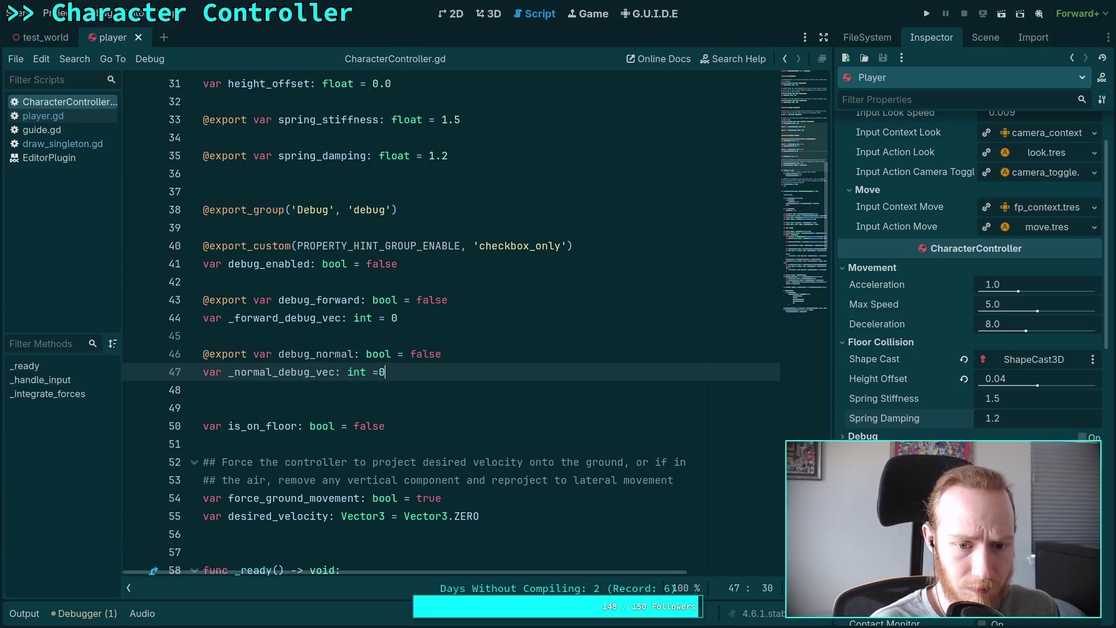
{"action": "key", "text": "BackSpace"}
{"action": "type", "text": "0"}
{"action": "scroll", "coordinate": [613, 359], "scroll_direction": "down", "scroll_amount": 15}
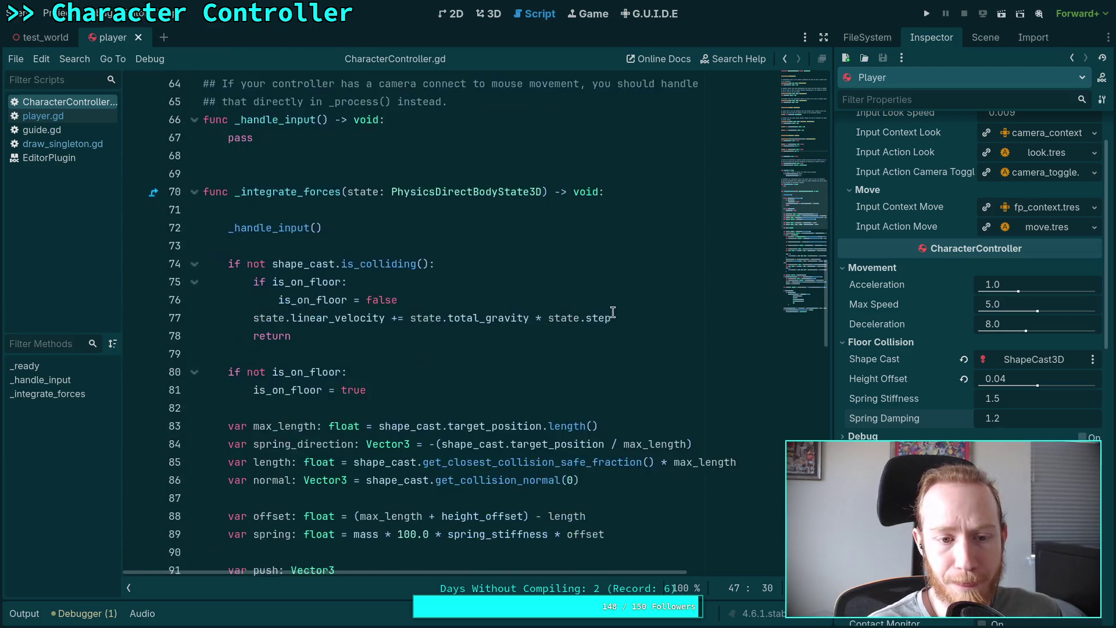
Step: After the forward debug block, add an 'if debug_normal:' condition
{"action": "scroll", "coordinate": [613, 359], "scroll_direction": "down", "scroll_amount": 12}
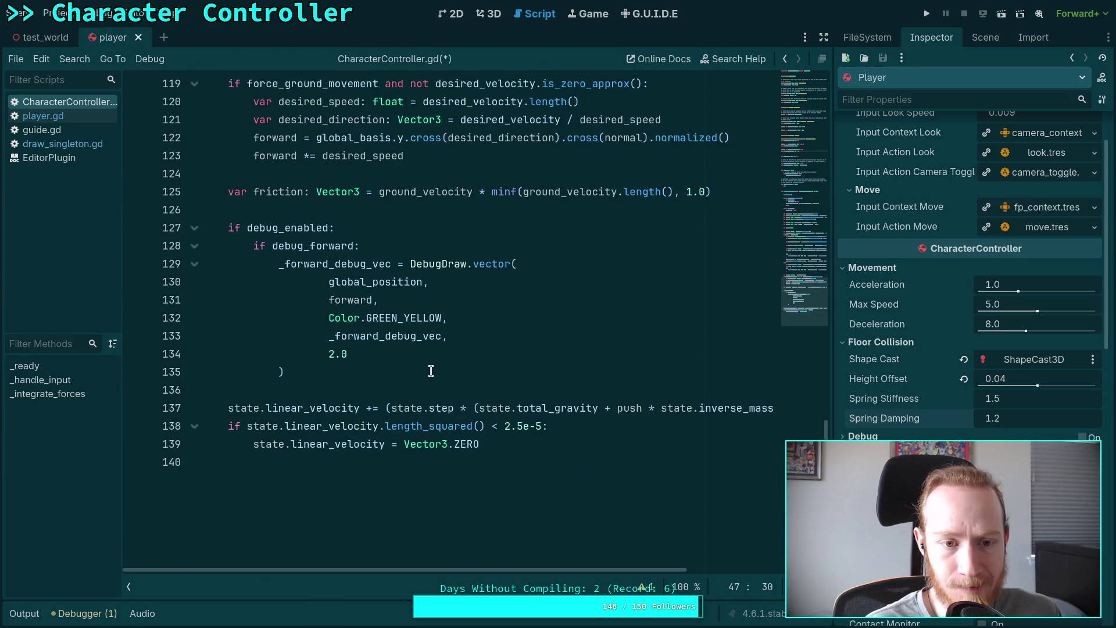
{"action": "left_click", "coordinate": [405, 365]}
{"action": "key", "text": "Return"}
{"action": "key", "text": "BackSpace"}
{"action": "type", "text": "if d"}
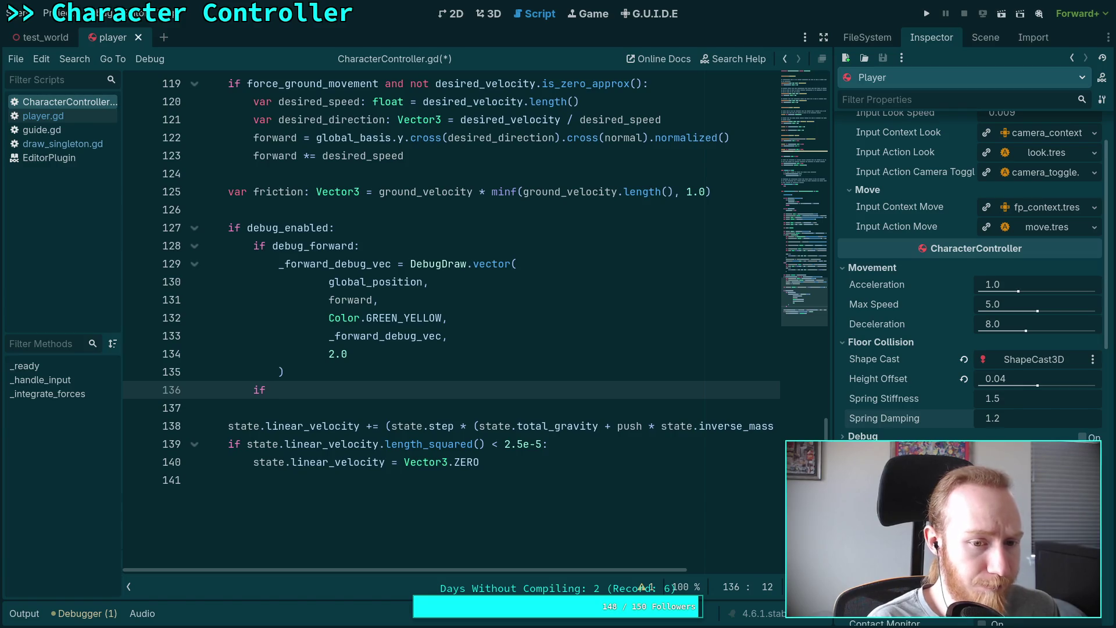
{"action": "type", "text": "ebu"}
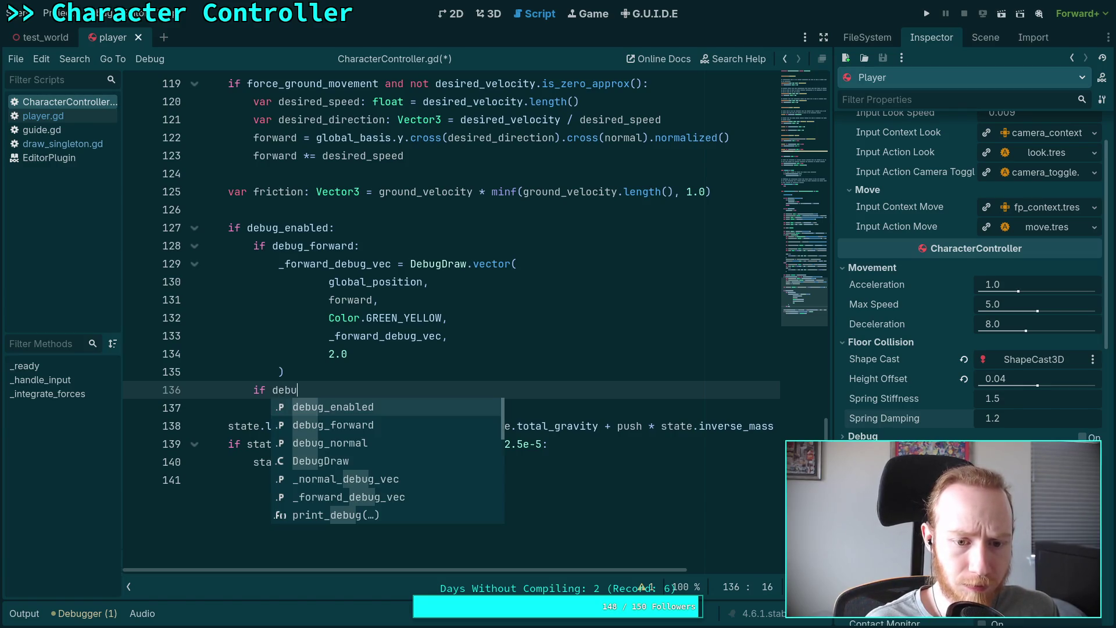
{"action": "key", "text": "Down"}
{"action": "key", "text": "Down"}
{"action": "key", "text": "Return"}
Step: Inside it, write '_normal_debug_vec = DebugDraw.vector(' with a first argument started on its own line
{"action": "key", "text": "Return"}
{"action": "type", "text": "_"}
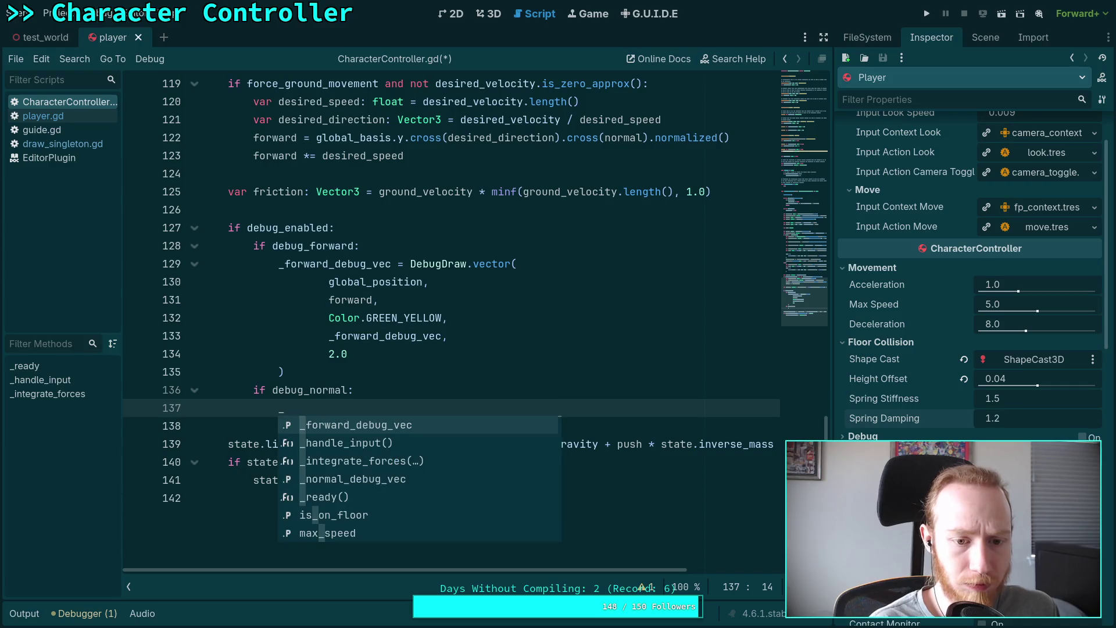
{"action": "type", "text": "nor"}
{"action": "key", "text": "Return"}
{"action": "type", "text": "= Deb"}
{"action": "key", "text": "Return"}
{"action": "type", "text": ".vec"}
{"action": "key", "text": "Return"}
{"action": "key", "text": "Escape"}
{"action": "key", "text": "Return"}
{"action": "type", "text": "lobal"}
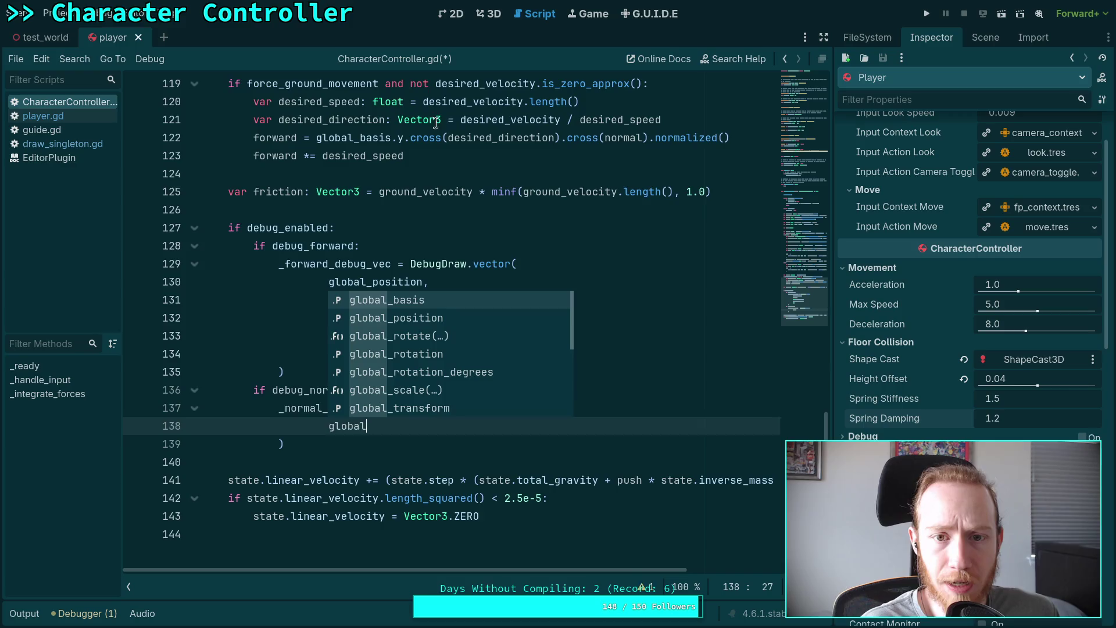
{"action": "scroll", "coordinate": [435, 284], "scroll_direction": "up", "scroll_amount": 15}
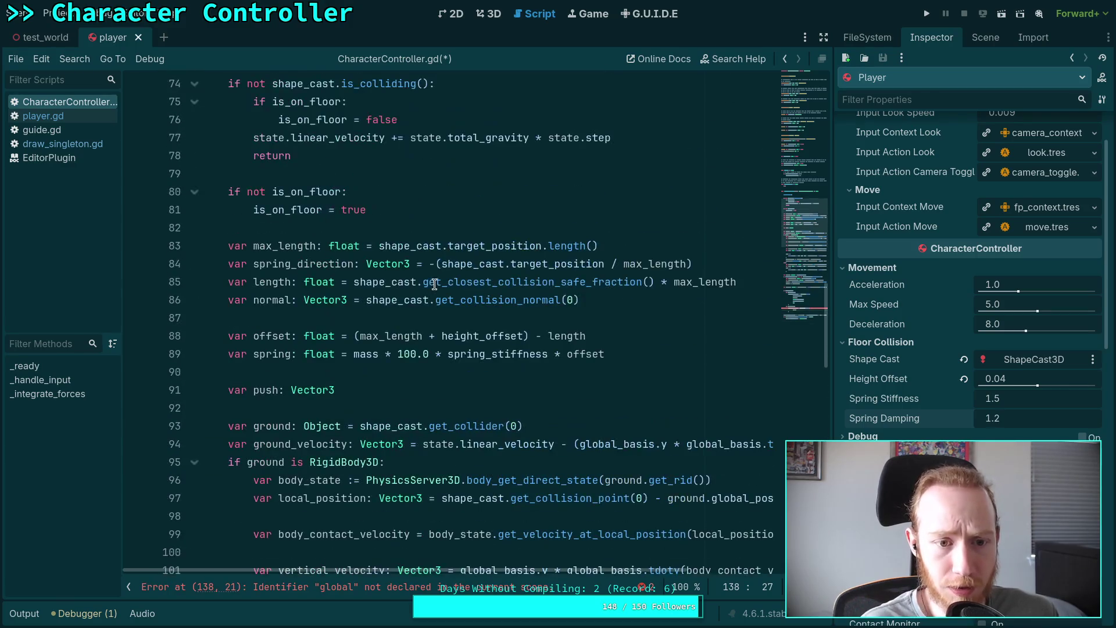
{"action": "scroll", "coordinate": [356, 299], "scroll_direction": "up", "scroll_amount": 3}
{"action": "scroll", "coordinate": [356, 300], "scroll_direction": "down", "scroll_amount": 2}
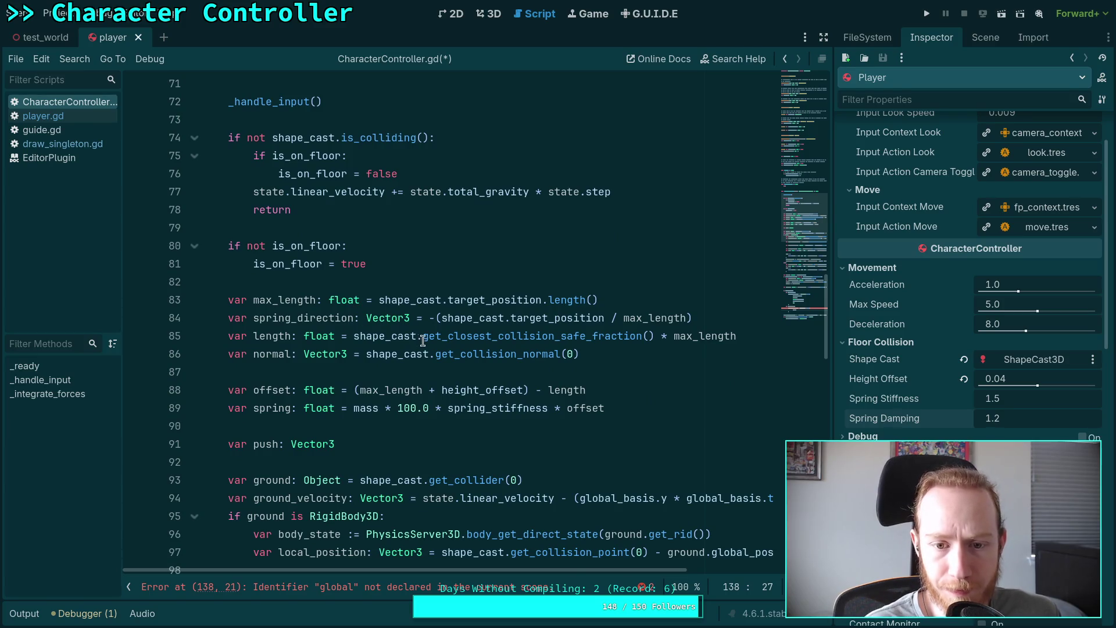
{"action": "scroll", "coordinate": [573, 359], "scroll_direction": "down", "scroll_amount": 3}
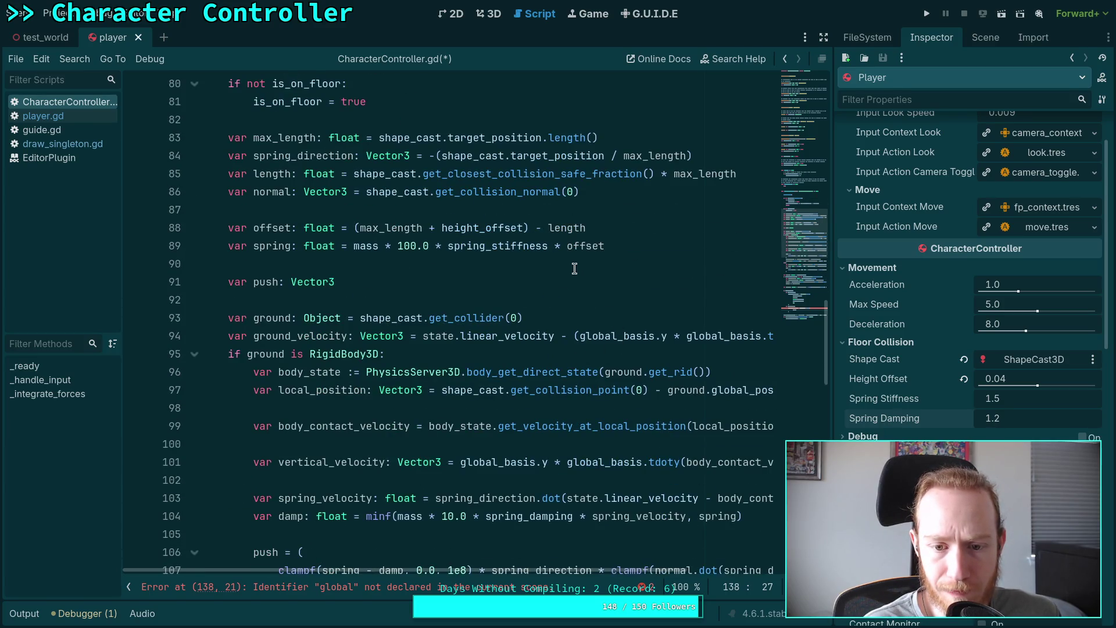
{"action": "scroll", "coordinate": [482, 411], "scroll_direction": "down", "scroll_amount": 2}
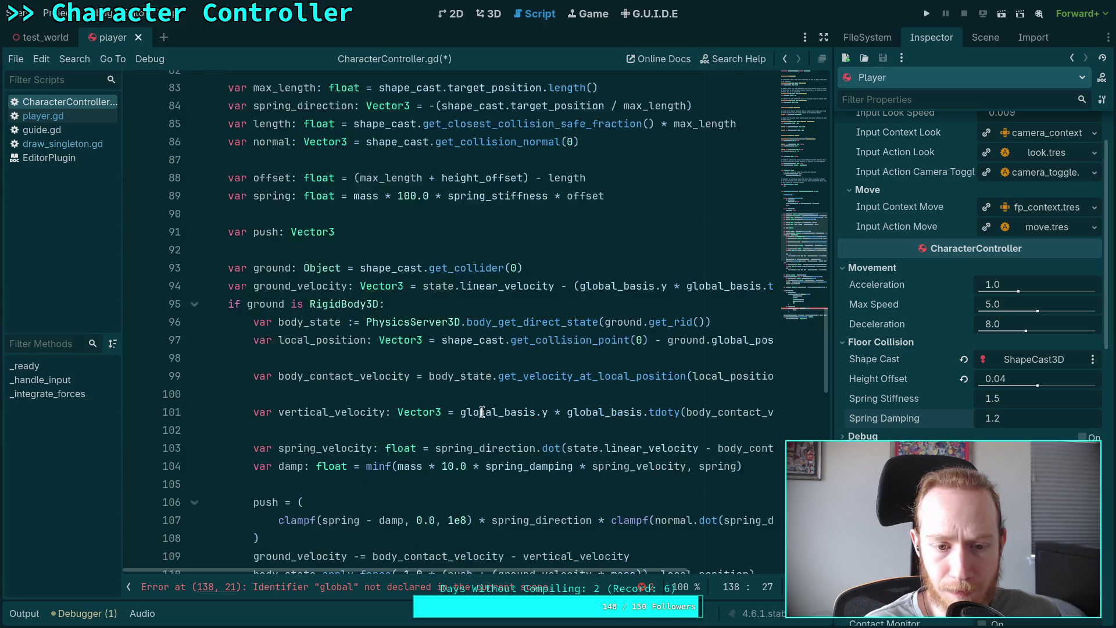
{"action": "scroll", "coordinate": [463, 407], "scroll_direction": "down", "scroll_amount": 1}
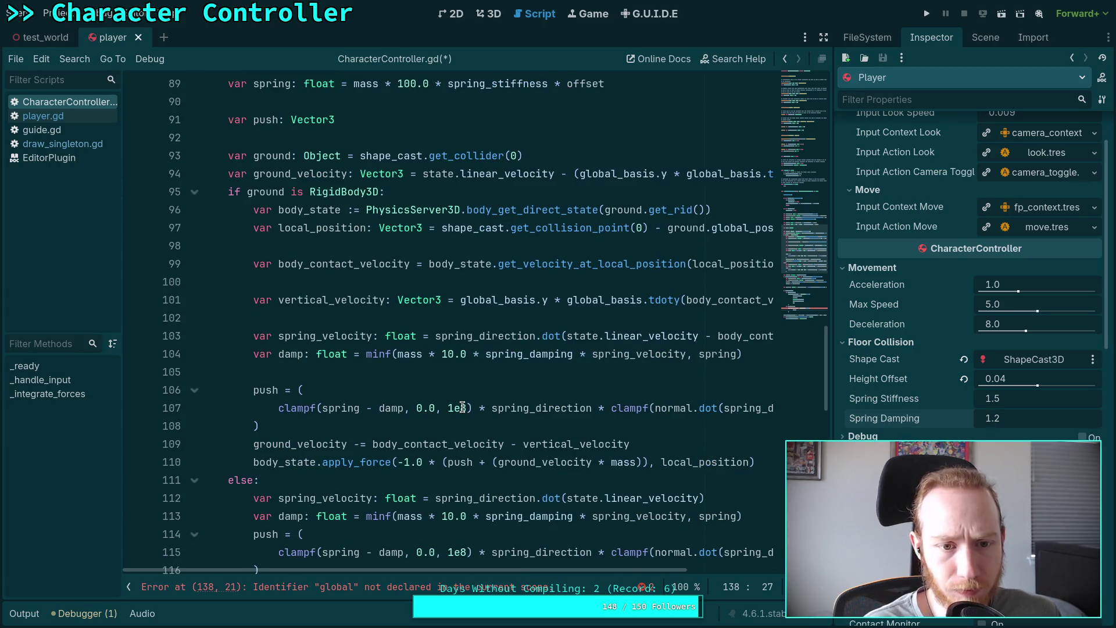
{"action": "scroll", "coordinate": [463, 407], "scroll_direction": "down", "scroll_amount": 1}
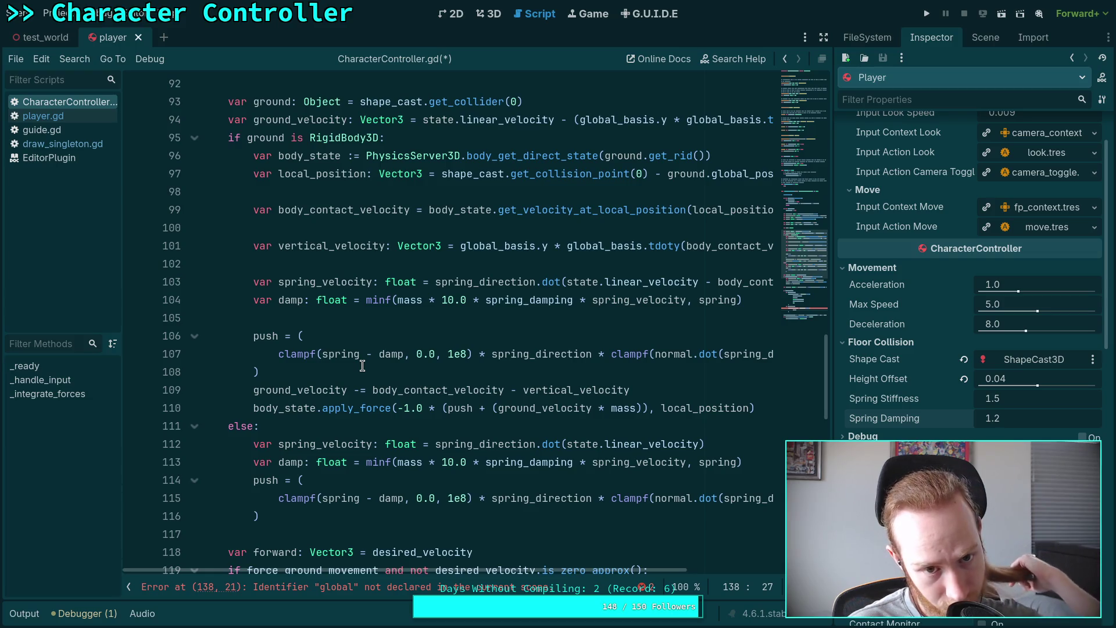
{"action": "scroll", "coordinate": [363, 365], "scroll_direction": "down", "scroll_amount": 9}
Step: Replace the undeclared global argument with shape_cast.get_collision_point(0)
{"action": "key", "text": "BackSpace"}
{"action": "key", "text": "BackSpace"}
{"action": "key", "text": "BackSpace"}
{"action": "type", "text": "sha"}
{"action": "key", "text": "Return"}
{"action": "type", "text": "coll"}
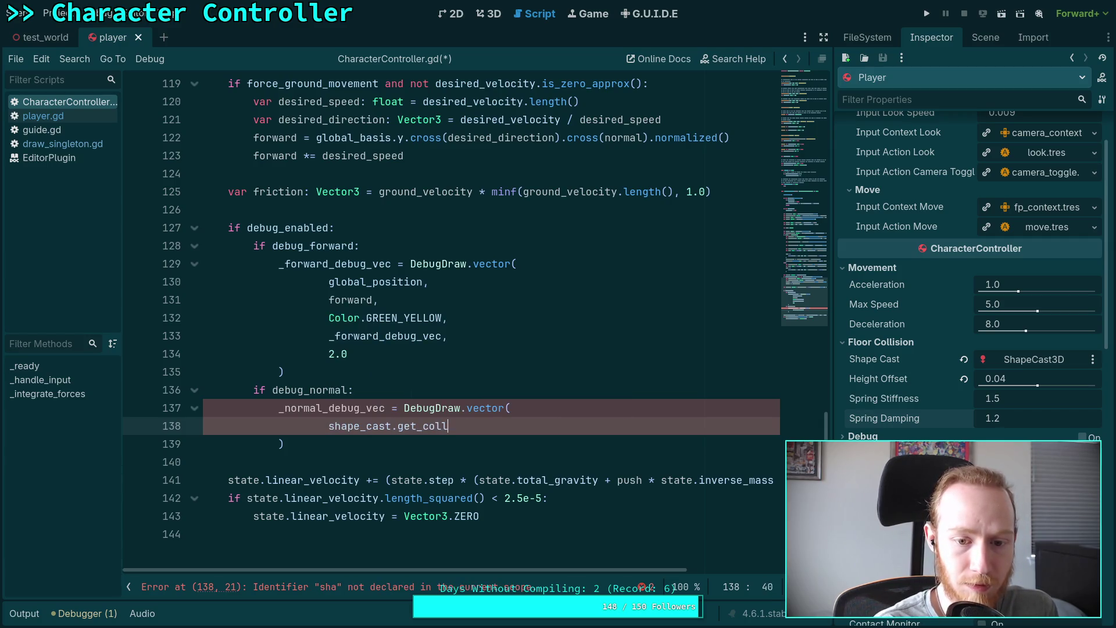
{"action": "key", "text": "Down"}
{"action": "key", "text": "Down"}
{"action": "key", "text": "Down"}
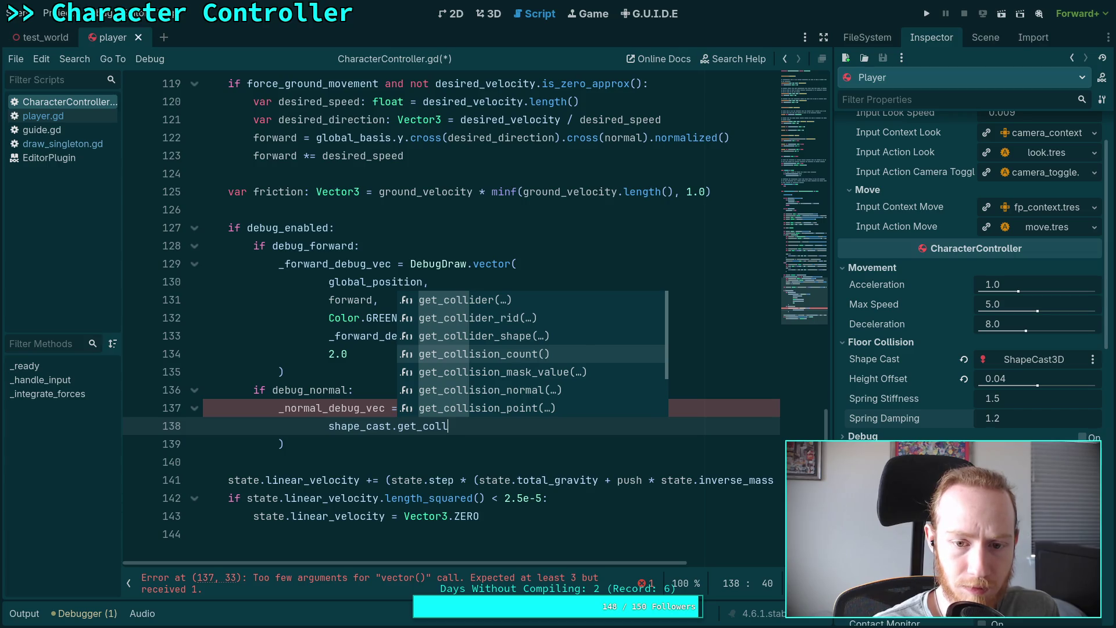
{"action": "key", "text": "Down"}
{"action": "key", "text": "Down"}
{"action": "key", "text": "Down"}
{"action": "key", "text": "Return"}
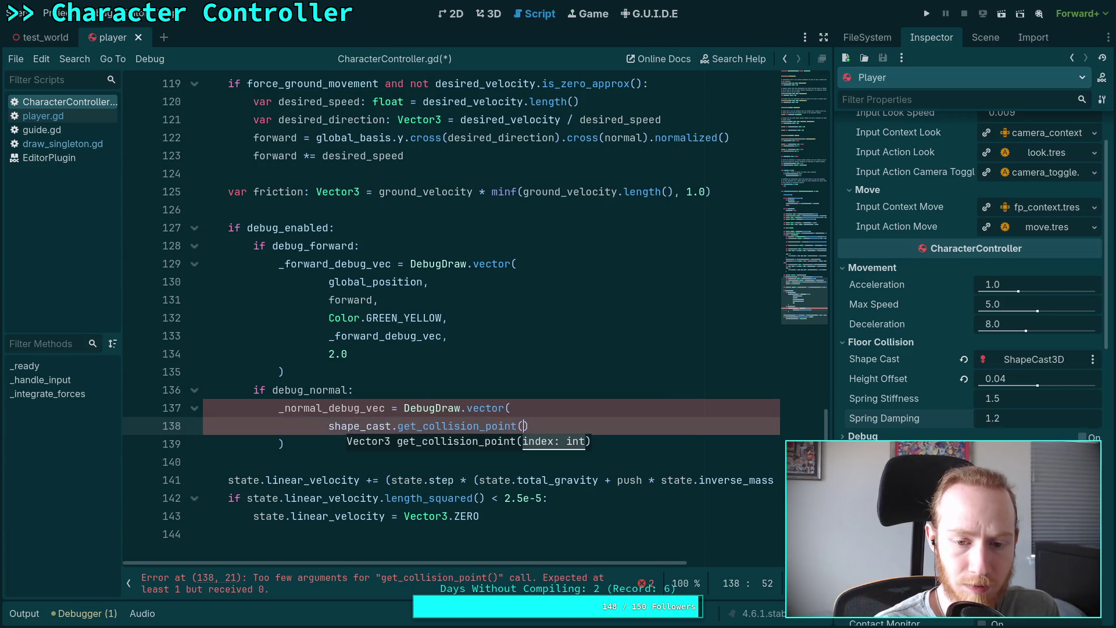
Step: Add shape_cast.get_collision_normal as the second vector argument
{"action": "key", "text": "Right"}
{"action": "type", "text": ","}
{"action": "key", "text": "Return"}
{"action": "type", "text": "shape_cast"}
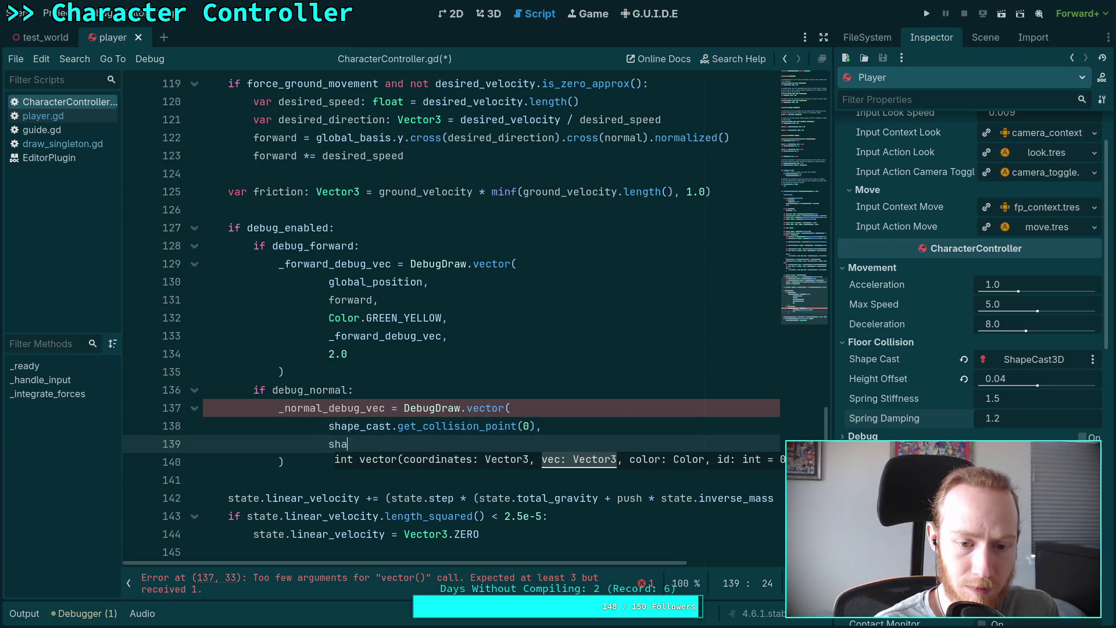
{"action": "key", "text": "BackSpace"}
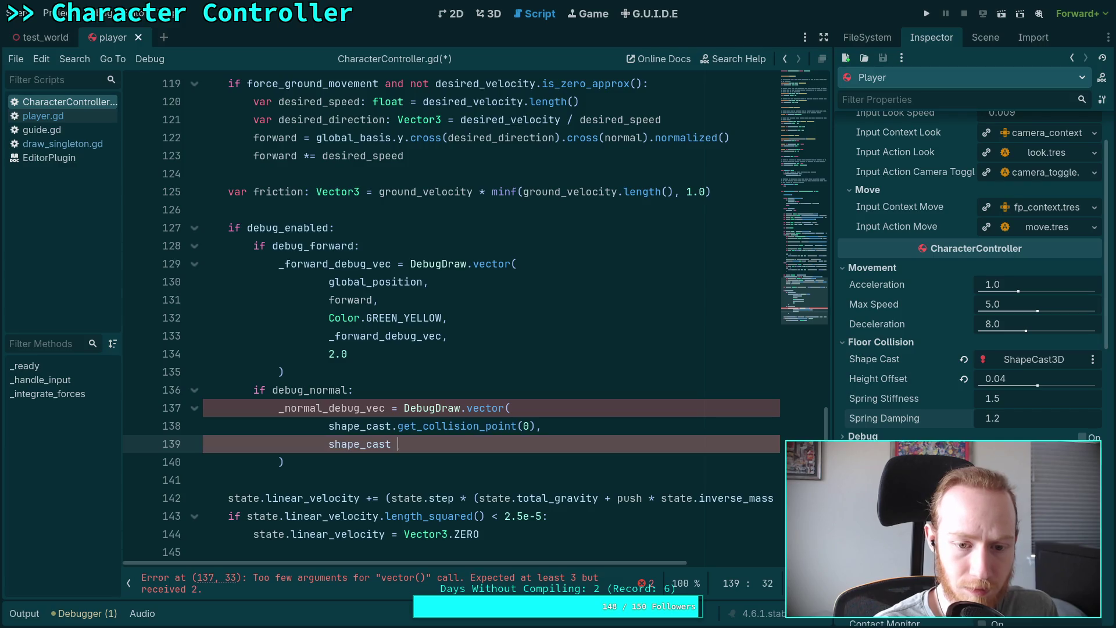
{"action": "type", "text": "get_col"}
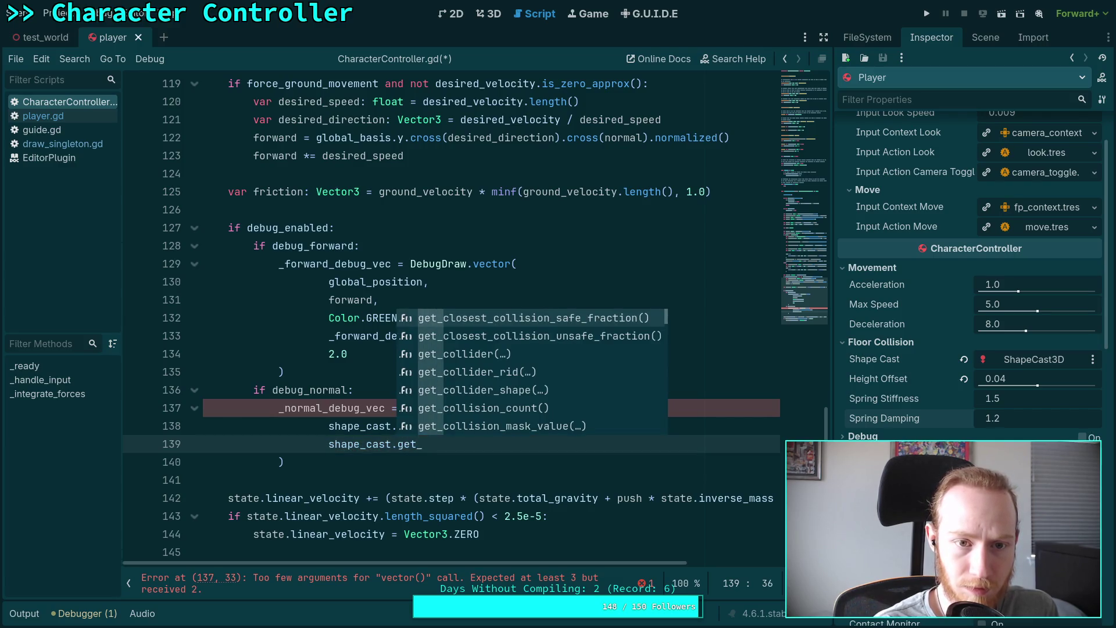
{"action": "key", "text": "Down"}
{"action": "key", "text": "Down"}
{"action": "key", "text": "Down"}
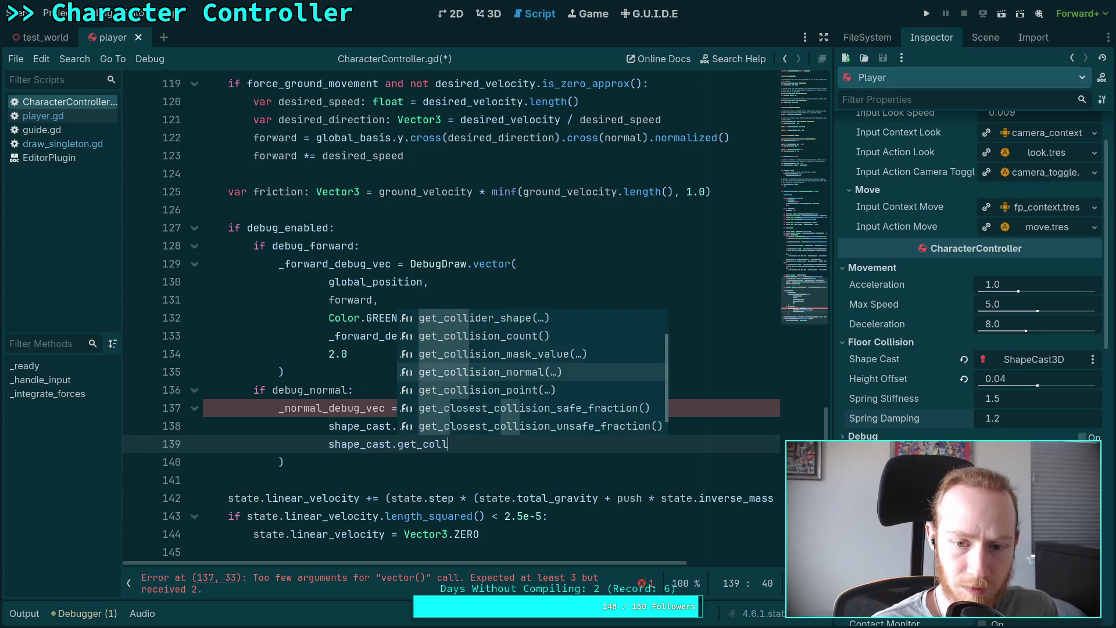
{"action": "key", "text": "Return"}
{"action": "left_click", "coordinate": [459, 354]}
Step: Shorten the second argument to the existing normal variable
{"action": "scroll", "coordinate": [457, 370], "scroll_direction": "up", "scroll_amount": 12}
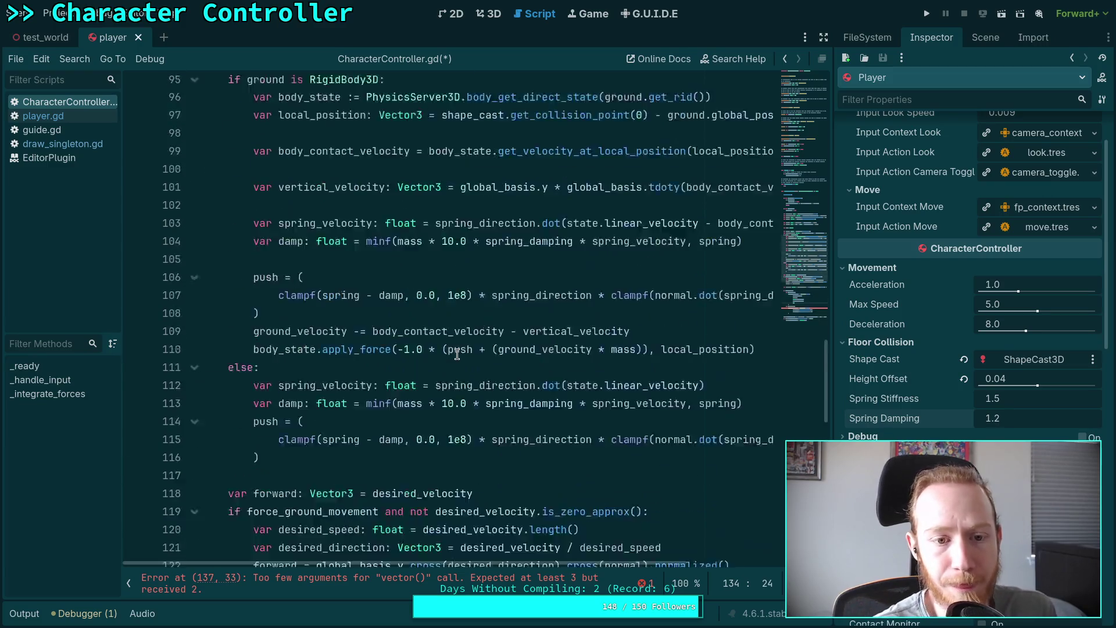
{"action": "scroll", "coordinate": [457, 371], "scroll_direction": "up", "scroll_amount": 2}
{"action": "scroll", "coordinate": [453, 384], "scroll_direction": "down", "scroll_amount": 14}
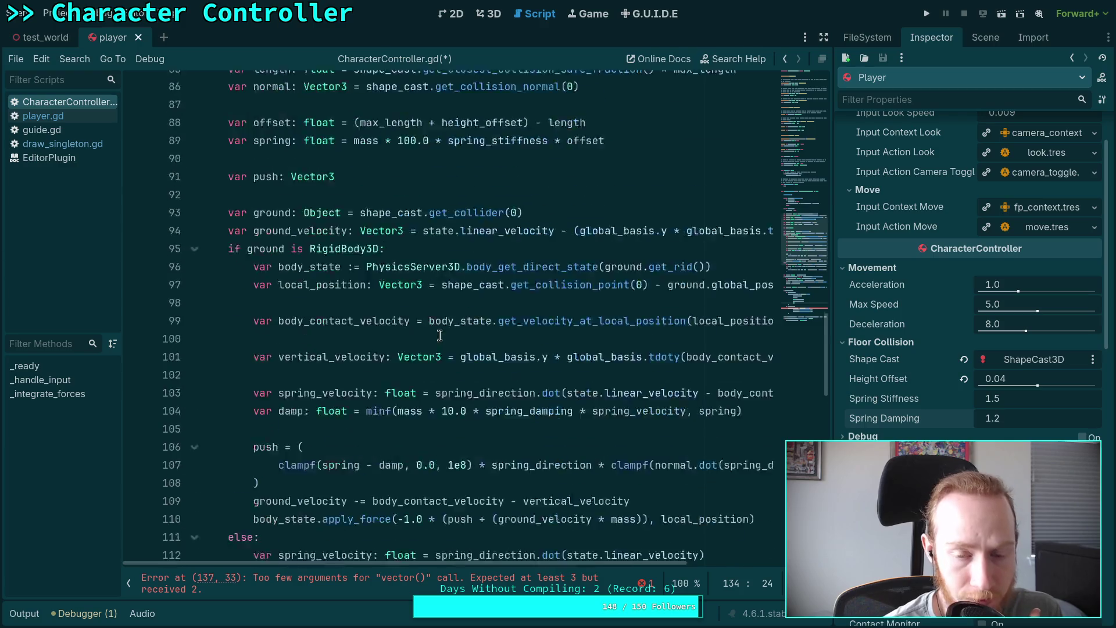
{"action": "scroll", "coordinate": [452, 391], "scroll_direction": "down", "scroll_amount": 1}
{"action": "left_click_drag", "start_coordinate": [329, 390], "coordinate": [487, 389]}
{"action": "key", "text": "BackSpace"}
{"action": "double_click", "coordinate": [349, 390]}
{"action": "scroll", "coordinate": [478, 340], "scroll_direction": "up", "scroll_amount": 8}
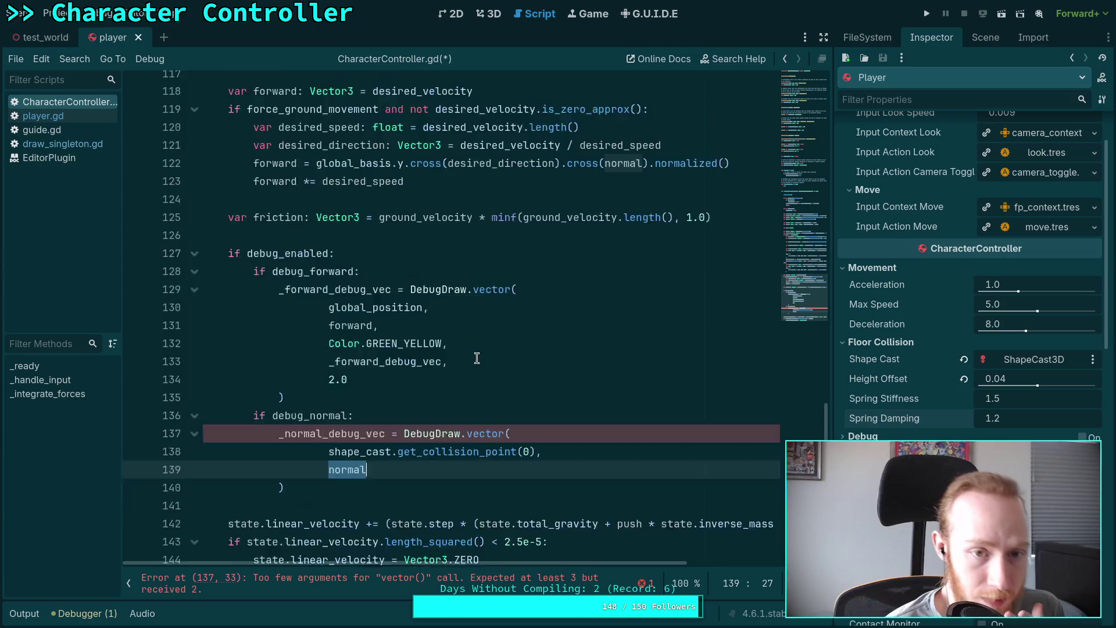
{"action": "scroll", "coordinate": [477, 341], "scroll_direction": "up", "scroll_amount": 10}
{"action": "scroll", "coordinate": [478, 341], "scroll_direction": "down", "scroll_amount": 16}
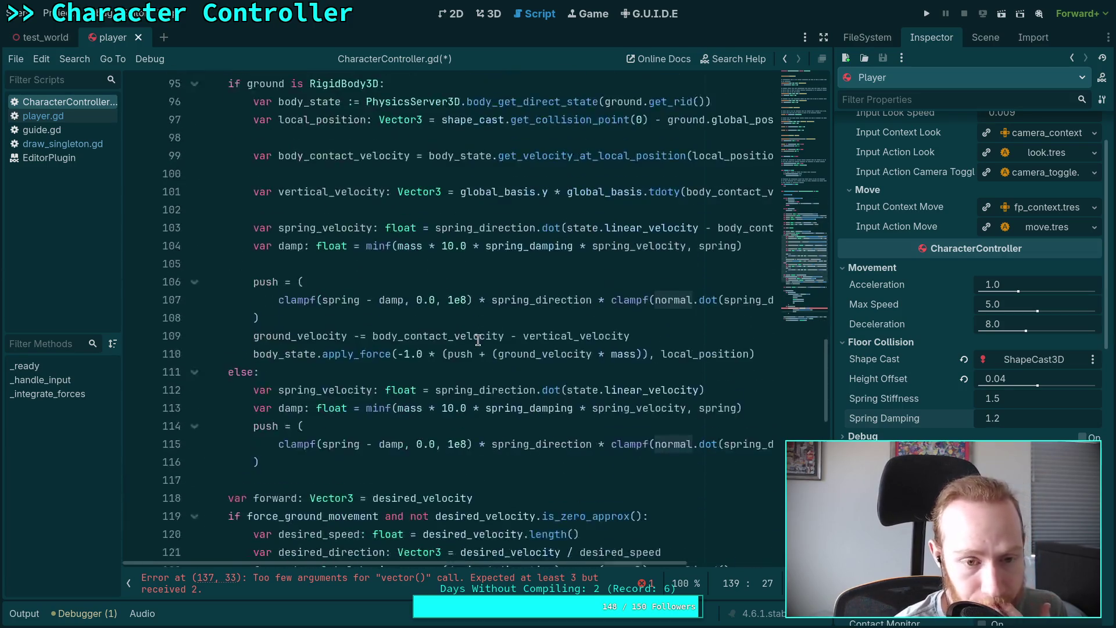
{"action": "scroll", "coordinate": [478, 340], "scroll_direction": "down", "scroll_amount": 6}
{"action": "scroll", "coordinate": [478, 340], "scroll_direction": "up", "scroll_amount": 3}
{"action": "left_click", "coordinate": [504, 388]}
Step: Add Color.FIREBRICK, _normal_debug_vec and 2.0 as the remaining arguments, then save
{"action": "type", "text": ","}
{"action": "key", "text": "Return"}
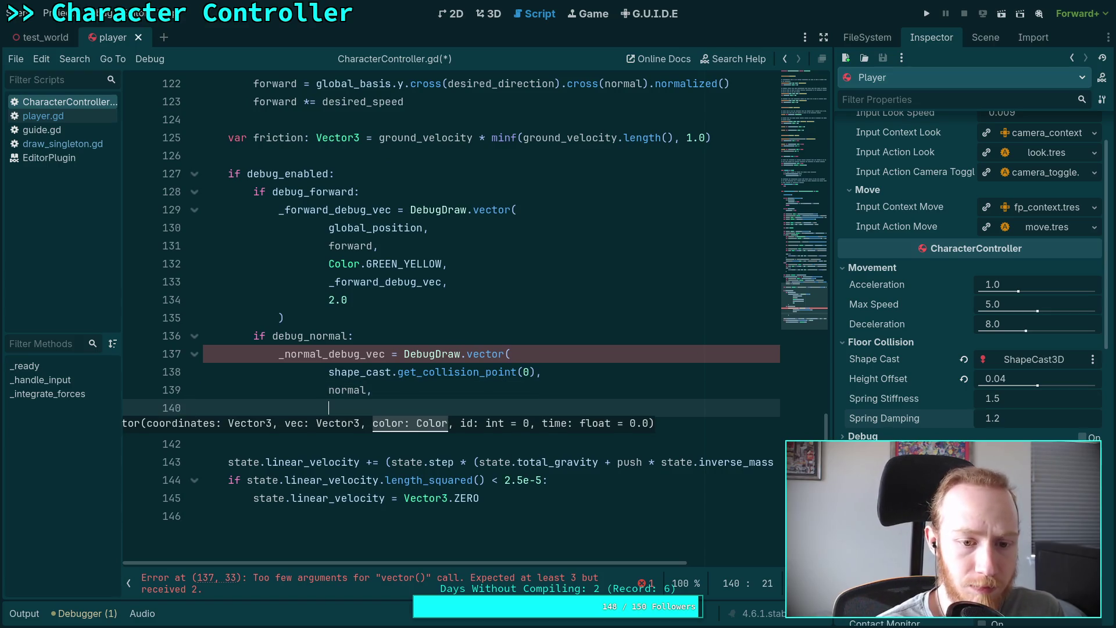
{"action": "type", "text": "Color."}
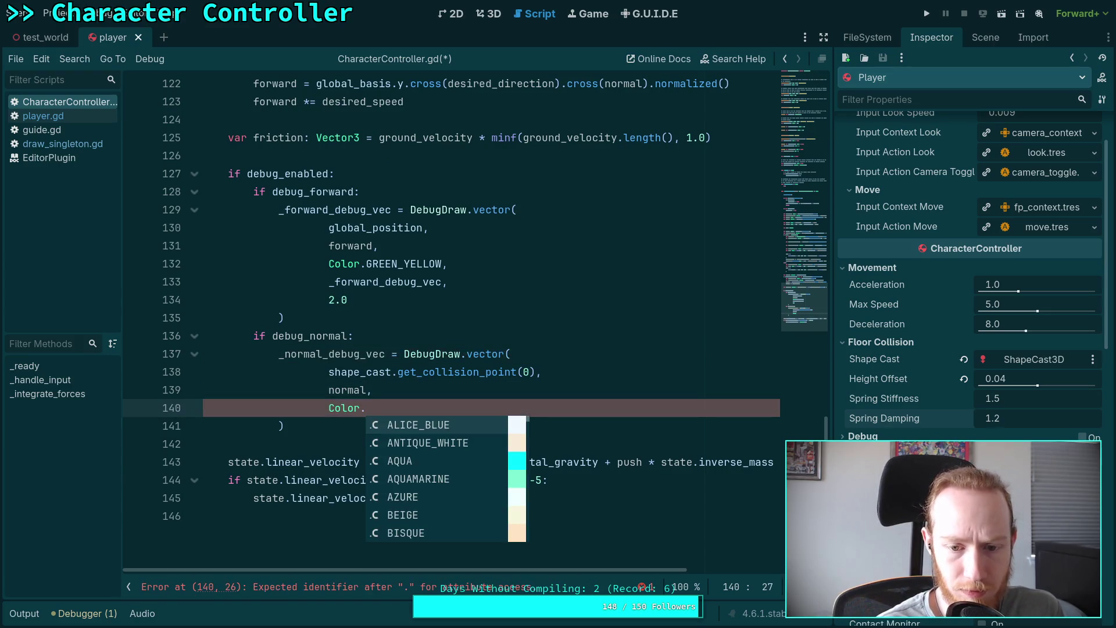
{"action": "key", "text": "Down"}
{"action": "key", "text": "Down"}
{"action": "key", "text": "Down"}
{"action": "key", "text": "Down"}
{"action": "key", "text": "Down"}
{"action": "key", "text": "Down"}
{"action": "key", "text": "Down"}
{"action": "key", "text": "Down"}
{"action": "key", "text": "Down"}
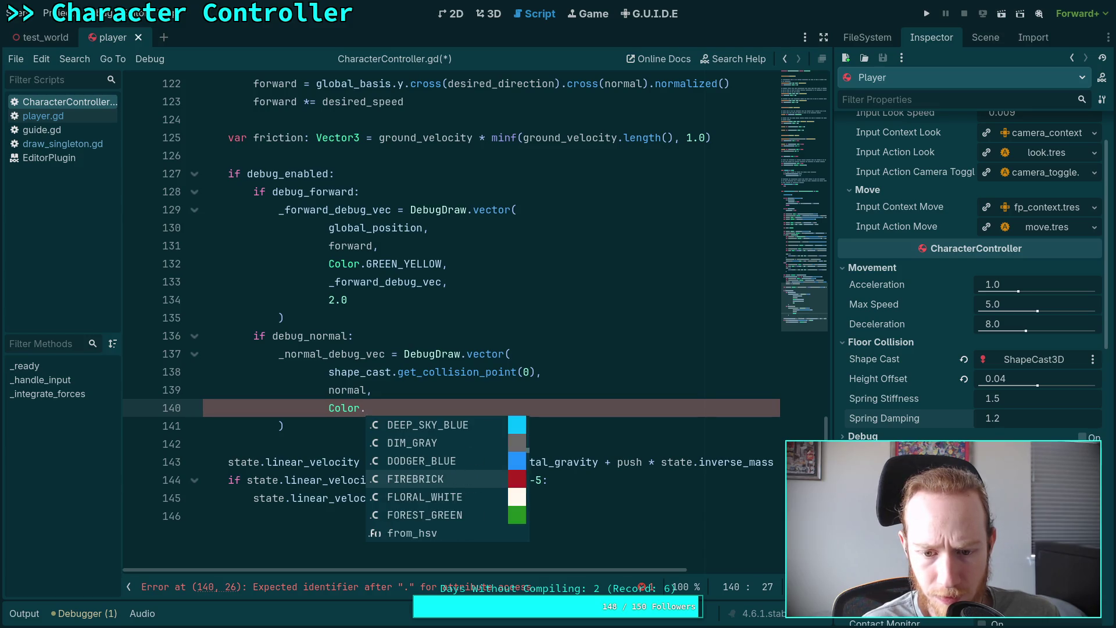
{"action": "key", "text": "Return"}
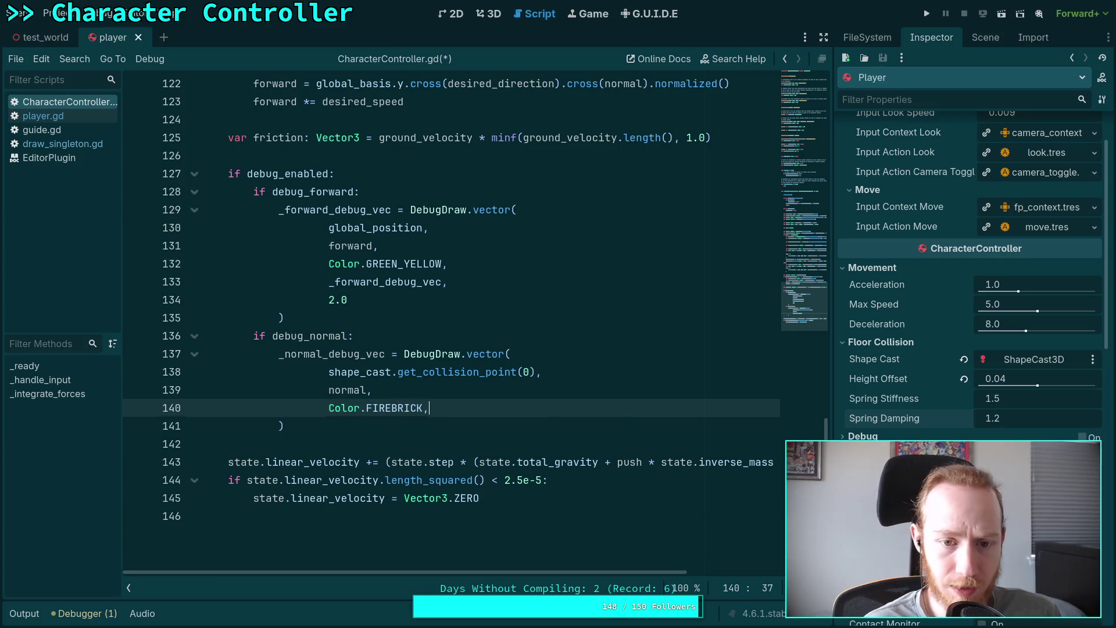
{"action": "key", "text": "Return"}
{"action": "type", "text": "_norm"}
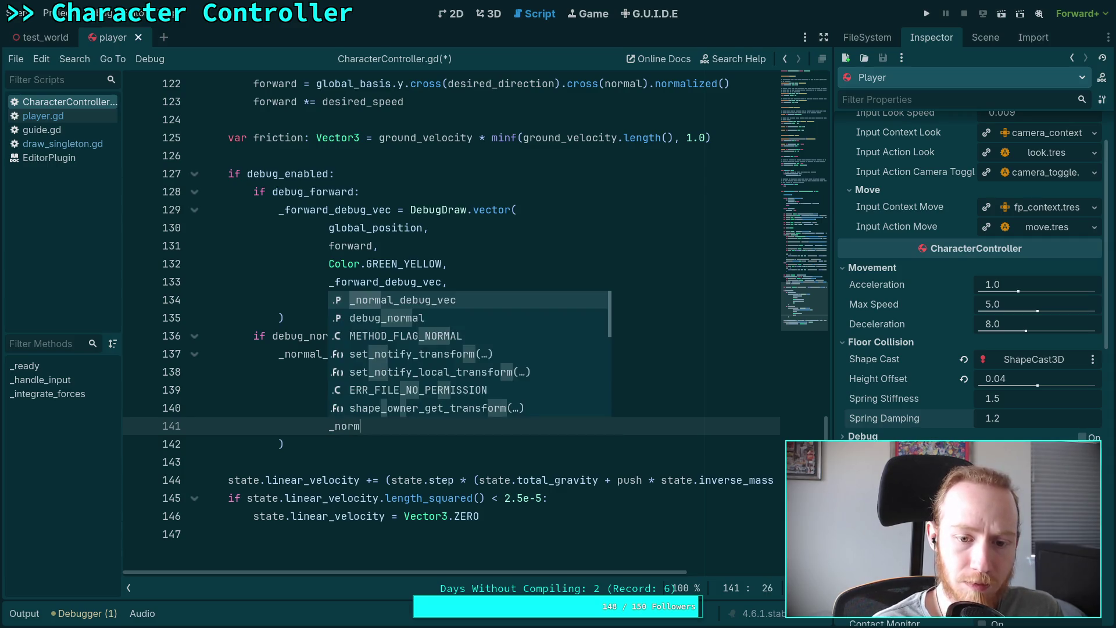
{"action": "key", "text": "Return"}
{"action": "key", "text": "Return"}
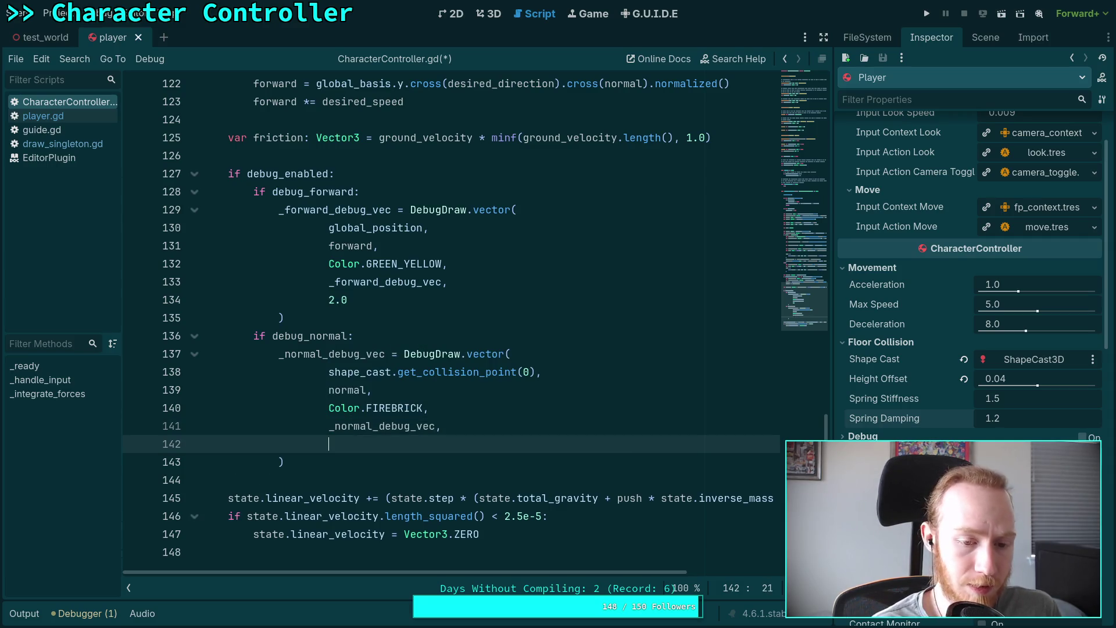
{"action": "type", "text": "2.0"}
{"action": "key", "text": "ctrl+s"}
Step: Open a new line after the normal block at the debug-block indentation
{"action": "scroll", "coordinate": [351, 400], "scroll_direction": "down", "scroll_amount": 1}
{"action": "left_click", "coordinate": [351, 399]}
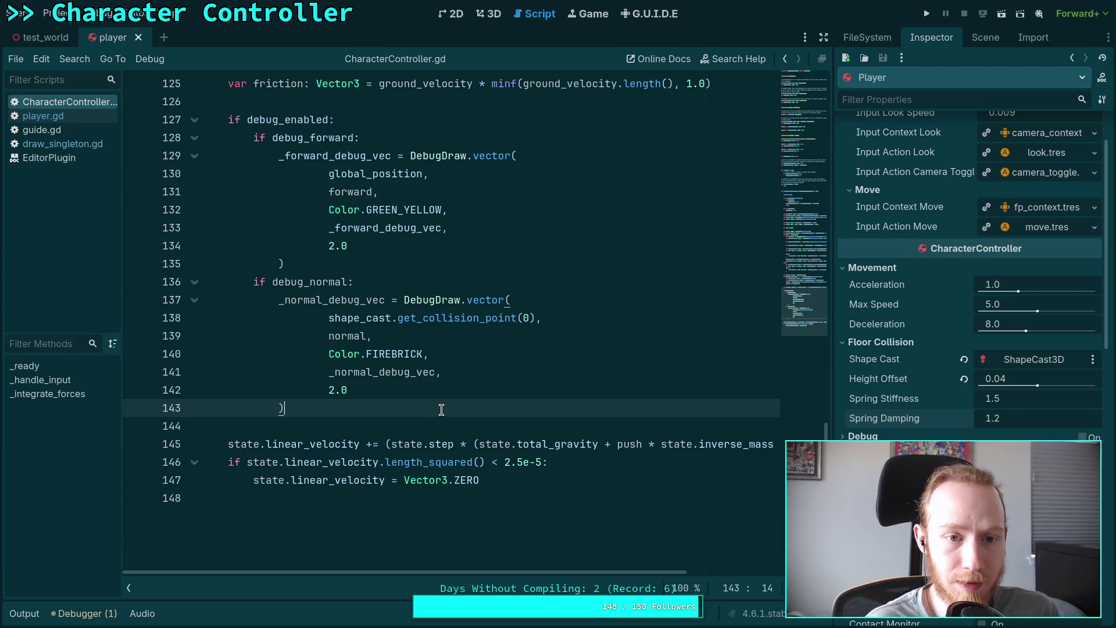
{"action": "key", "text": "Return"}
{"action": "key", "text": "BackSpace"}
Step: Start an 'if debug_friction:' block with a _friction_ line inside
{"action": "type", "text": "if debug_"}
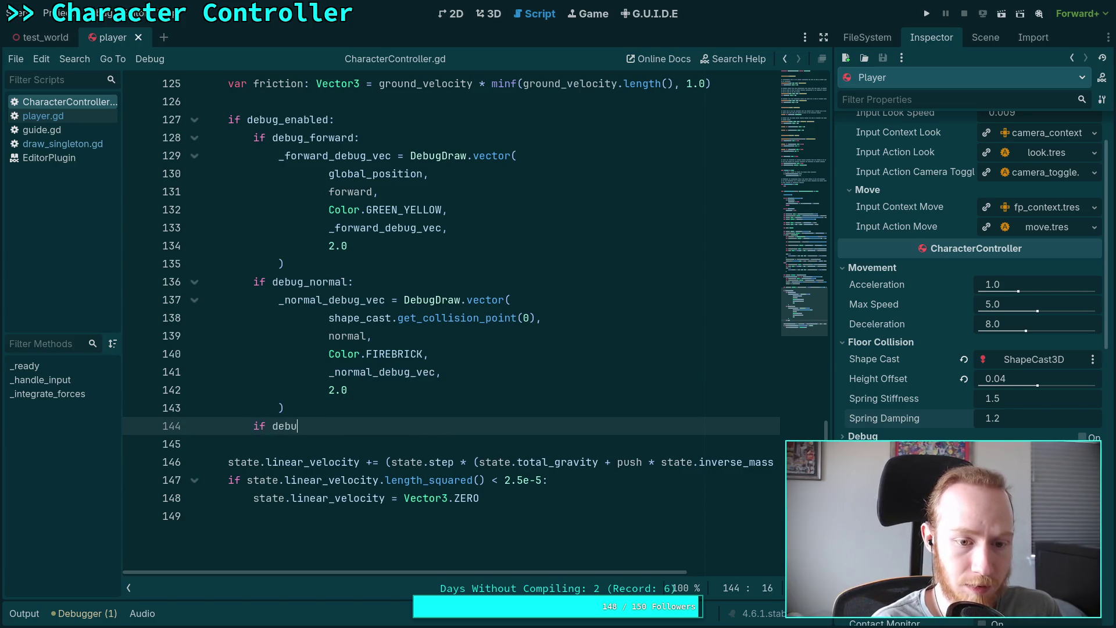
{"action": "type", "text": "grfriction:"}
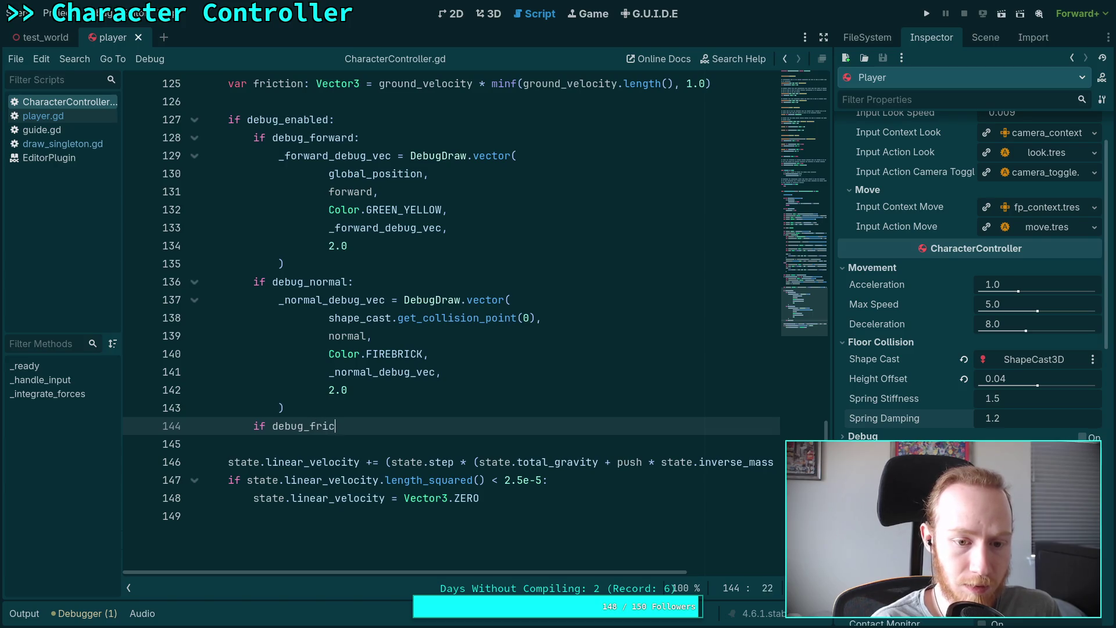
{"action": "key", "text": "Return"}
{"action": "type", "text": "friction_"}
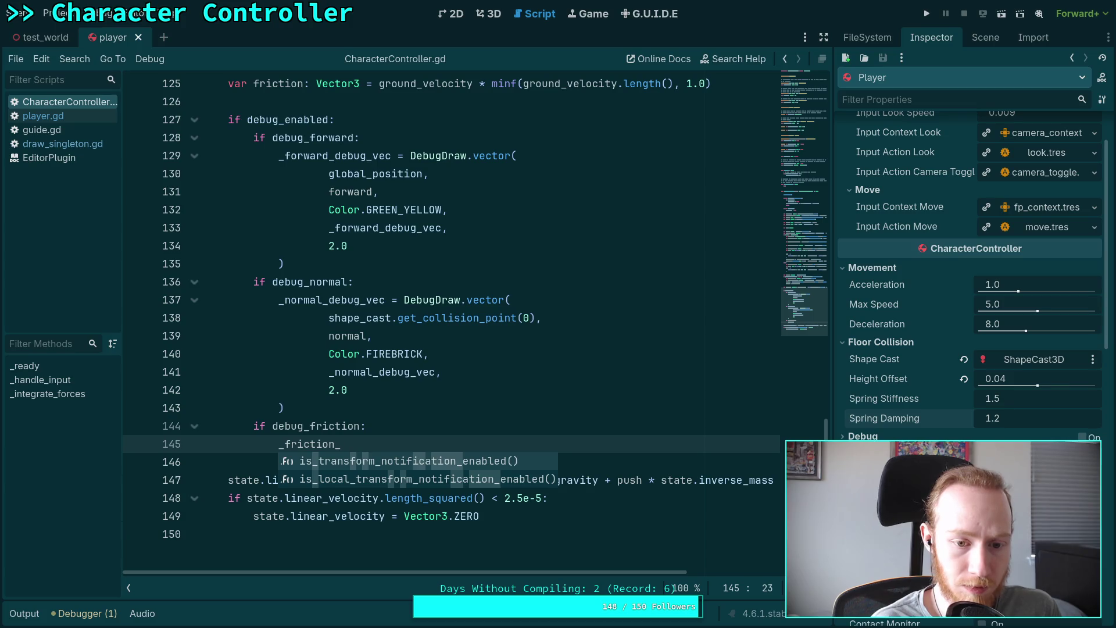
{"action": "scroll", "coordinate": [369, 372], "scroll_direction": "up", "scroll_amount": 20}
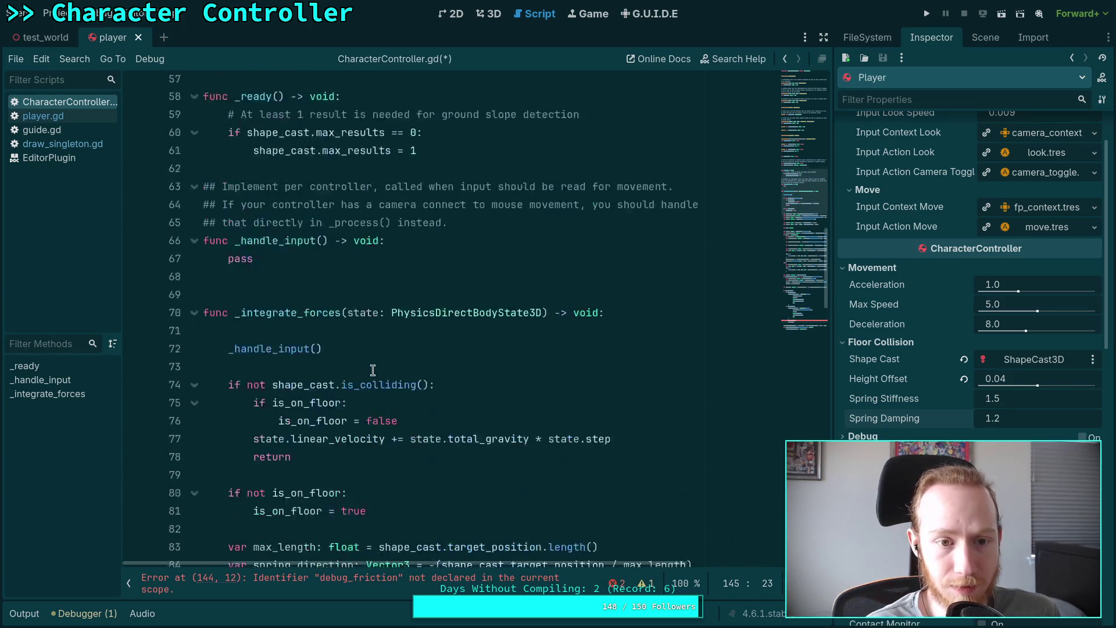
{"action": "scroll", "coordinate": [391, 358], "scroll_direction": "up", "scroll_amount": 2}
{"action": "key", "text": "Return"}
{"action": "key", "text": "Return"}
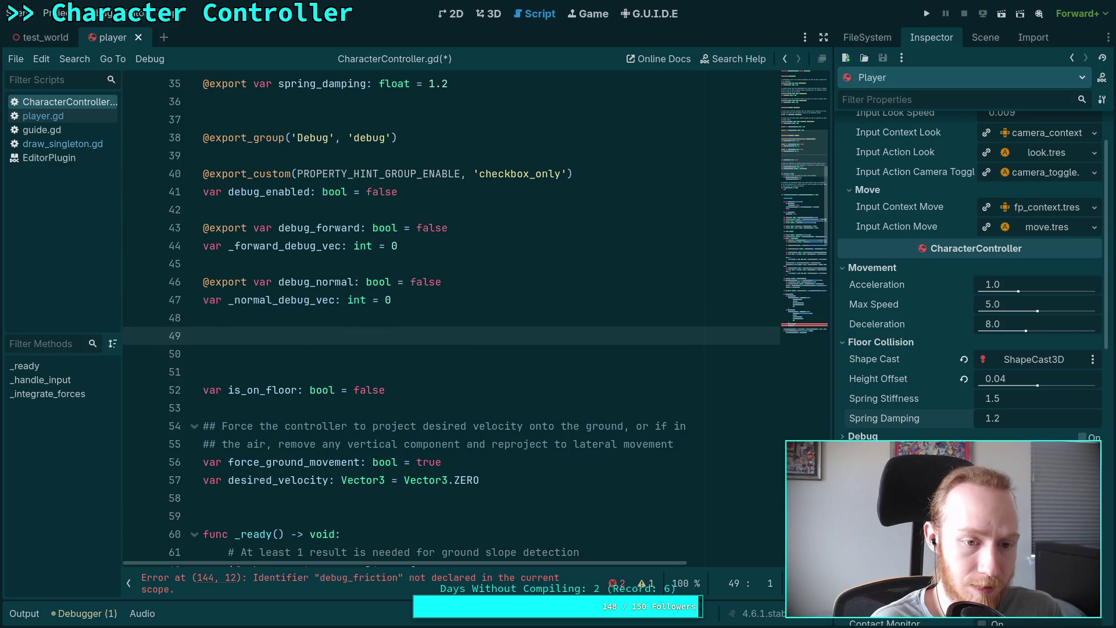
{"action": "type", "text": "export var debug_fructi"}
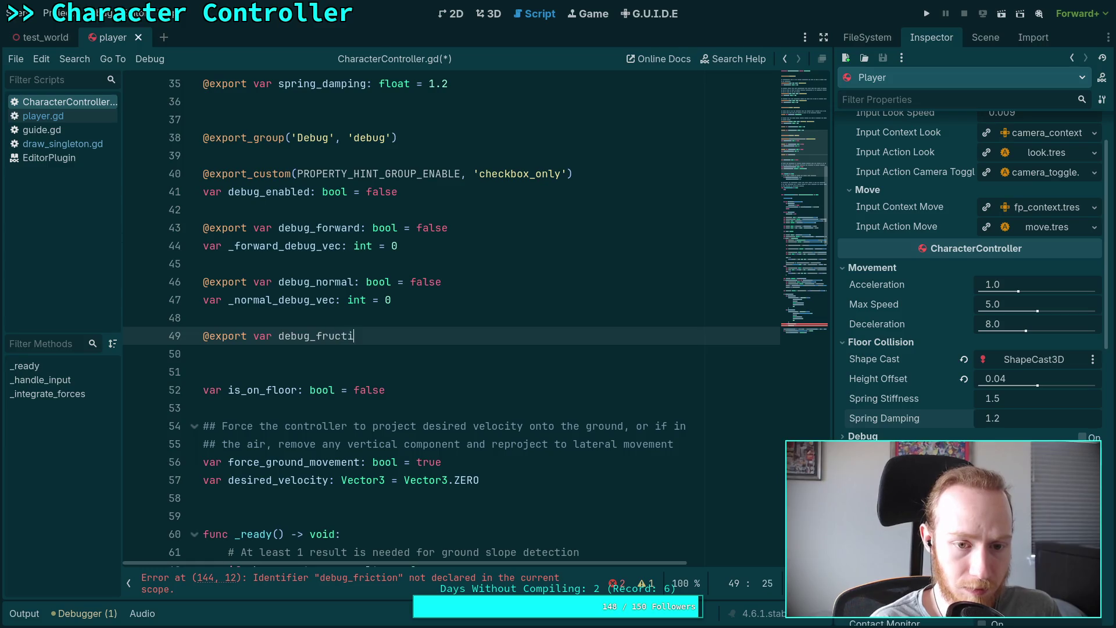
{"action": "type", "text": "on: bo"}
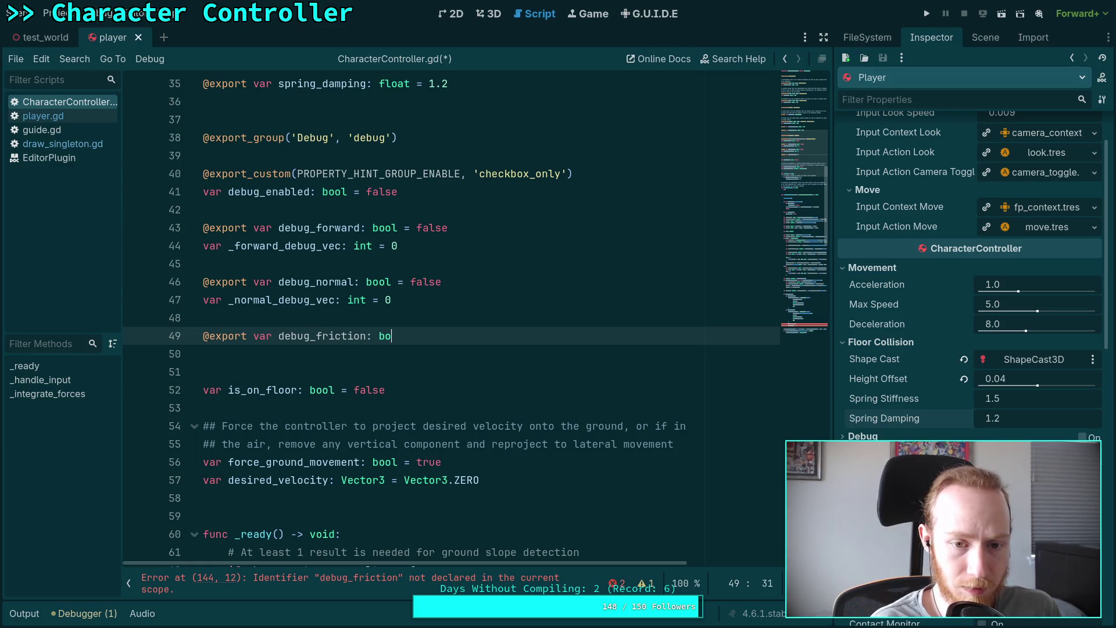
{"action": "type", "text": "false"}
{"action": "key", "text": "Return"}
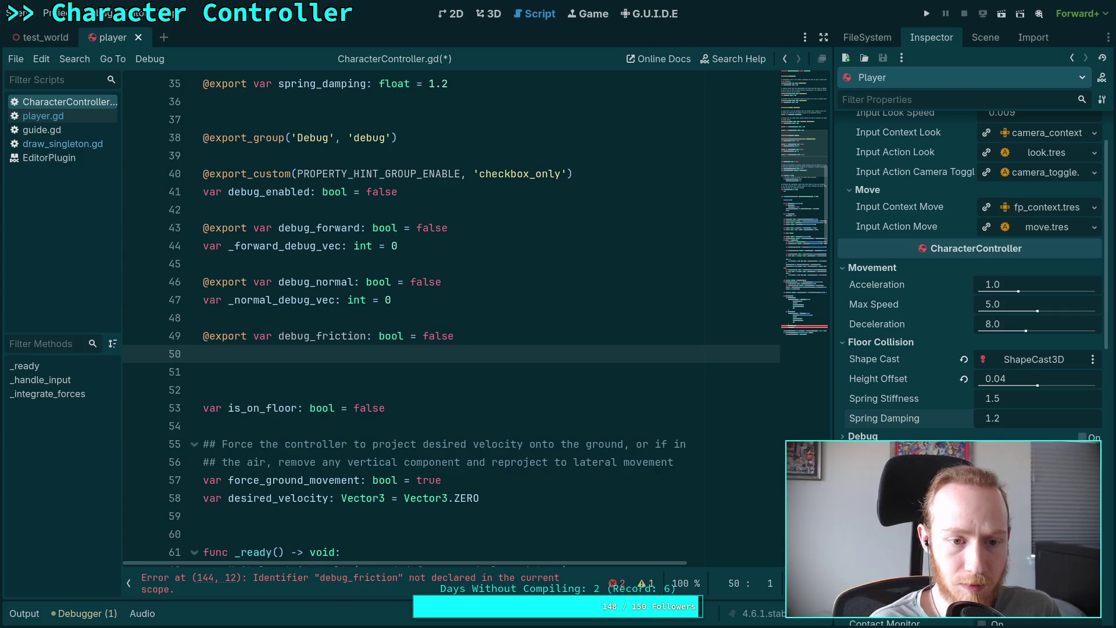
{"action": "type", "text": "friction_debug_v"}
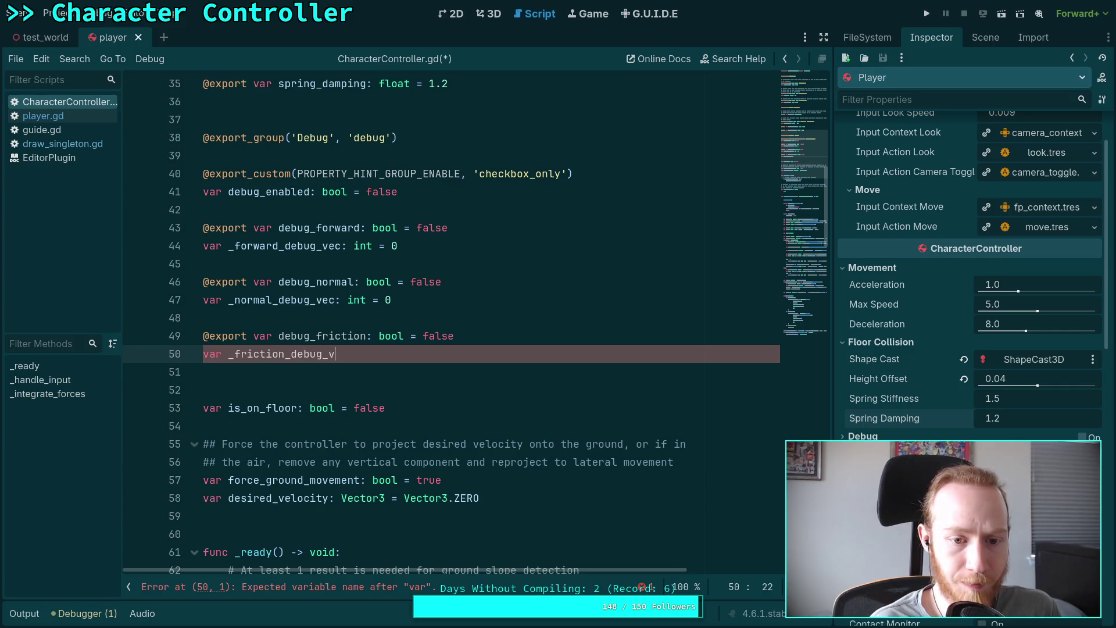
{"action": "type", "text": "c: int = 0"}
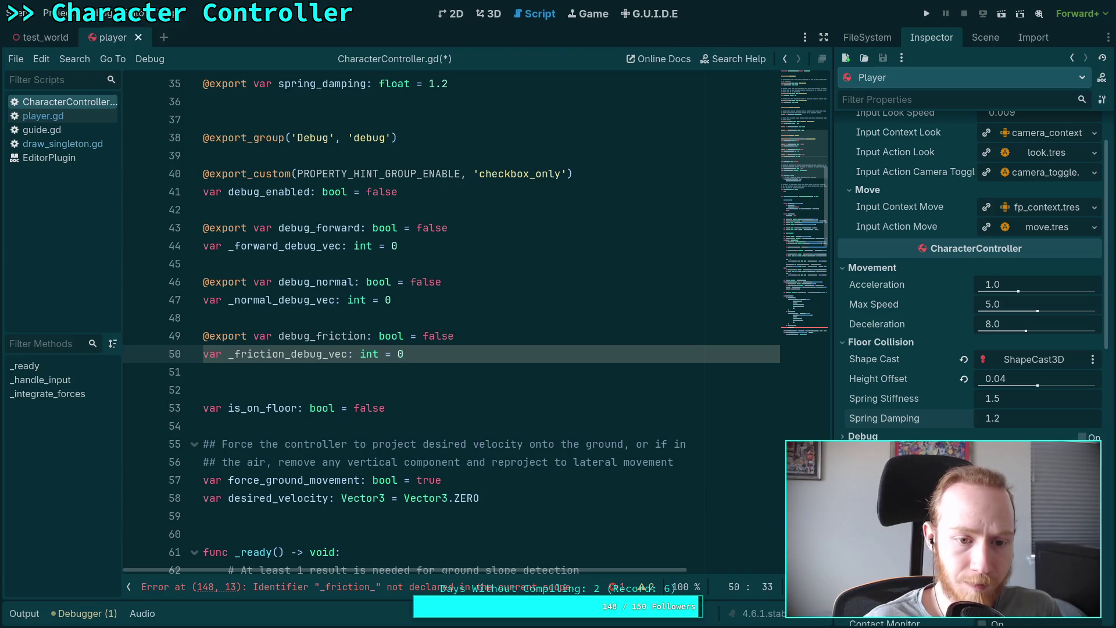
{"action": "scroll", "coordinate": [403, 364], "scroll_direction": "down", "scroll_amount": 20}
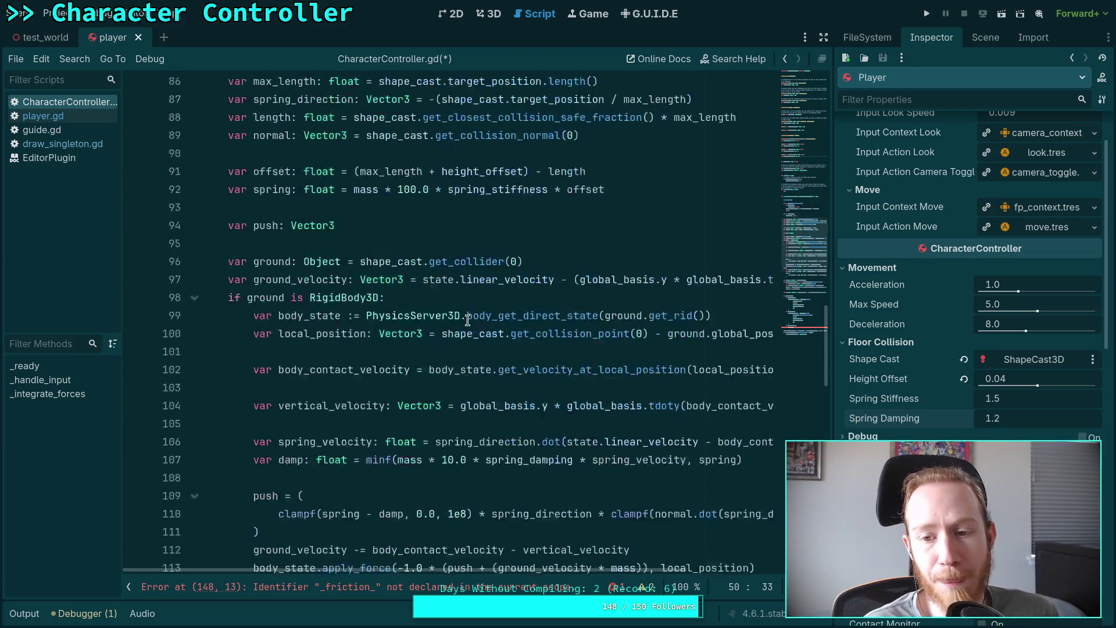
Step: Complete the friction line as '_friction_debug_vec = DebugDraw.vector(' with arguments on a new line
{"action": "left_click", "coordinate": [425, 338]}
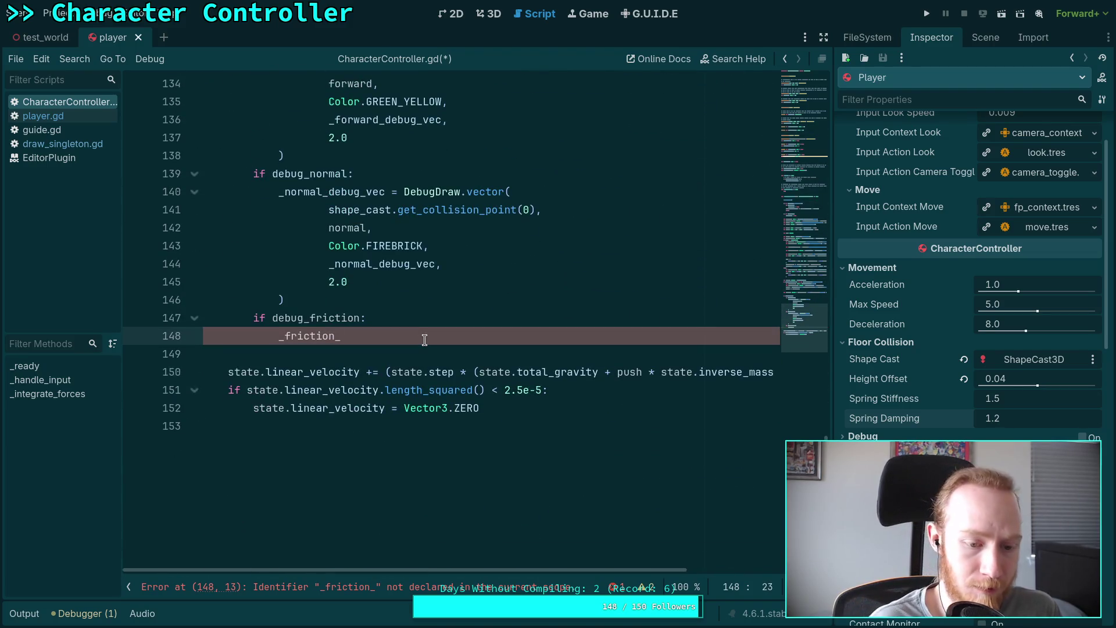
{"action": "type", "text": "bug"}
{"action": "key", "text": "Return"}
{"action": "type", "text": "= "}
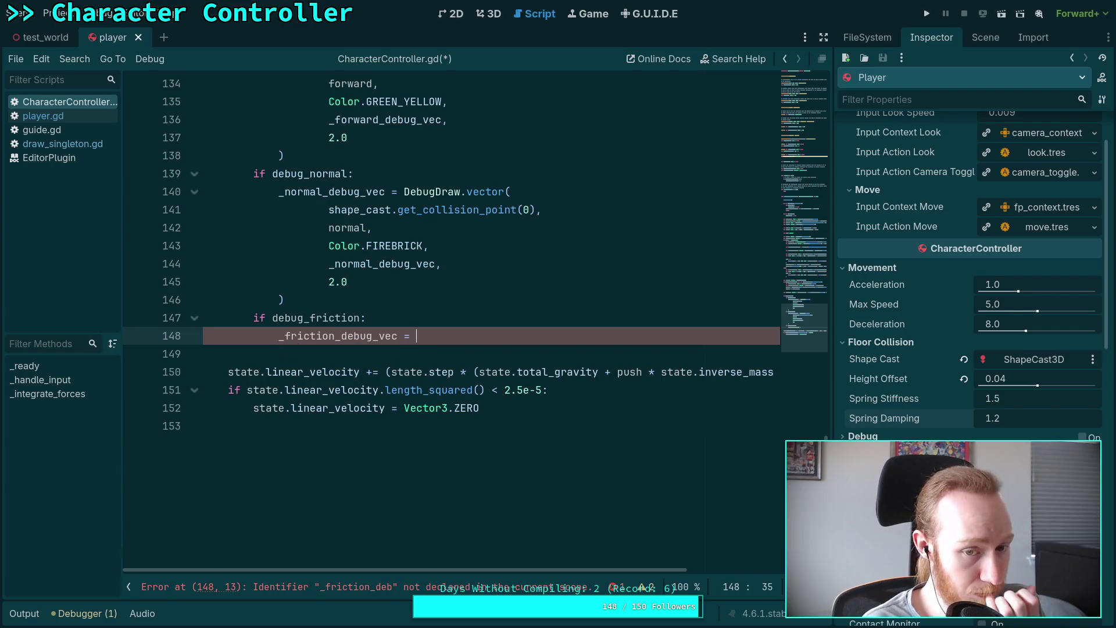
{"action": "type", "text": "DebugDraw."}
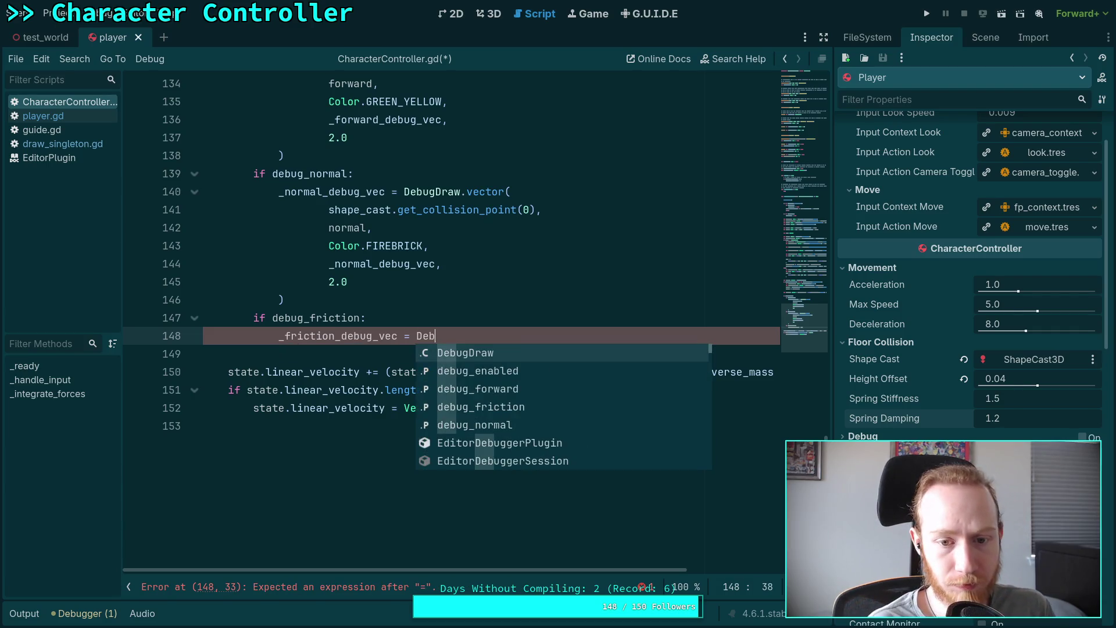
{"action": "key", "text": "Return"}
{"action": "type", "text": ".vector("}
{"action": "key", "text": "Return"}
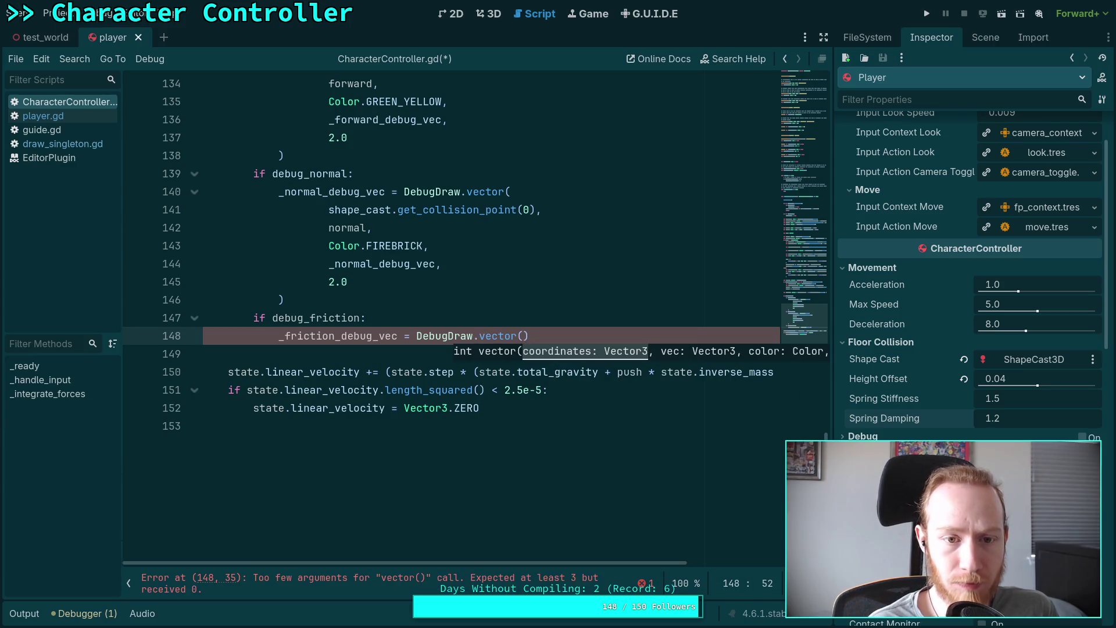
{"action": "key", "text": "Return"}
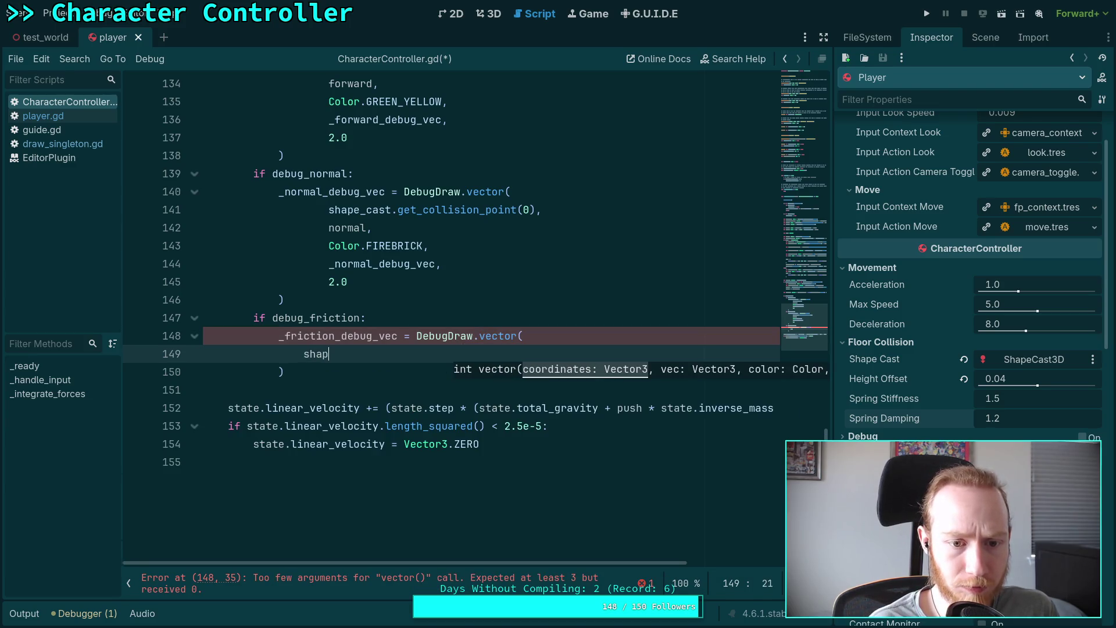
Step: Add shape_cast.get_collision_point(0) as the first argument and select it
{"action": "type", "text": "e"}
{"action": "key", "text": "Return"}
{"action": "type", "text": "."}
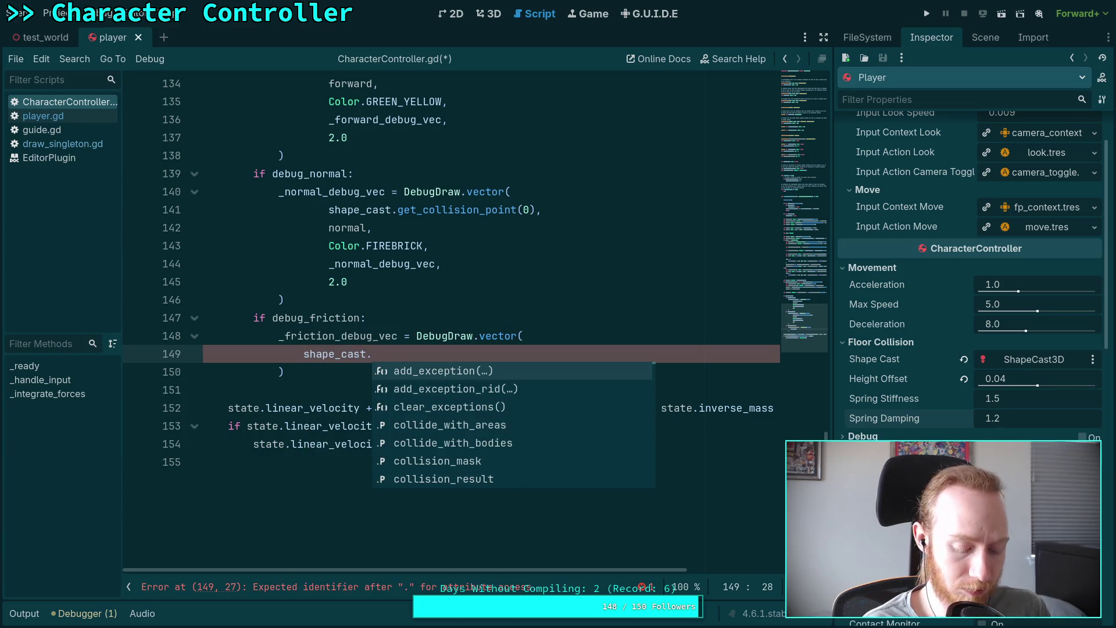
{"action": "type", "text": "ge"}
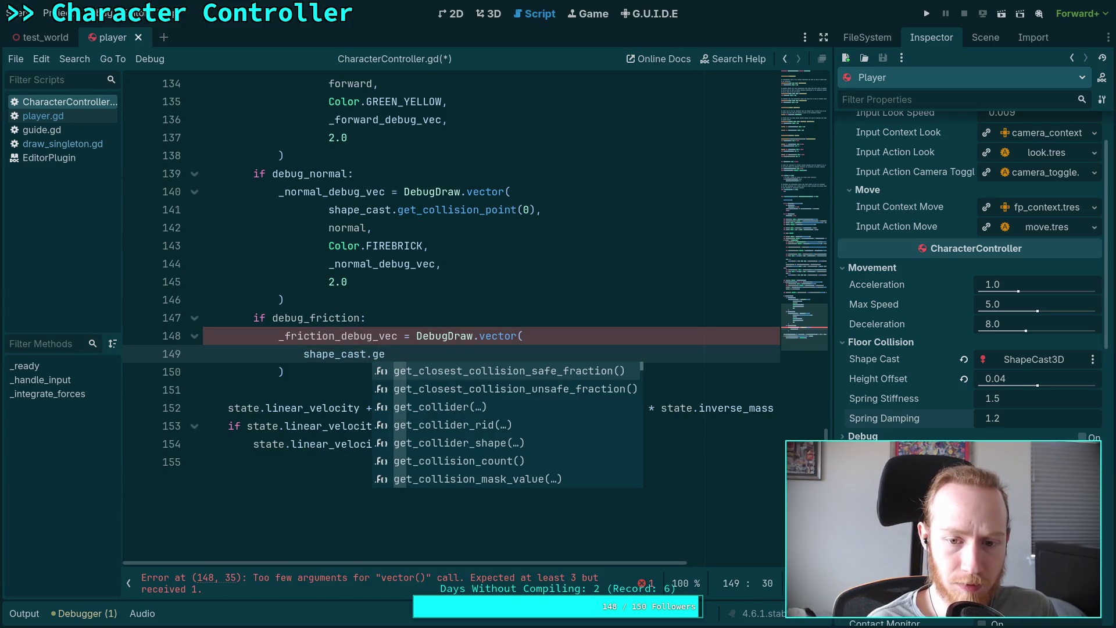
{"action": "key", "text": "Down"}
{"action": "key", "text": "Down"}
{"action": "key", "text": "Down"}
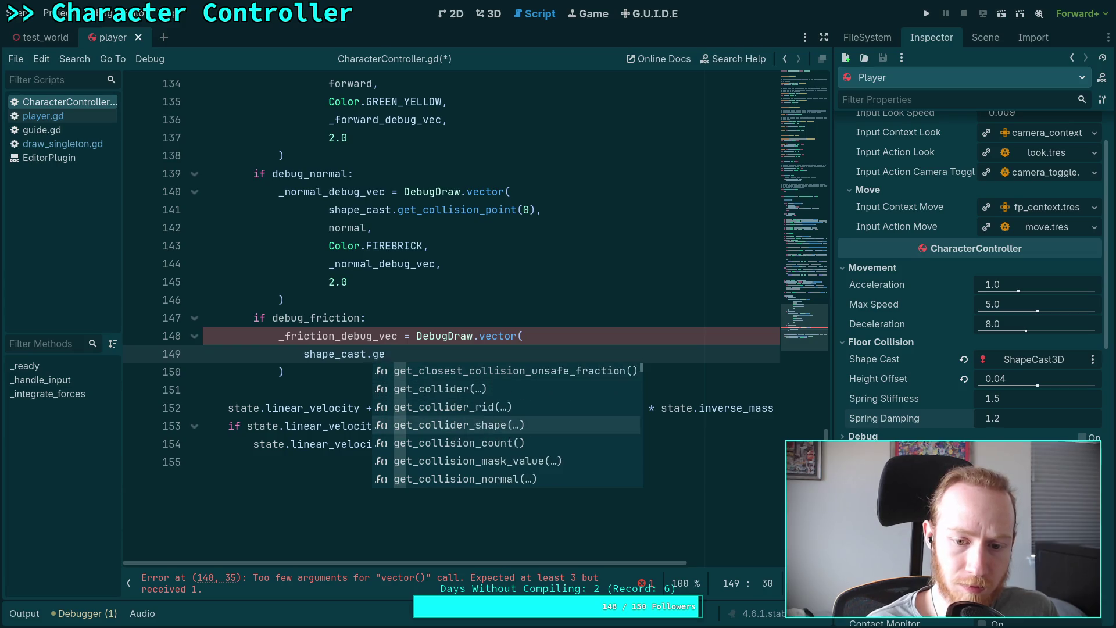
{"action": "type", "text": "t_coll"}
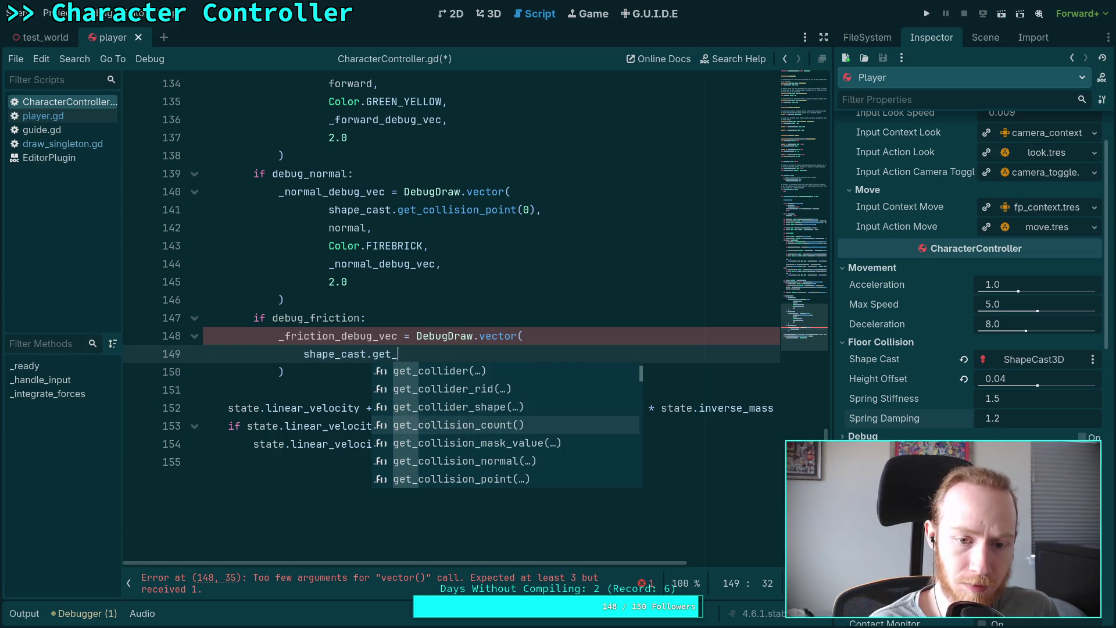
{"action": "key", "text": "Down"}
{"action": "key", "text": "Down"}
{"action": "key", "text": "Down"}
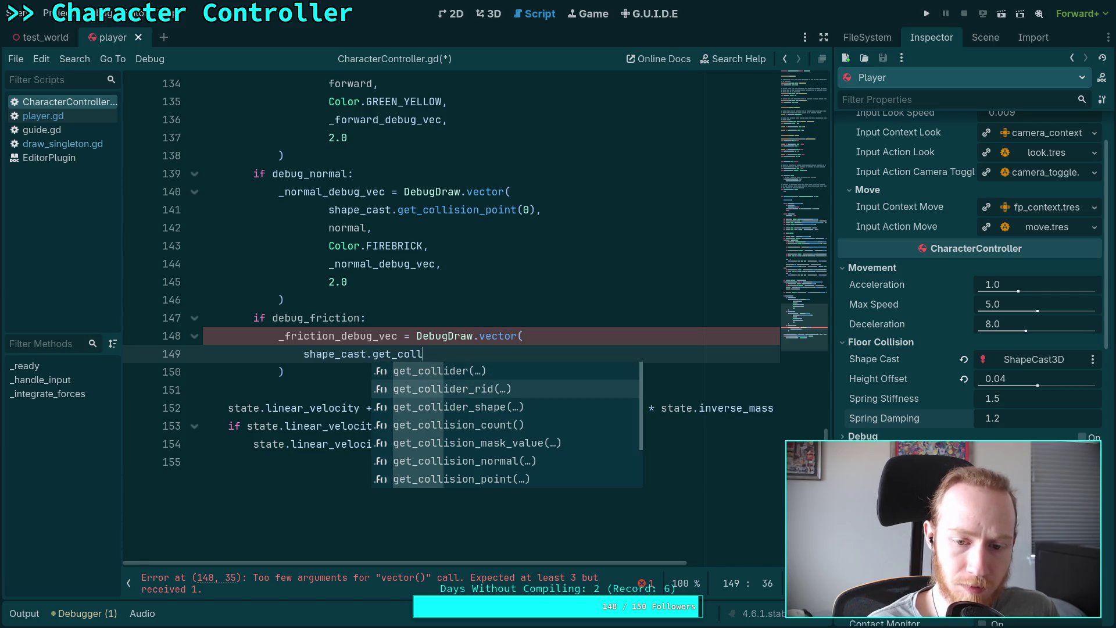
{"action": "key", "text": "Up"}
{"action": "key", "text": "Return"}
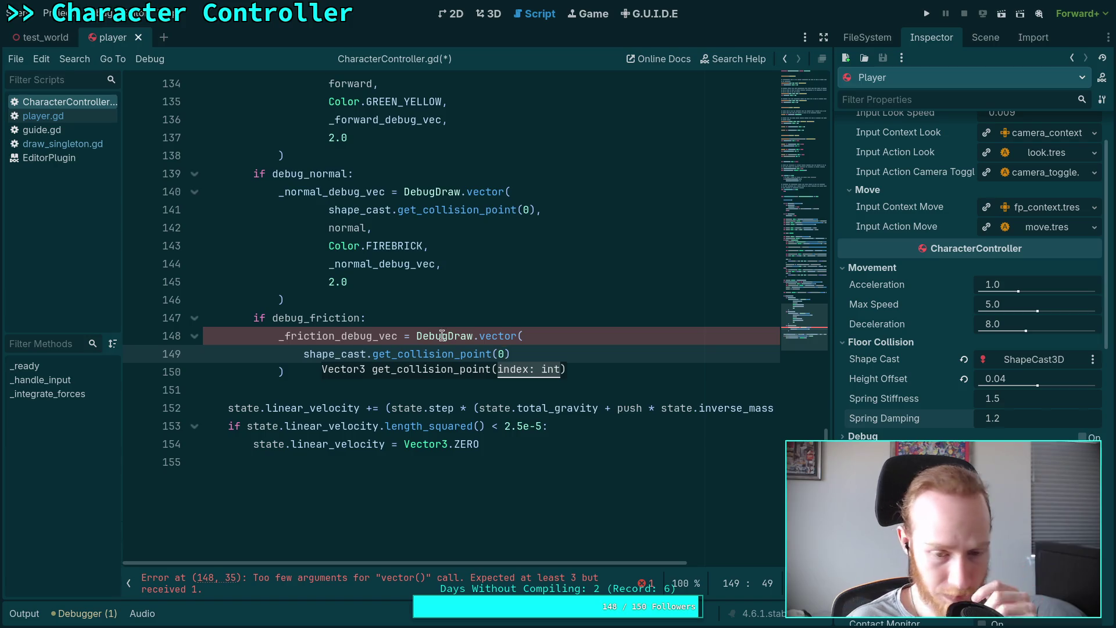
{"action": "left_click_drag", "start_coordinate": [523, 354], "coordinate": [301, 354]}
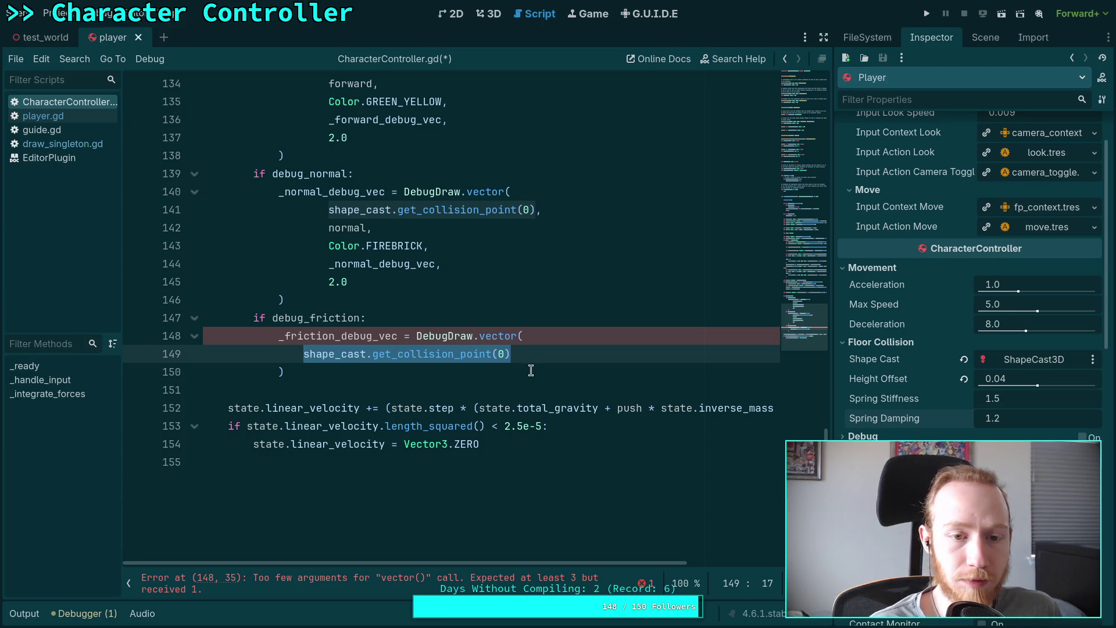
{"action": "scroll", "coordinate": [531, 370], "scroll_direction": "up", "scroll_amount": 2}
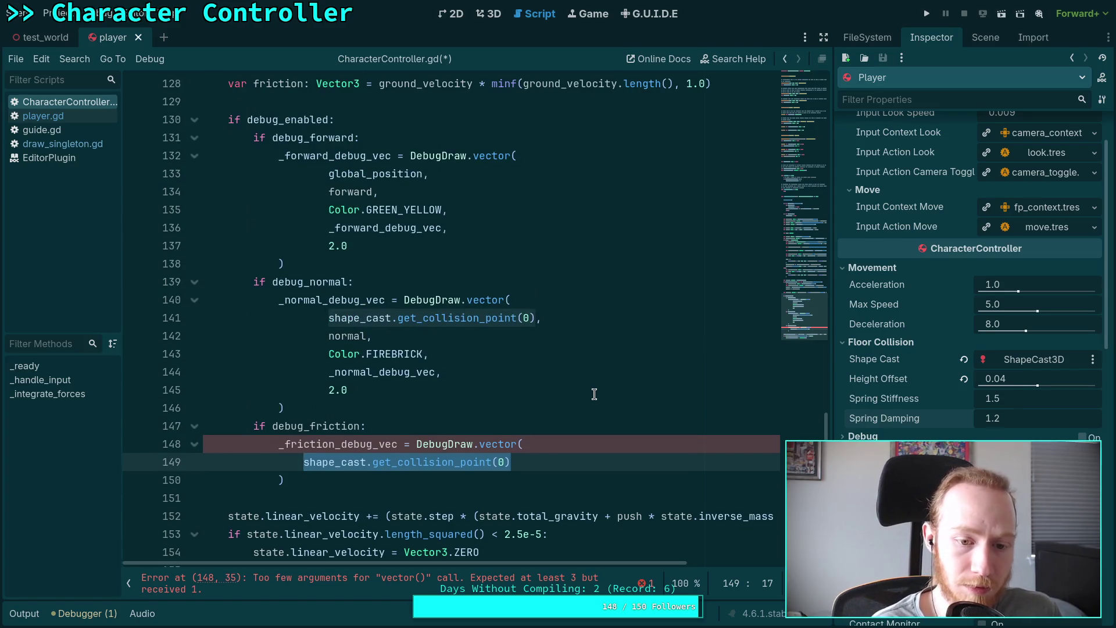
Step: Set the friction DebugDraw.vector start point to global_position + (Vector3.UP * 0.5)
{"action": "type", "text": "global_p"}
{"action": "key", "text": "Return"}
{"action": "type", "text": ","}
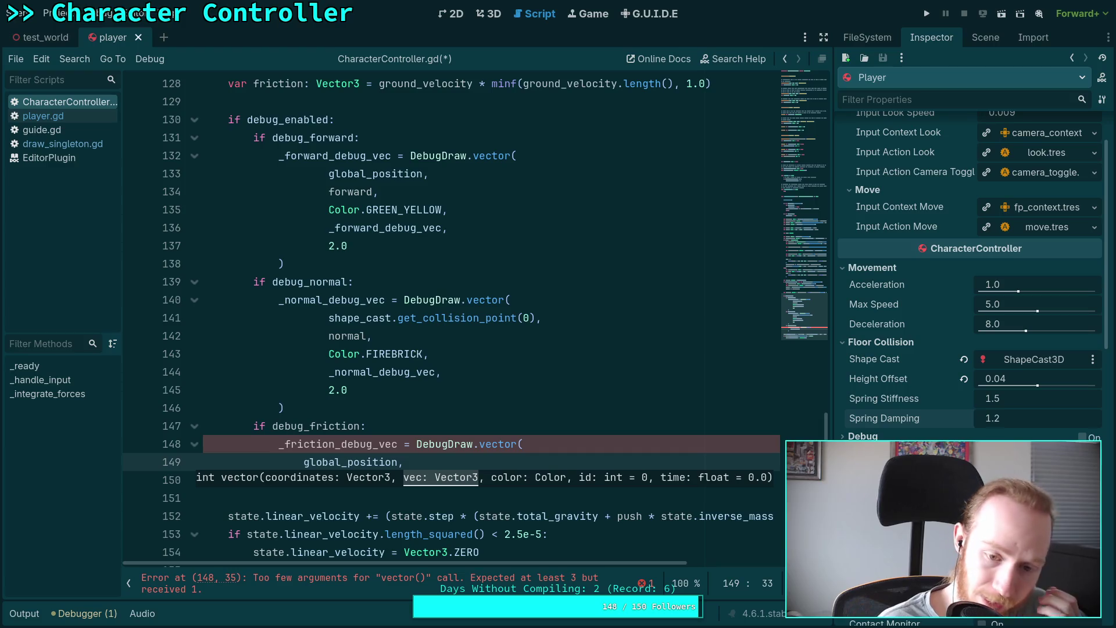
{"action": "key", "text": "BackSpace"}
{"action": "key", "text": "BackSpace"}
{"action": "key", "text": "BackSpace"}
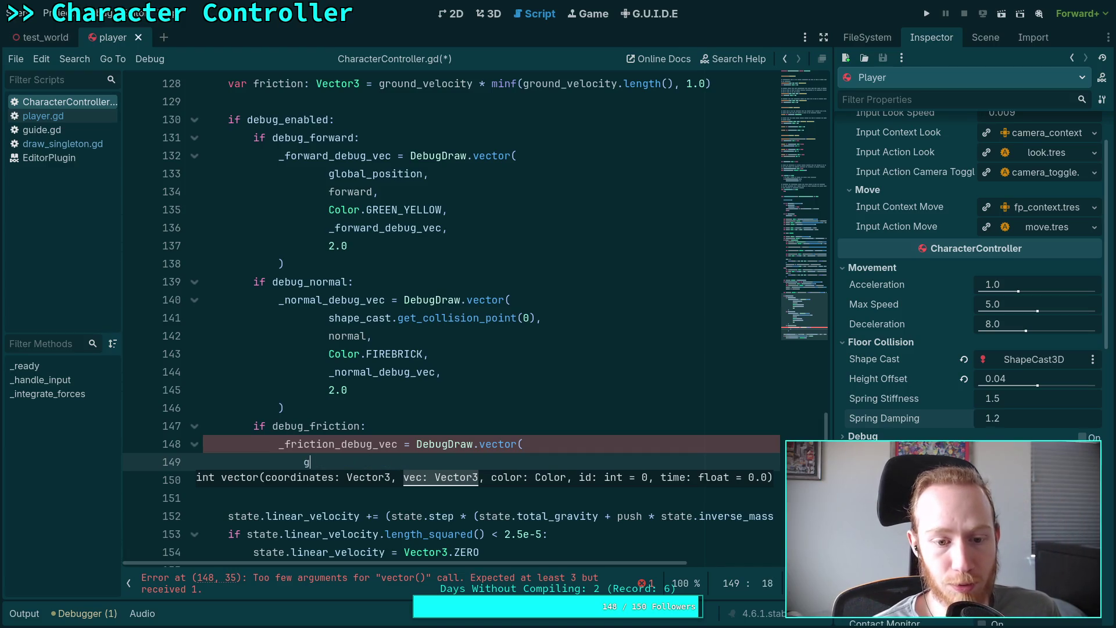
{"action": "type", "text": "flo"}
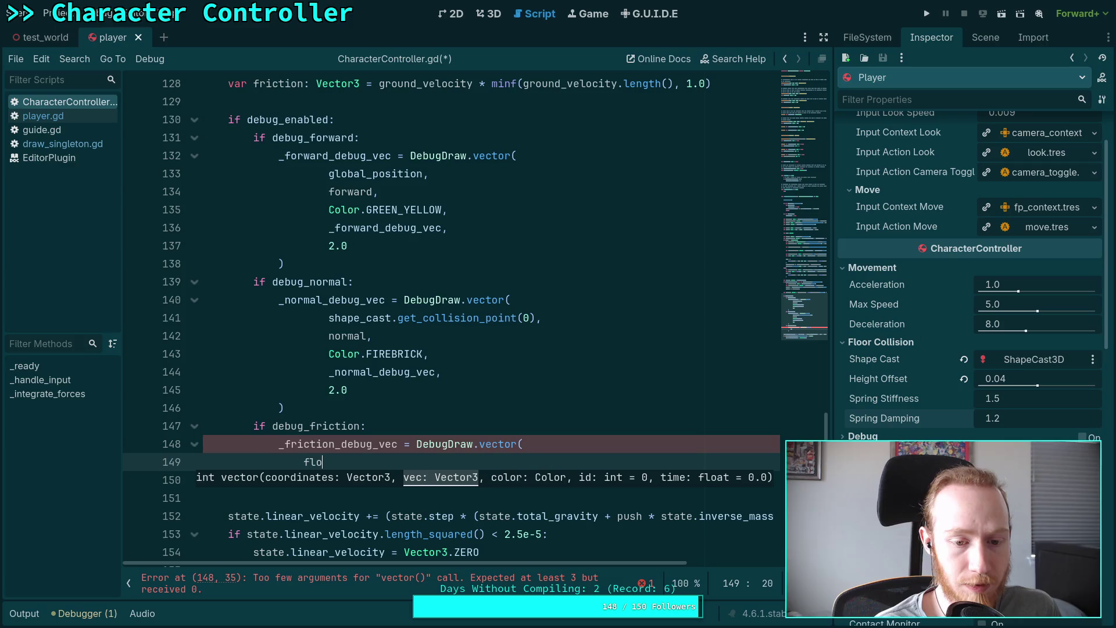
{"action": "key", "text": "BackSpace"}
{"action": "key", "text": "BackSpace"}
{"action": "key", "text": "BackSpace"}
{"action": "type", "text": "g"}
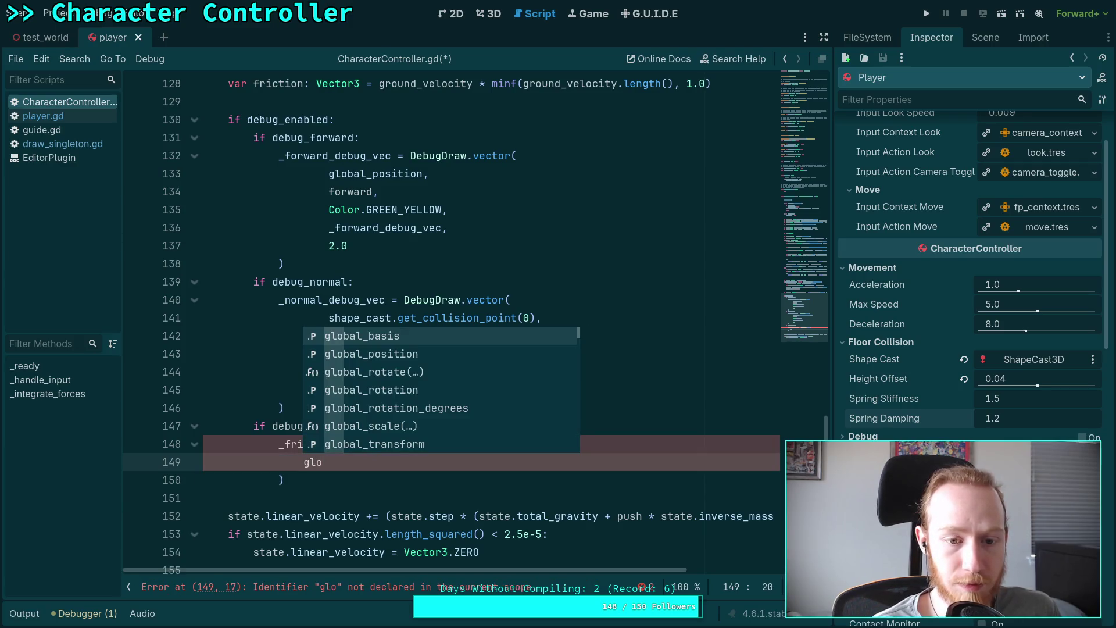
{"action": "key", "text": "Down"}
{"action": "key", "text": "Return"}
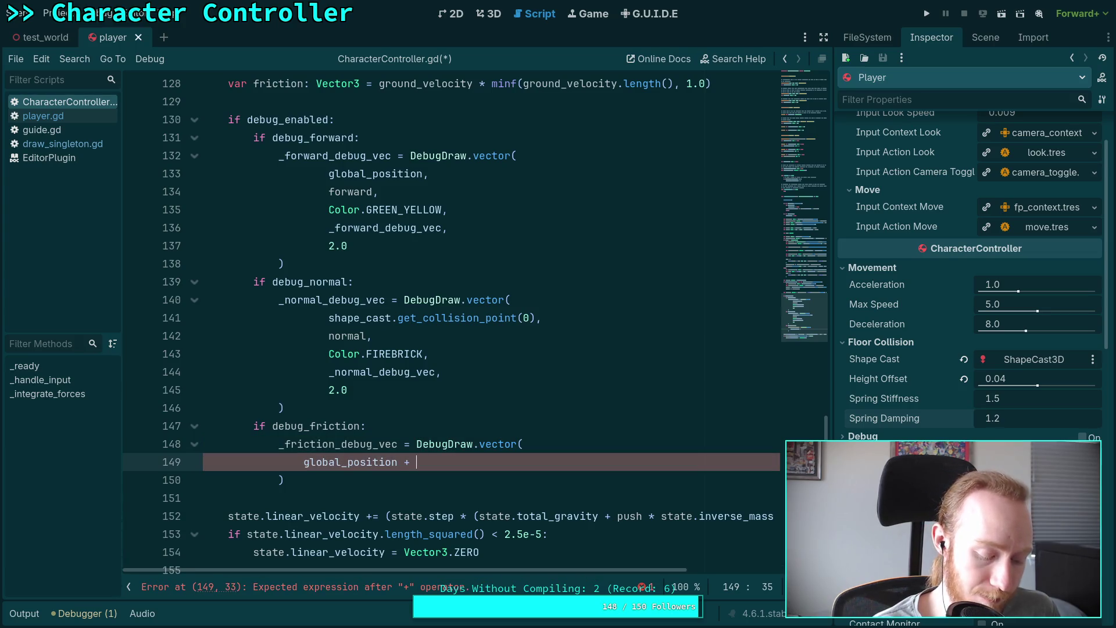
{"action": "type", "text": "tor3."}
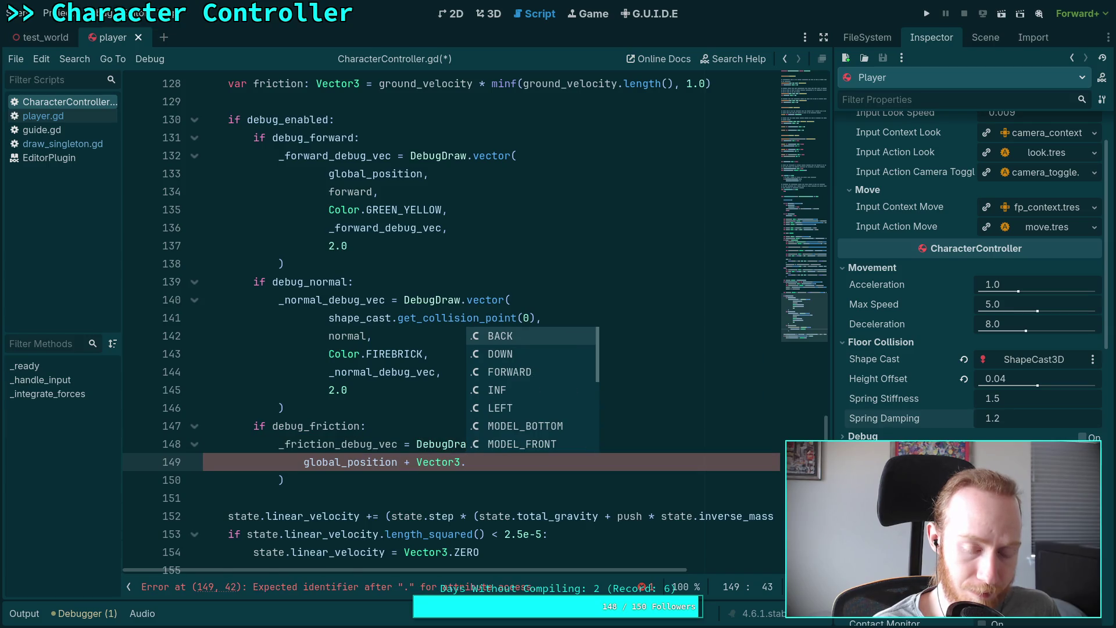
{"action": "type", "text": "UP * "}
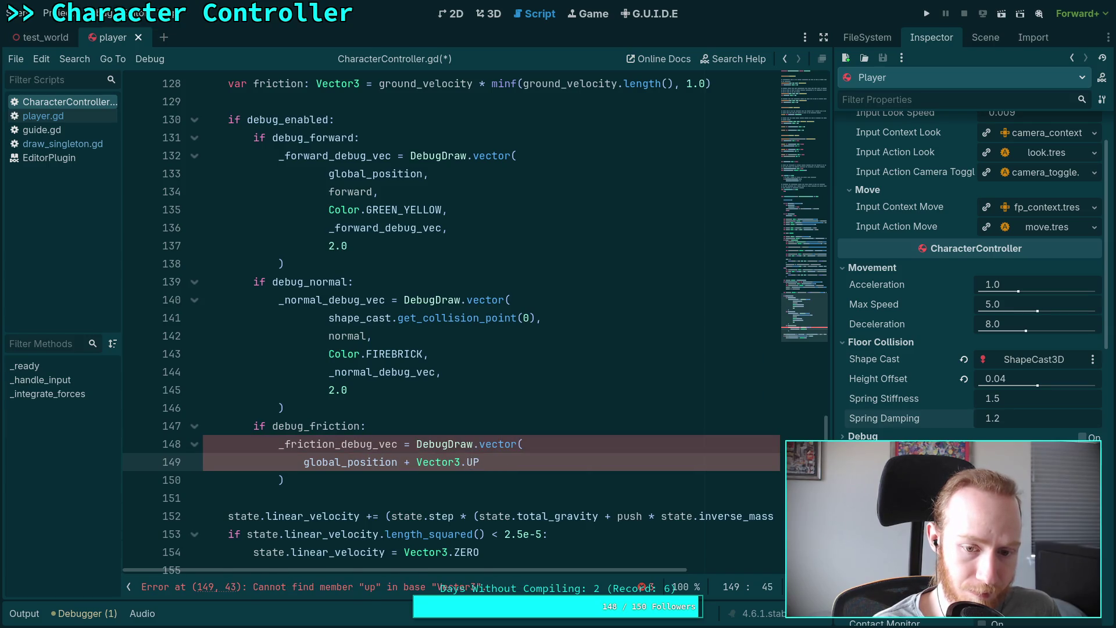
{"action": "type", "text": "0.5"}
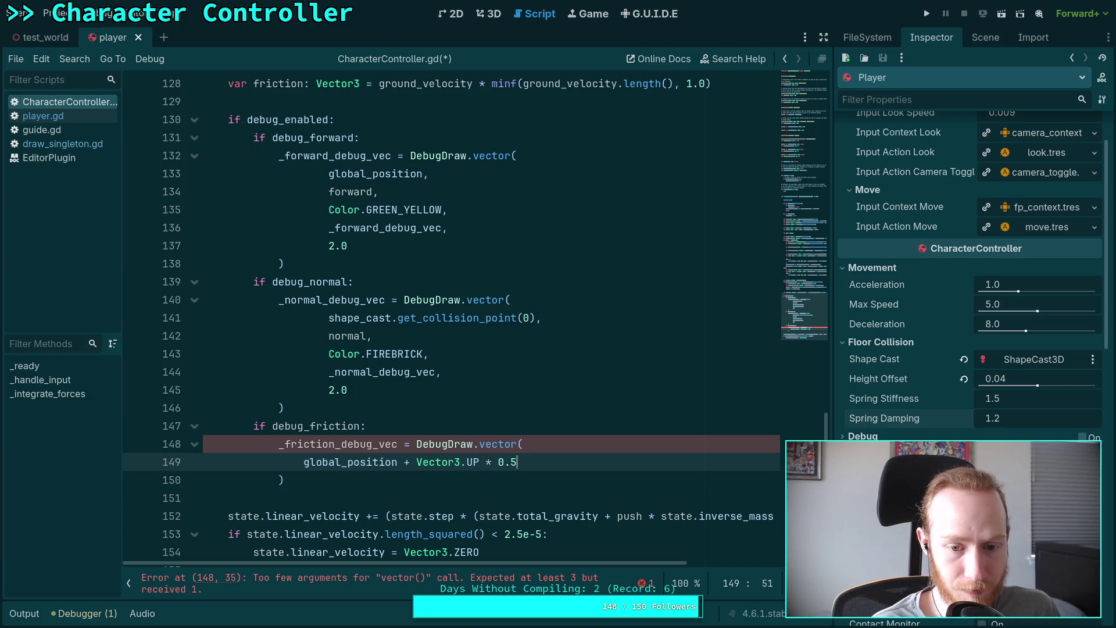
{"action": "left_click", "coordinate": [418, 461]}
{"action": "type", "text": "("}
{"action": "left_click", "coordinate": [576, 456]}
{"action": "type", "text": "),"}
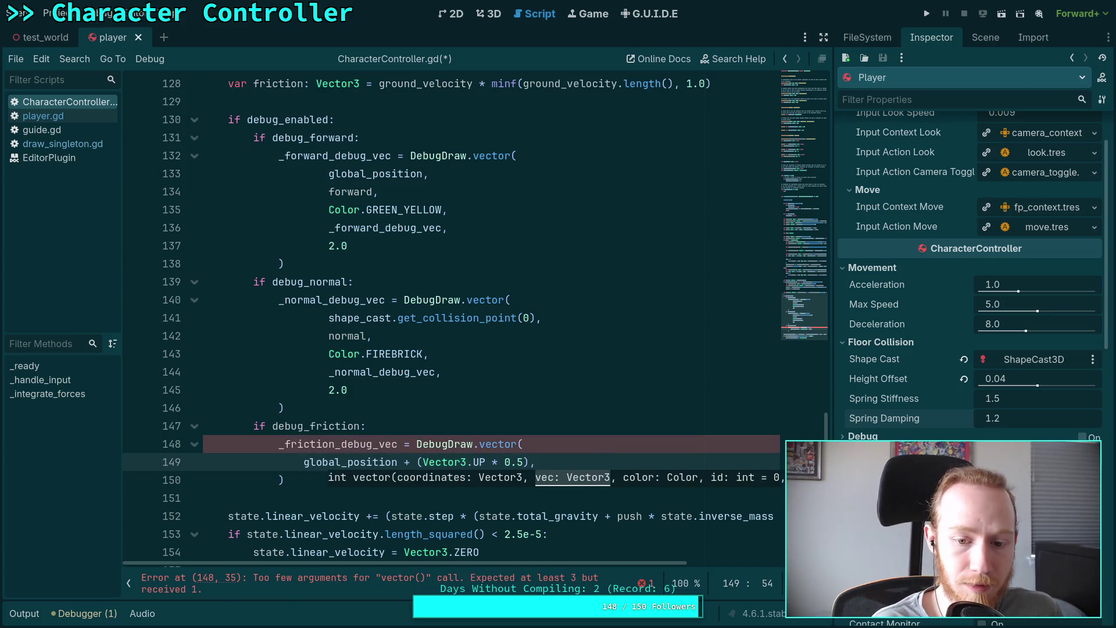
{"action": "key", "text": "Return"}
Step: Add friction + (Vector3.UP * 0.5) as the friction vector's end point
{"action": "type", "text": "fric"}
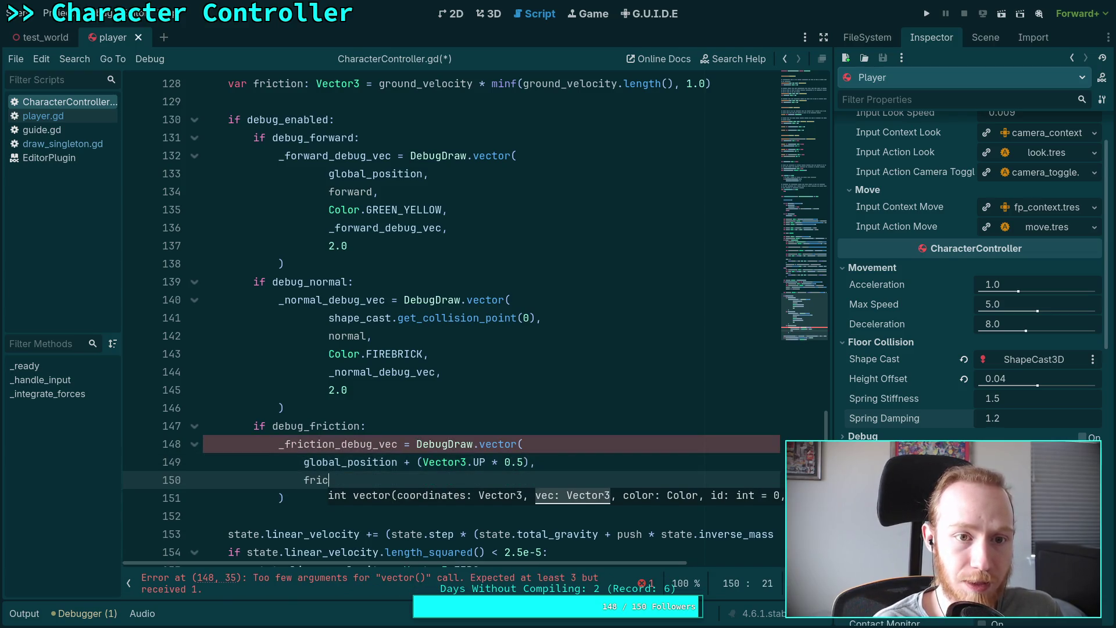
{"action": "key", "text": "BackSpace"}
{"action": "key", "text": "BackSpace"}
{"action": "key", "text": "BackSpace"}
{"action": "type", "text": "tion "}
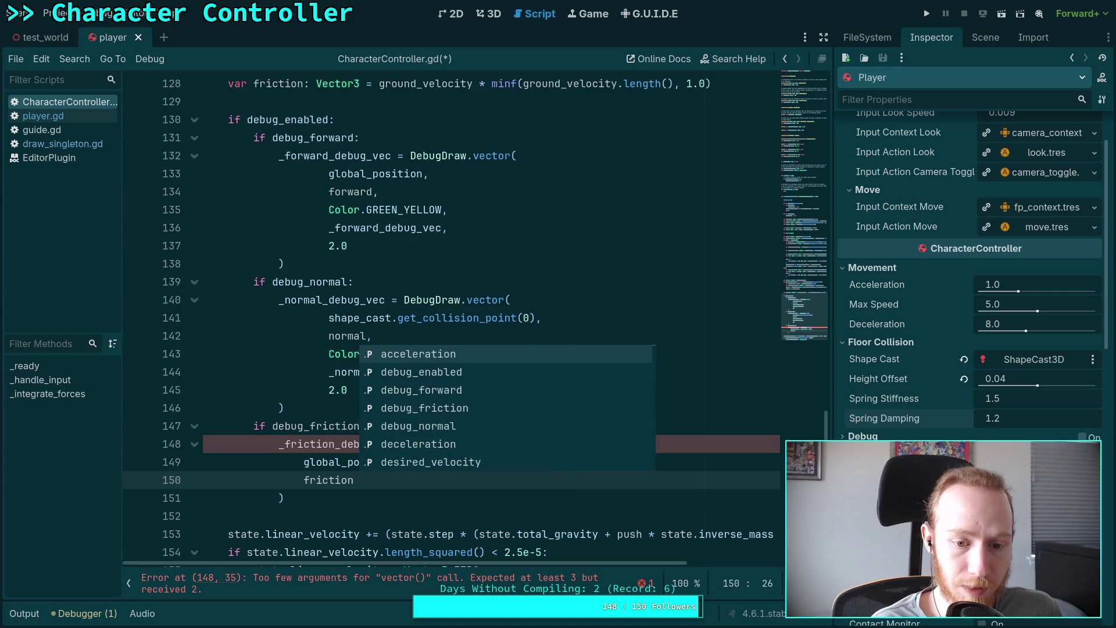
{"action": "type", "text": "+ (Vector3.UP + 0."}
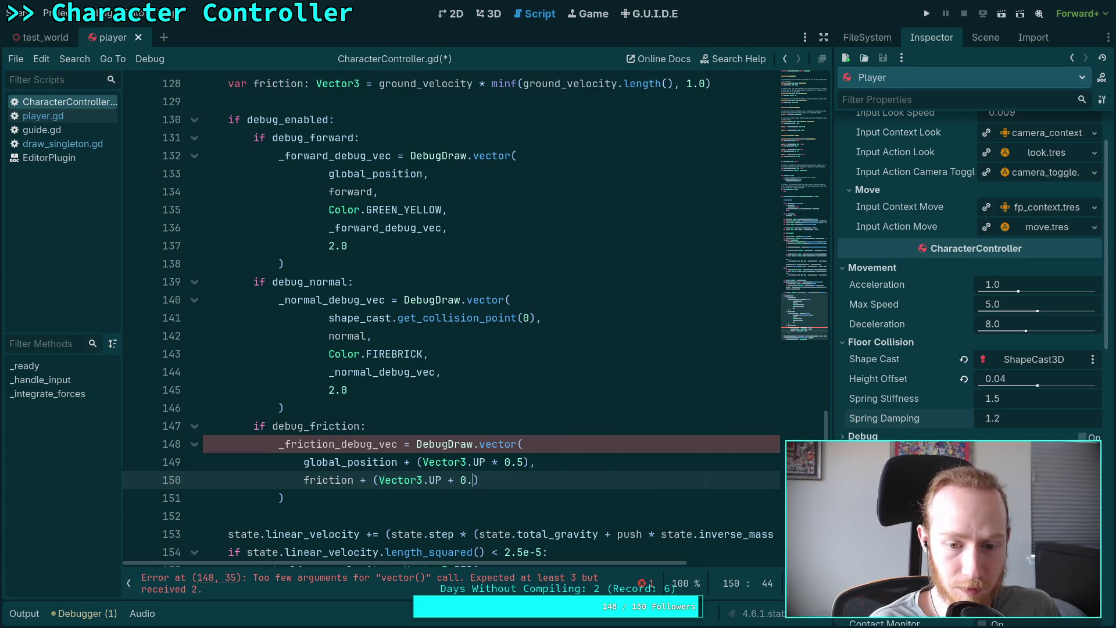
{"action": "key", "text": "BackSpace"}
{"action": "key", "text": "BackSpace"}
{"action": "key", "text": "BackSpace"}
{"action": "type", "text": "* 0.5"}
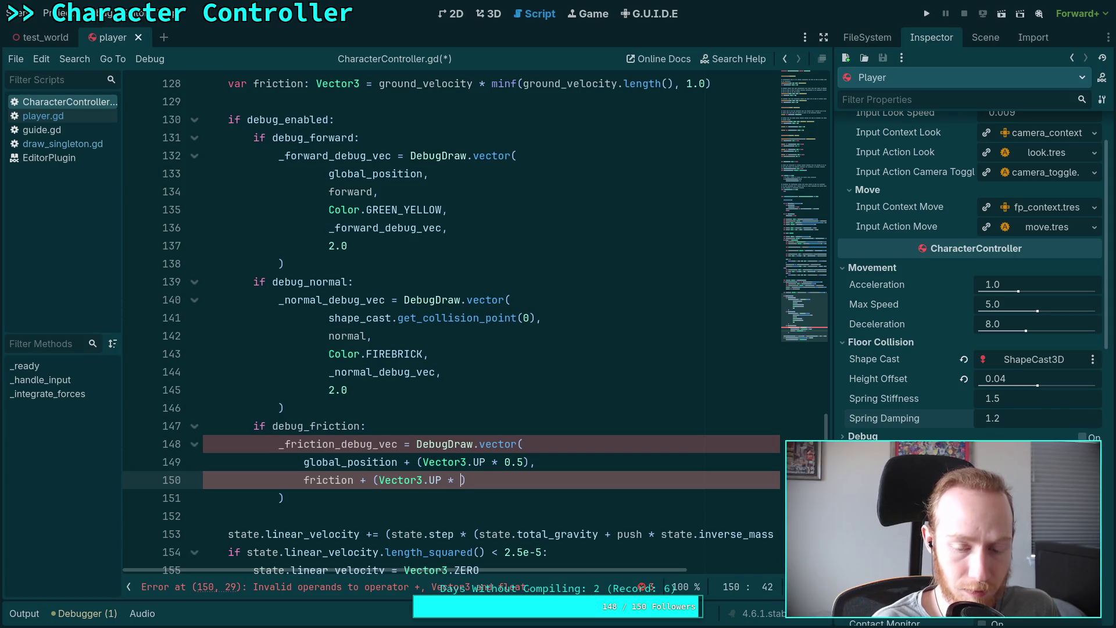
{"action": "type", "text": ")"}
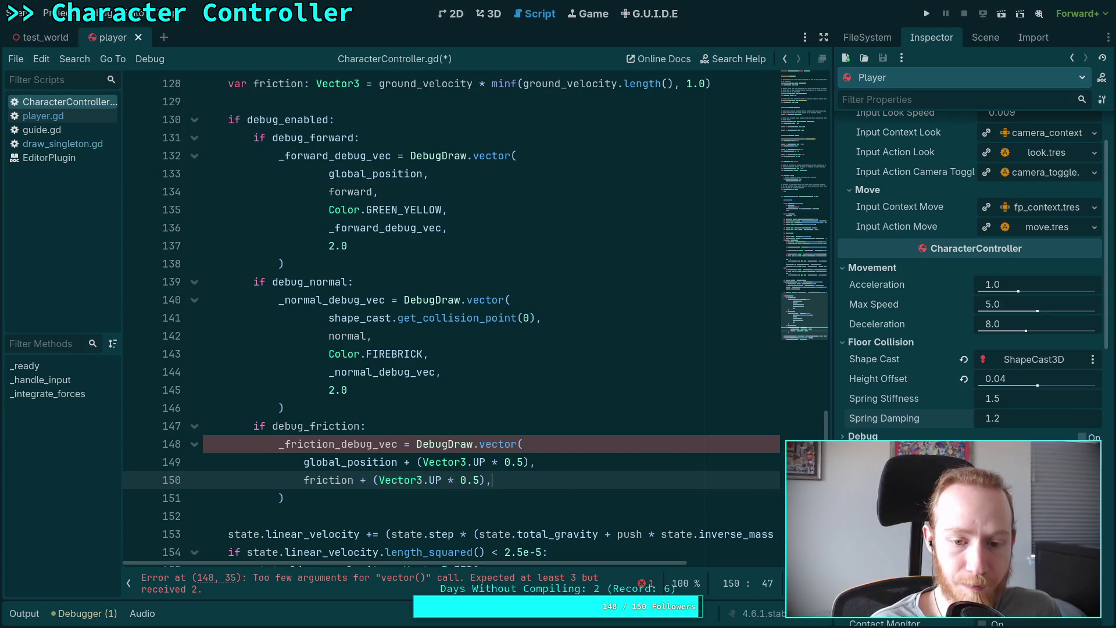
{"action": "key", "text": "Return"}
Step: Finish the friction call with Color.FIREBRICK, _friction_debug_vec and a 2.0 duration
{"action": "type", "text": "."}
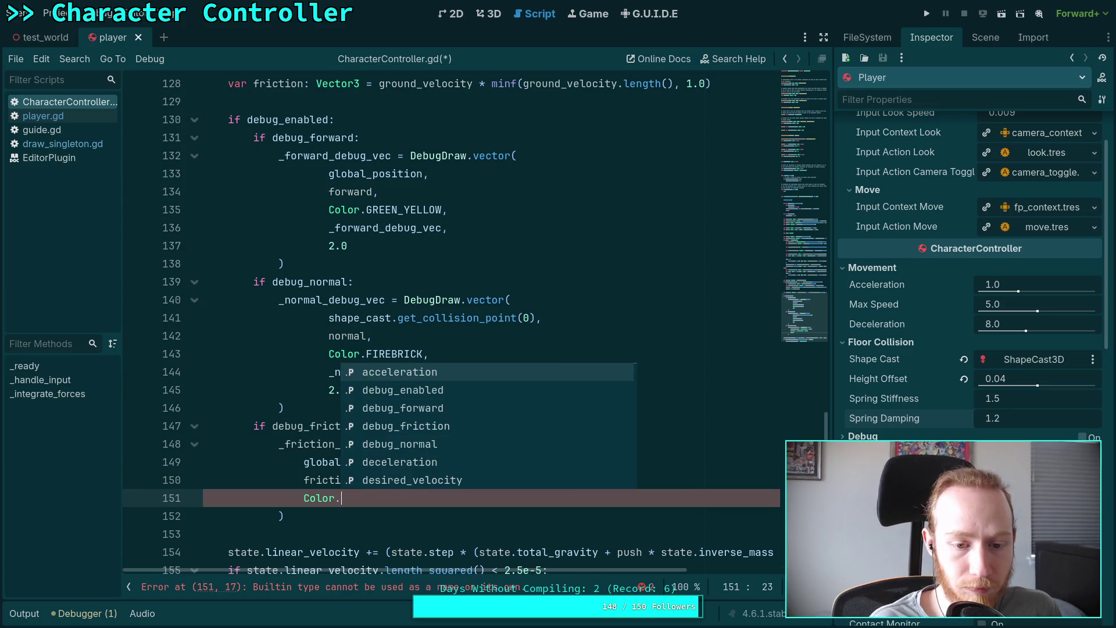
{"action": "key", "text": "Down"}
{"action": "key", "text": "Down"}
{"action": "key", "text": "Down"}
{"action": "key", "text": "Down"}
{"action": "key", "text": "Down"}
{"action": "key", "text": "Down"}
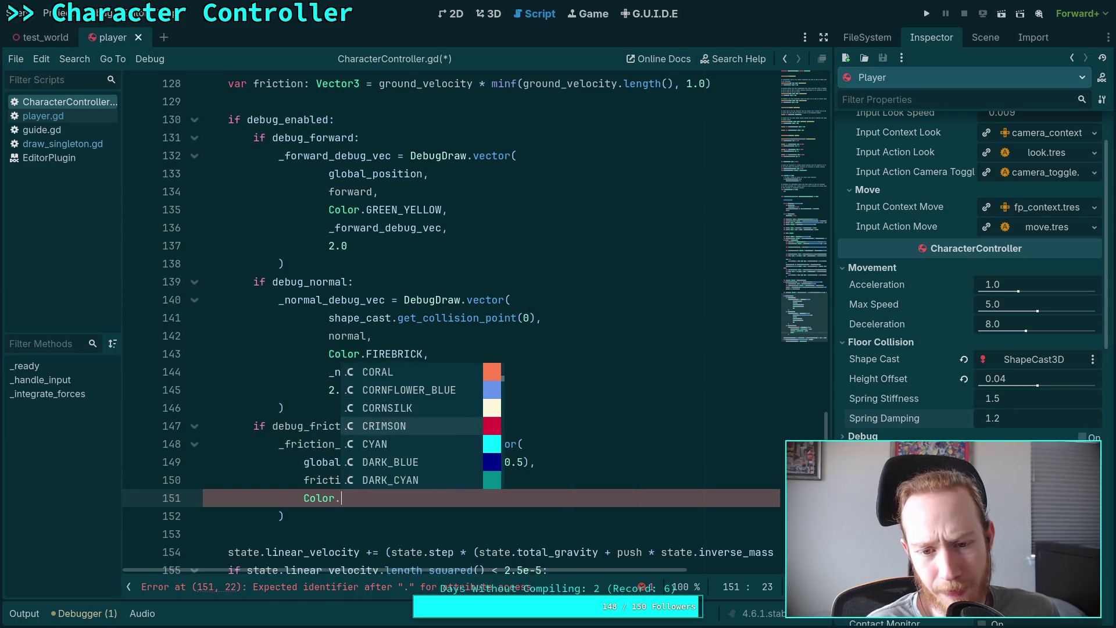
{"action": "key", "text": "Down"}
{"action": "key", "text": "Down"}
{"action": "key", "text": "Down"}
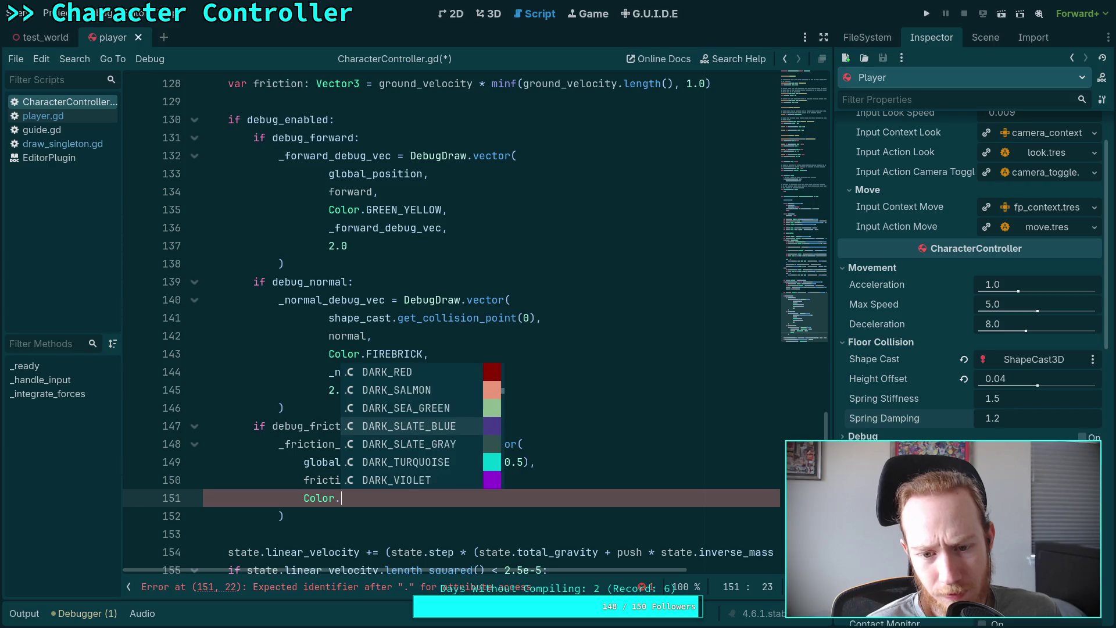
{"action": "key", "text": "Down"}
{"action": "key", "text": "Down"}
{"action": "key", "text": "Down"}
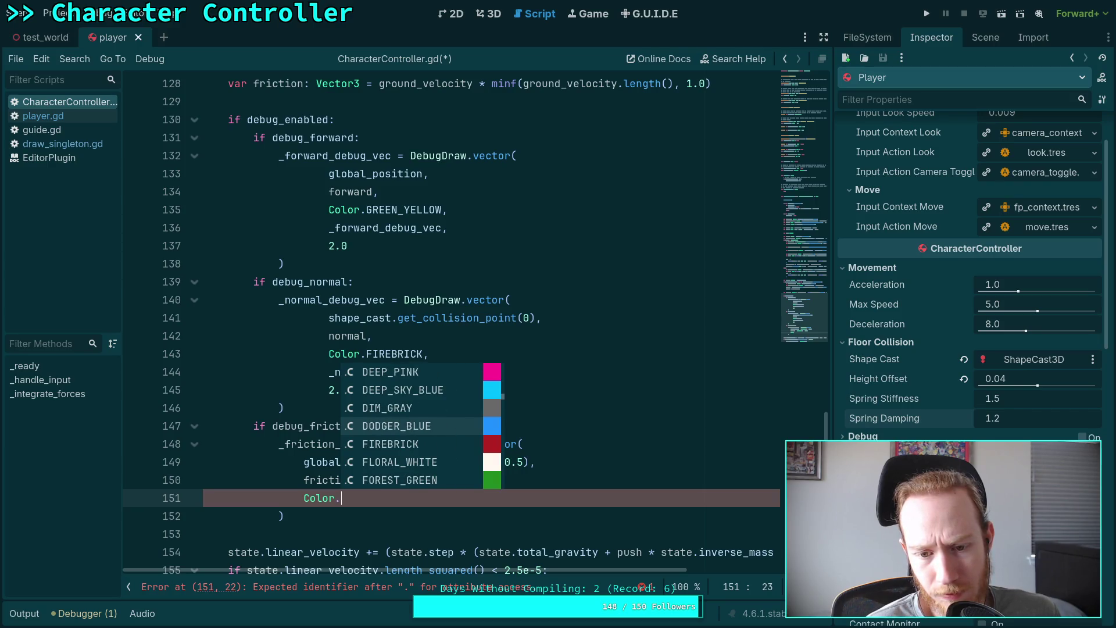
{"action": "key", "text": "Down"}
{"action": "key", "text": "Down"}
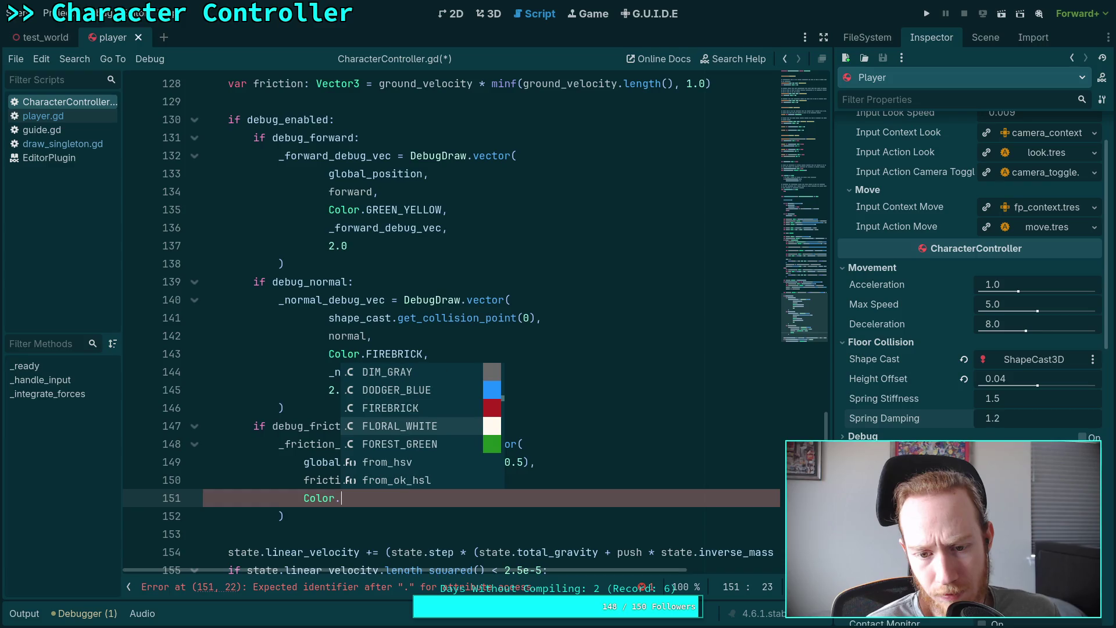
{"action": "key", "text": "Up"}
{"action": "key", "text": "Return"}
{"action": "type", "text": ","}
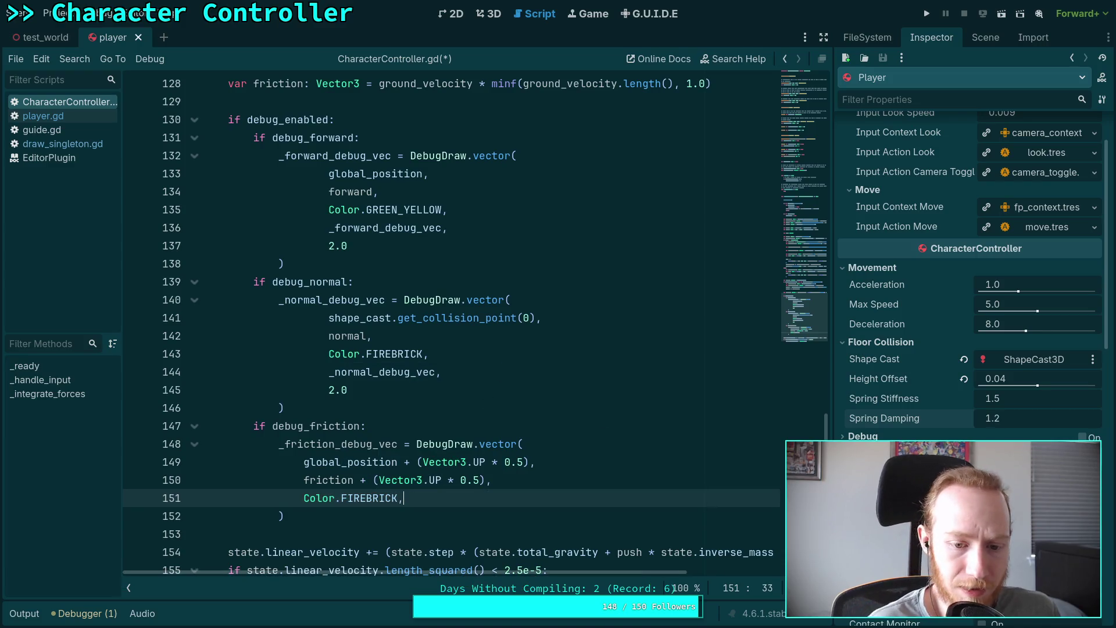
{"action": "key", "text": "Return"}
{"action": "type", "text": "_fr"}
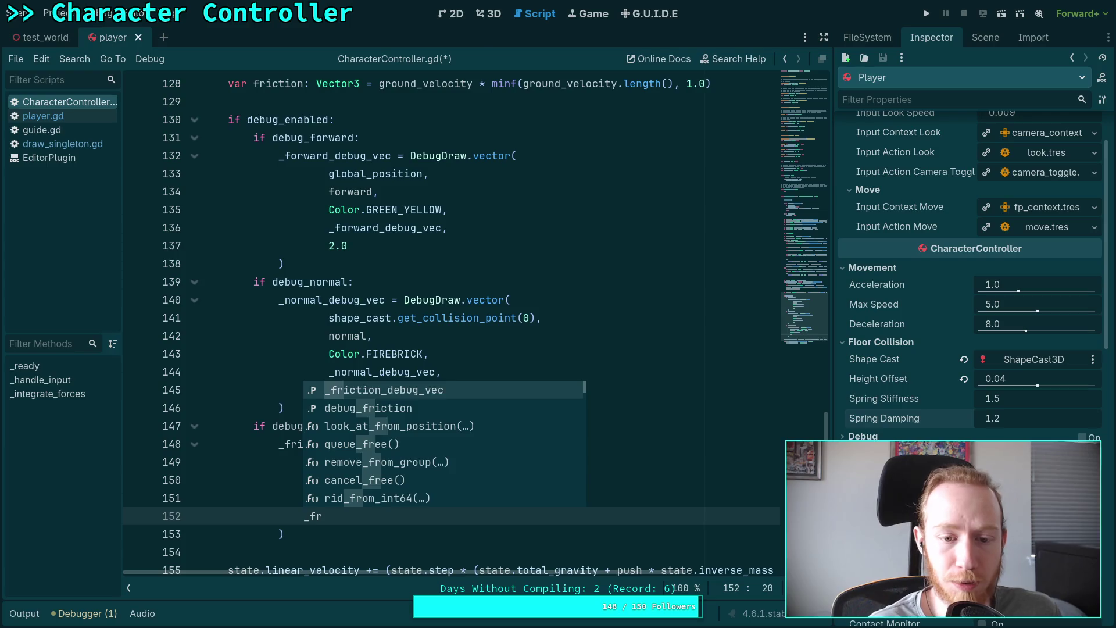
{"action": "key", "text": "Return"}
{"action": "type", "text": ","}
{"action": "key", "text": "Return"}
{"action": "type", "text": "2.0"}
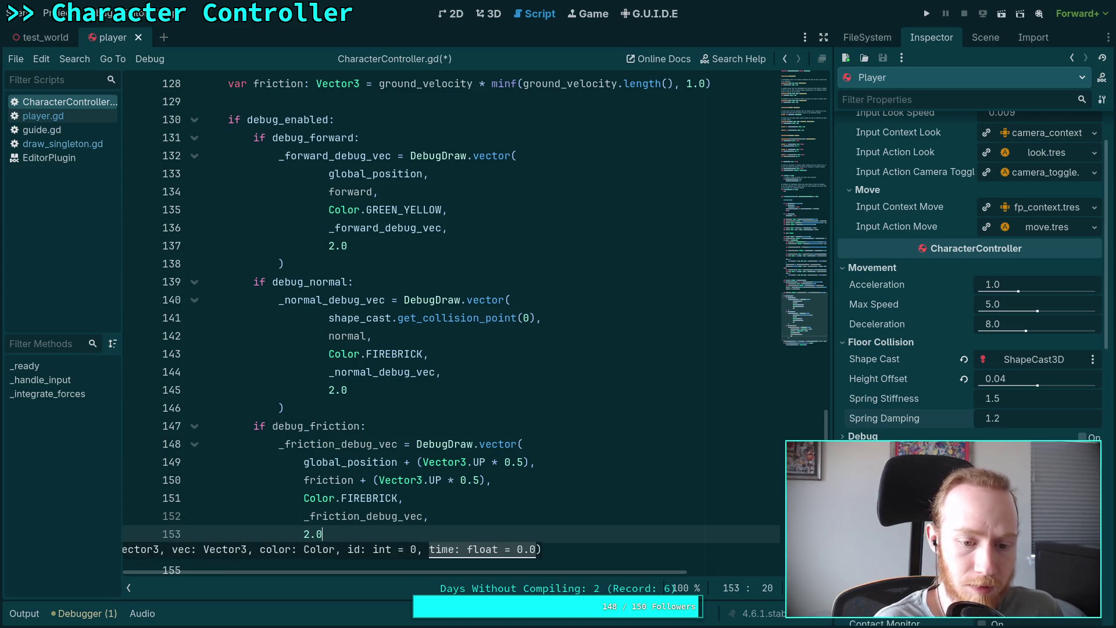
Step: Change the normal vector's colour on line 143 to CORNFLOWER_BLUE and save the script
{"action": "left_click", "coordinate": [451, 386]}
{"action": "double_click", "coordinate": [405, 354]}
{"action": "key", "text": "BackSpace"}
{"action": "key", "text": "ctrl+space"}
{"action": "key", "text": "Down"}
{"action": "key", "text": "Down"}
{"action": "key", "text": "Down"}
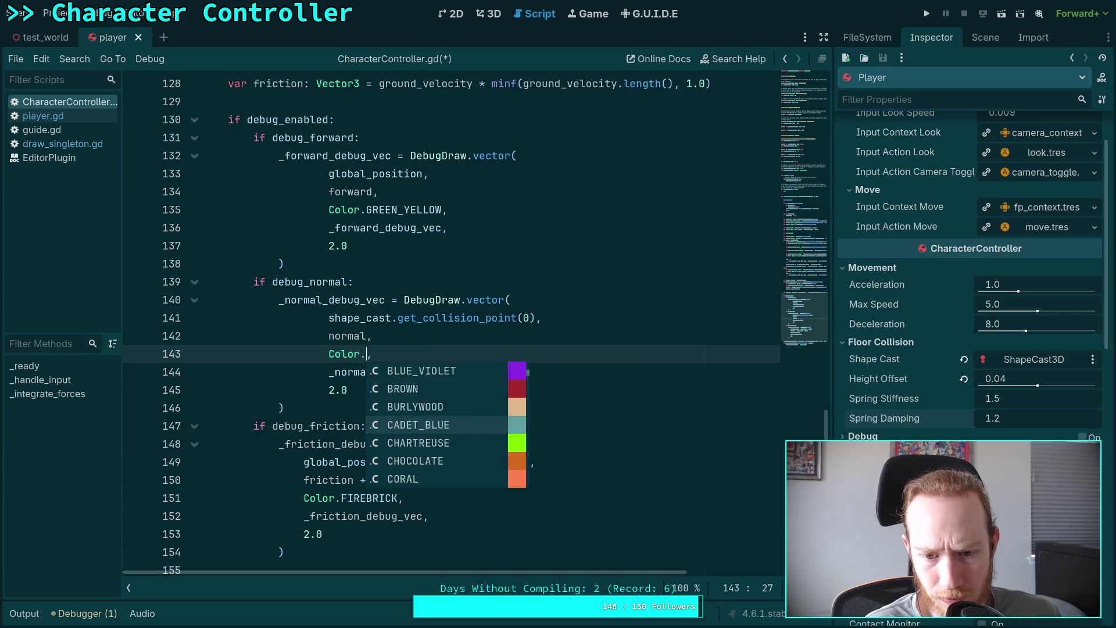
{"action": "key", "text": "Down"}
{"action": "key", "text": "Up"}
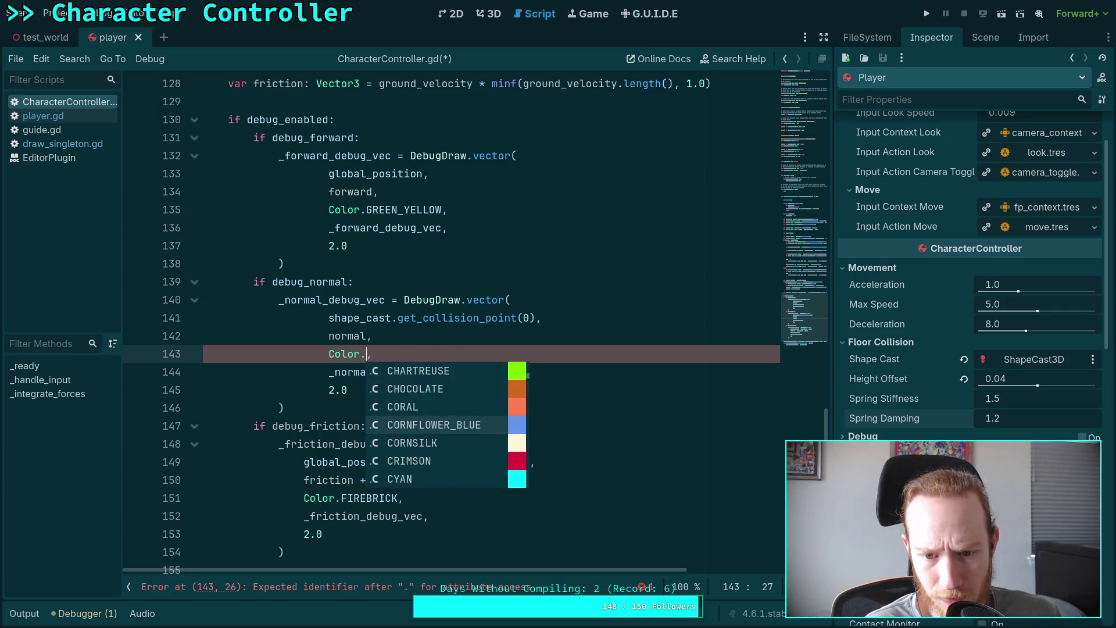
{"action": "key", "text": "Return"}
{"action": "scroll", "coordinate": [451, 325], "scroll_direction": "down", "scroll_amount": 1}
{"action": "key", "text": "ctrl+s"}
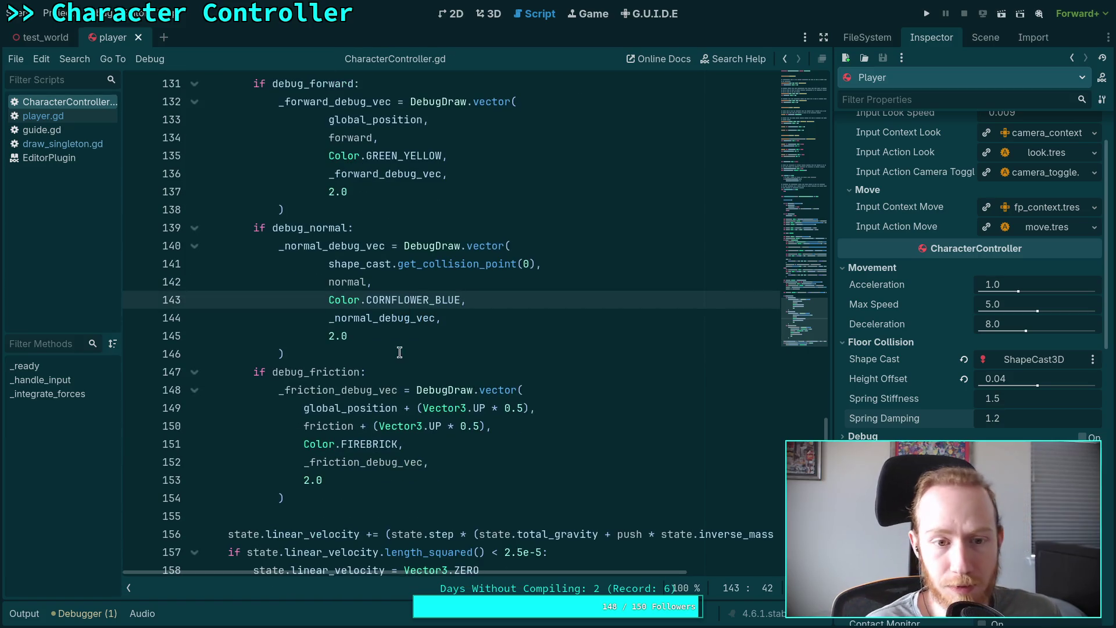
Step: Run test_world with F5 to check the friction and normal debug vectors, then stop the game
{"action": "scroll", "coordinate": [448, 366], "scroll_direction": "down", "scroll_amount": 2}
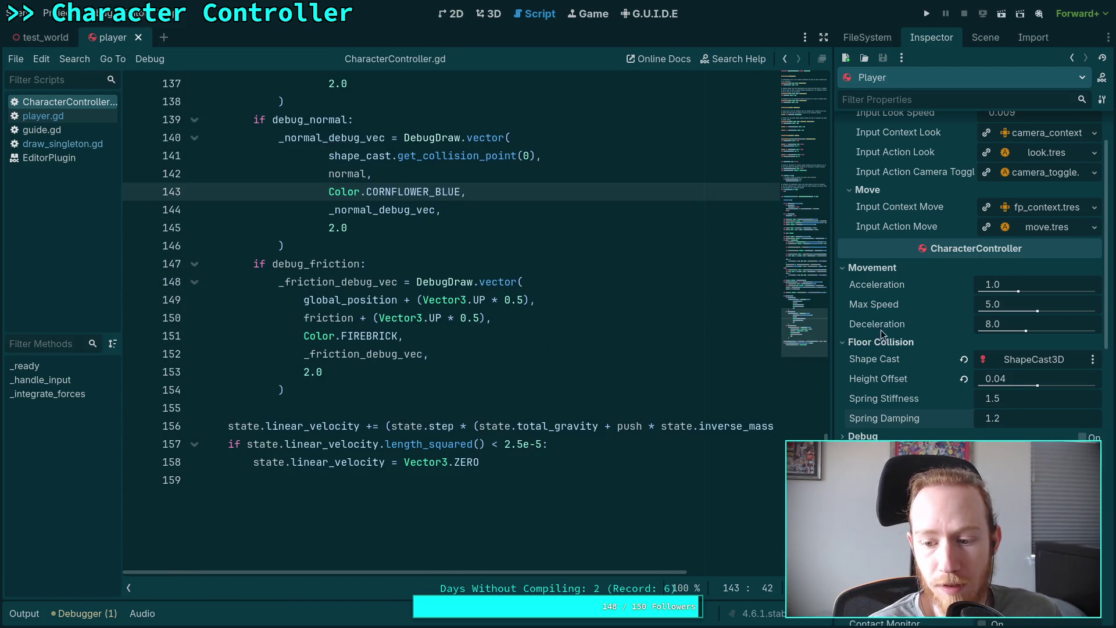
{"action": "scroll", "coordinate": [911, 357], "scroll_direction": "down", "scroll_amount": 3}
{"action": "scroll", "coordinate": [891, 324], "scroll_direction": "up", "scroll_amount": 5}
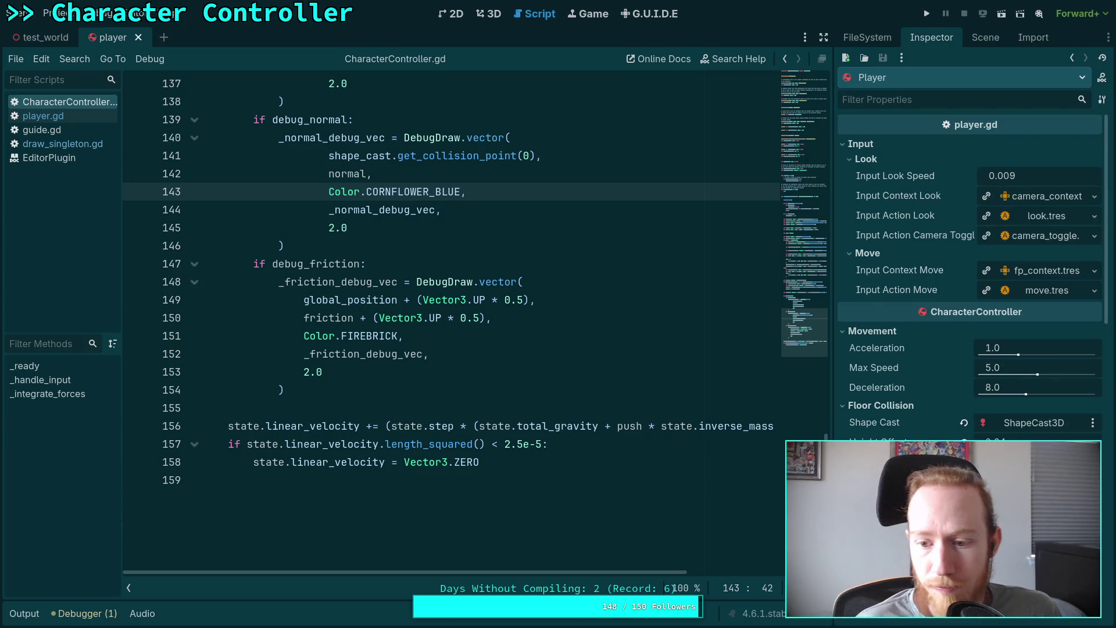
{"action": "key", "text": "ctrl+Tab"}
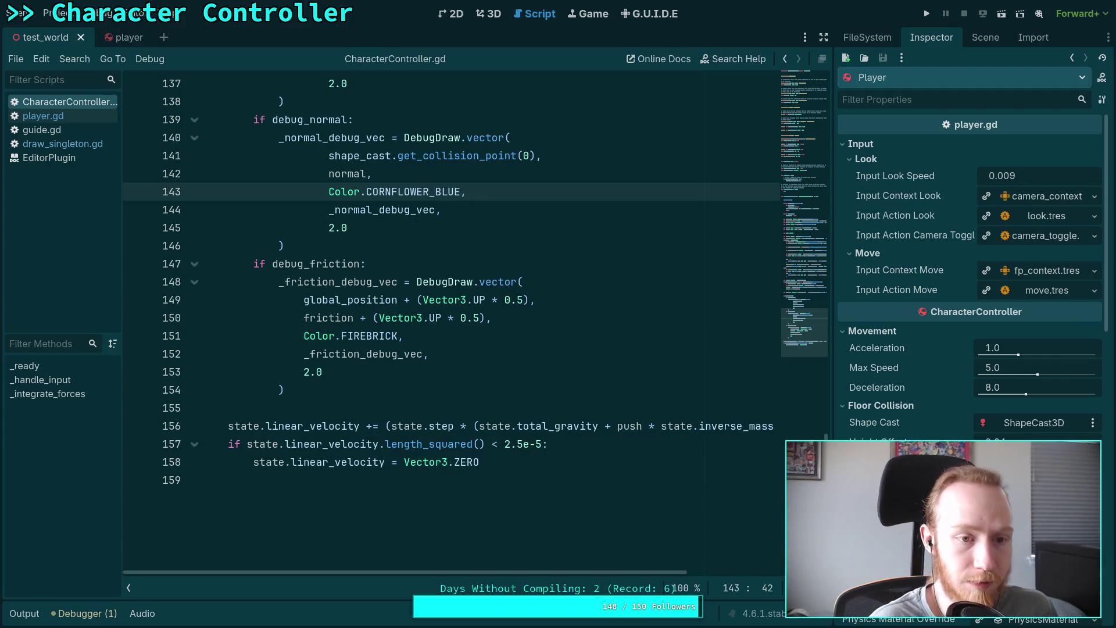
{"action": "key", "text": "F5"}
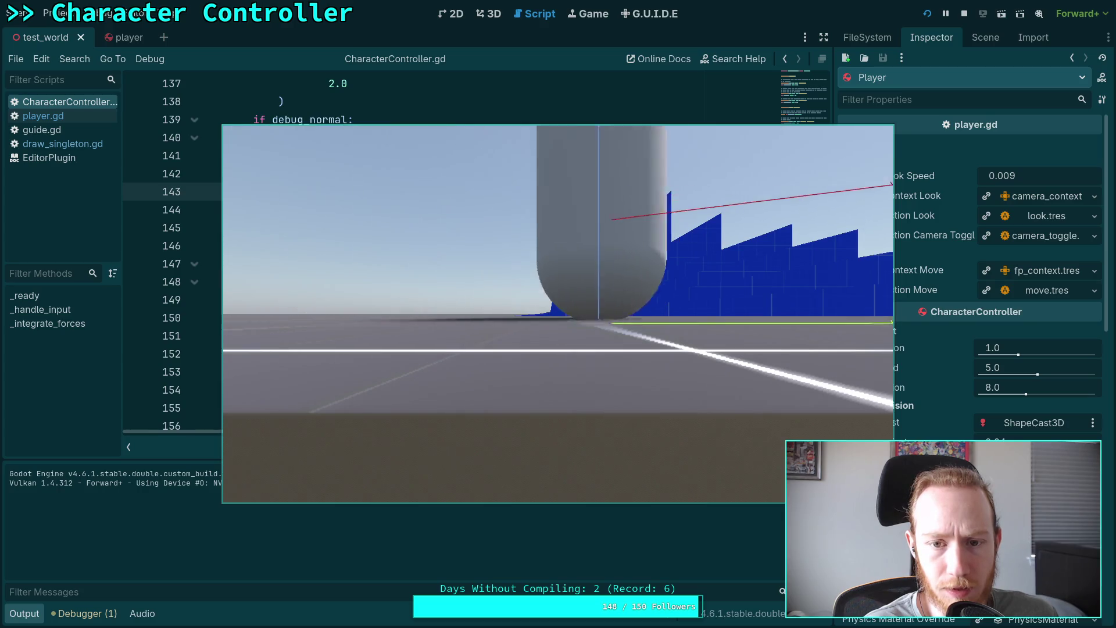
{"action": "left_click", "coordinate": [964, 15]}
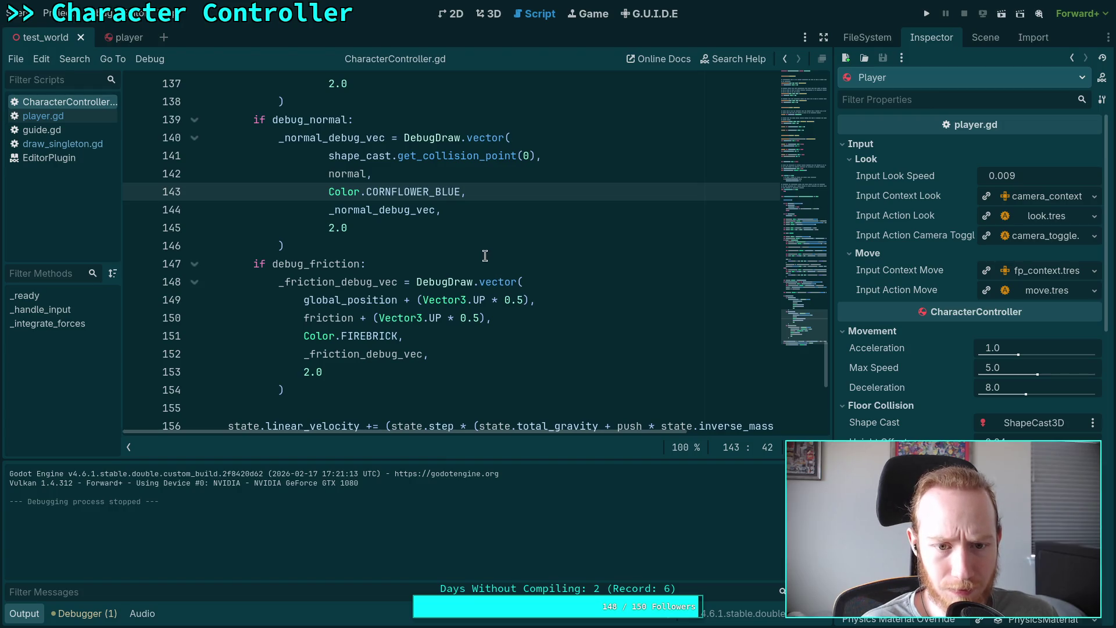
Step: Change line 150's friction end point to (Vector3.UP * 0.5) - friction
{"action": "scroll", "coordinate": [415, 277], "scroll_direction": "down", "scroll_amount": 1}
{"action": "left_click", "coordinate": [299, 264]}
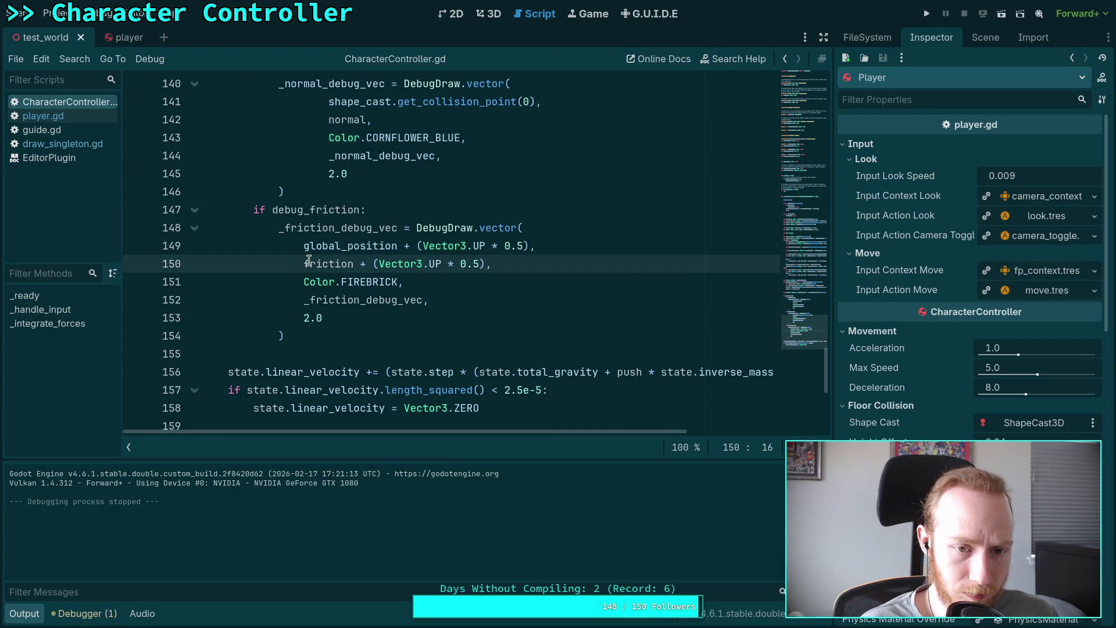
{"action": "type", "text": "-"}
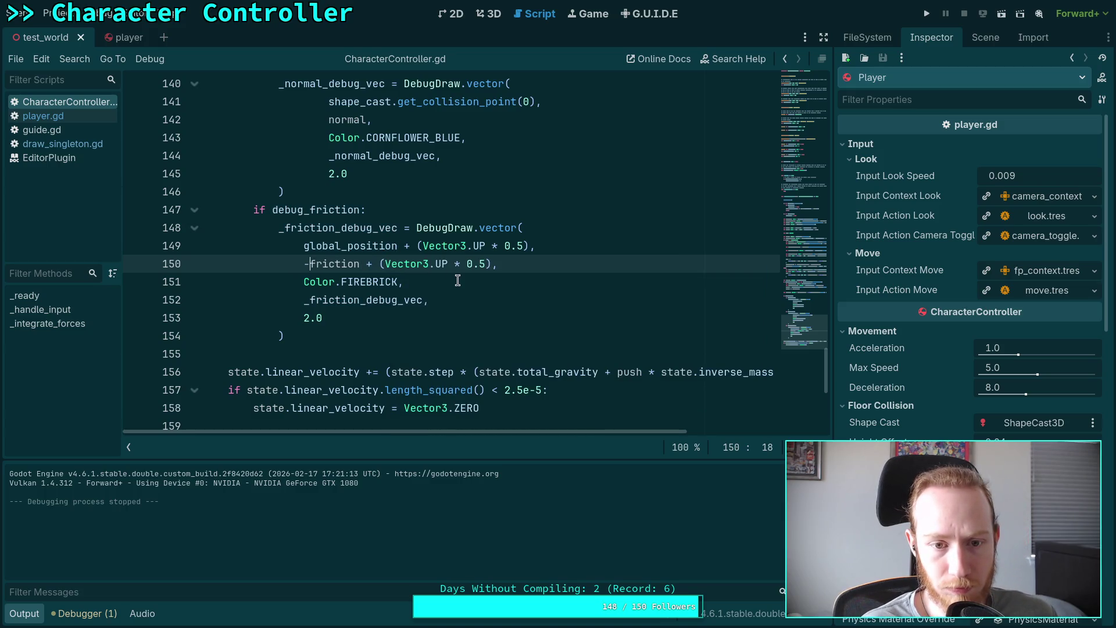
{"action": "left_click_drag", "start_coordinate": [377, 263], "coordinate": [303, 263]}
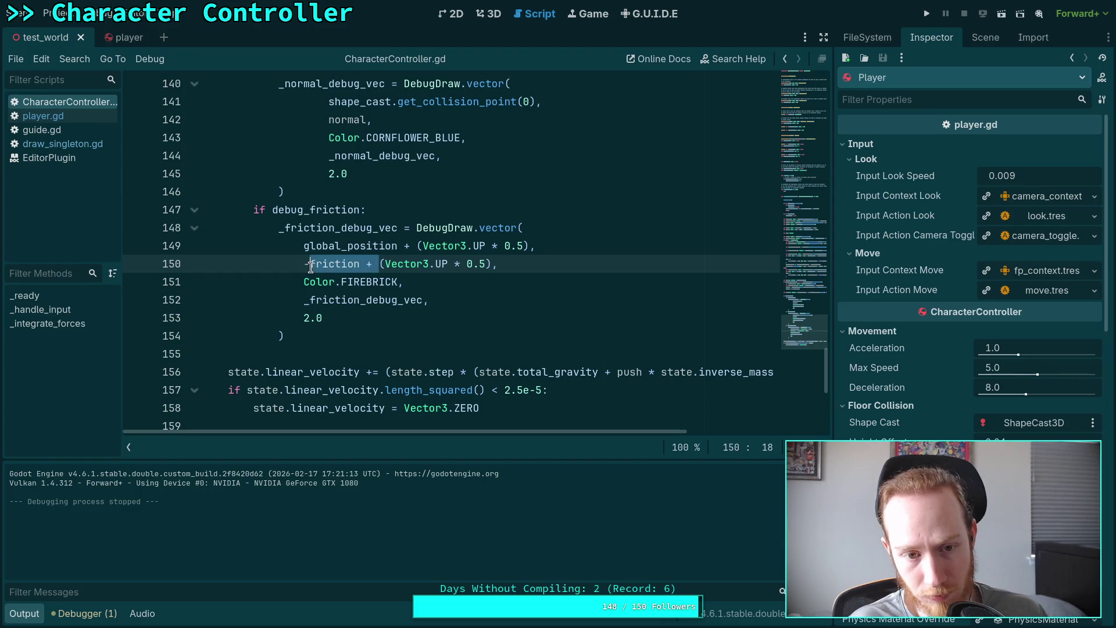
{"action": "key", "text": "BackSpace"}
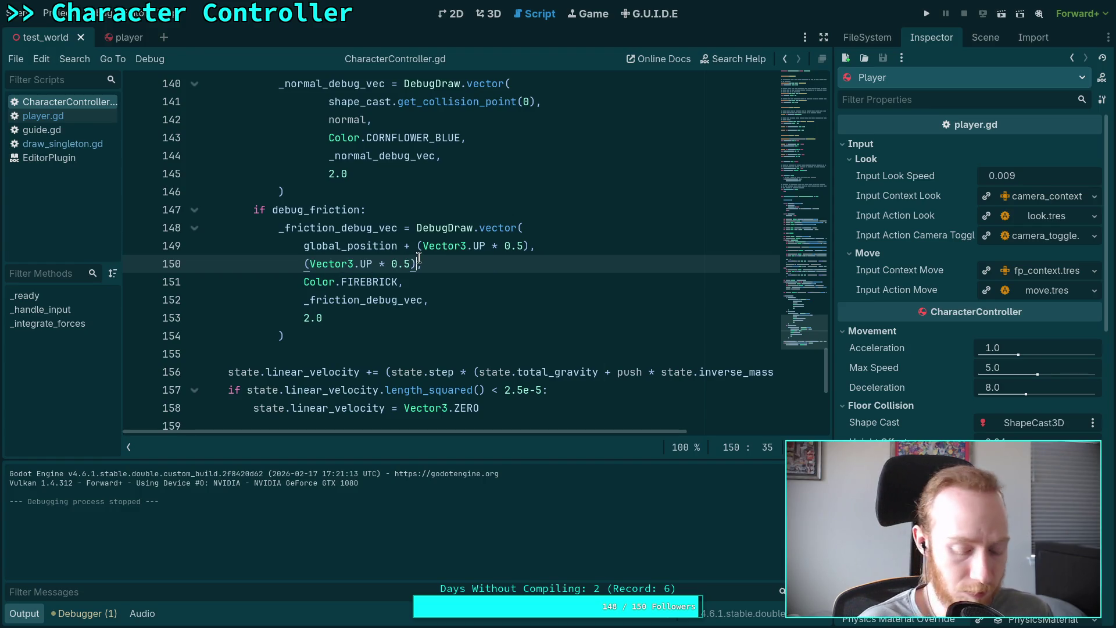
{"action": "type", "text": "friction"}
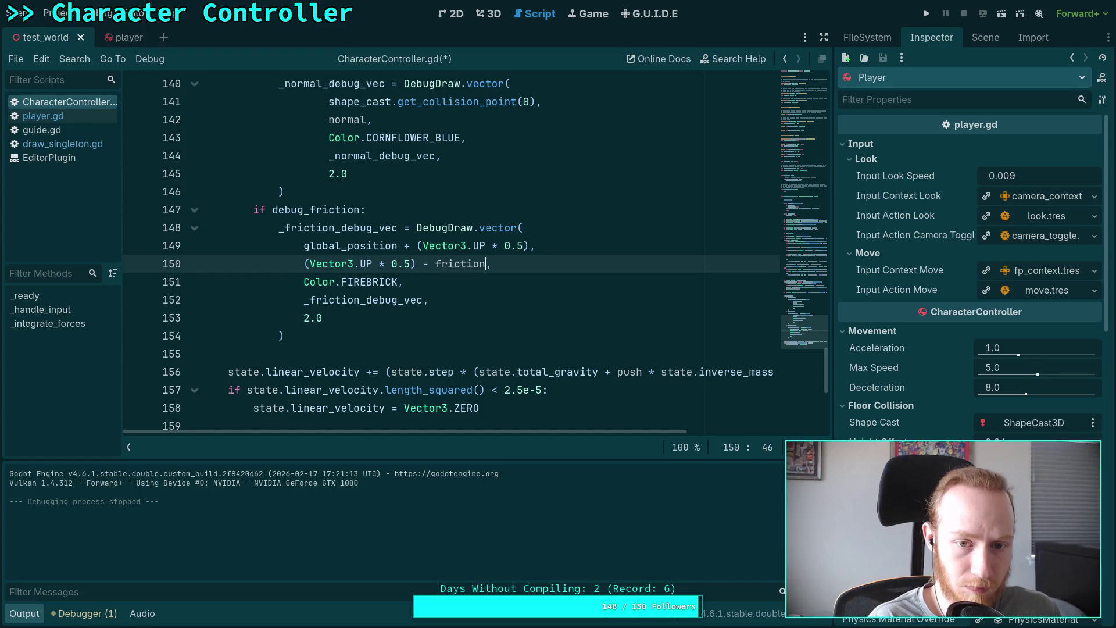
Step: Hide the output panel and show the test_world scene tree in the right dock
{"action": "left_click", "coordinate": [346, 188]}
{"action": "scroll", "coordinate": [346, 188], "scroll_direction": "up", "scroll_amount": 7}
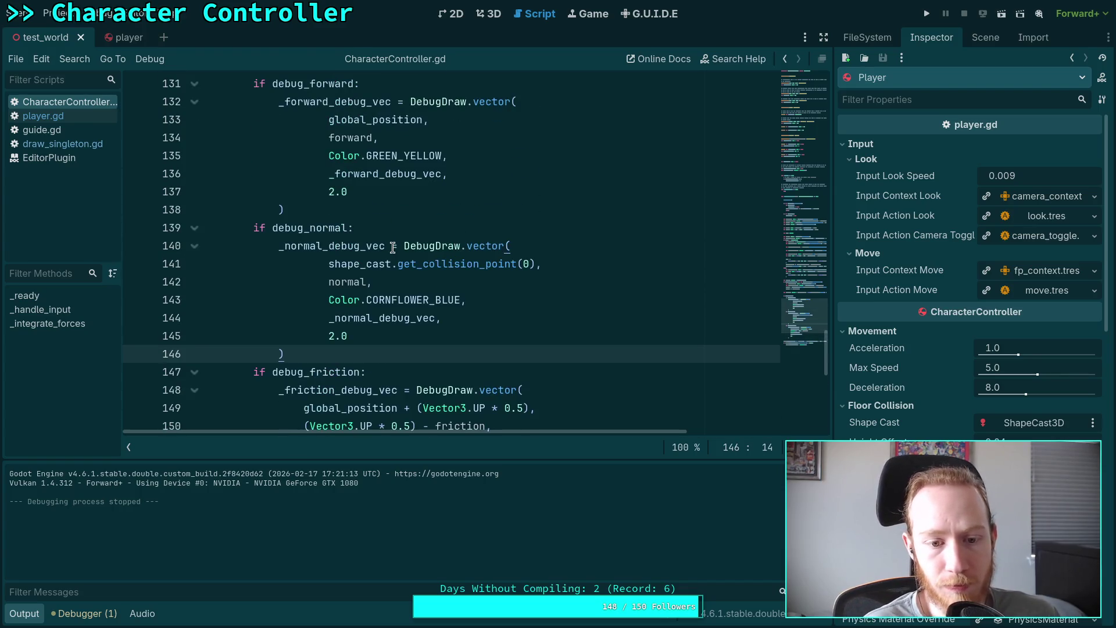
{"action": "left_click", "coordinate": [25, 613]}
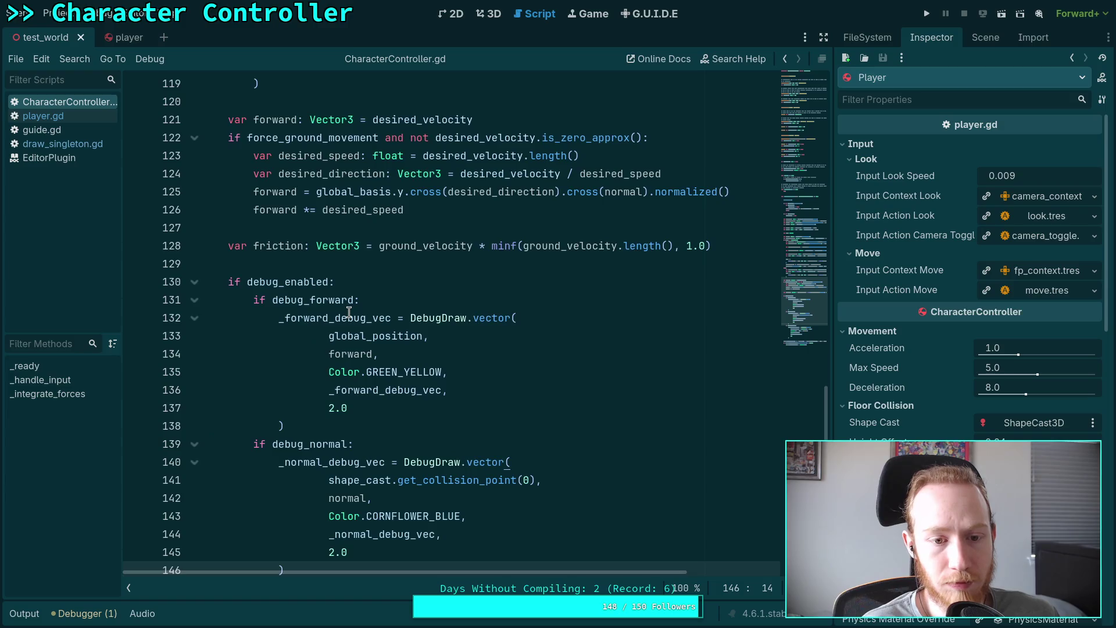
{"action": "scroll", "coordinate": [349, 312], "scroll_direction": "up", "scroll_amount": 3}
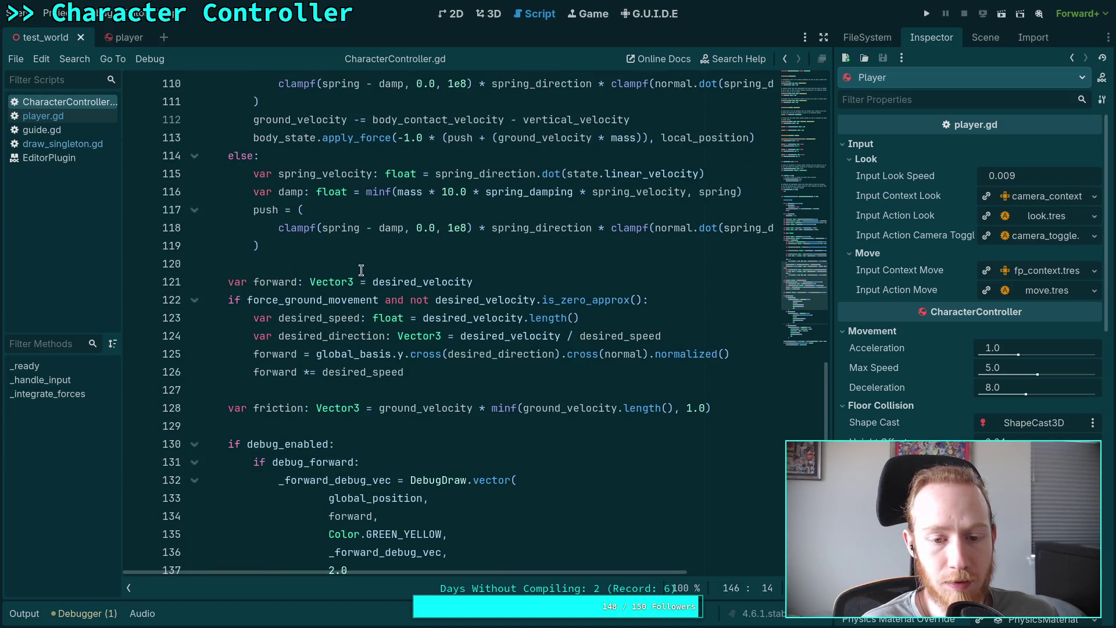
{"action": "scroll", "coordinate": [361, 270], "scroll_direction": "down", "scroll_amount": 4}
{"action": "scroll", "coordinate": [362, 263], "scroll_direction": "down", "scroll_amount": 2}
{"action": "scroll", "coordinate": [362, 264], "scroll_direction": "up", "scroll_amount": 4}
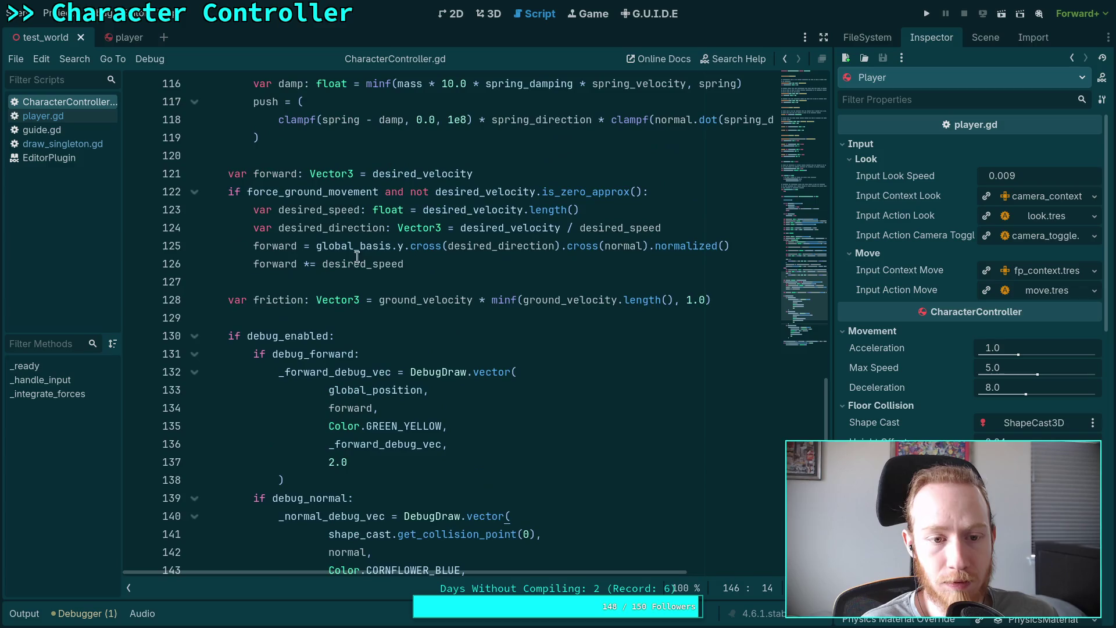
{"action": "left_click", "coordinate": [985, 37]}
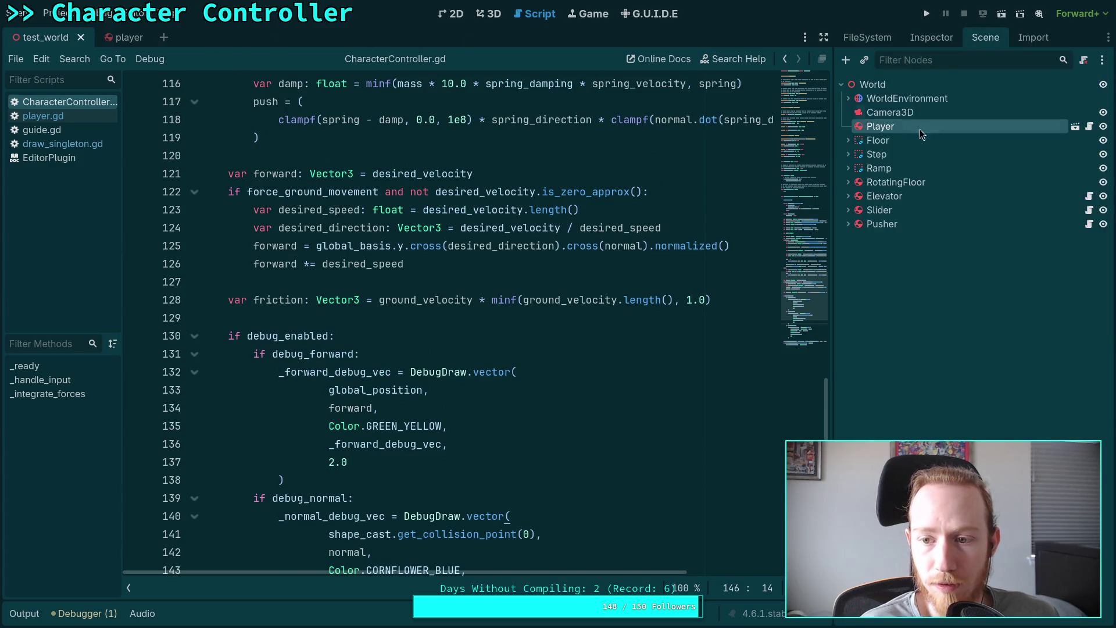
Step: Raise Camera3D's y position and shift its z to -0.77 to frame the capsule
{"action": "left_click", "coordinate": [891, 110]}
{"action": "left_click", "coordinate": [931, 38]}
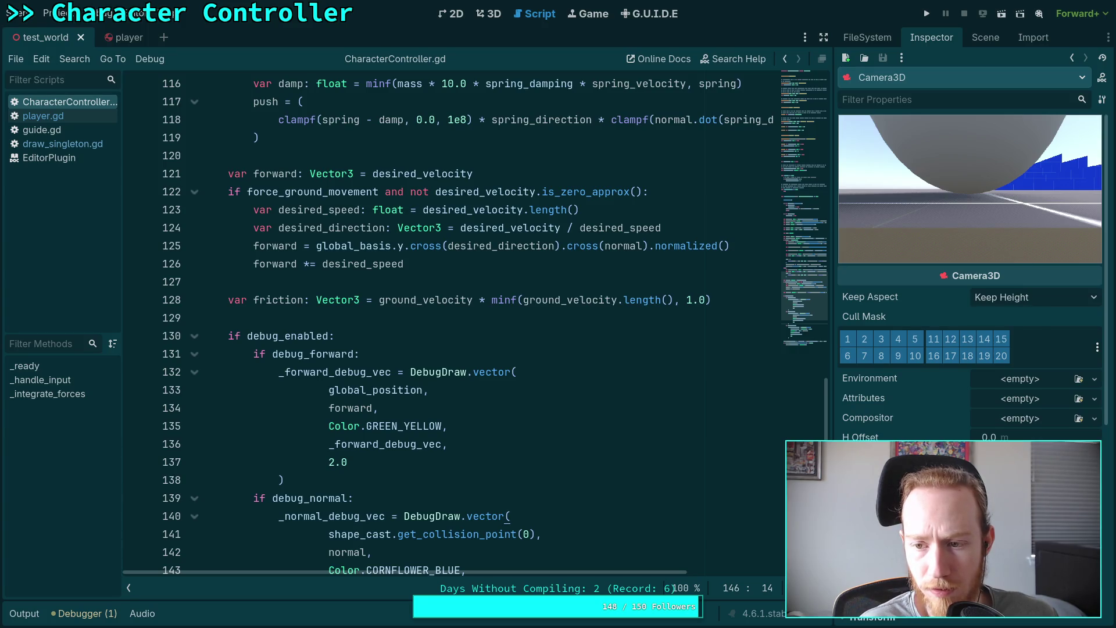
{"action": "left_click", "coordinate": [478, 16]}
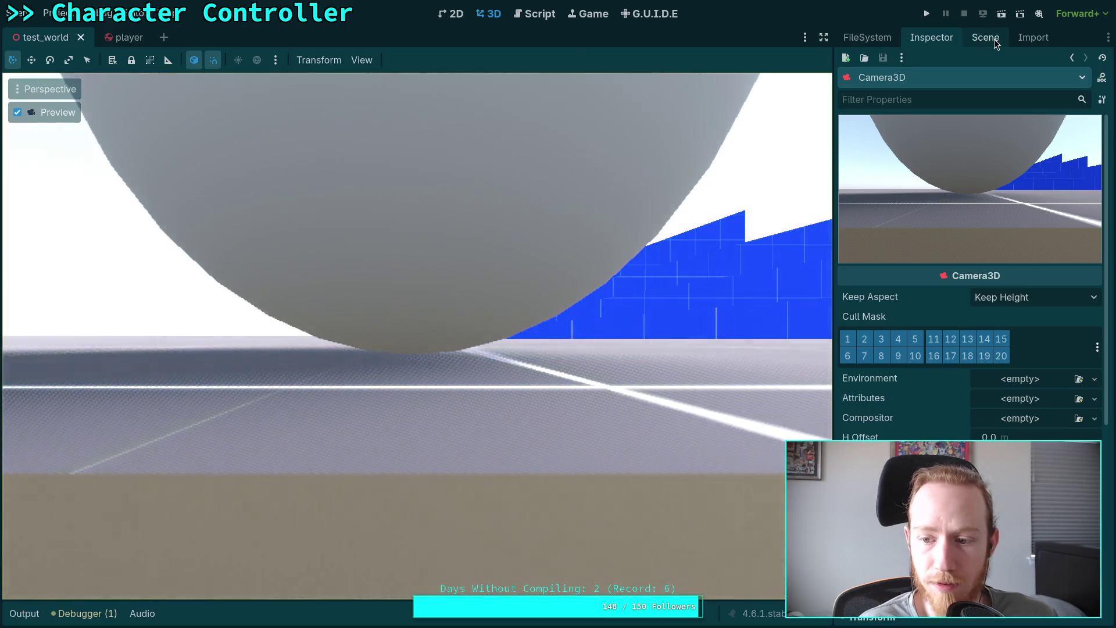
{"action": "left_click", "coordinate": [985, 37]}
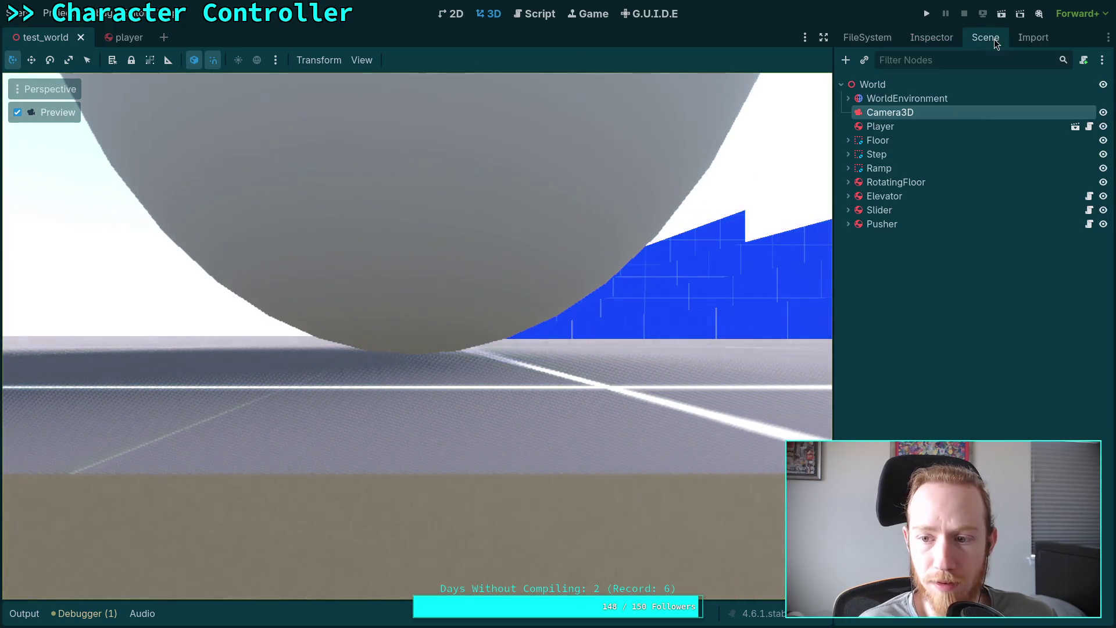
{"action": "left_click", "coordinate": [932, 38]}
{"action": "scroll", "coordinate": [912, 296], "scroll_direction": "down", "scroll_amount": 5}
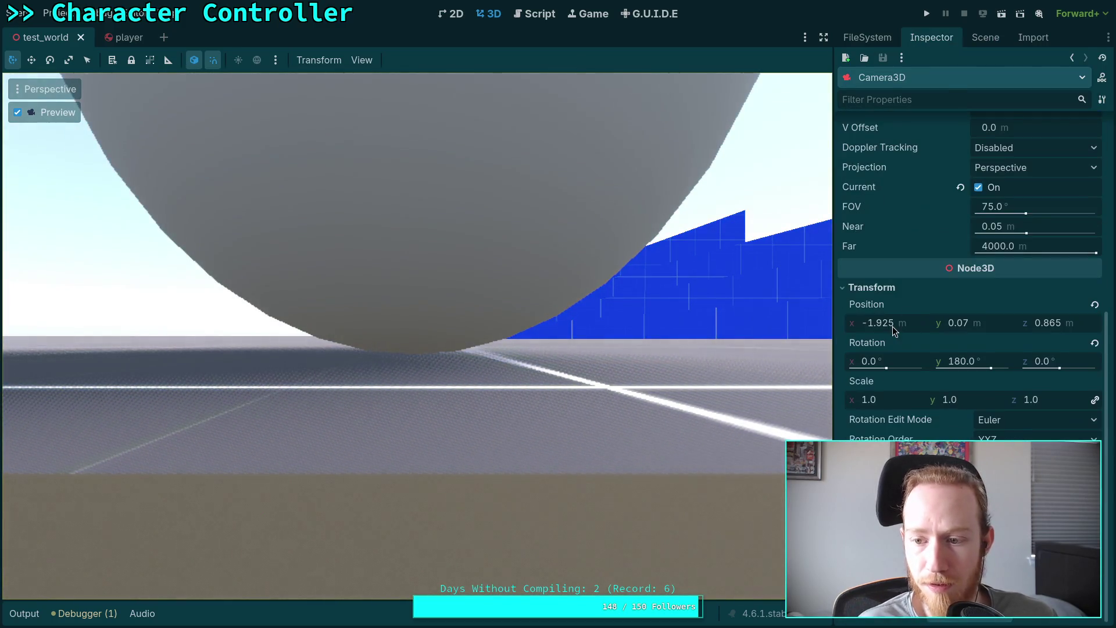
{"action": "mouse_move", "coordinate": [961, 325]}
{"action": "left_mouse_down"}
{"action": "mouse_move", "coordinate": [988, 325]}
{"action": "mouse_move", "coordinate": [903, 327]}
{"action": "left_mouse_up"}
{"action": "mouse_move", "coordinate": [1073, 327]}
{"action": "left_mouse_down"}
{"action": "mouse_move", "coordinate": [997, 327]}
{"action": "mouse_move", "coordinate": [1099, 322]}
{"action": "left_mouse_up"}
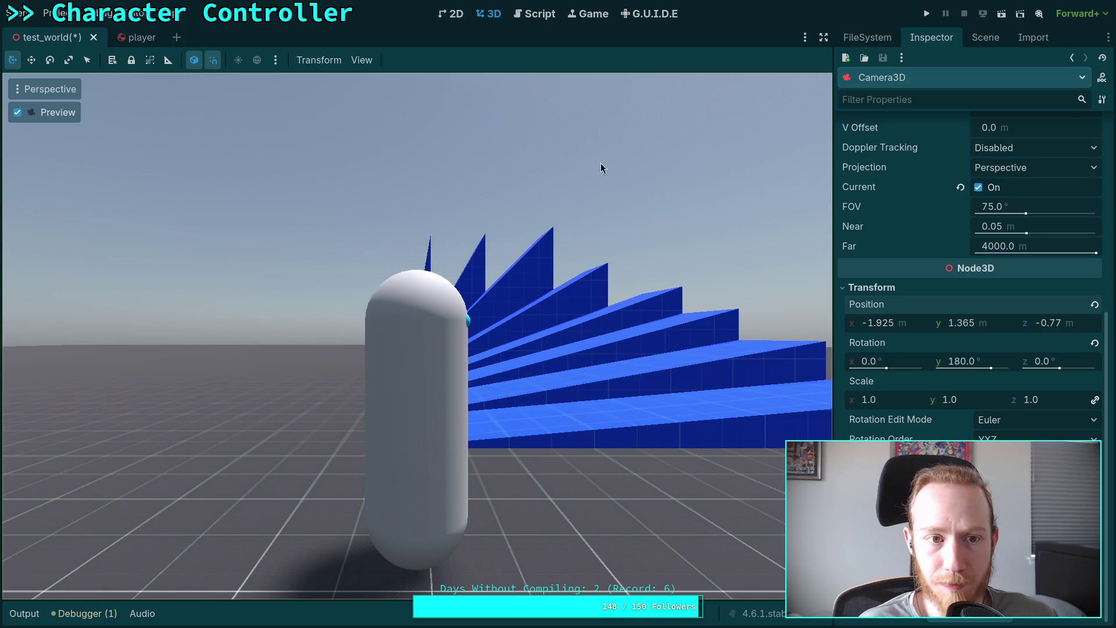
Step: With camera preview off, move the Player beside the blue ramps, then save and run the scene
{"action": "left_click", "coordinate": [134, 38]}
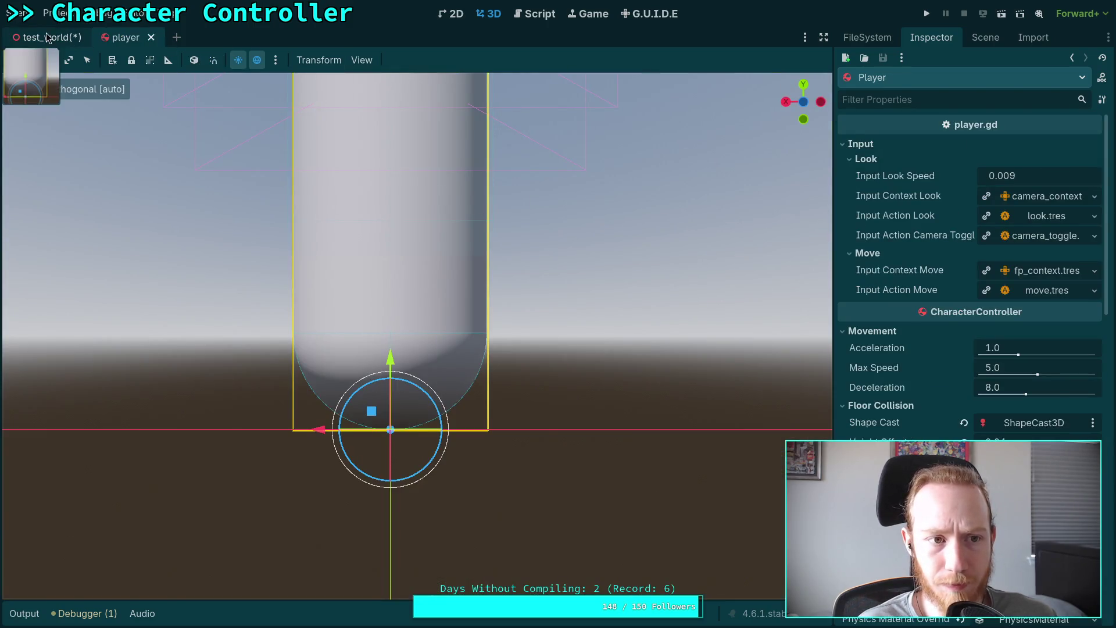
{"action": "left_click", "coordinate": [51, 37]}
{"action": "left_click", "coordinate": [986, 38]}
{"action": "left_click", "coordinate": [880, 126]}
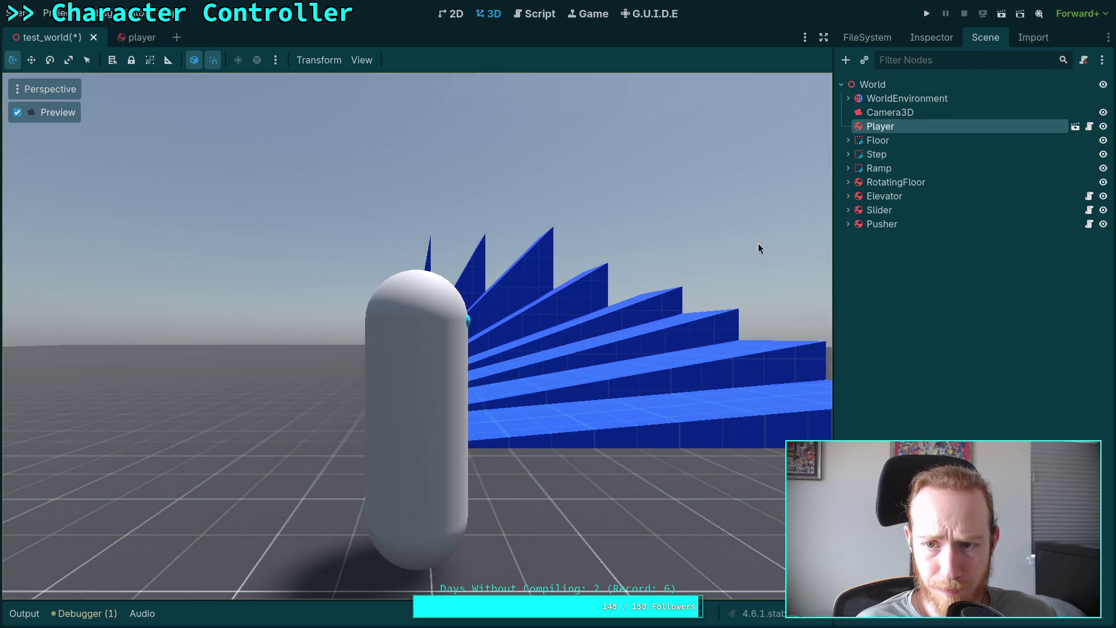
{"action": "left_click", "coordinate": [58, 111]}
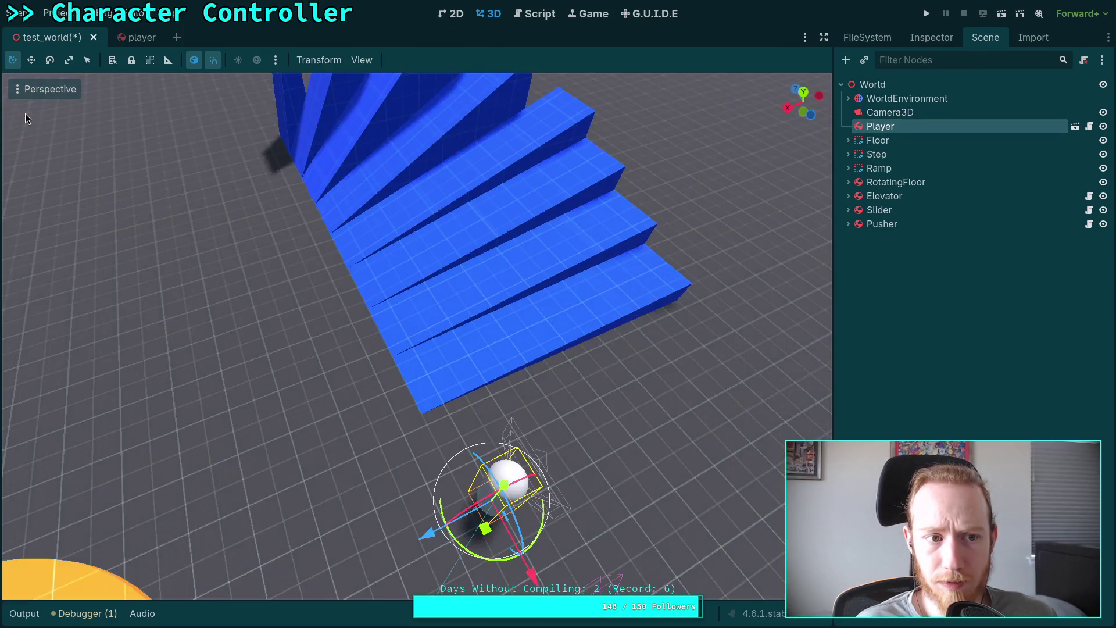
{"action": "mouse_move", "coordinate": [488, 516]}
{"action": "left_mouse_down"}
{"action": "mouse_move", "coordinate": [343, 421]}
{"action": "mouse_move", "coordinate": [355, 420]}
{"action": "left_mouse_up"}
{"action": "left_click", "coordinate": [927, 14]}
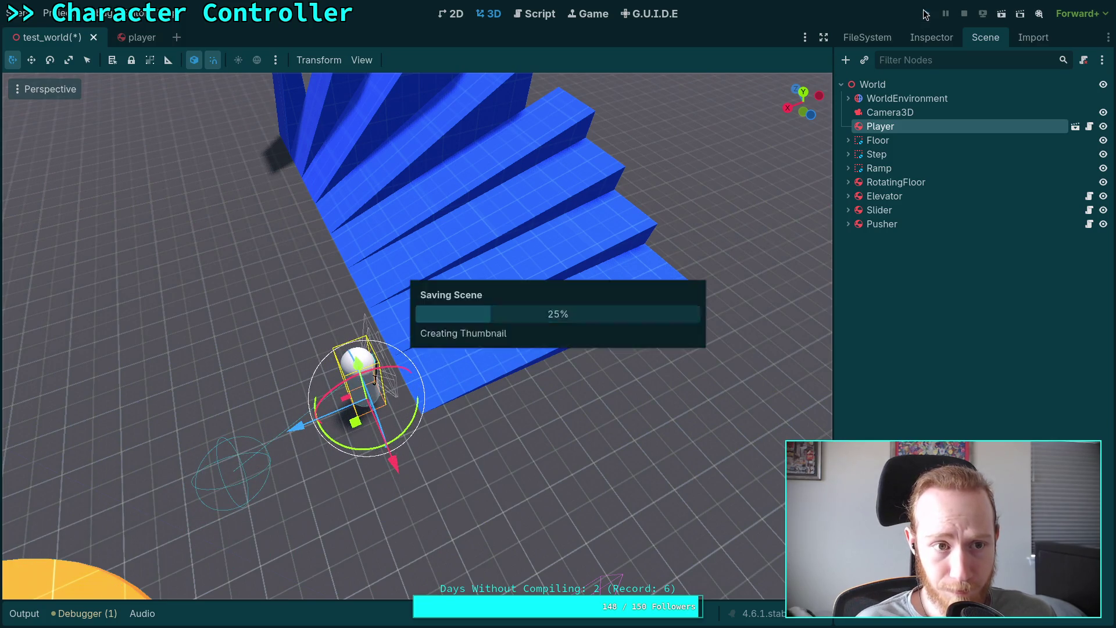
Step: Walk the capsule left and right with A and D to watch its debug vectors
{"action": "key", "text": "d"}
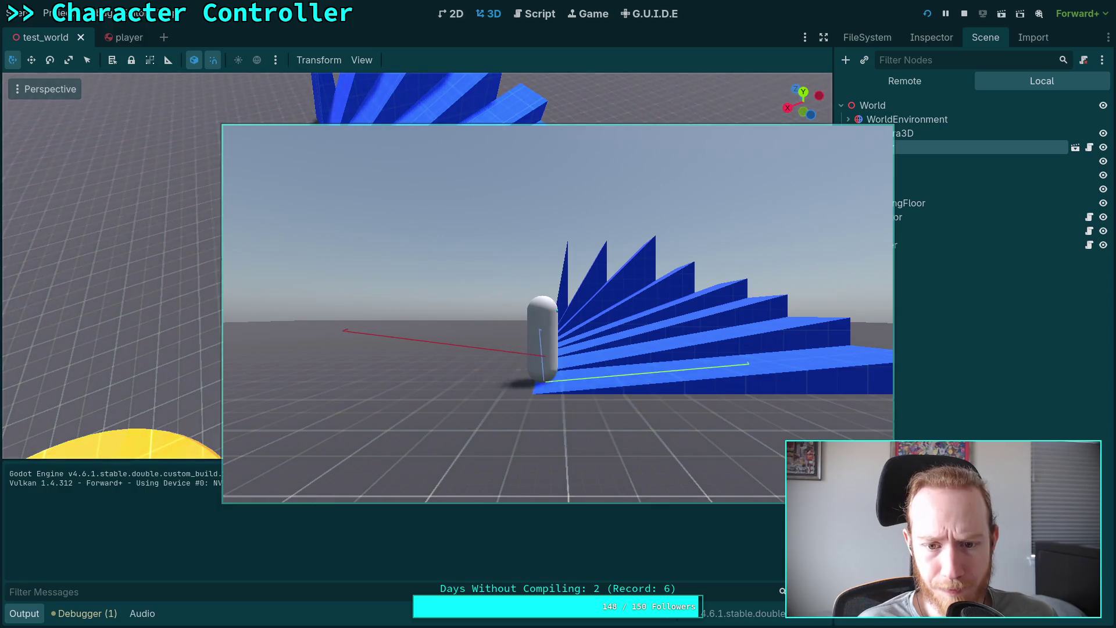
{"action": "key", "text": "a"}
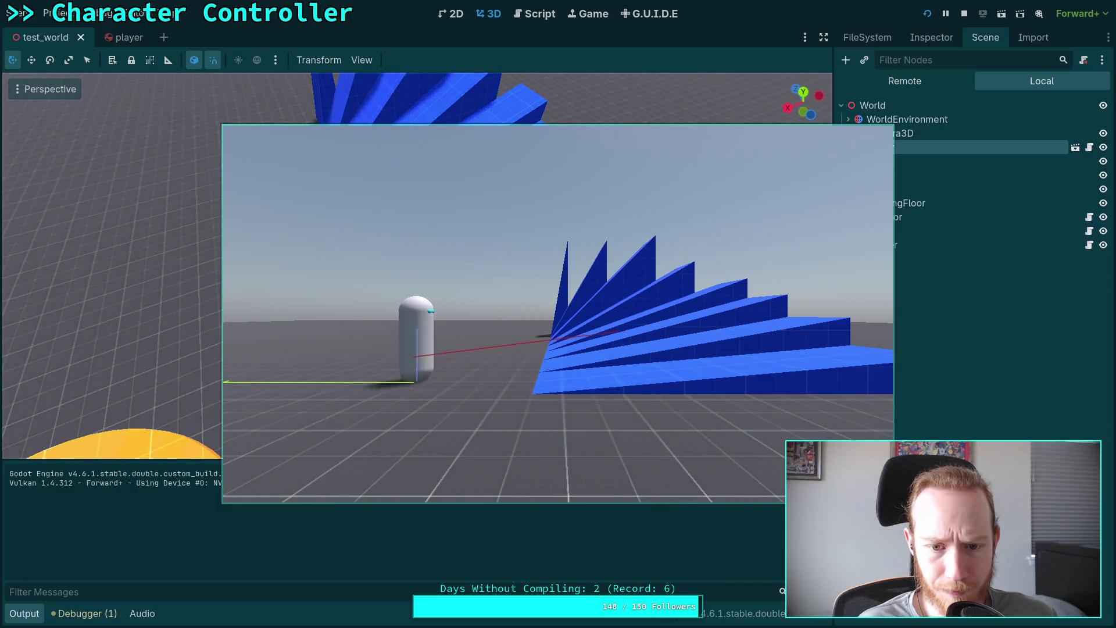
{"action": "key", "text": "d"}
{"action": "key", "text": "d"}
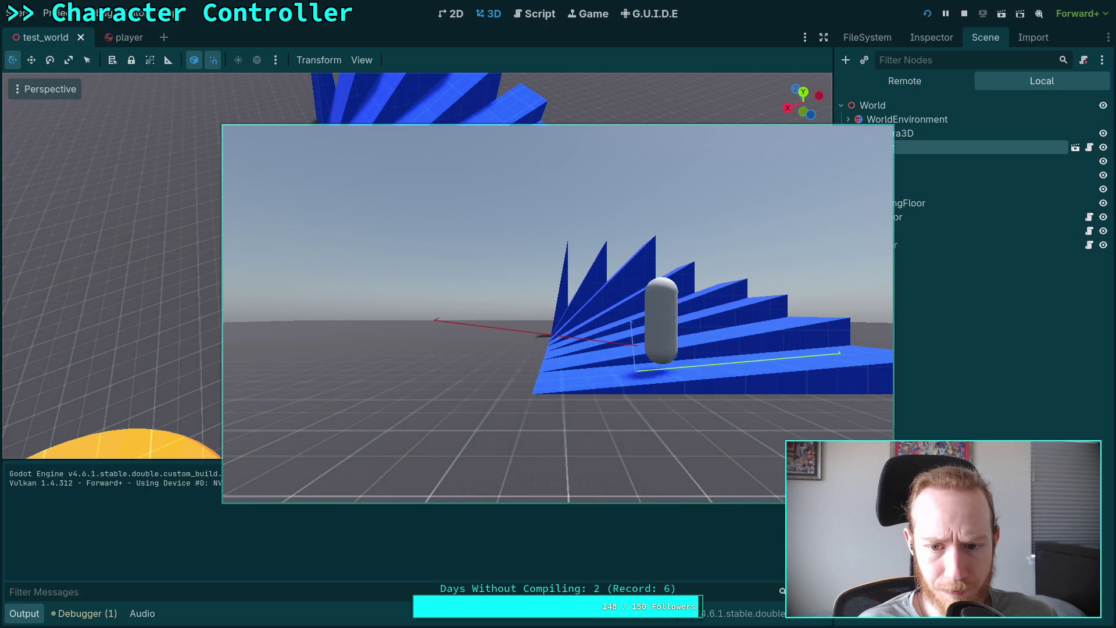
{"action": "key", "text": "a"}
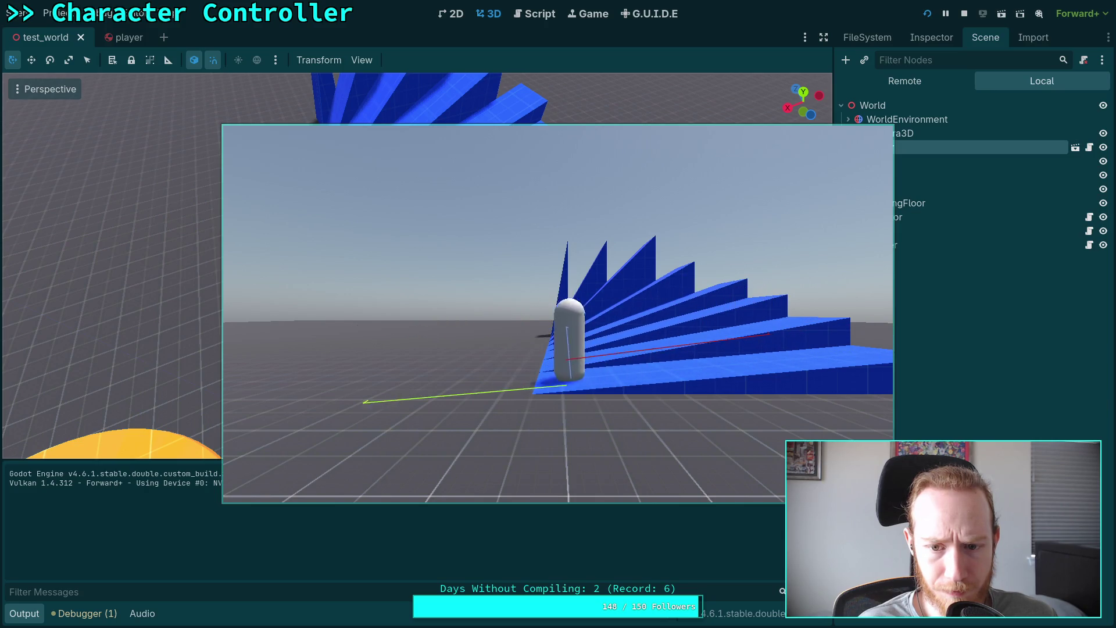
{"action": "key", "text": "d"}
{"action": "key", "text": "a"}
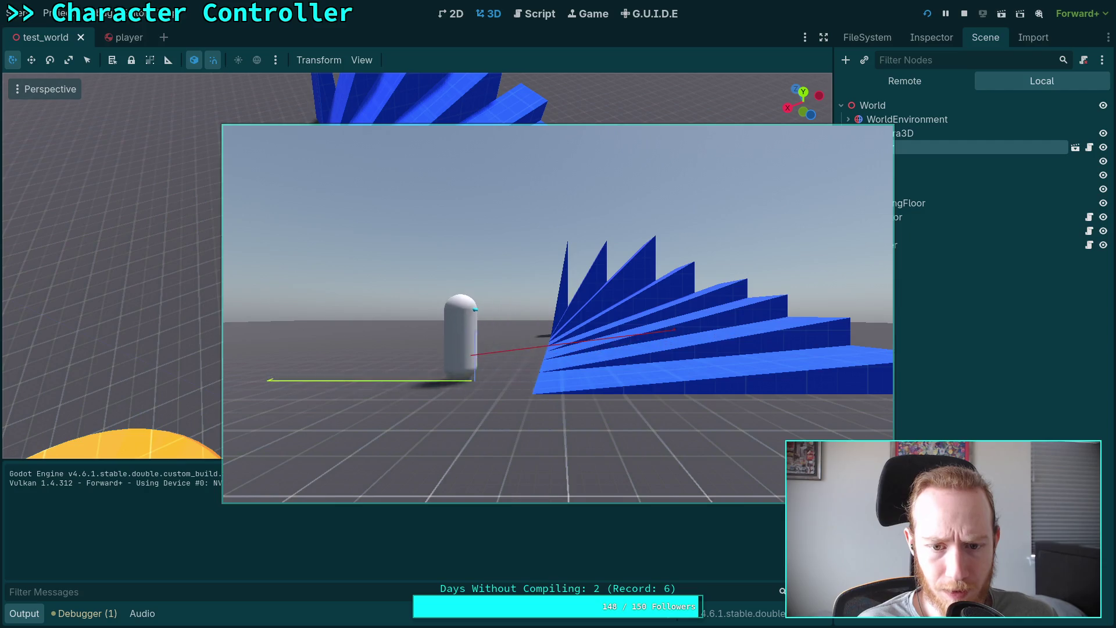
{"action": "key", "text": "d"}
{"action": "key", "text": "a"}
{"action": "key", "text": "d"}
{"action": "key", "text": "a"}
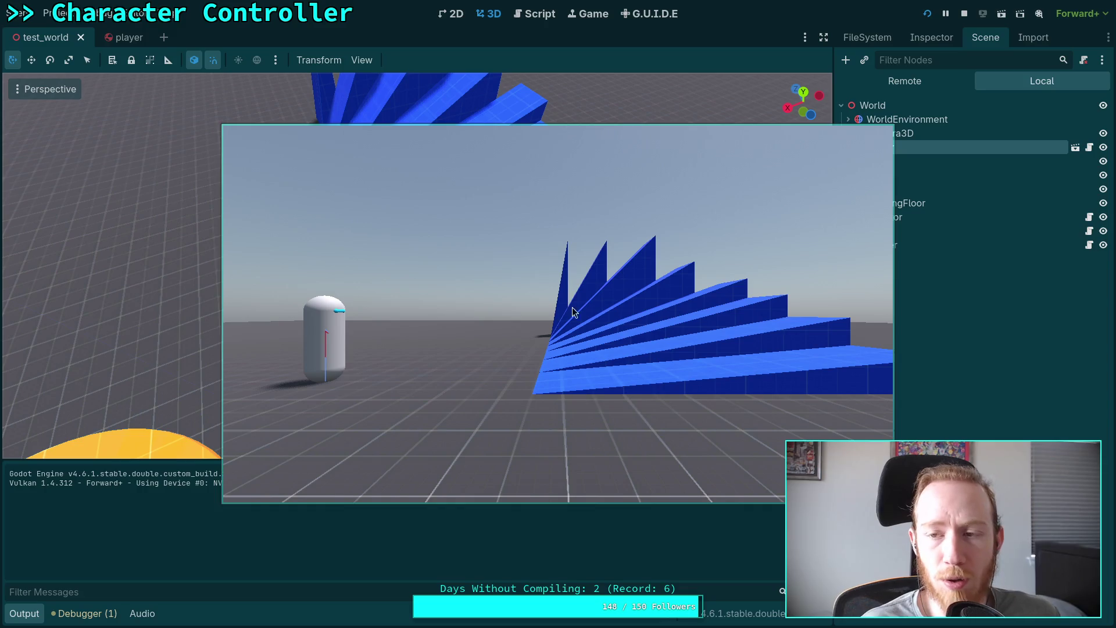
Step: Stop the game and return to CharacterController.gd's debug-drawing code
{"action": "key", "text": "Escape"}
{"action": "key", "text": "ctrl+F3"}
{"action": "scroll", "coordinate": [432, 328], "scroll_direction": "down", "scroll_amount": 6}
{"action": "scroll", "coordinate": [432, 328], "scroll_direction": "down", "scroll_amount": 2}
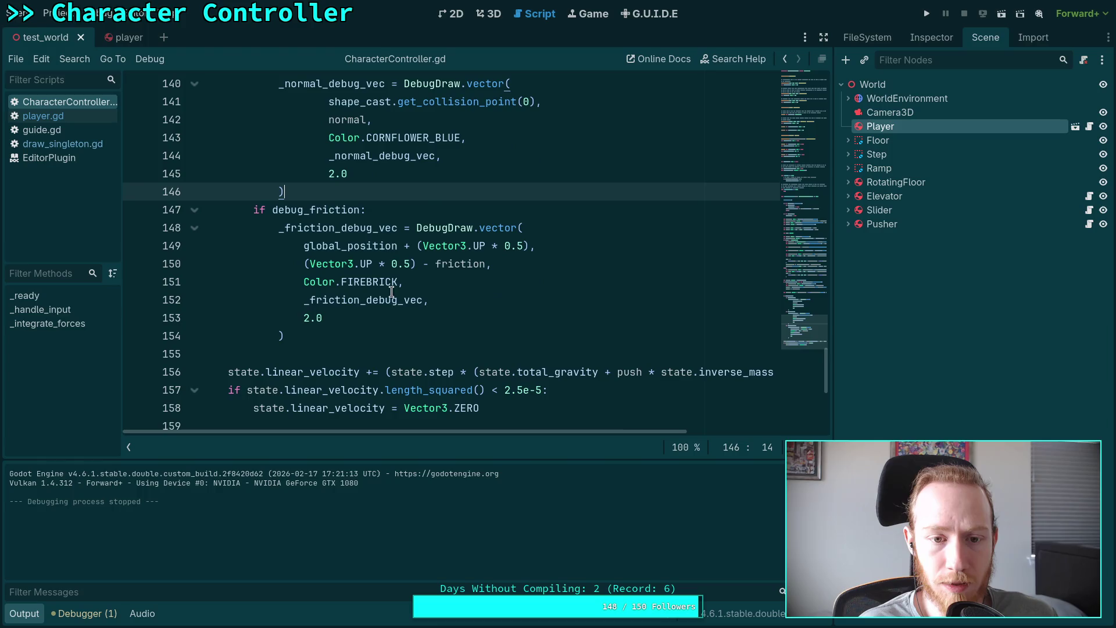
Step: Simplify line 150's friction end point to -friction and save the script
{"action": "left_click_drag", "start_coordinate": [423, 263], "coordinate": [303, 264]}
{"action": "key", "text": "BackSpace"}
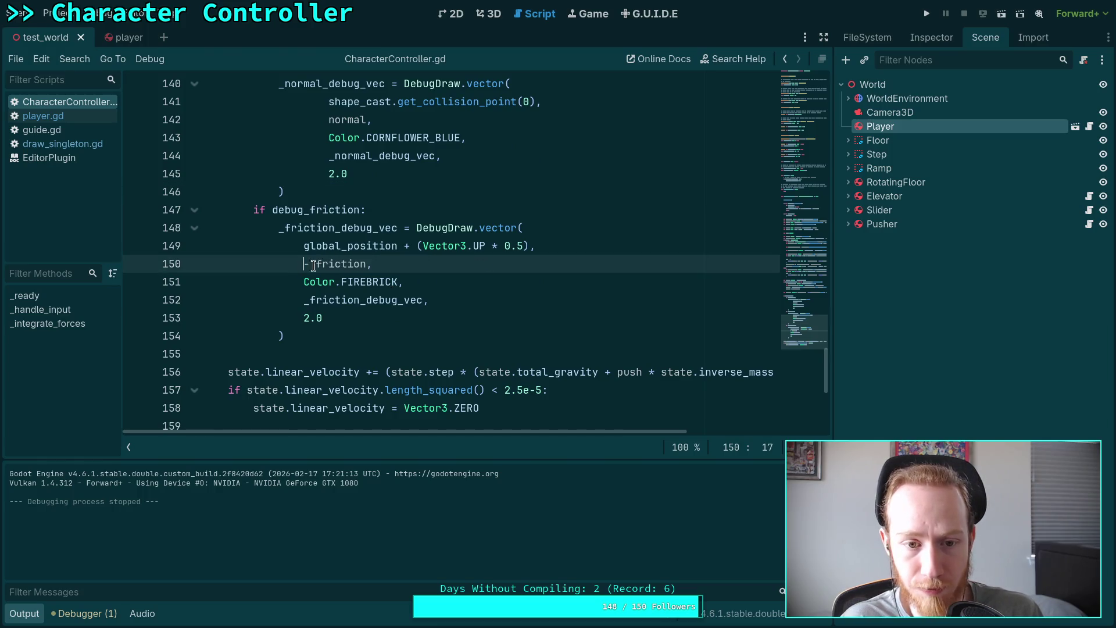
{"action": "left_click", "coordinate": [316, 266]}
{"action": "key", "text": "BackSpace"}
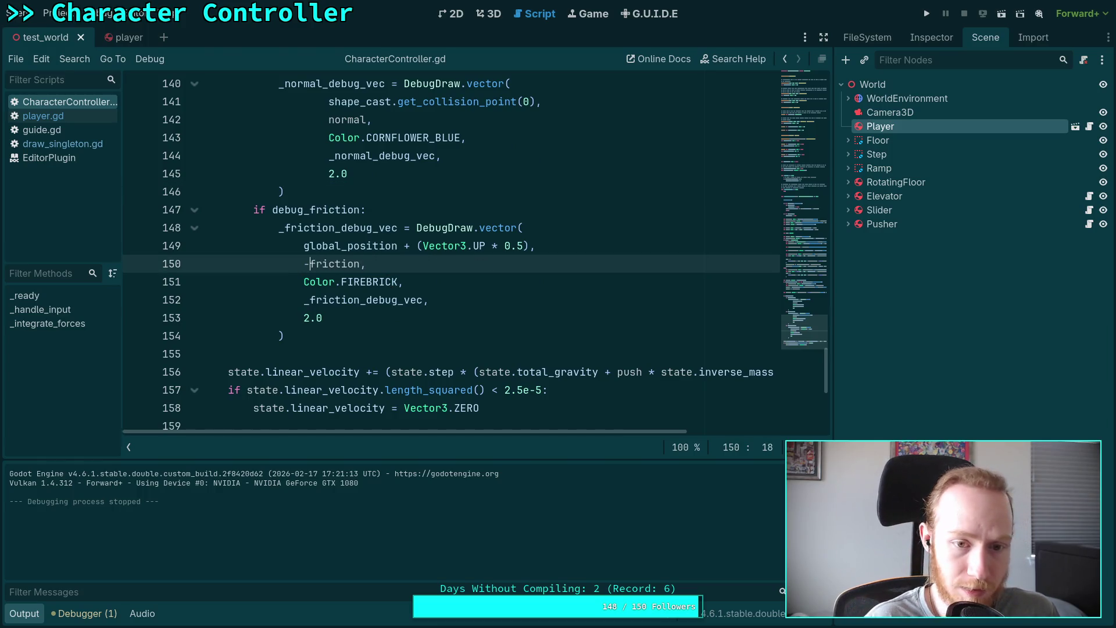
{"action": "key", "text": "ctrl+s"}
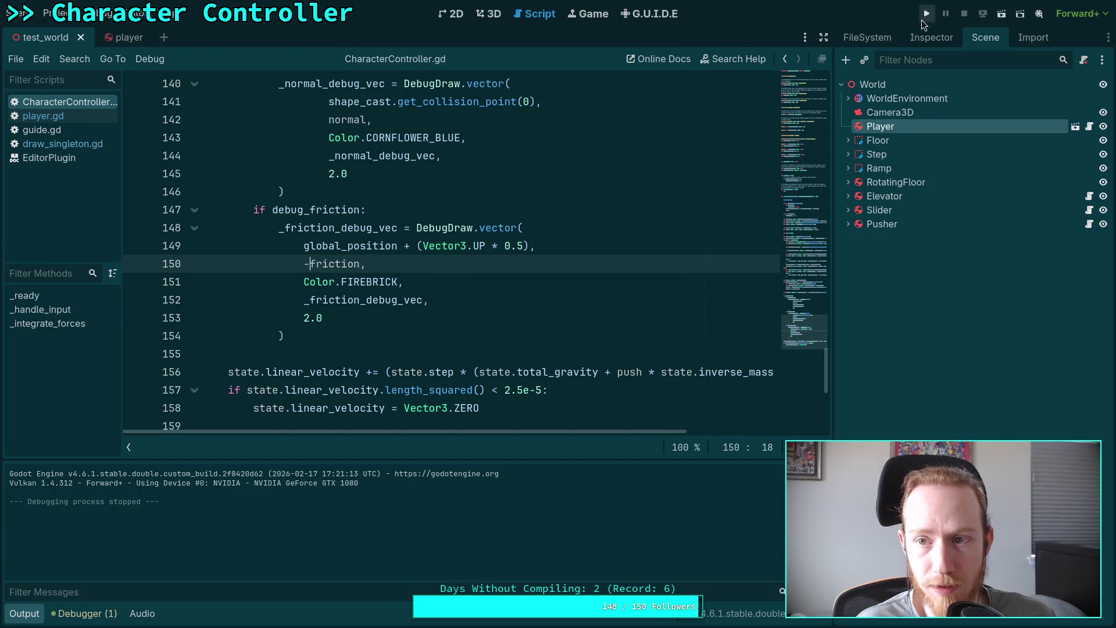
Step: Run the game again and walk the capsule toward the blue ramp
{"action": "left_click", "coordinate": [924, 17]}
{"action": "key", "text": "a"}
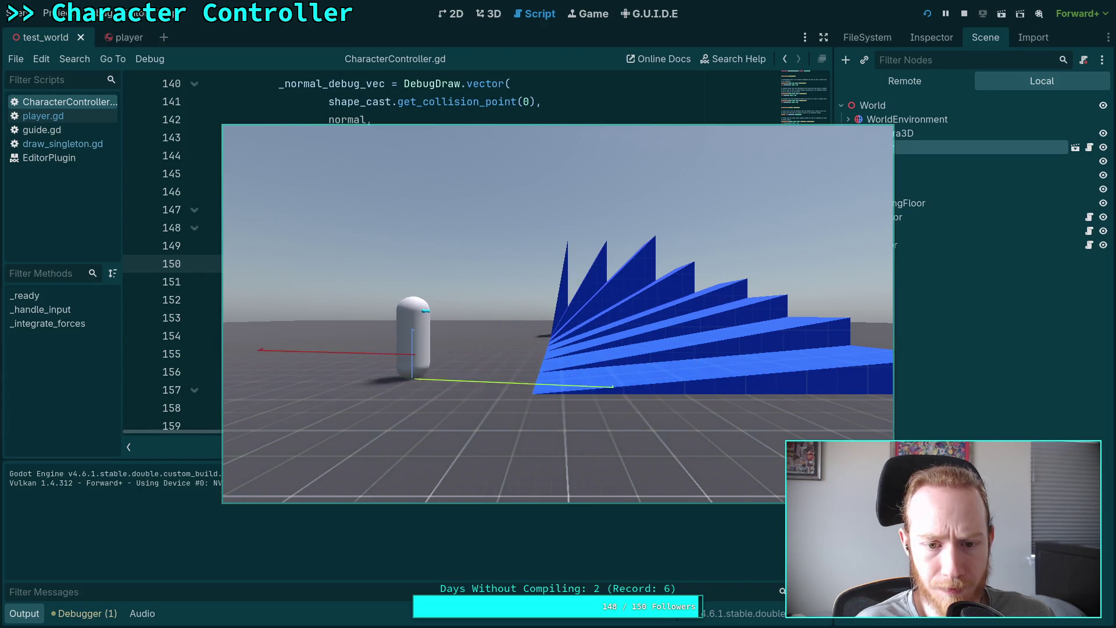
{"action": "key", "text": "d"}
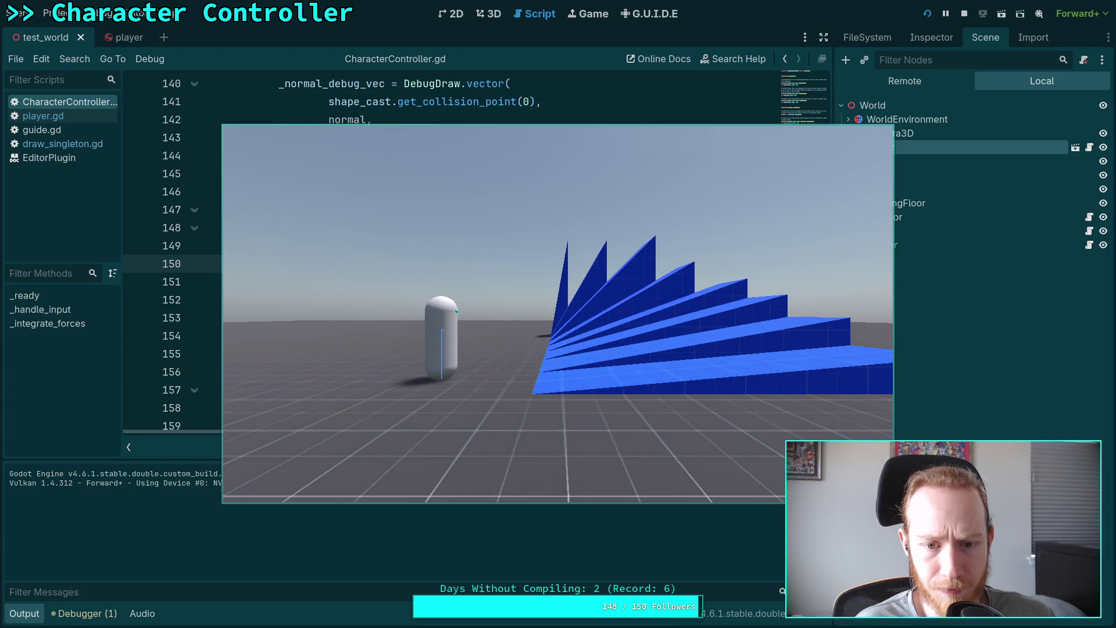
{"action": "key", "text": "d"}
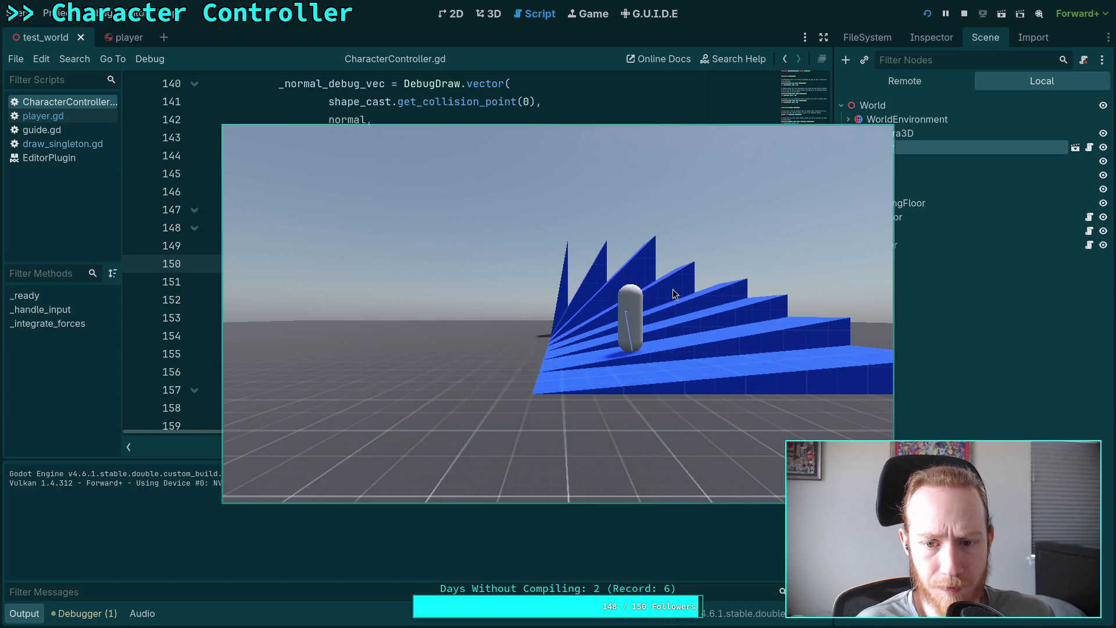
Step: Restart the game, drive the capsule back and forth across the blue ramps, then stop it
{"action": "key", "text": "F5"}
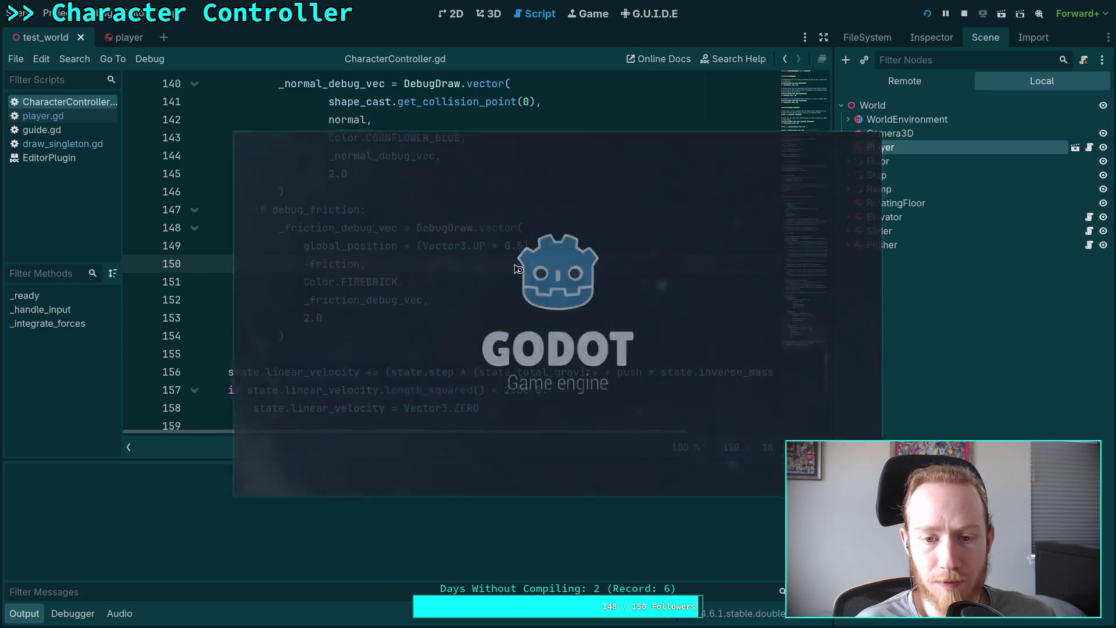
{"action": "key", "text": "d"}
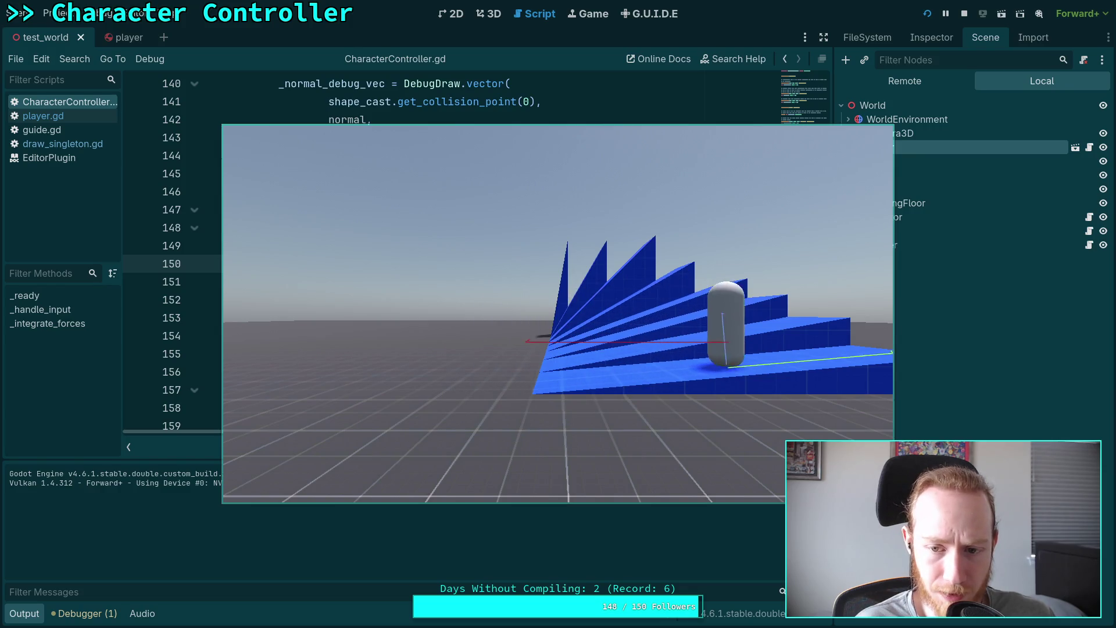
{"action": "key", "text": "a"}
{"action": "key", "text": "d"}
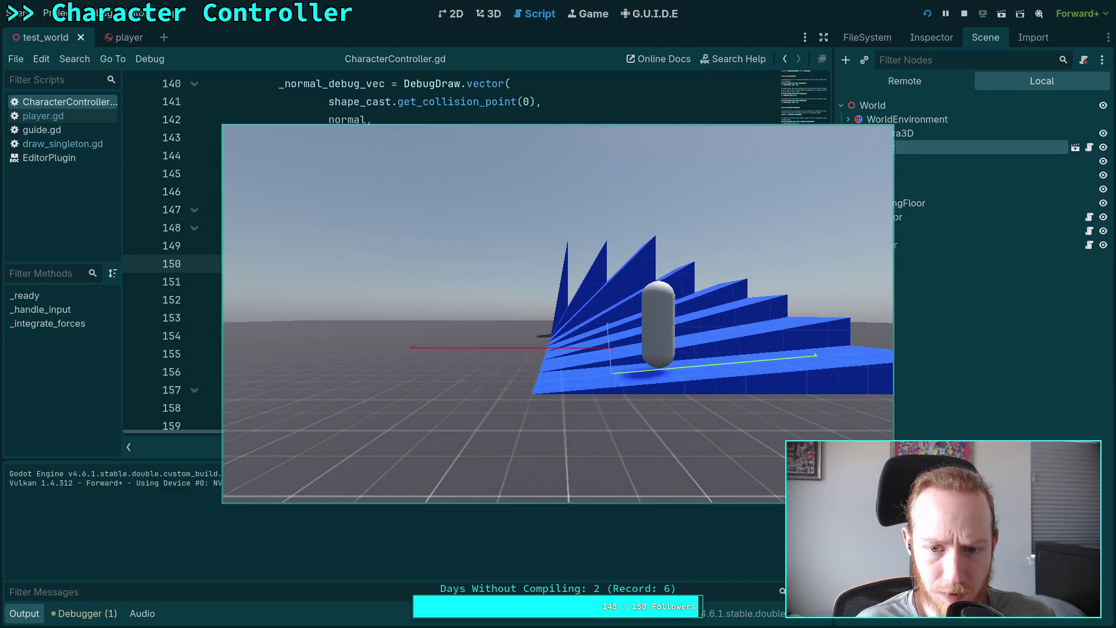
{"action": "key", "text": "d"}
{"action": "key", "text": "a"}
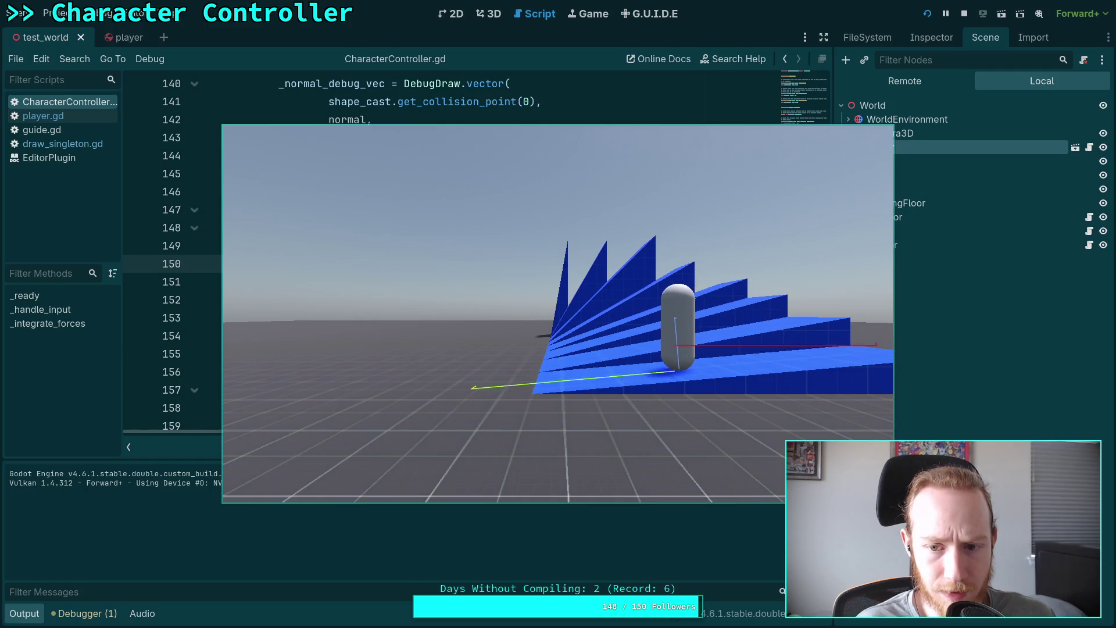
{"action": "key", "text": "a"}
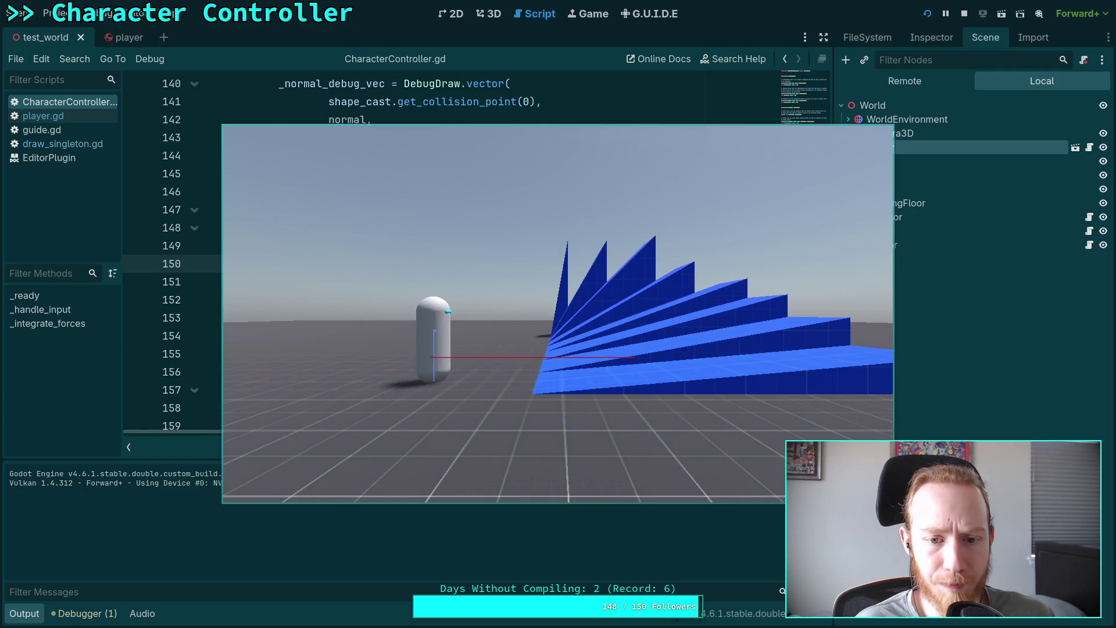
{"action": "key", "text": "d"}
{"action": "key", "text": "d"}
{"action": "key", "text": "a"}
{"action": "key", "text": "d"}
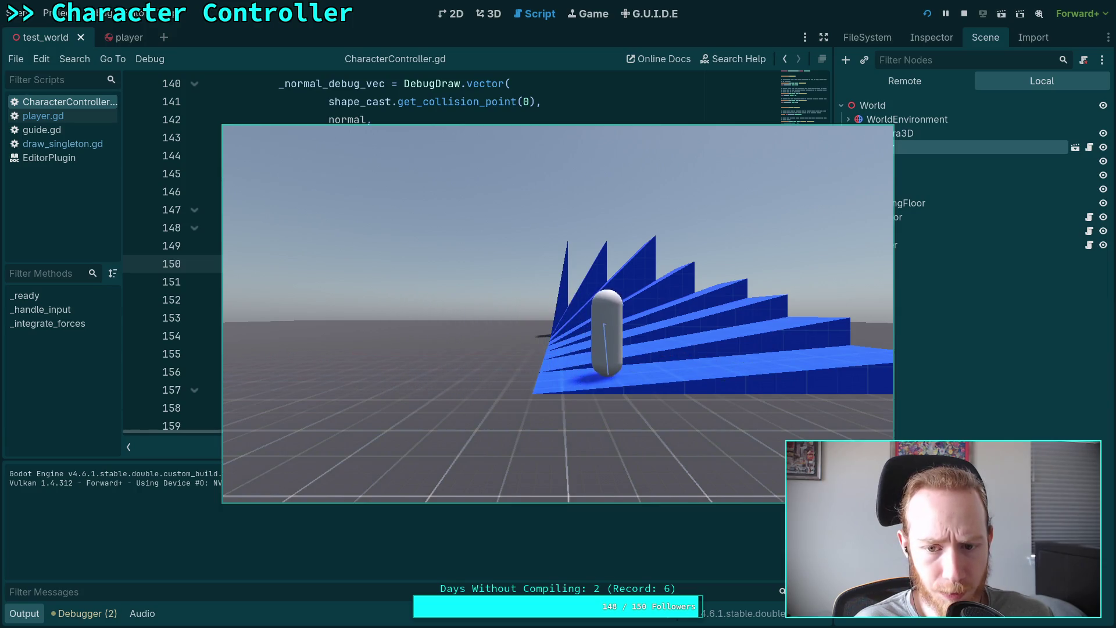
{"action": "key", "text": "a"}
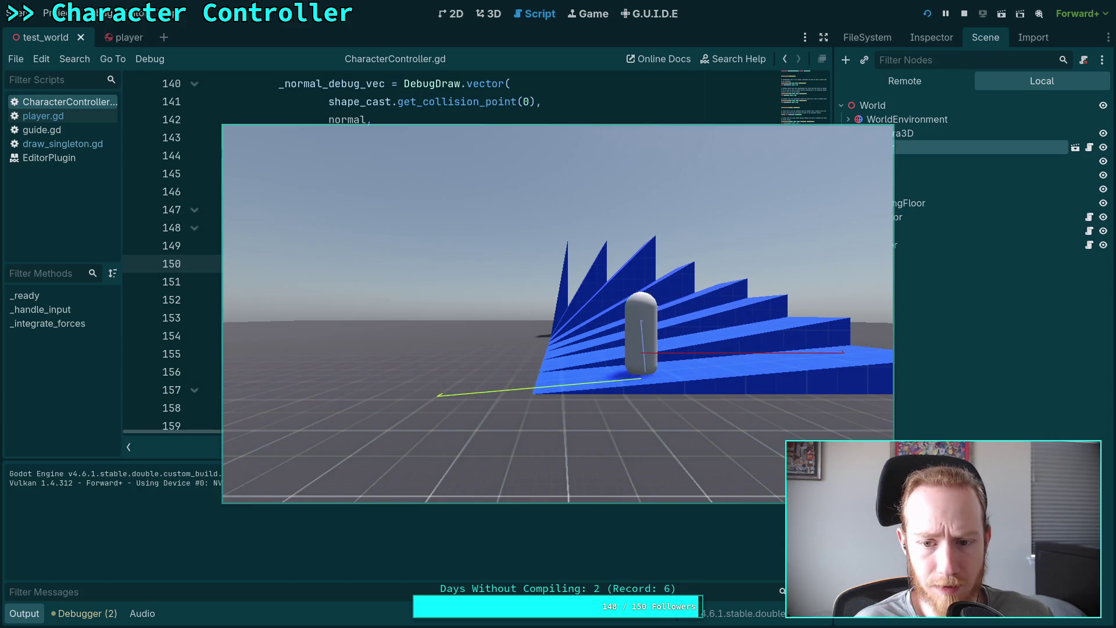
{"action": "key", "text": "d"}
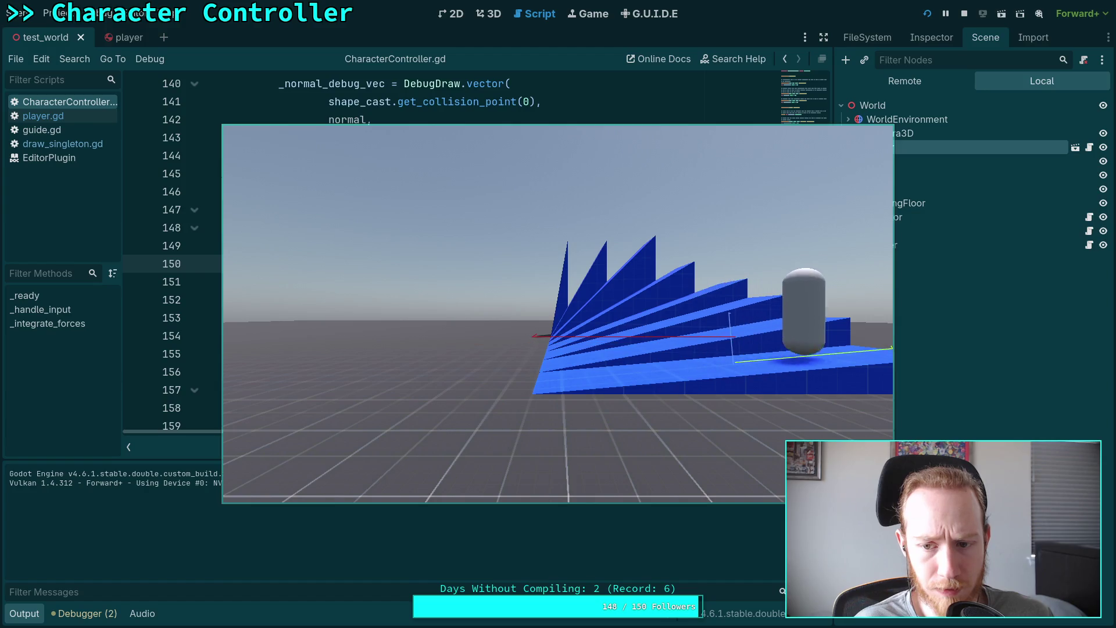
{"action": "key", "text": "a"}
{"action": "key", "text": "d"}
{"action": "key", "text": "a"}
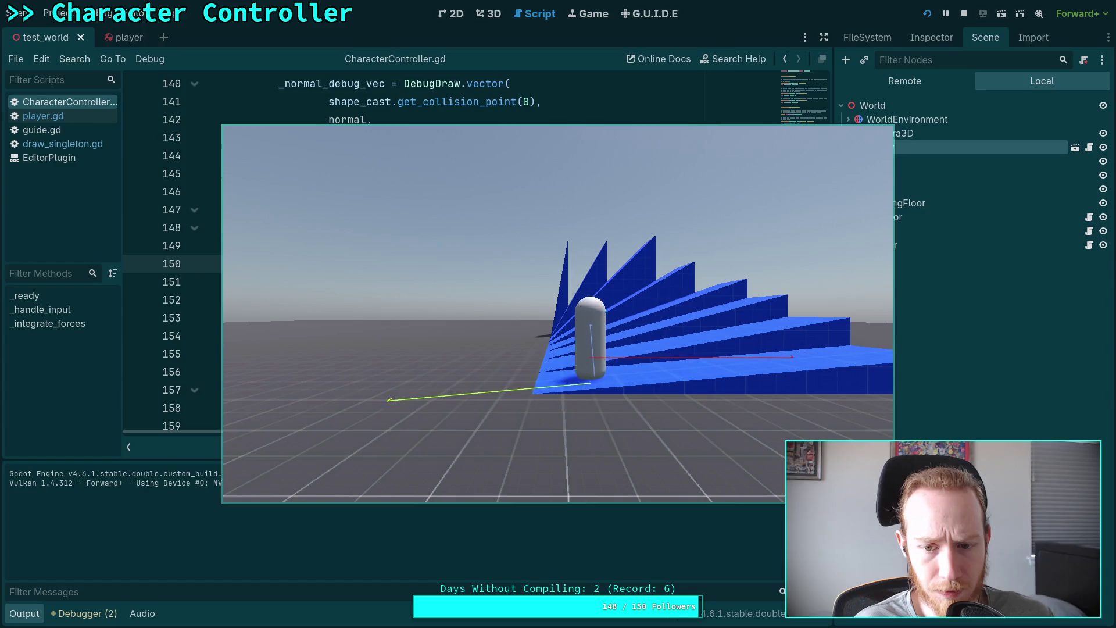
{"action": "key", "text": "a"}
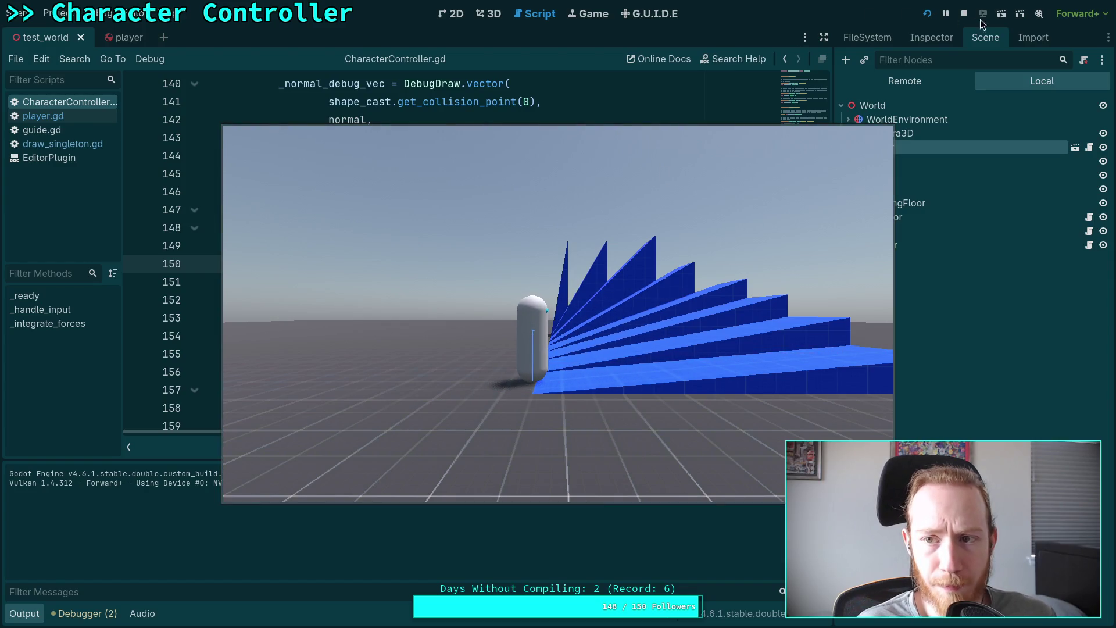
{"action": "left_click", "coordinate": [966, 15]}
Step: Add blank lines at the end of the script and locate the _friction_debug_vec declaration
{"action": "scroll", "coordinate": [348, 329], "scroll_direction": "down", "scroll_amount": 2}
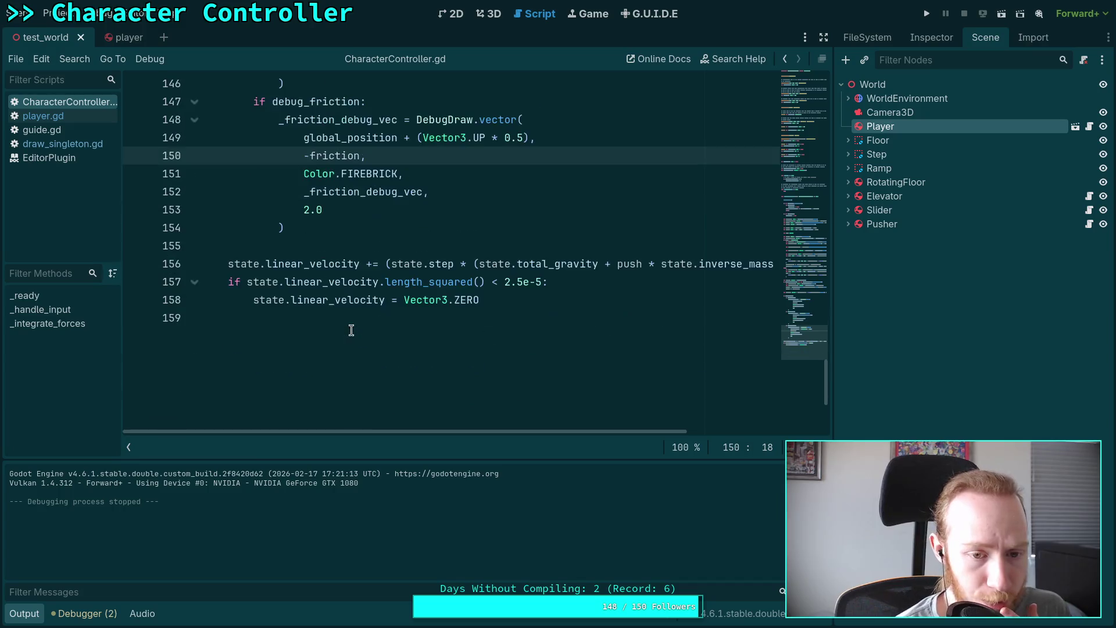
{"action": "scroll", "coordinate": [361, 336], "scroll_direction": "up", "scroll_amount": 3}
{"action": "scroll", "coordinate": [362, 333], "scroll_direction": "down", "scroll_amount": 1}
{"action": "scroll", "coordinate": [362, 332], "scroll_direction": "down", "scroll_amount": 2}
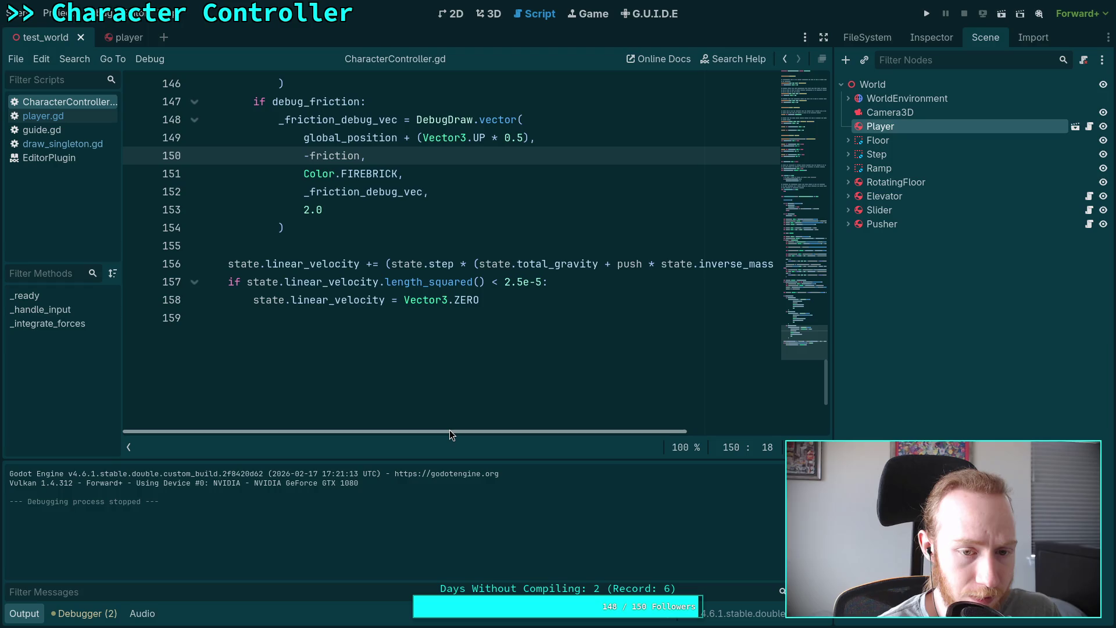
{"action": "left_click", "coordinate": [546, 299]}
{"action": "key", "text": "Return"}
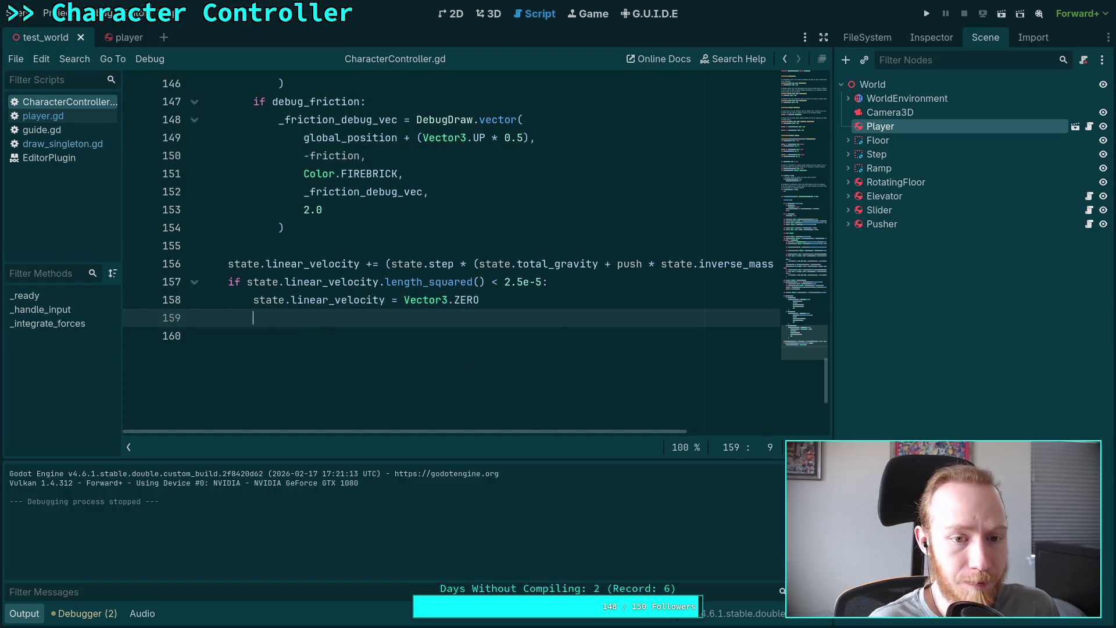
{"action": "key", "text": "Return"}
{"action": "mouse_move", "coordinate": [821, 358]}
{"action": "left_mouse_down"}
{"action": "mouse_move", "coordinate": [822, 137]}
{"action": "mouse_move", "coordinate": [819, 162]}
{"action": "left_mouse_up"}
{"action": "left_click", "coordinate": [497, 317]}
{"action": "key", "text": "Return"}
{"action": "key", "text": "BackSpace"}
{"action": "left_click", "coordinate": [276, 172]}
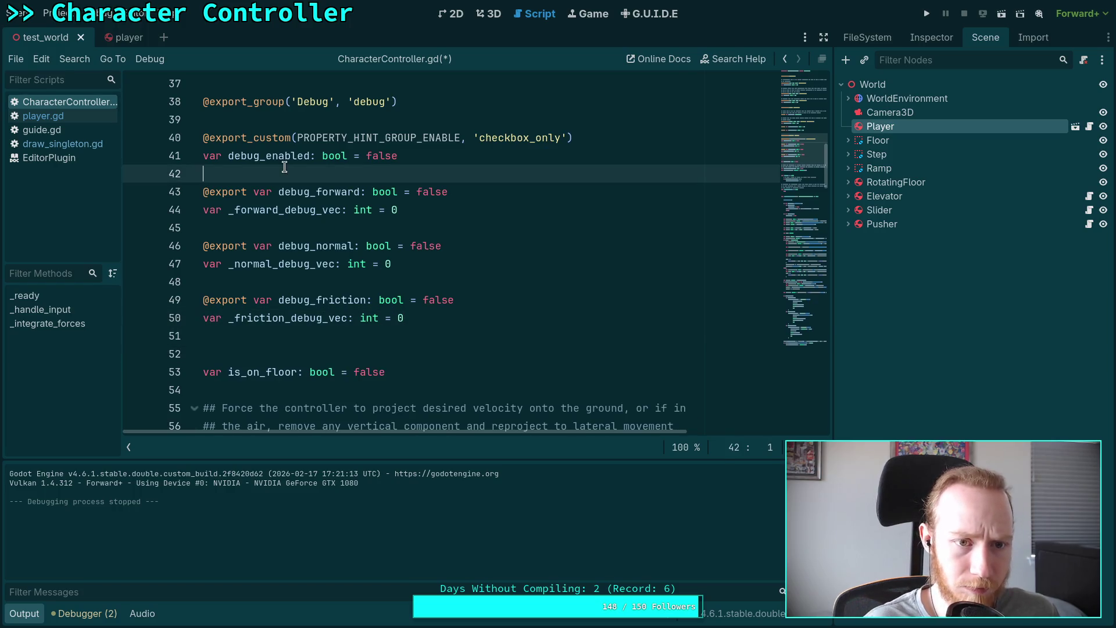
{"action": "key", "text": "Return"}
{"action": "key", "text": "Return"}
{"action": "key", "text": "Up"}
{"action": "type", "text": "export debug"}
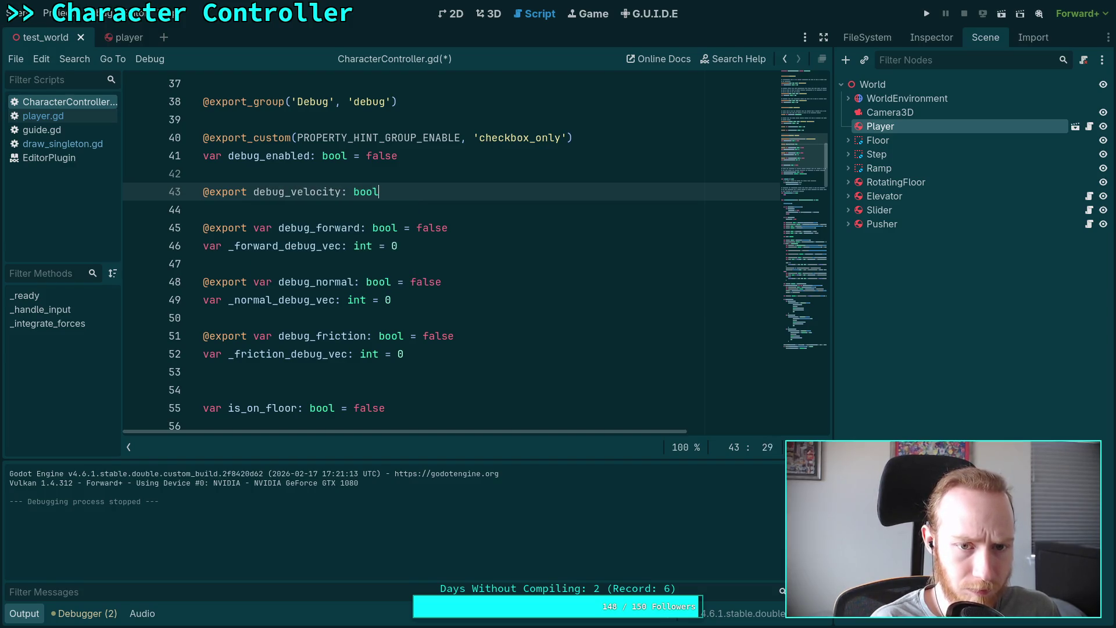
{"action": "key", "text": "Return"}
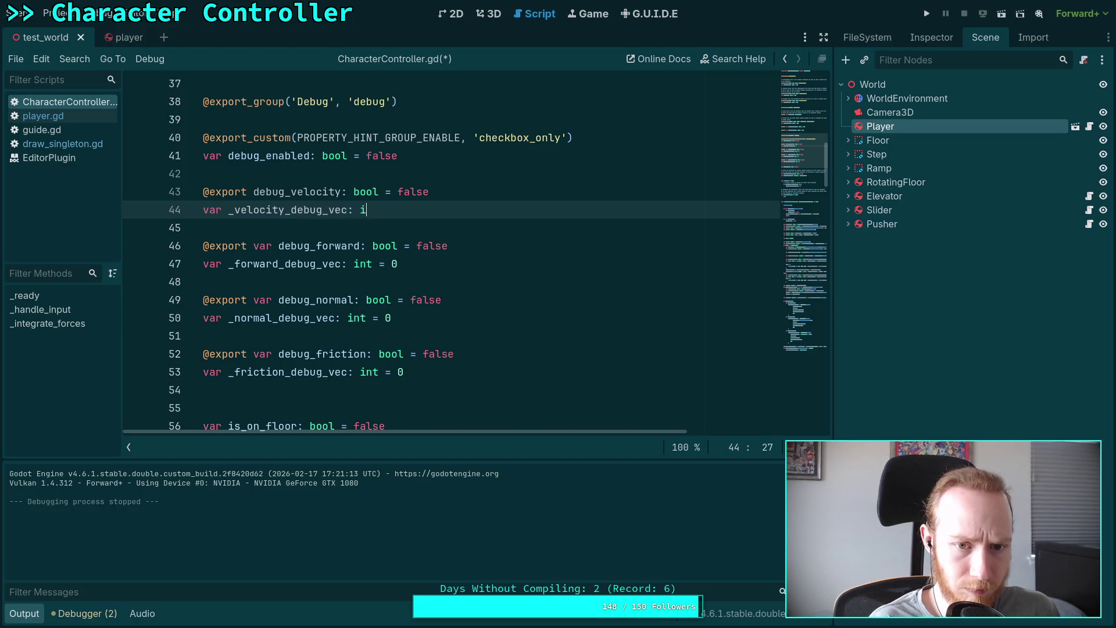
{"action": "key", "text": "ctrl+space"}
{"action": "type", "text": "0"}
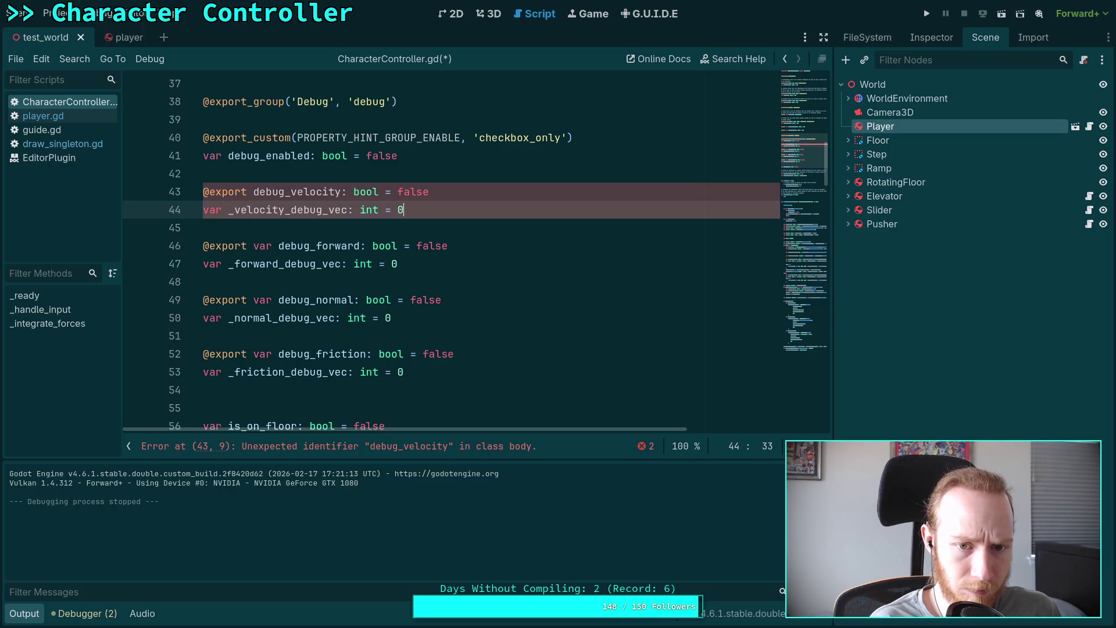
{"action": "scroll", "coordinate": [316, 229], "scroll_direction": "down", "scroll_amount": 5}
{"action": "scroll", "coordinate": [316, 229], "scroll_direction": "up", "scroll_amount": 6}
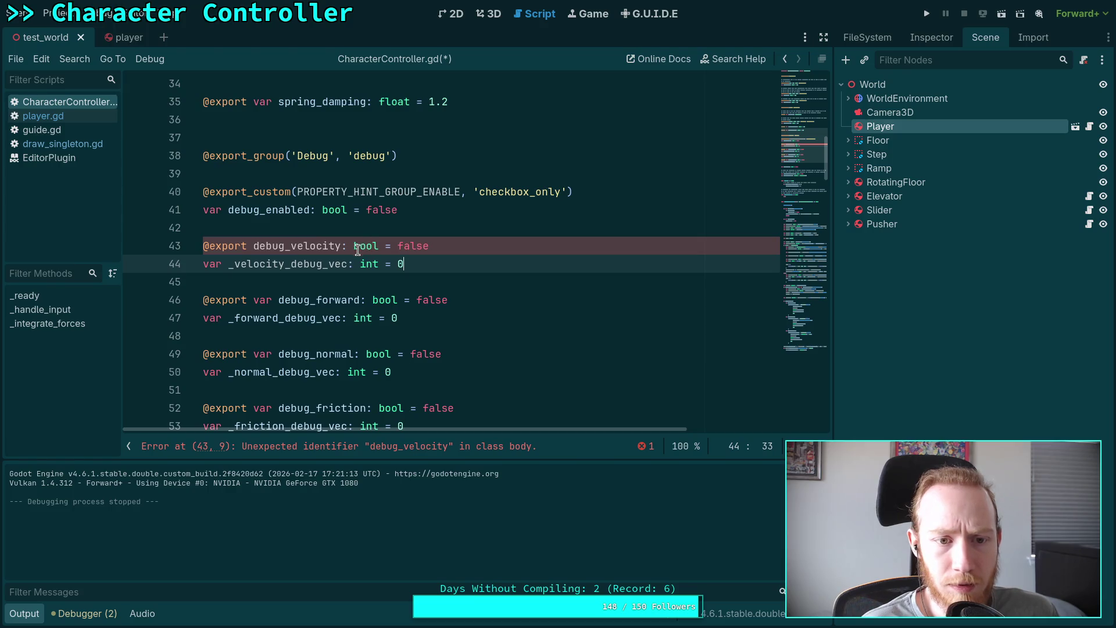
{"action": "left_click", "coordinate": [248, 245]}
{"action": "type", "text": "var"}
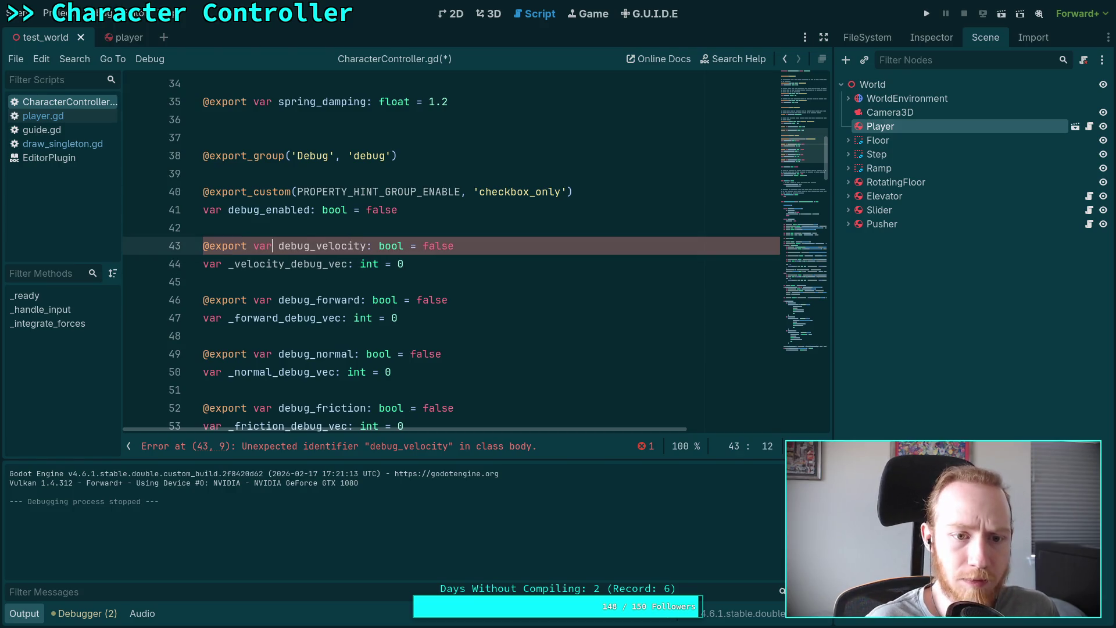
{"action": "left_click", "coordinate": [325, 282]}
{"action": "scroll", "coordinate": [423, 273], "scroll_direction": "down", "scroll_amount": 20}
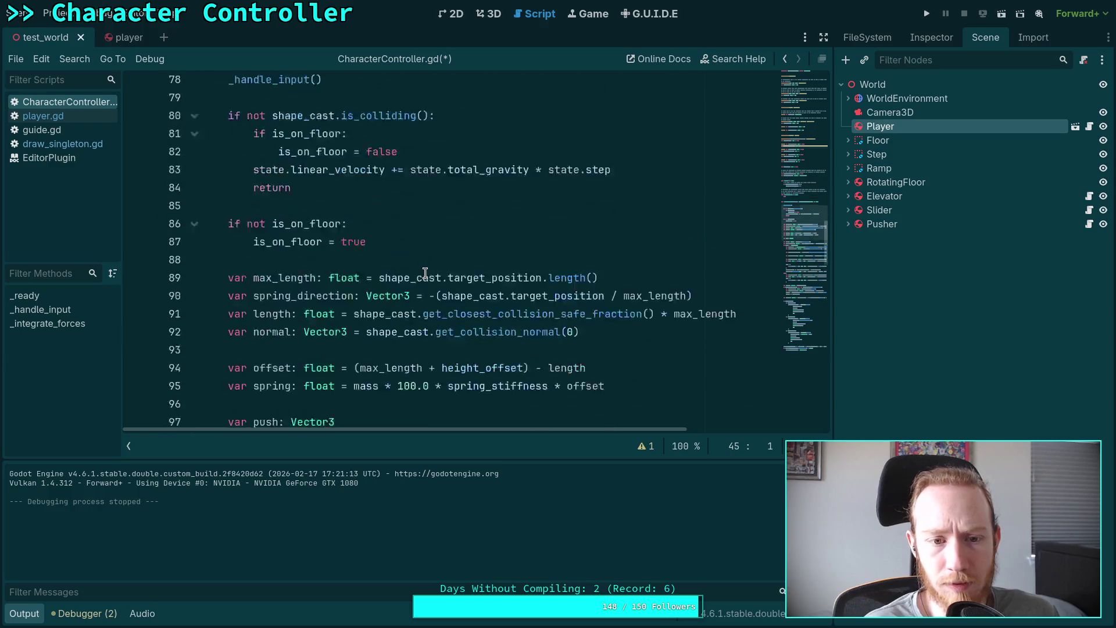
{"action": "scroll", "coordinate": [425, 273], "scroll_direction": "down", "scroll_amount": 10}
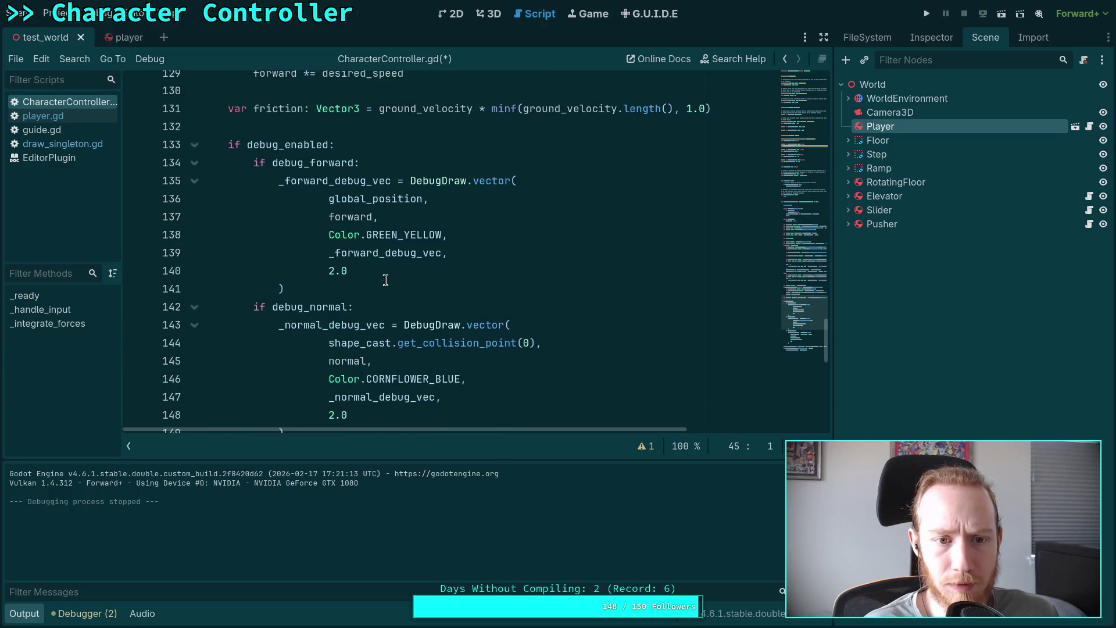
{"action": "scroll", "coordinate": [361, 245], "scroll_direction": "up", "scroll_amount": 2}
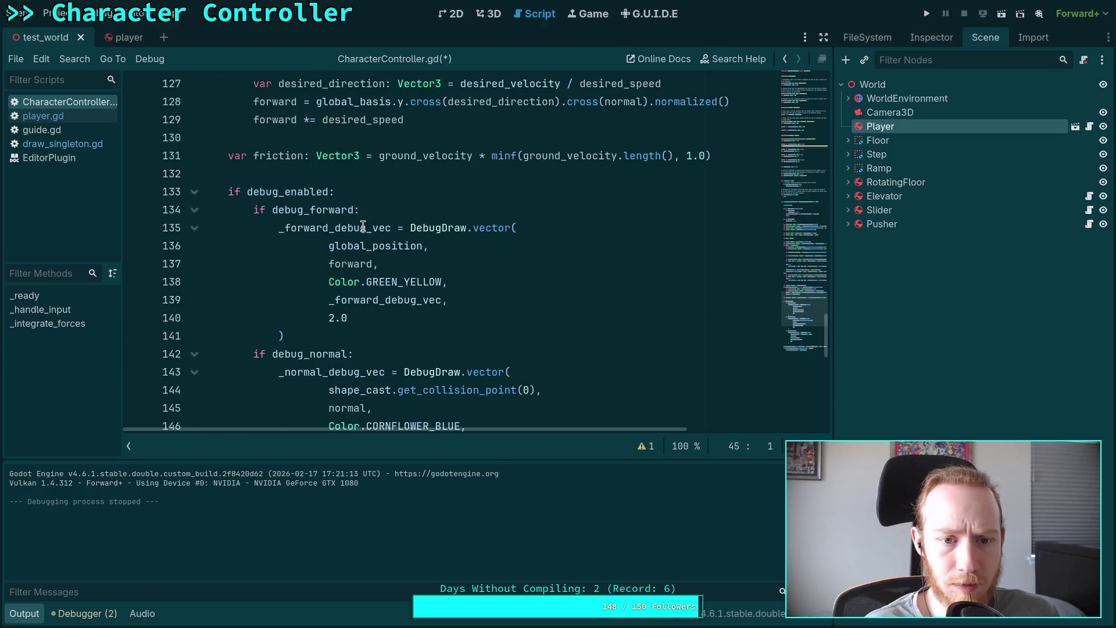
Step: Highlight 'forward' to review where it is computed and used in the velocity update
{"action": "left_click", "coordinate": [373, 264]}
{"action": "double_click", "coordinate": [359, 265]}
{"action": "scroll", "coordinate": [359, 264], "scroll_direction": "up", "scroll_amount": 2}
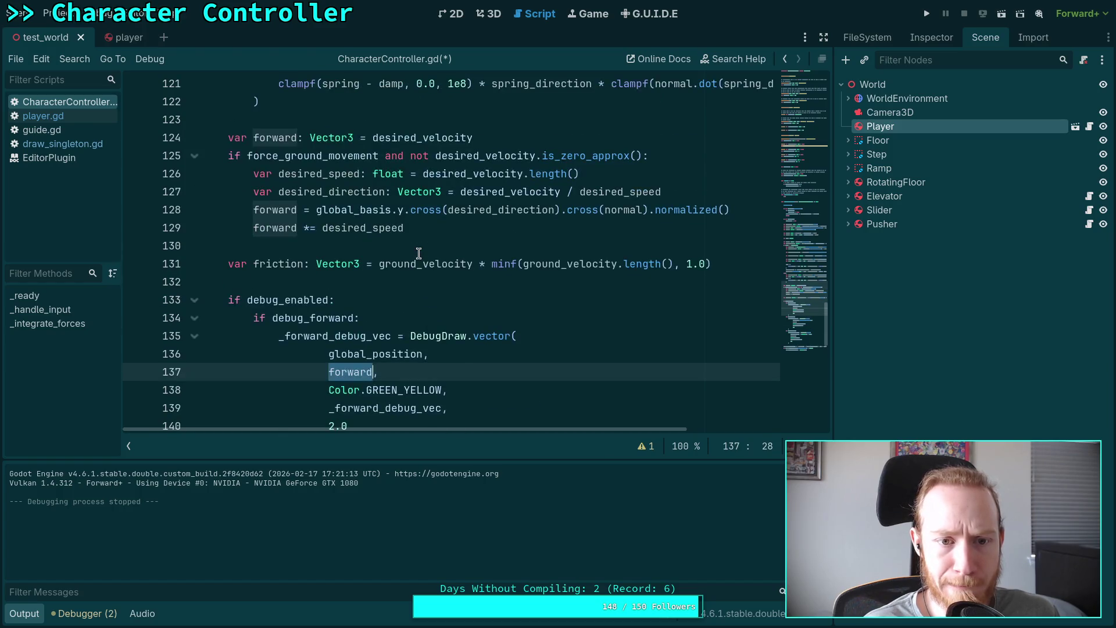
{"action": "scroll", "coordinate": [318, 257], "scroll_direction": "down", "scroll_amount": 1}
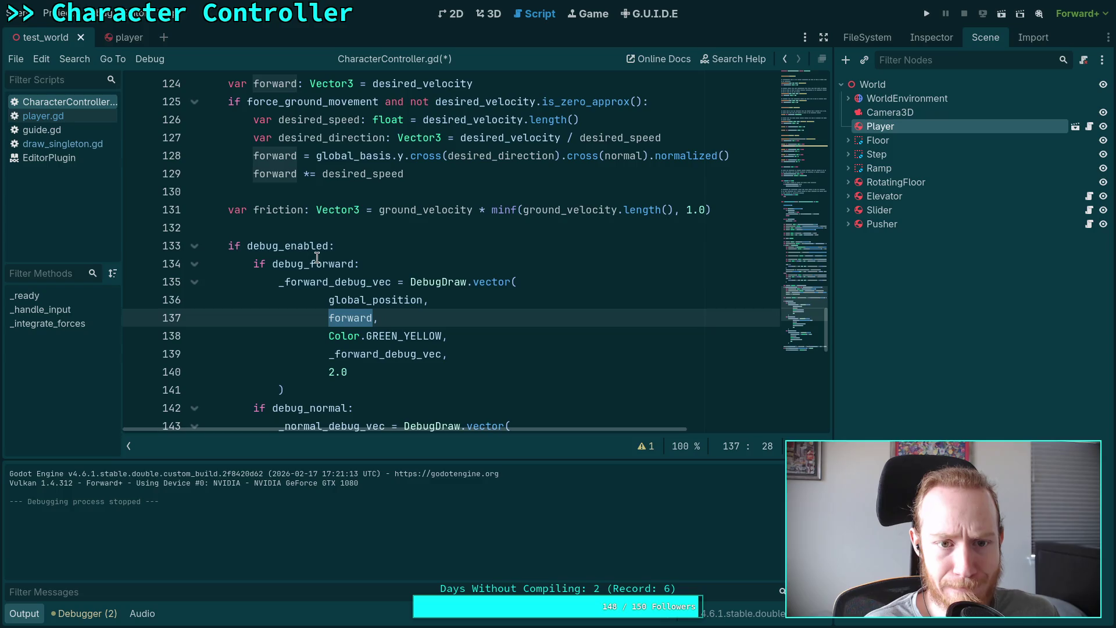
{"action": "scroll", "coordinate": [366, 272], "scroll_direction": "up", "scroll_amount": 1}
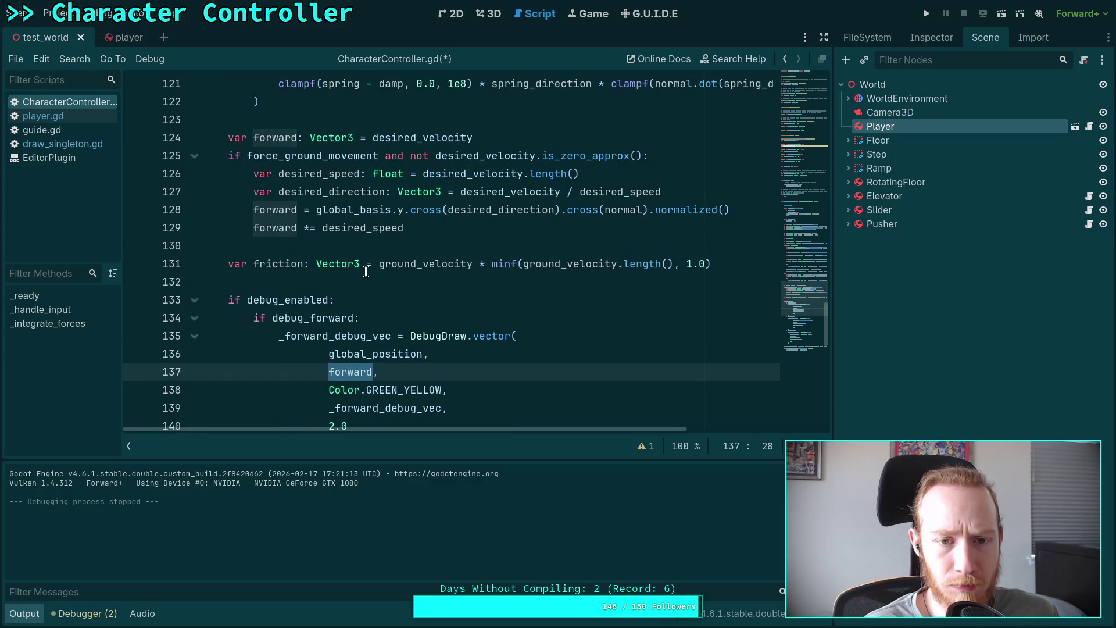
{"action": "double_click", "coordinate": [282, 232]}
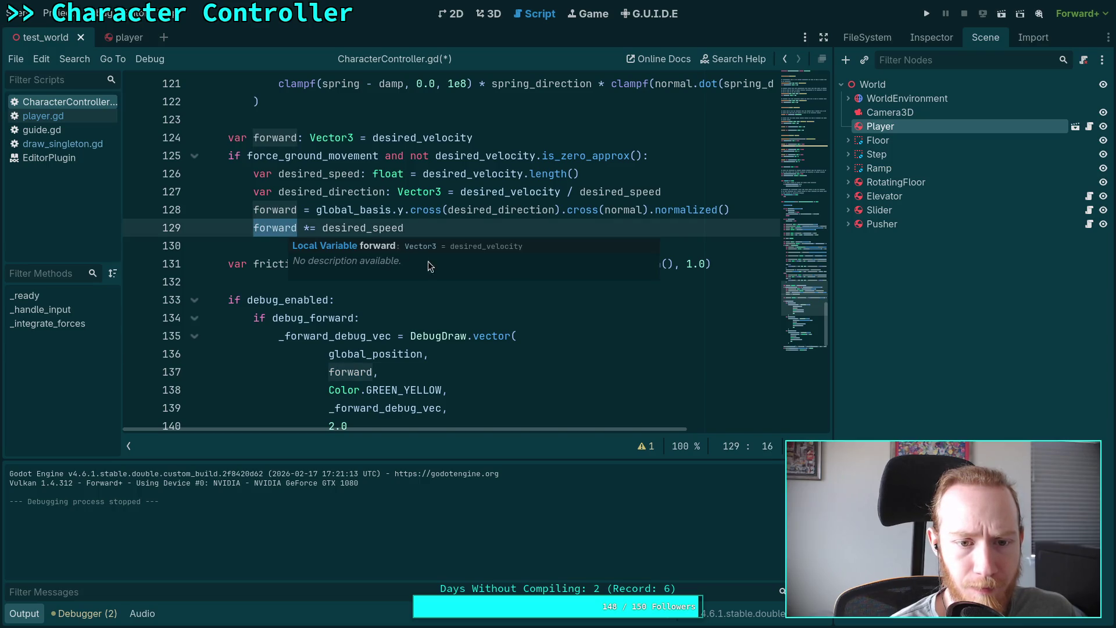
{"action": "scroll", "coordinate": [427, 259], "scroll_direction": "down", "scroll_amount": 11}
{"action": "scroll", "coordinate": [523, 349], "scroll_direction": "up", "scroll_amount": 2}
{"action": "mouse_move", "coordinate": [596, 433]}
{"action": "left_mouse_down"}
{"action": "mouse_move", "coordinate": [770, 424]}
{"action": "mouse_move", "coordinate": [400, 375]}
{"action": "left_mouse_up"}
{"action": "left_click", "coordinate": [389, 285]}
Step: Break the state.linear_velocity expression across lines, splitting off the forward and friction terms
{"action": "type", "text": "acceleration(state.step * (state.total_gravity + push * state"}
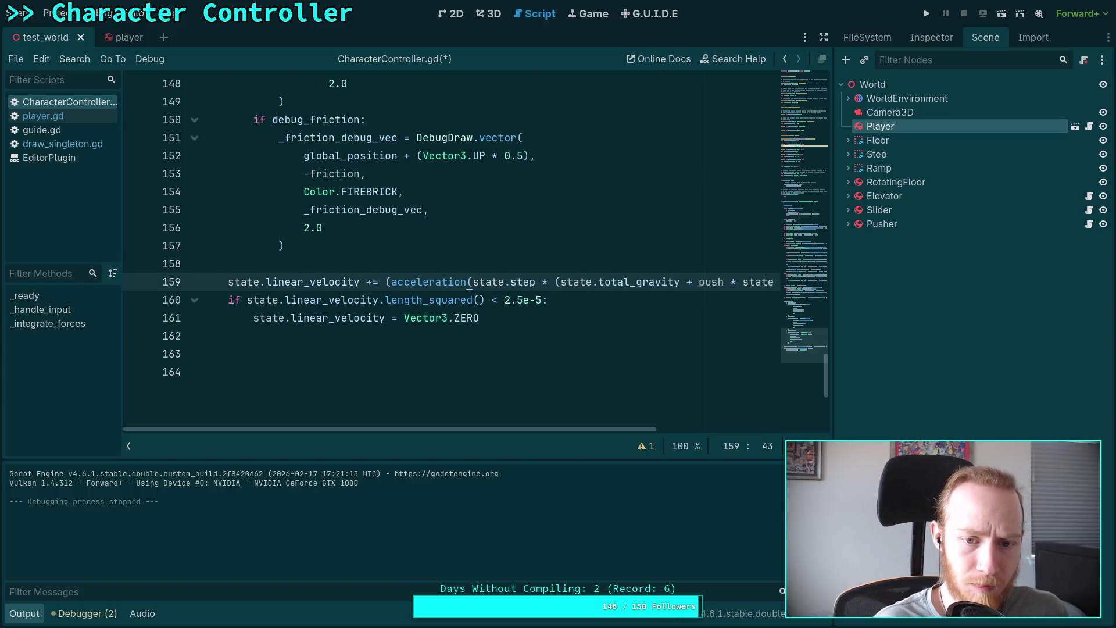
{"action": "key", "text": "ctrl+BackSpace"}
{"action": "key", "text": "Return"}
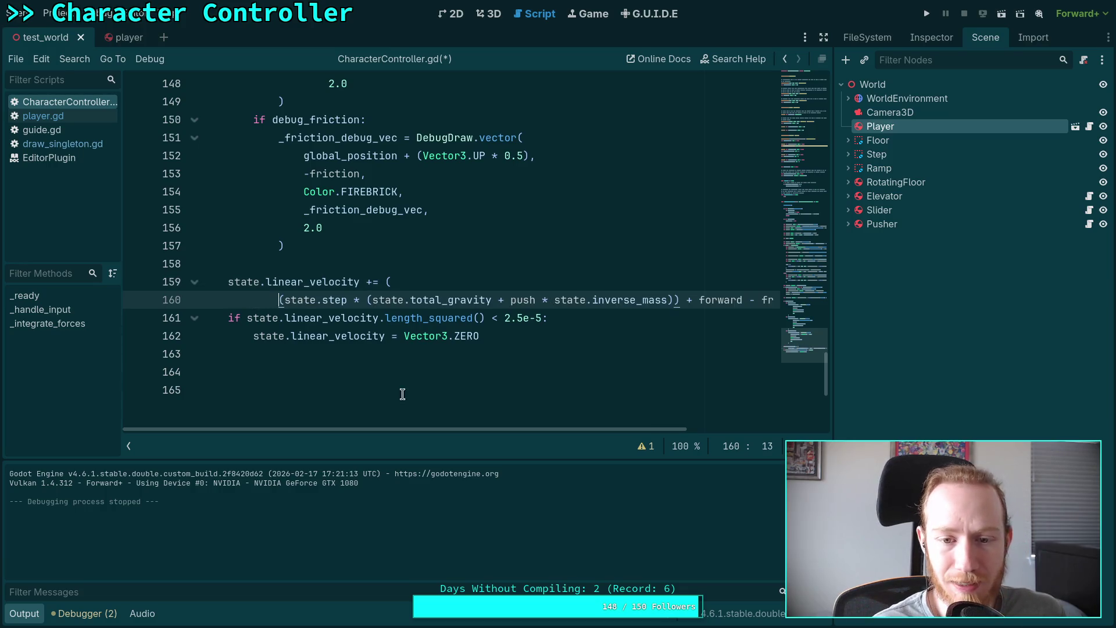
{"action": "left_click_drag", "start_coordinate": [494, 430], "coordinate": [628, 430]}
{"action": "left_click", "coordinate": [515, 300]}
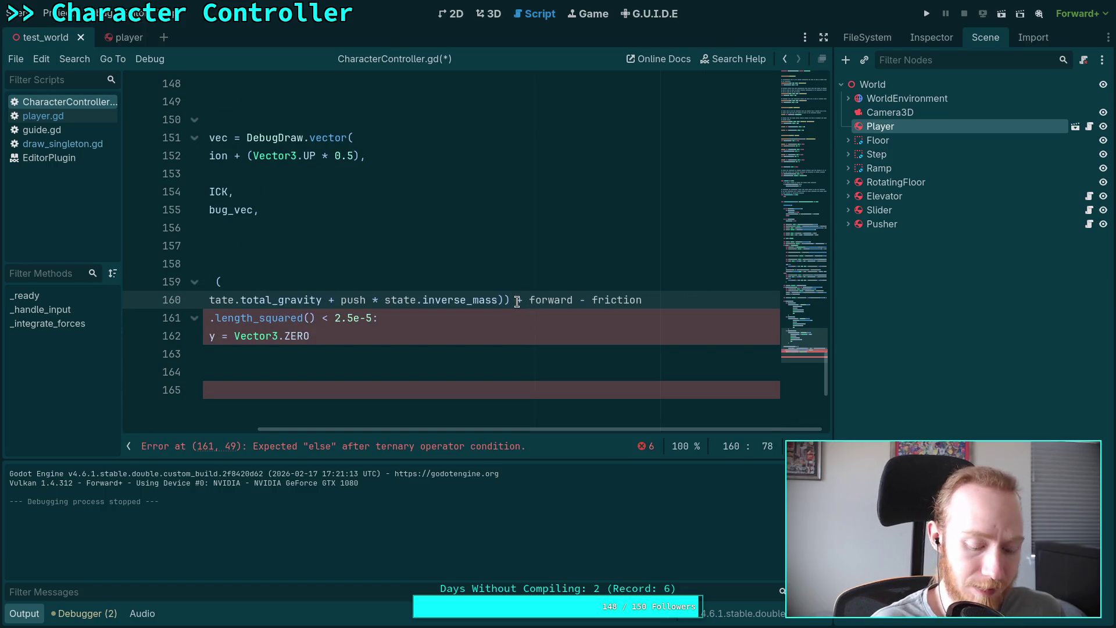
{"action": "key", "text": "Return"}
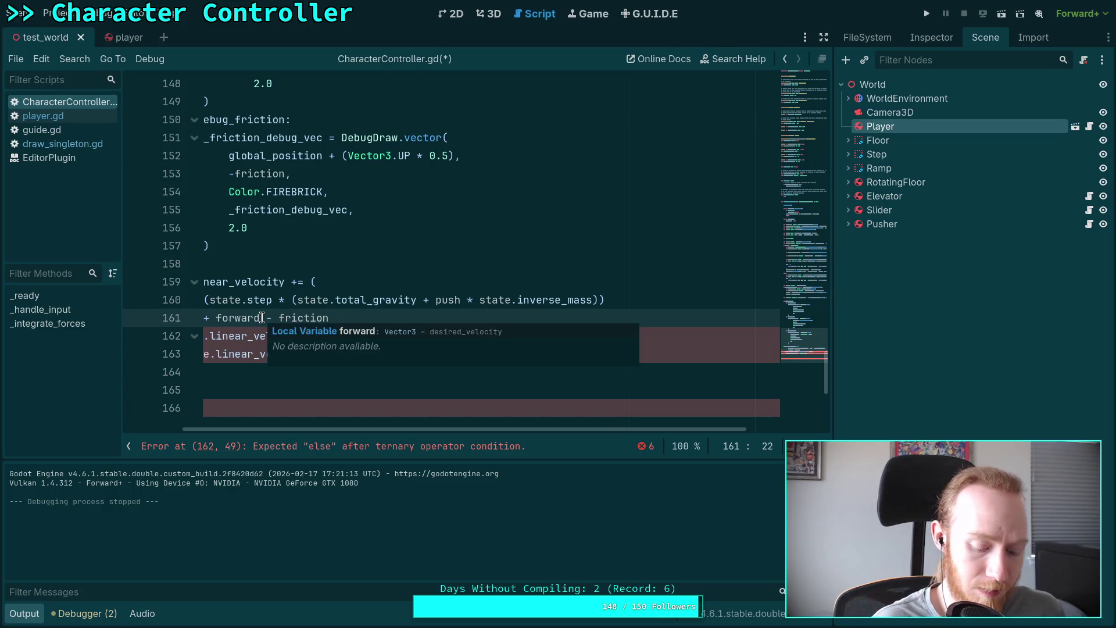
{"action": "left_click", "coordinate": [261, 317]}
{"action": "key", "text": "Return"}
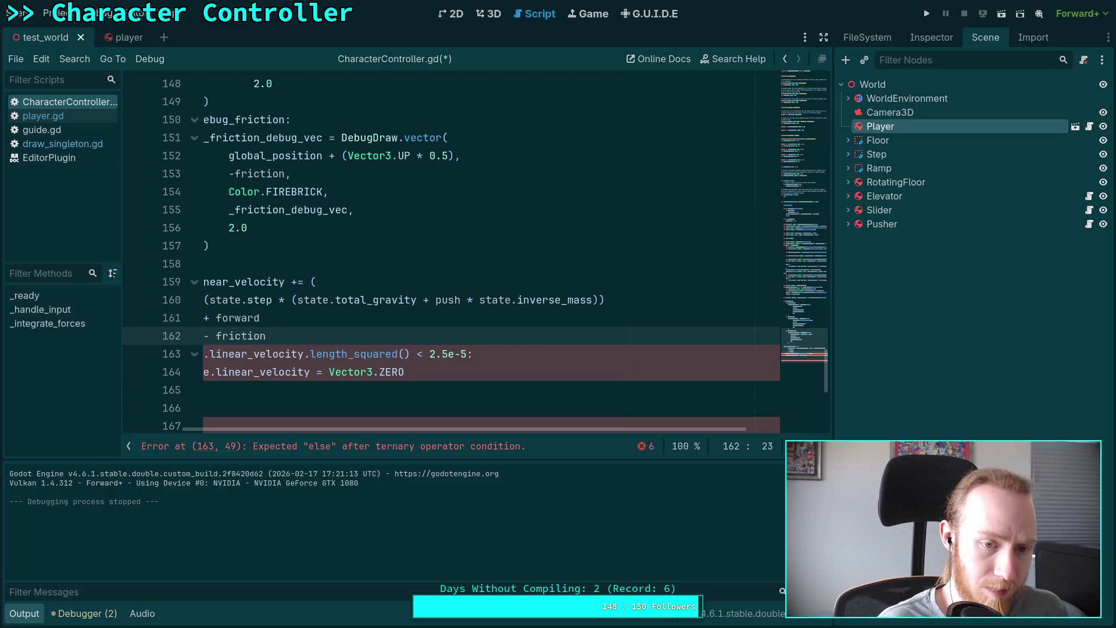
{"action": "key", "text": "Return"}
{"action": "key", "text": "BackSpace"}
{"action": "key", "text": "BackSpace"}
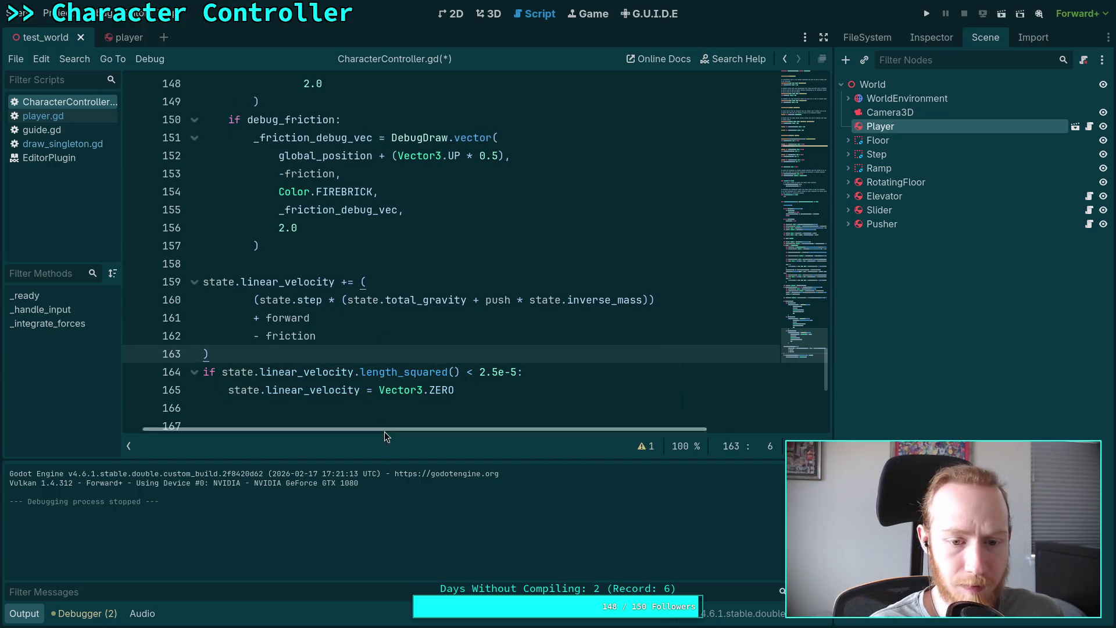
{"action": "left_click_drag", "start_coordinate": [385, 428], "coordinate": [367, 428]}
{"action": "left_click", "coordinate": [290, 318]}
{"action": "type", "text": "("}
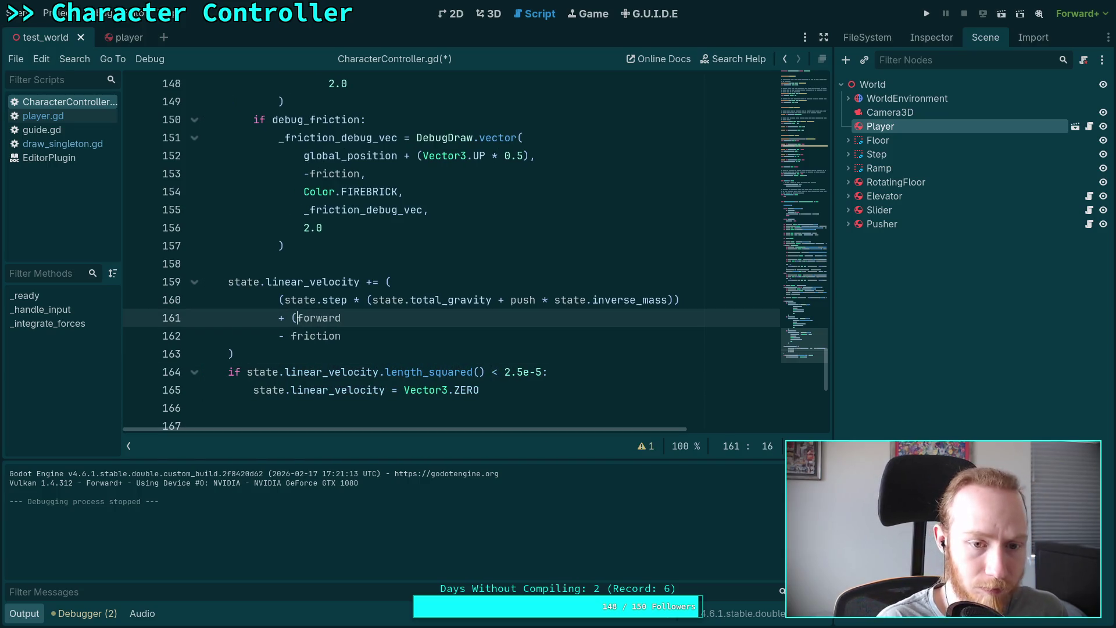
{"action": "left_click", "coordinate": [355, 321]}
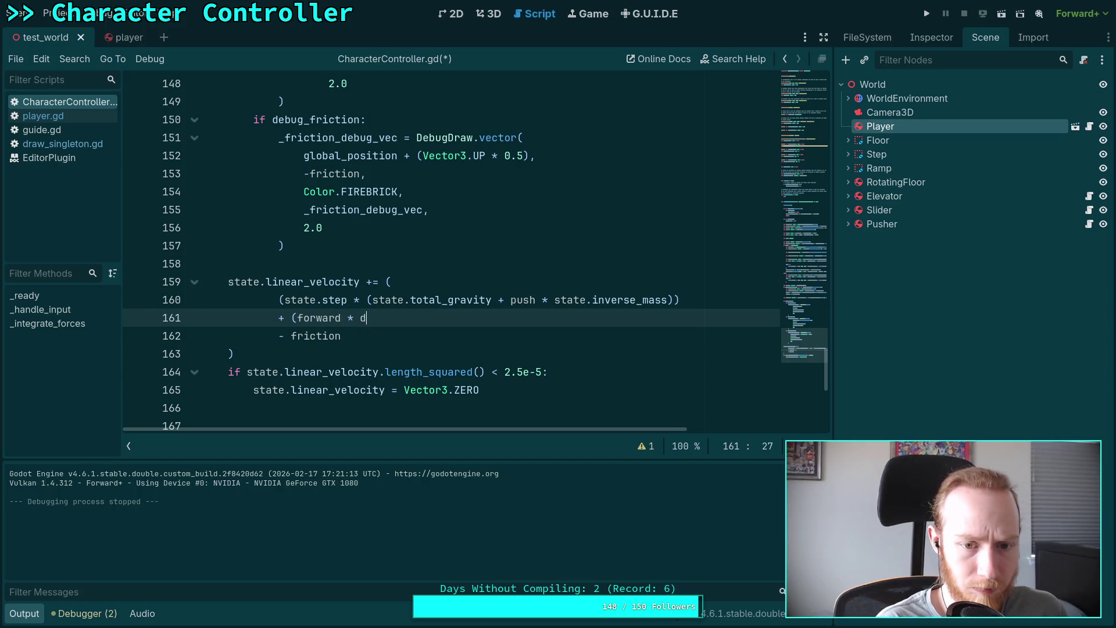
{"action": "type", "text": "es"}
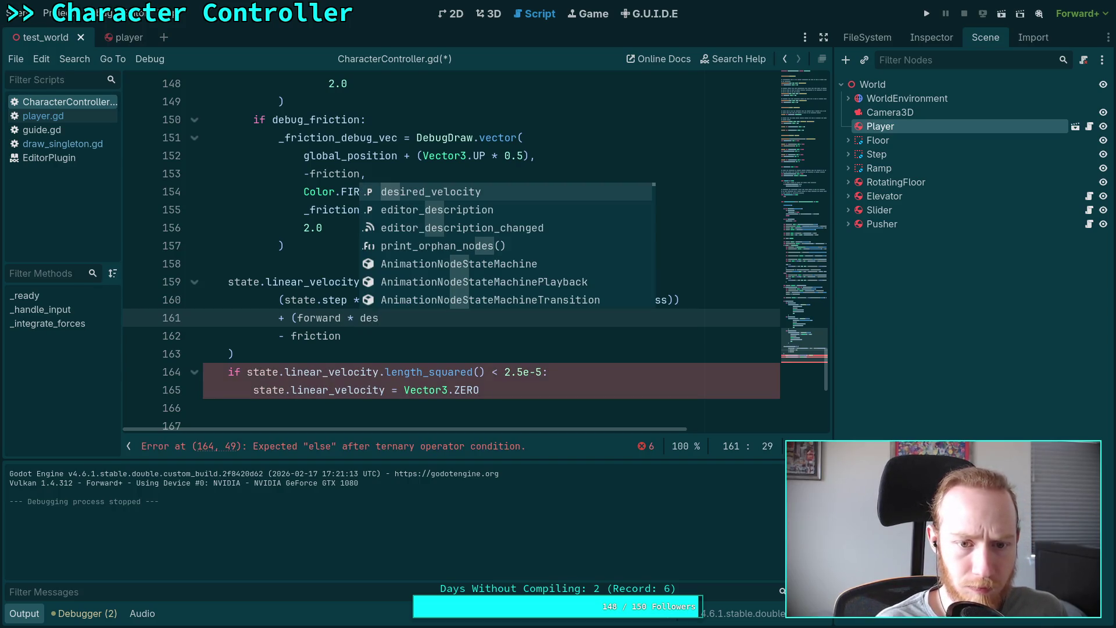
Step: Delete the stray opening parenthesis at the end of line 159
{"action": "scroll", "coordinate": [299, 229], "scroll_direction": "up", "scroll_amount": 9}
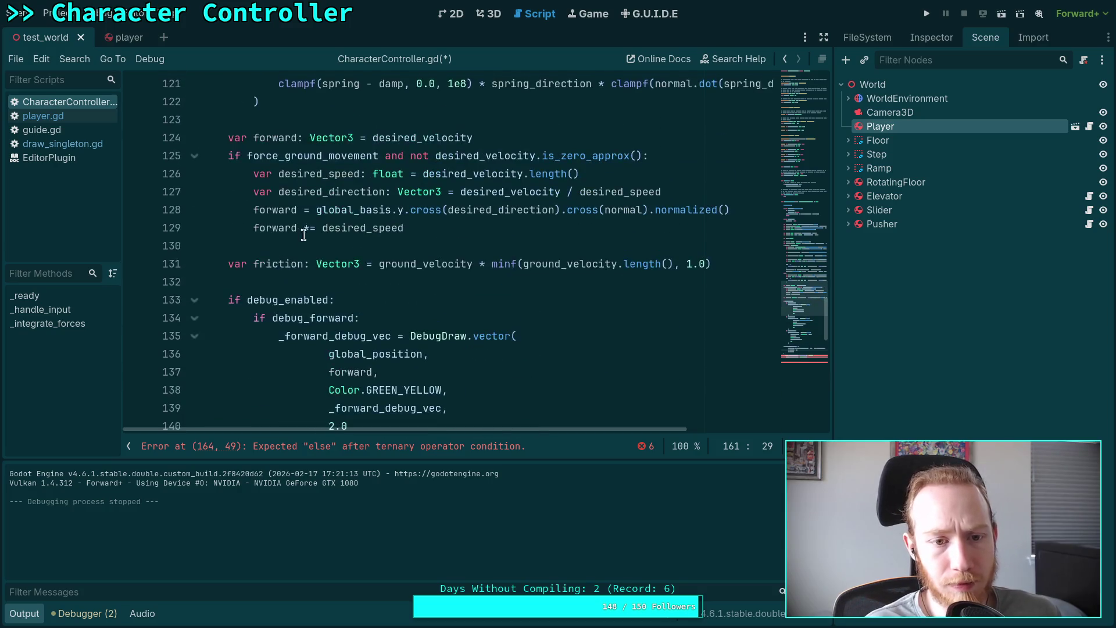
{"action": "scroll", "coordinate": [326, 254], "scroll_direction": "down", "scroll_amount": 1}
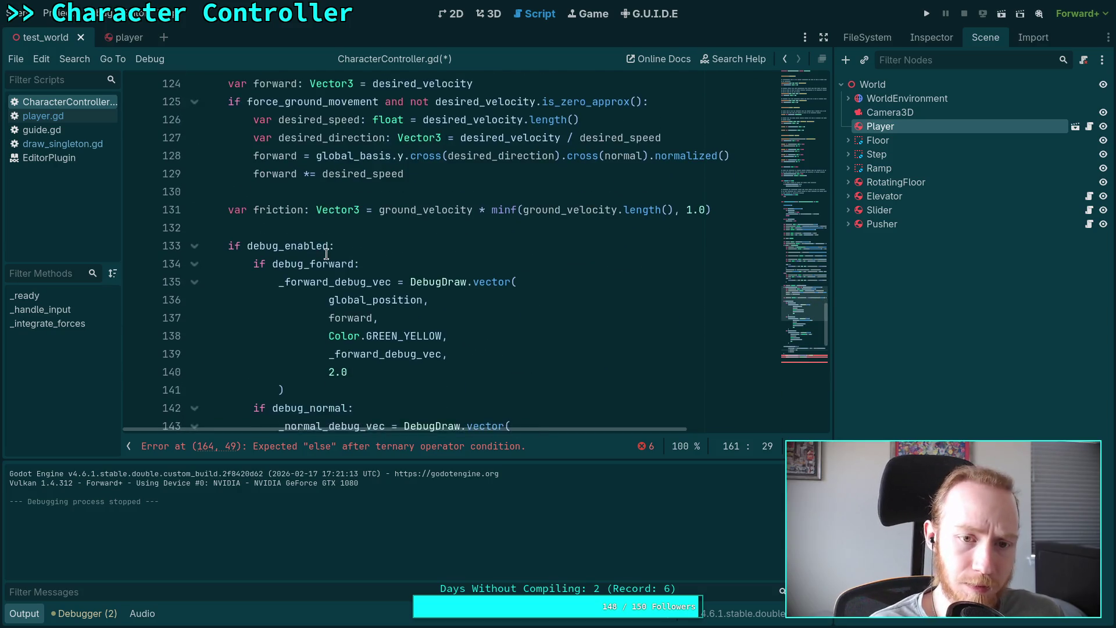
{"action": "scroll", "coordinate": [326, 254], "scroll_direction": "up", "scroll_amount": 2}
{"action": "left_click", "coordinate": [294, 299]}
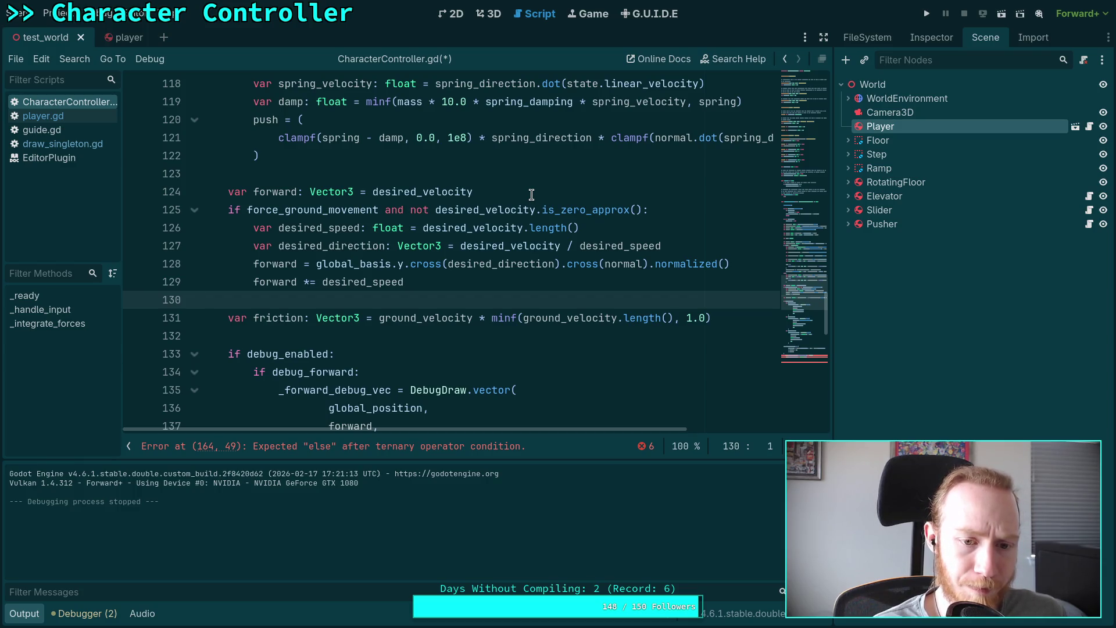
{"action": "scroll", "coordinate": [531, 194], "scroll_direction": "down", "scroll_amount": 10}
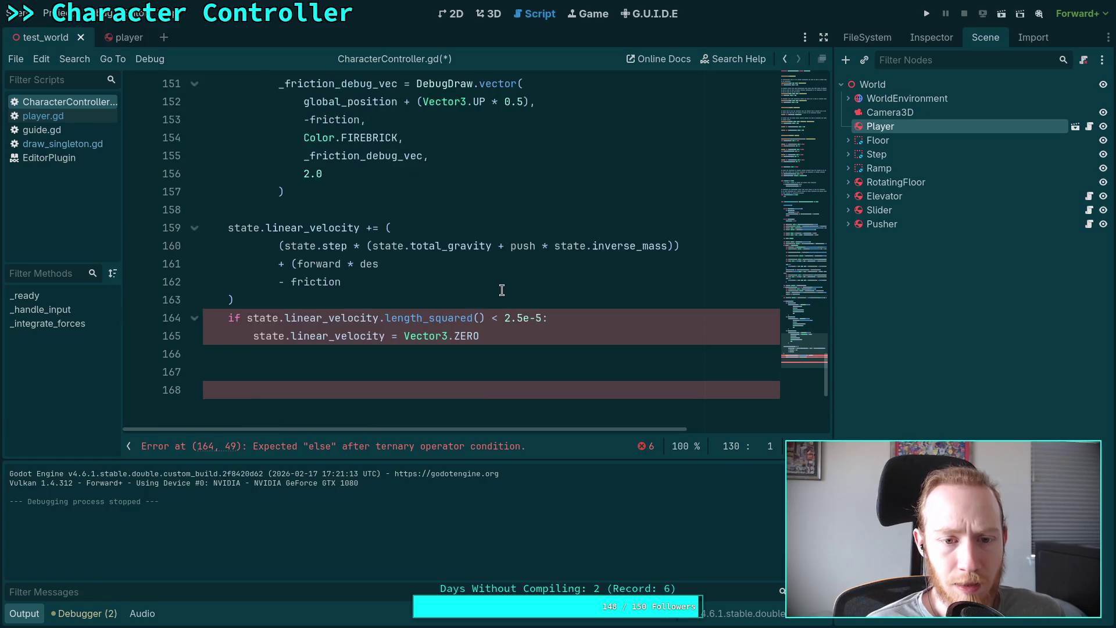
{"action": "left_click", "coordinate": [280, 266]}
{"action": "left_click", "coordinate": [398, 228]}
{"action": "key", "text": "BackSpace"}
Step: Join the forward and friction terms back into one expression on line 159
{"action": "left_click_drag", "start_coordinate": [278, 263], "coordinate": [697, 246]}
{"action": "key", "text": "Delete"}
{"action": "left_click_drag", "start_coordinate": [277, 264], "coordinate": [727, 250]}
{"action": "key", "text": "Delete"}
{"action": "left_click", "coordinate": [680, 246]}
{"action": "key", "text": "BackSpace"}
{"action": "left_click", "coordinate": [236, 265]}
{"action": "key", "text": "BackSpace"}
{"action": "key", "text": "BackSpace"}
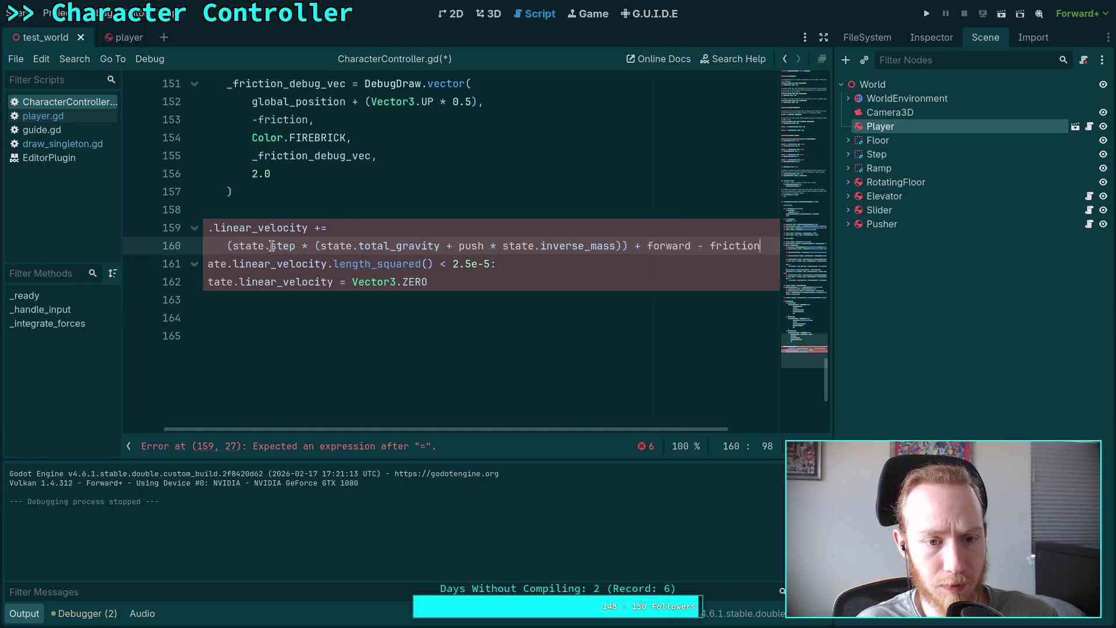
{"action": "left_click", "coordinate": [227, 249]}
{"action": "key", "text": "BackSpace"}
{"action": "key", "text": "BackSpace"}
{"action": "key", "text": "BackSpace"}
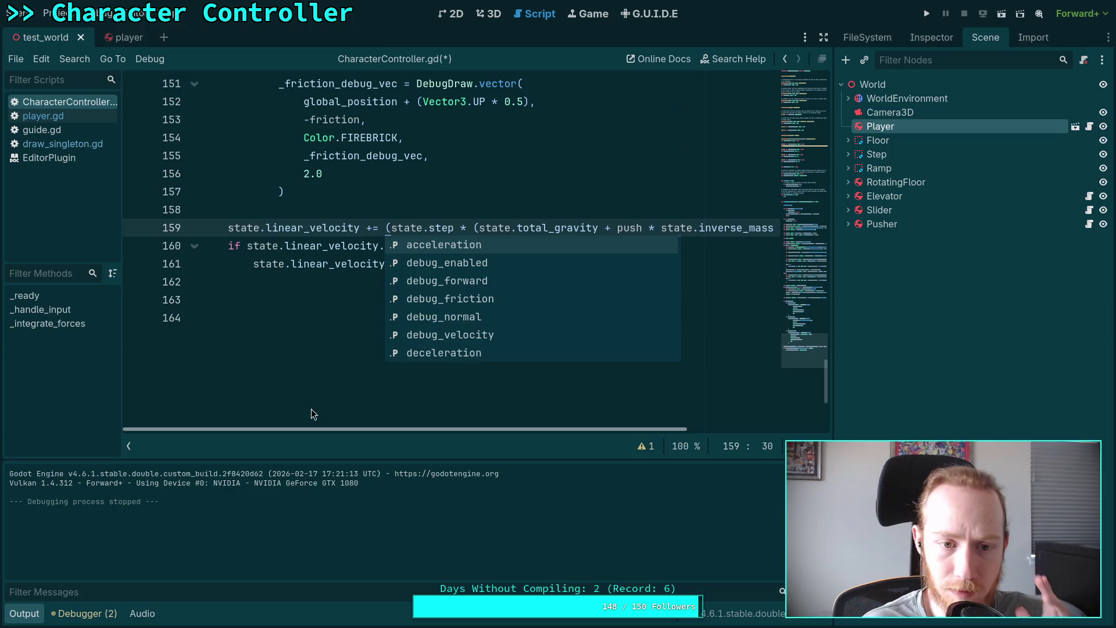
{"action": "left_click", "coordinate": [296, 292]}
{"action": "scroll", "coordinate": [296, 292], "scroll_direction": "up", "scroll_amount": 2}
Step: Change forward to forward.normalized() in the forward debug vector call
{"action": "scroll", "coordinate": [298, 290], "scroll_direction": "down", "scroll_amount": 1}
{"action": "scroll", "coordinate": [302, 286], "scroll_direction": "up", "scroll_amount": 1}
{"action": "scroll", "coordinate": [302, 286], "scroll_direction": "down", "scroll_amount": 1}
{"action": "scroll", "coordinate": [326, 282], "scroll_direction": "up", "scroll_amount": 6}
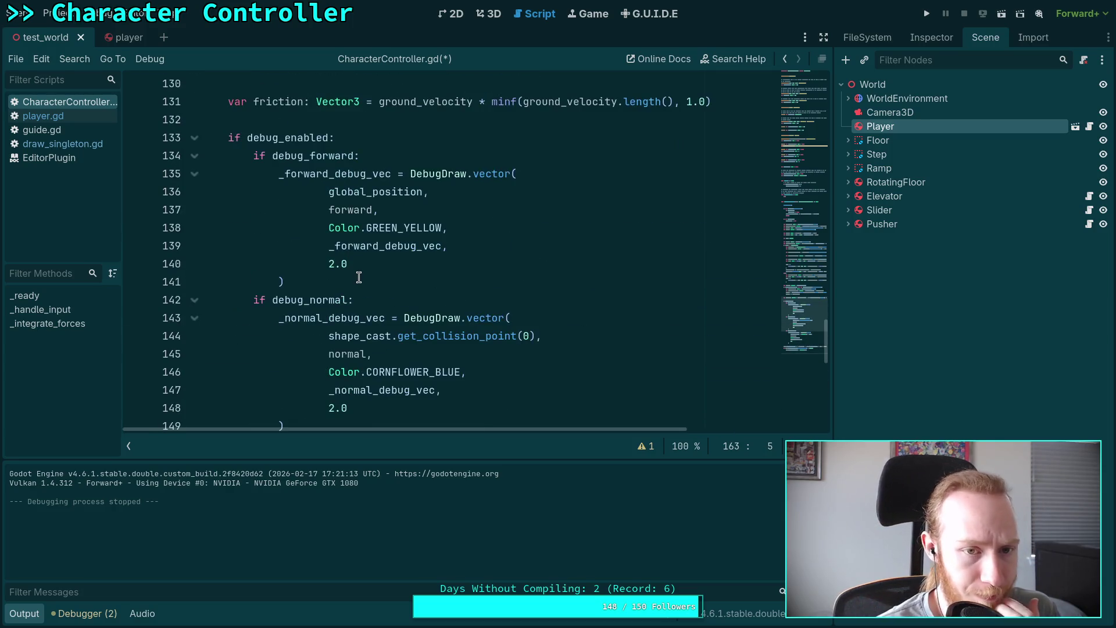
{"action": "left_click", "coordinate": [372, 210]}
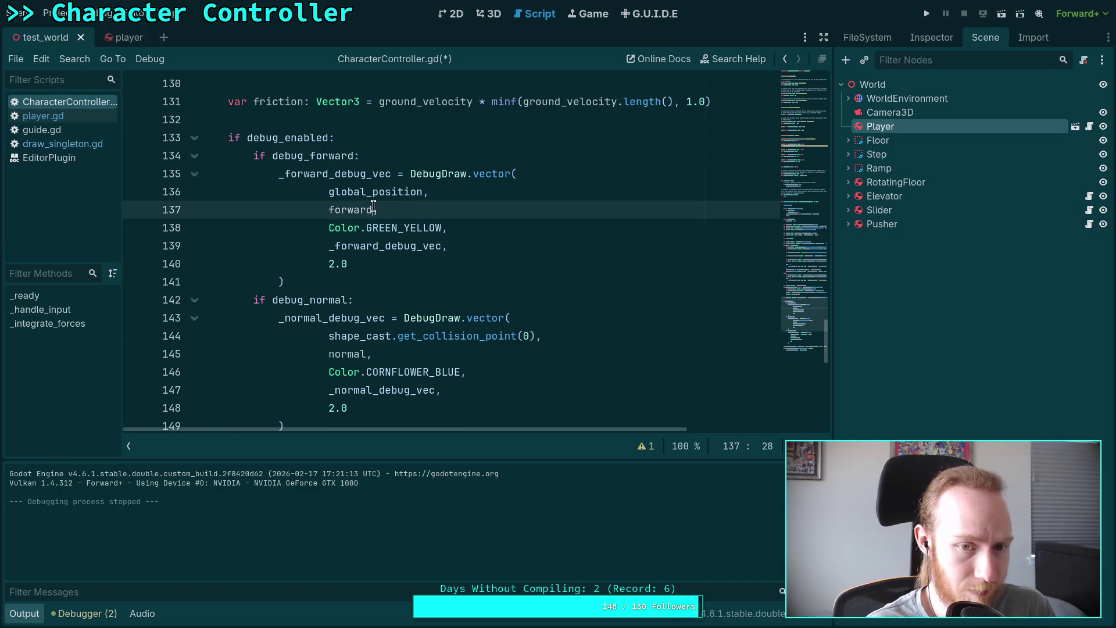
{"action": "type", "text": ".norm"}
{"action": "key", "text": "Return"}
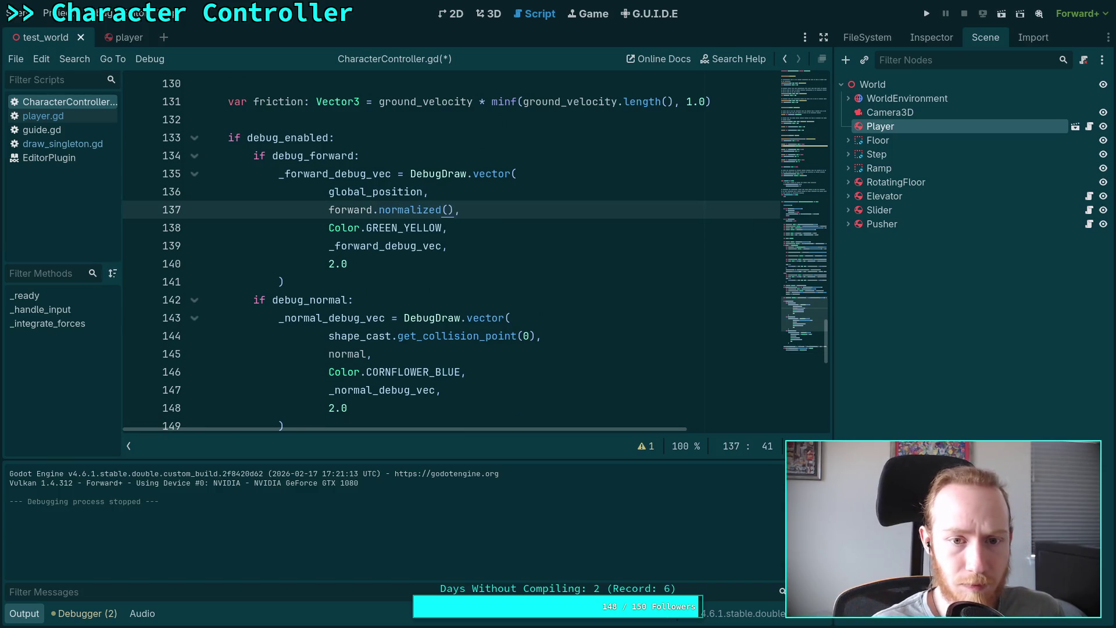
Step: Move the debug_enabled block below the linear_velocity update and zero-velocity check
{"action": "left_click", "coordinate": [445, 153]}
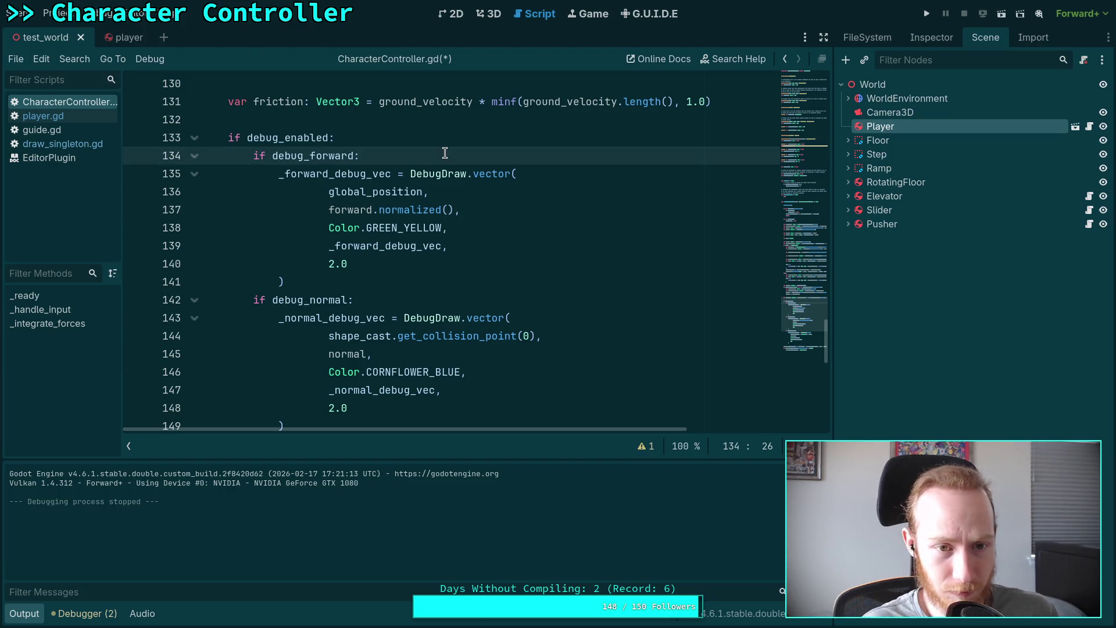
{"action": "scroll", "coordinate": [443, 158], "scroll_direction": "down", "scroll_amount": 6}
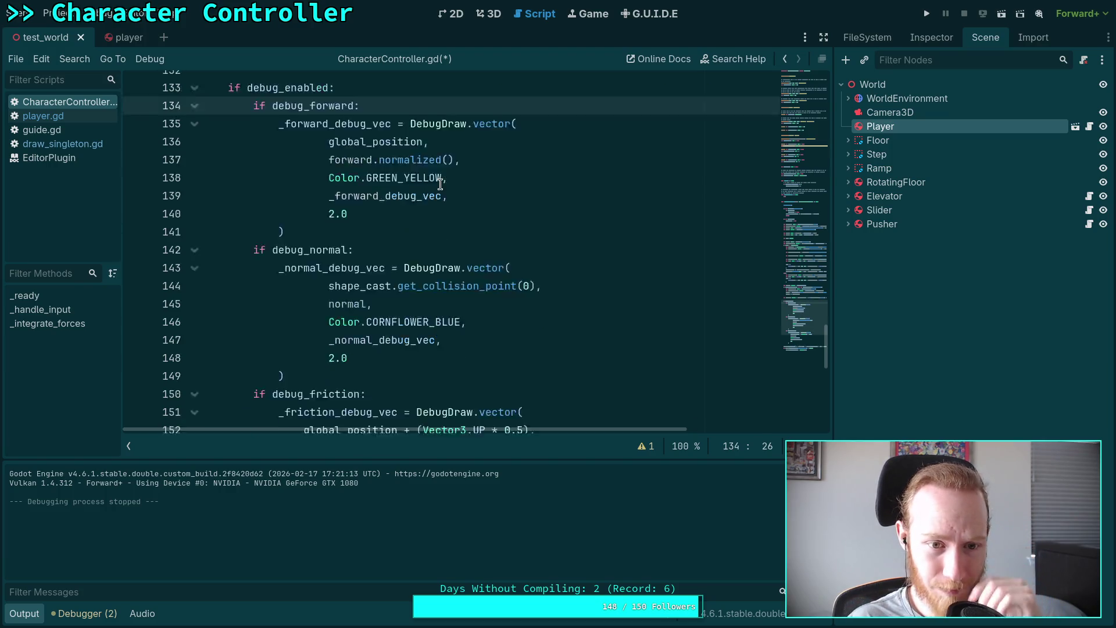
{"action": "scroll", "coordinate": [329, 308], "scroll_direction": "up", "scroll_amount": 2}
{"action": "mouse_move", "coordinate": [324, 353]}
{"action": "left_mouse_down"}
{"action": "mouse_move", "coordinate": [267, 261]}
{"action": "mouse_move", "coordinate": [231, 125]}
{"action": "left_mouse_up"}
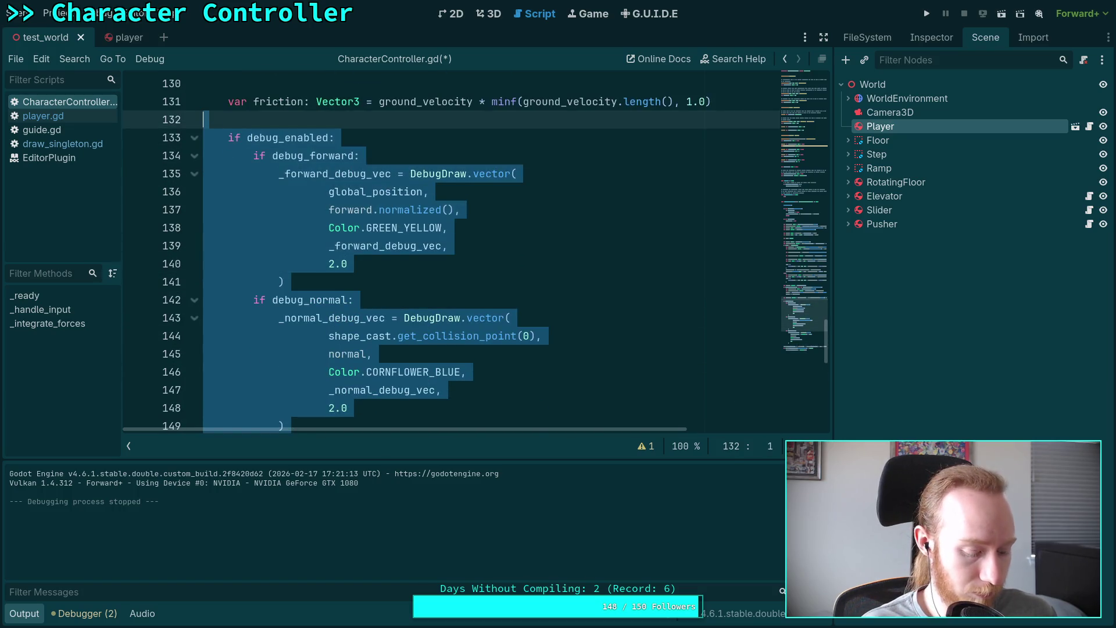
{"action": "key", "text": "Delete"}
{"action": "key", "text": "Delete"}
{"action": "key", "text": "Down"}
{"action": "key", "text": "Down"}
{"action": "key", "text": "Down"}
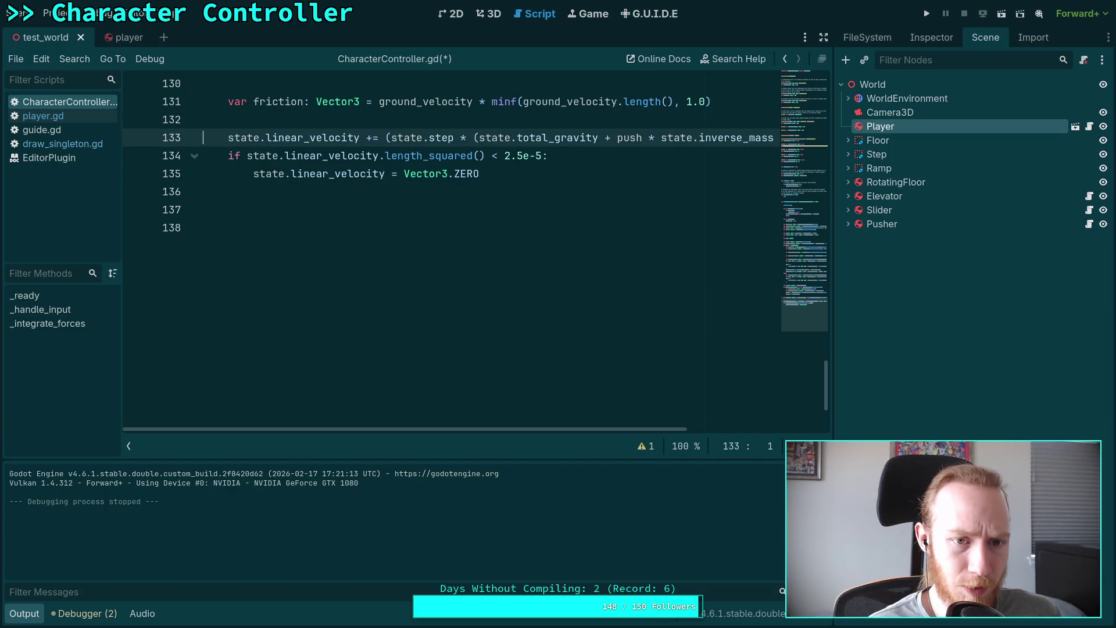
{"action": "key", "text": "ctrl+z"}
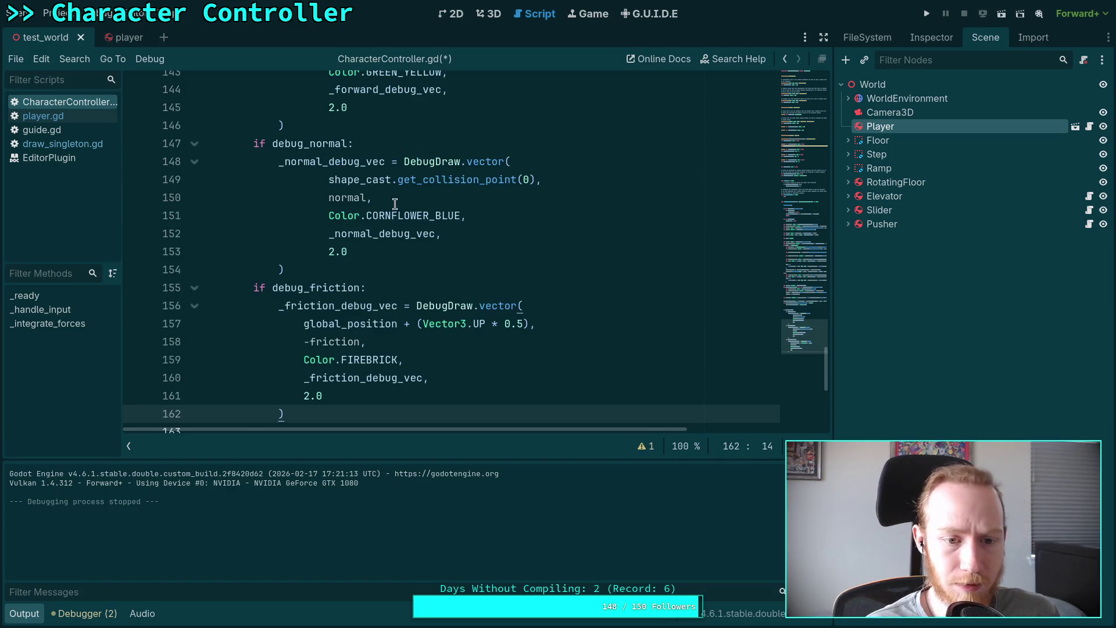
Step: Remove the extra empty line 137 left after moving the block
{"action": "scroll", "coordinate": [399, 211], "scroll_direction": "up", "scroll_amount": 7}
{"action": "scroll", "coordinate": [329, 286], "scroll_direction": "down", "scroll_amount": 2}
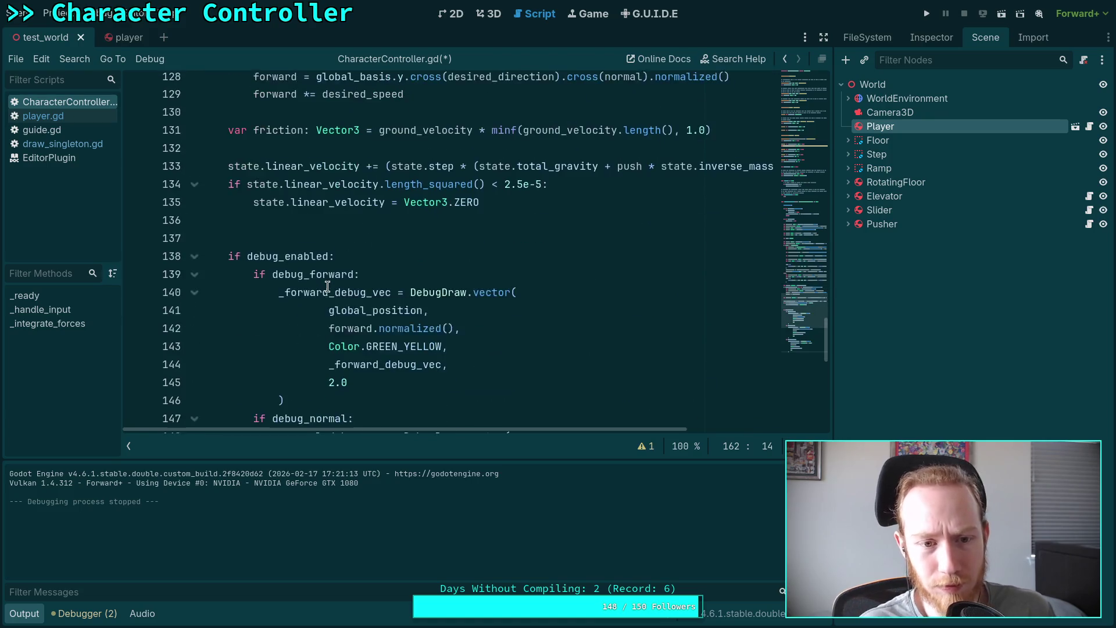
{"action": "left_click", "coordinate": [321, 232]}
{"action": "key", "text": "BackSpace"}
{"action": "key", "text": "BackSpace"}
{"action": "scroll", "coordinate": [349, 247], "scroll_direction": "down", "scroll_amount": 2}
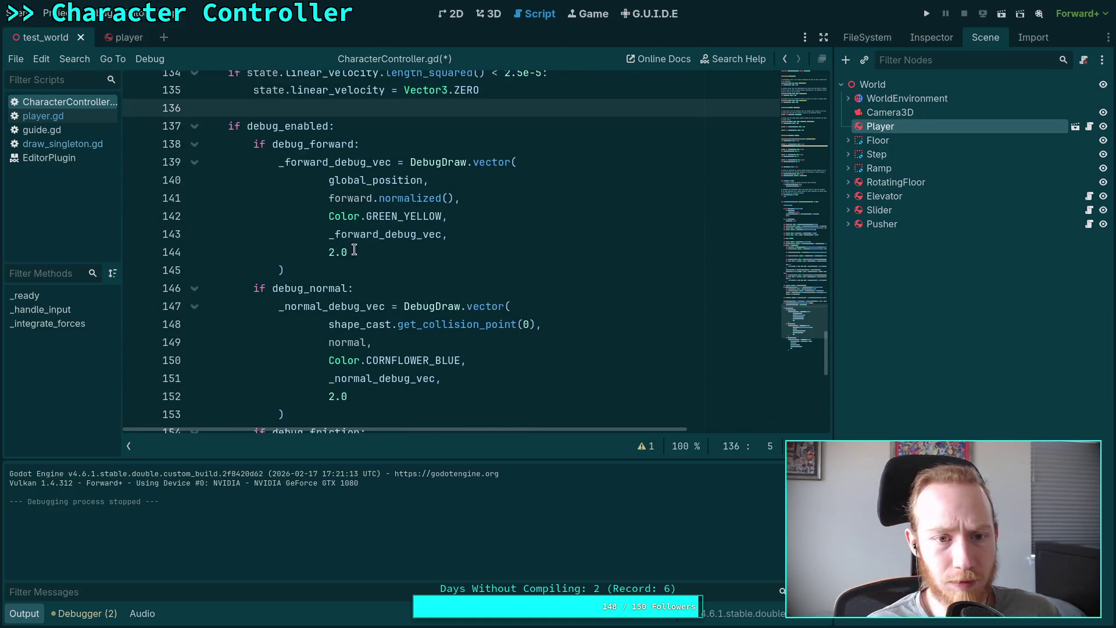
{"action": "left_click", "coordinate": [377, 126]}
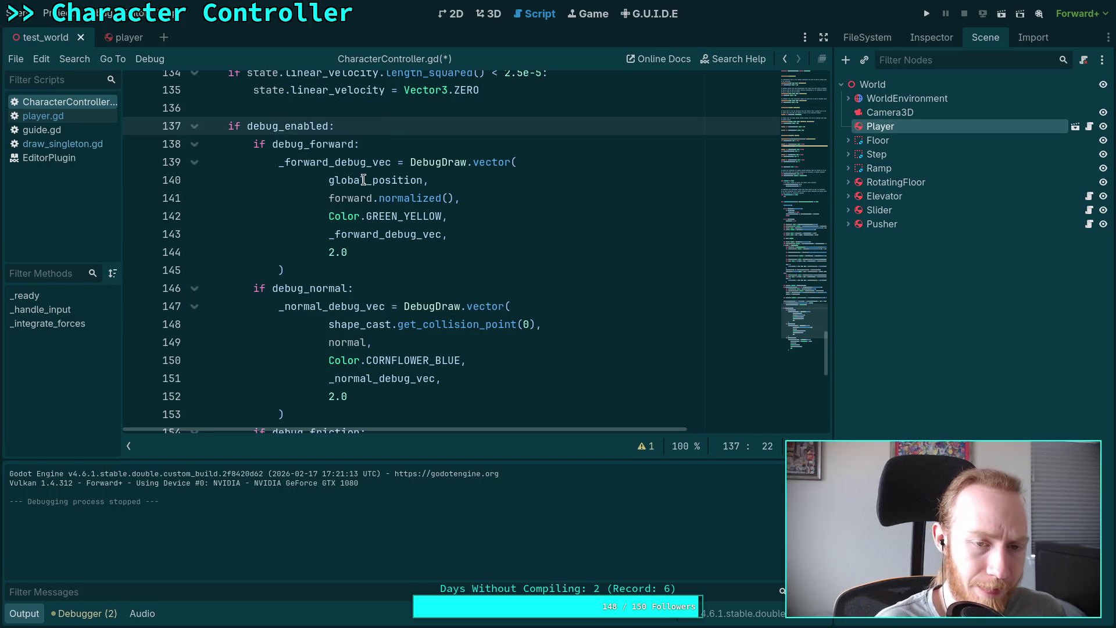
{"action": "scroll", "coordinate": [364, 180], "scroll_direction": "up", "scroll_amount": 7}
{"action": "mouse_move", "coordinate": [802, 295]}
{"action": "left_mouse_down"}
{"action": "mouse_move", "coordinate": [805, 147]}
{"action": "mouse_move", "coordinate": [804, 295]}
{"action": "left_mouse_up"}
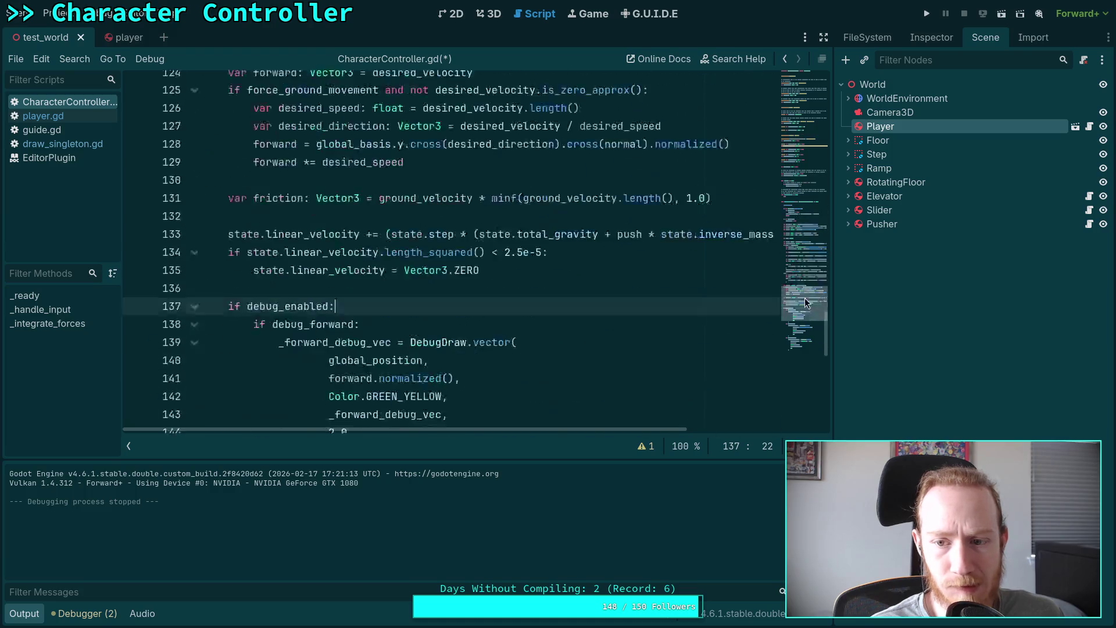
Step: Add an 'if debug_velocity:' block starting a DebugDraw.vector() call
{"action": "key", "text": "Return"}
{"action": "type", "text": "if debug_velocity"}
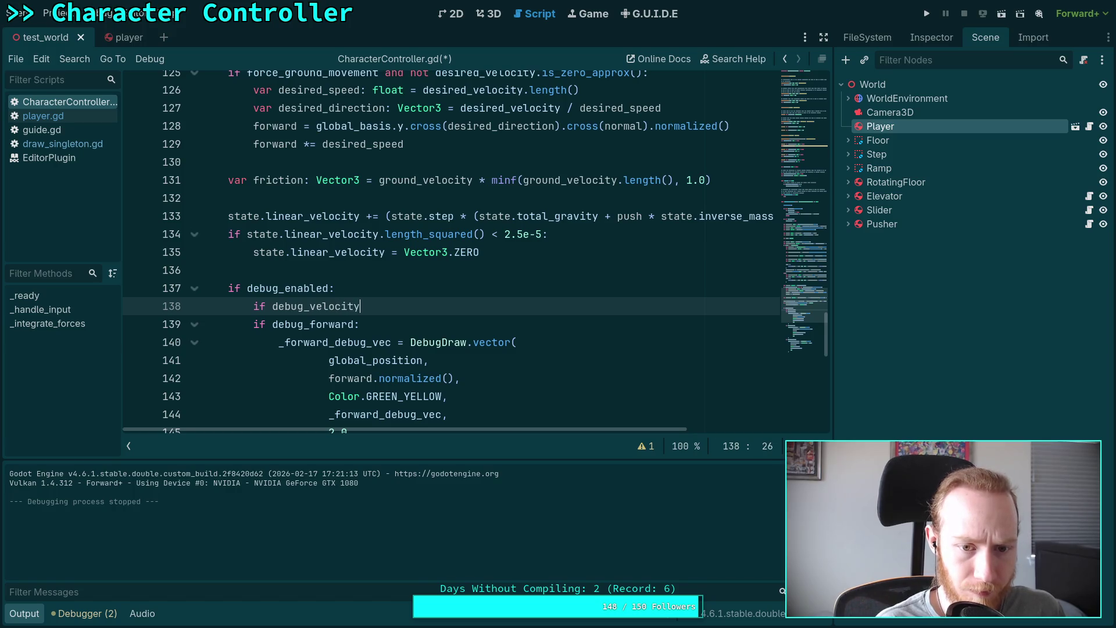
{"action": "type", "text": ":"}
{"action": "key", "text": "Return"}
{"action": "key", "text": "Return"}
{"action": "key", "text": "Up"}
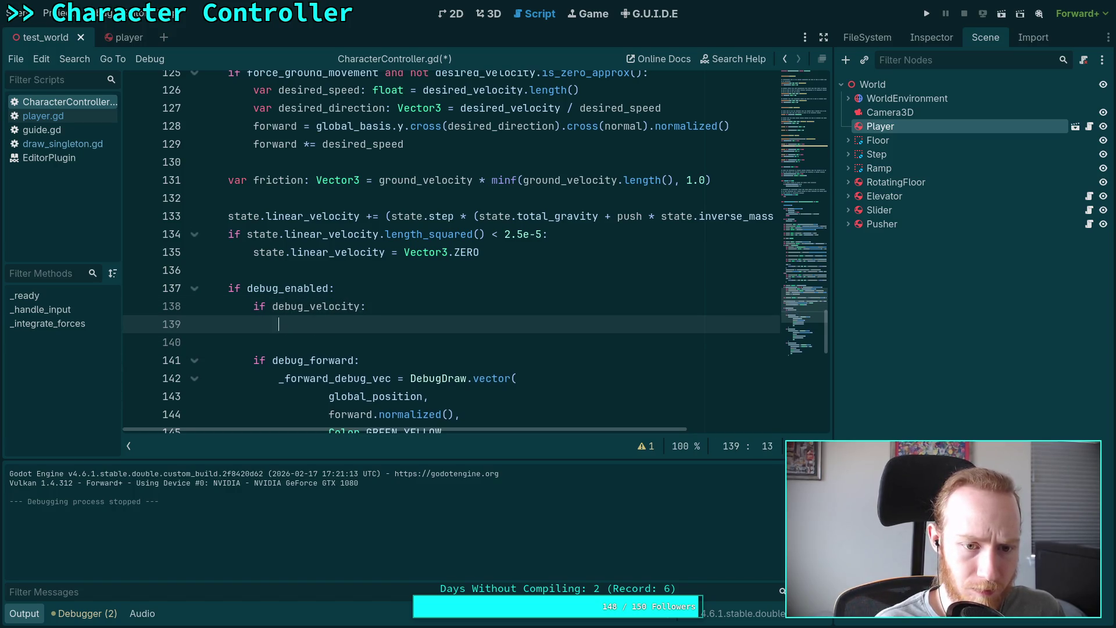
{"action": "type", "text": "vel"}
{"action": "key", "text": "Return"}
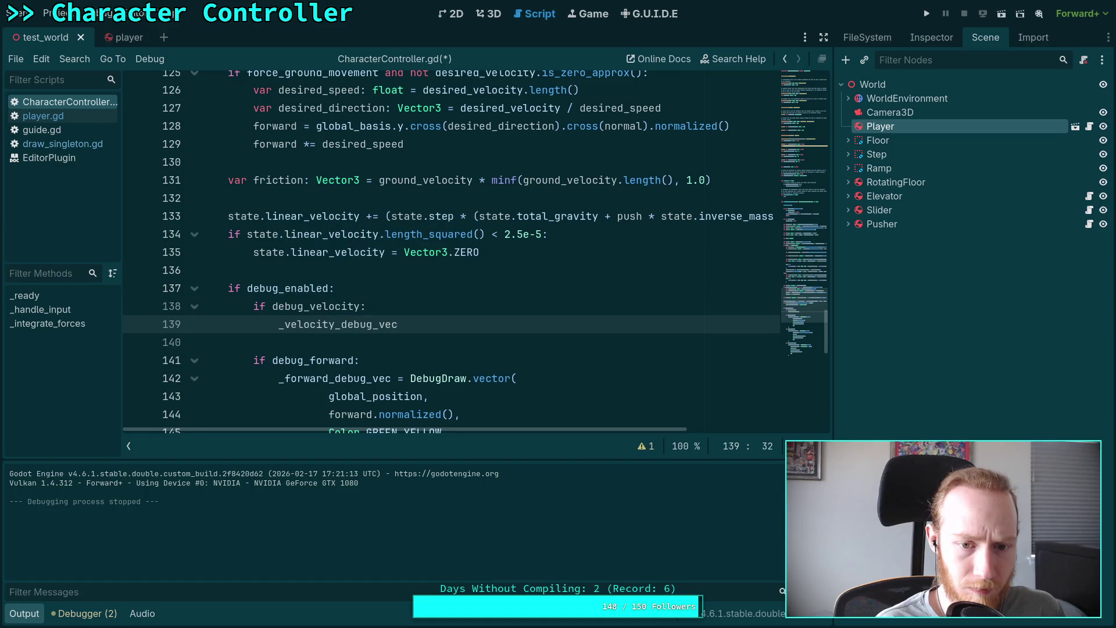
{"action": "type", "text": "DebugDraw.vec"}
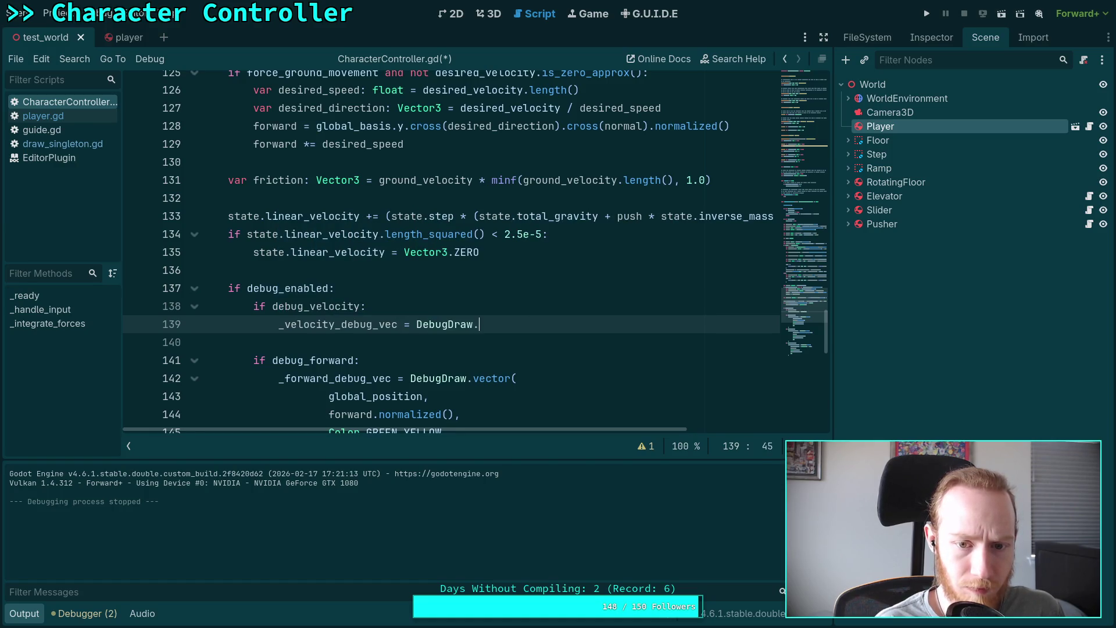
{"action": "type", "text": "tor("}
{"action": "key", "text": "Return"}
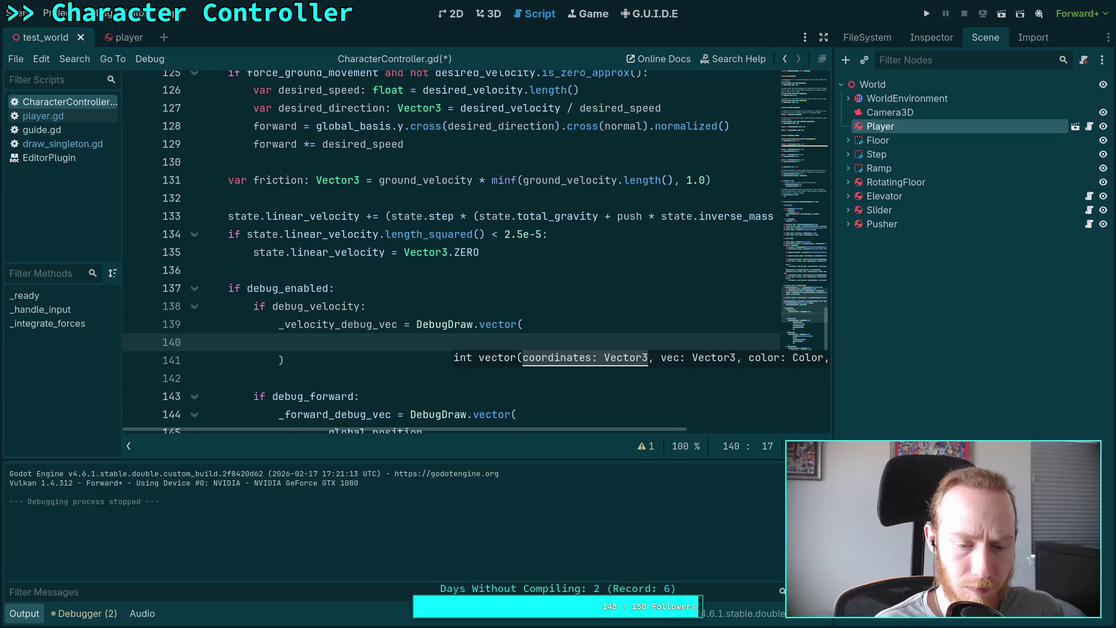
Step: Pass global_position + (Vector3.UP * 0.6) and state.linear_velocity as the first arguments
{"action": "type", "text": "global_position"}
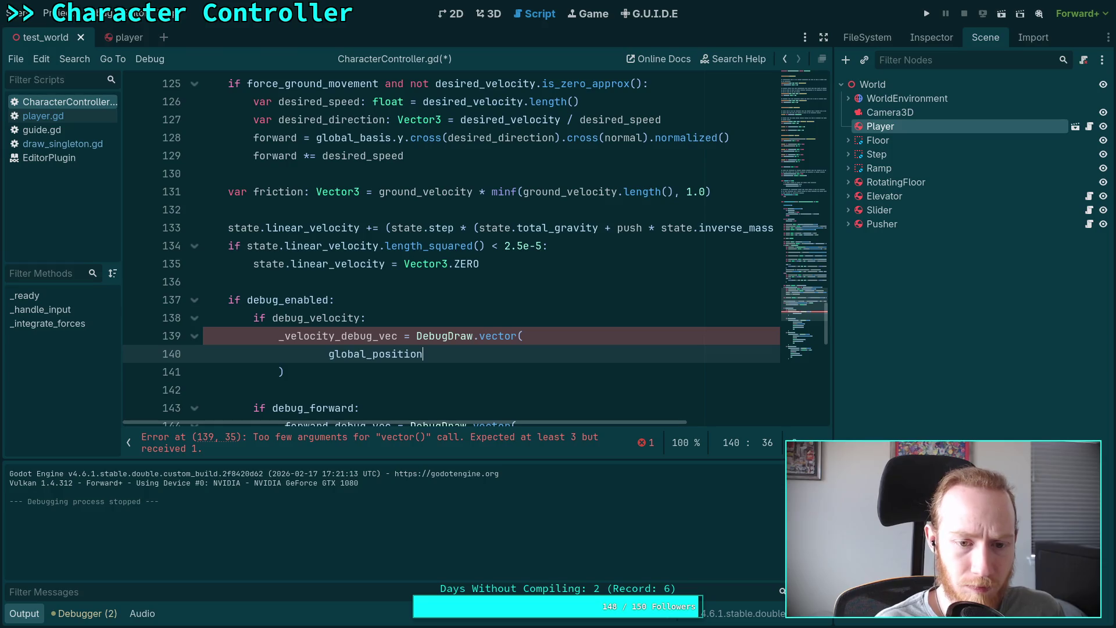
{"action": "scroll", "coordinate": [451, 249], "scroll_direction": "down", "scroll_amount": 2}
{"action": "type", "text": ","}
{"action": "key", "text": "Return"}
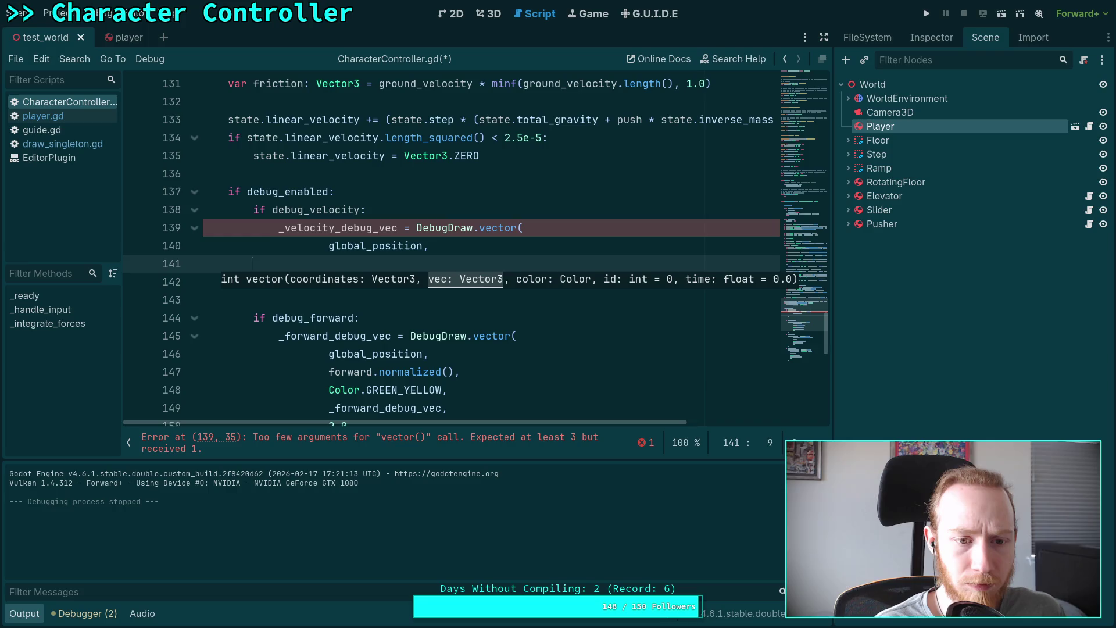
{"action": "key", "text": "BackSpace"}
{"action": "key", "text": "BackSpace"}
{"action": "key", "text": "BackSpace"}
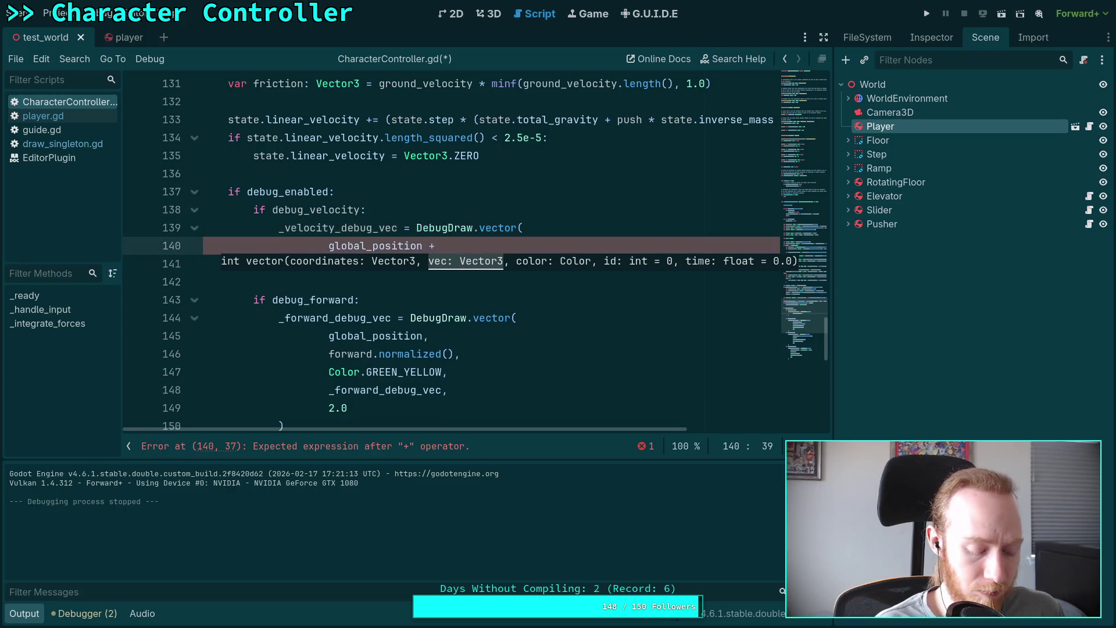
{"action": "key", "text": "BackSpace"}
{"action": "key", "text": "BackSpace"}
{"action": "key", "text": "BackSpace"}
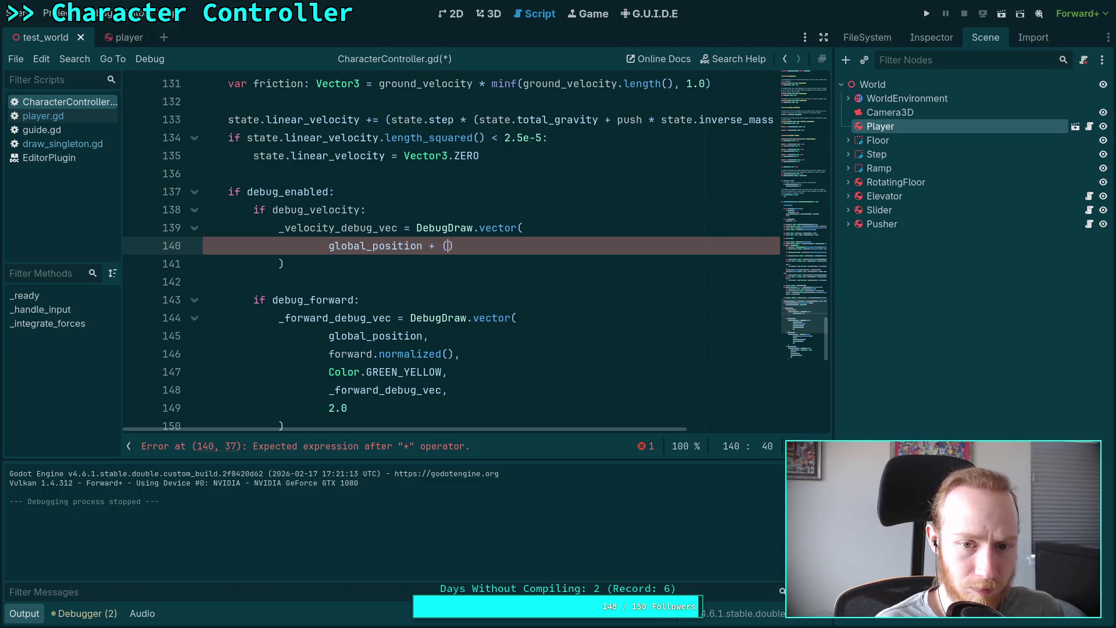
{"action": "type", "text": ".UP * 0"}
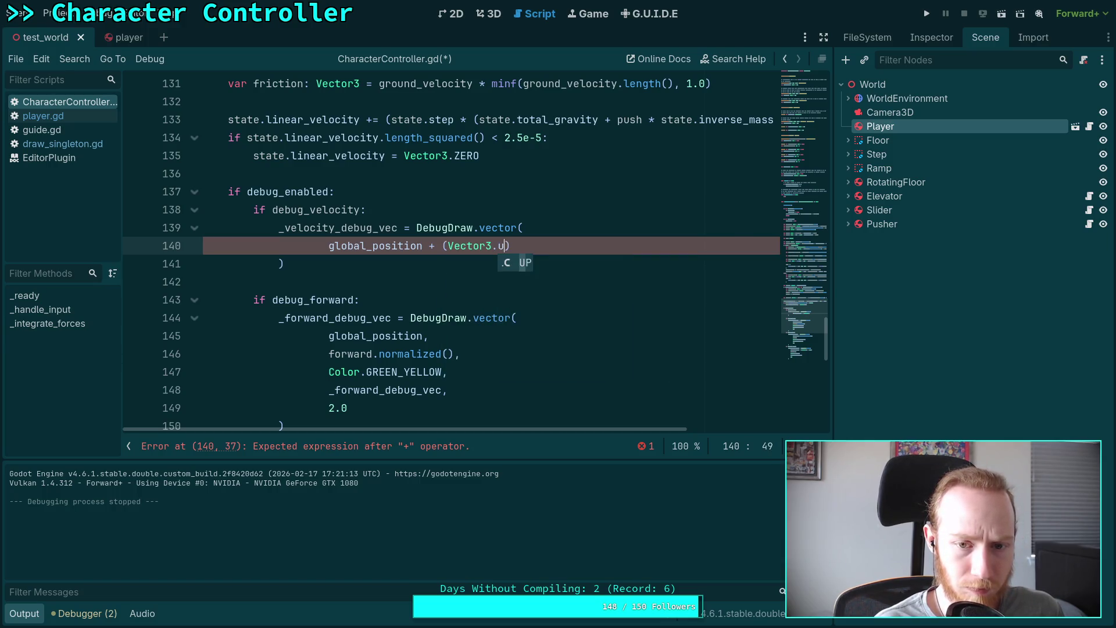
{"action": "type", "text": ".6"}
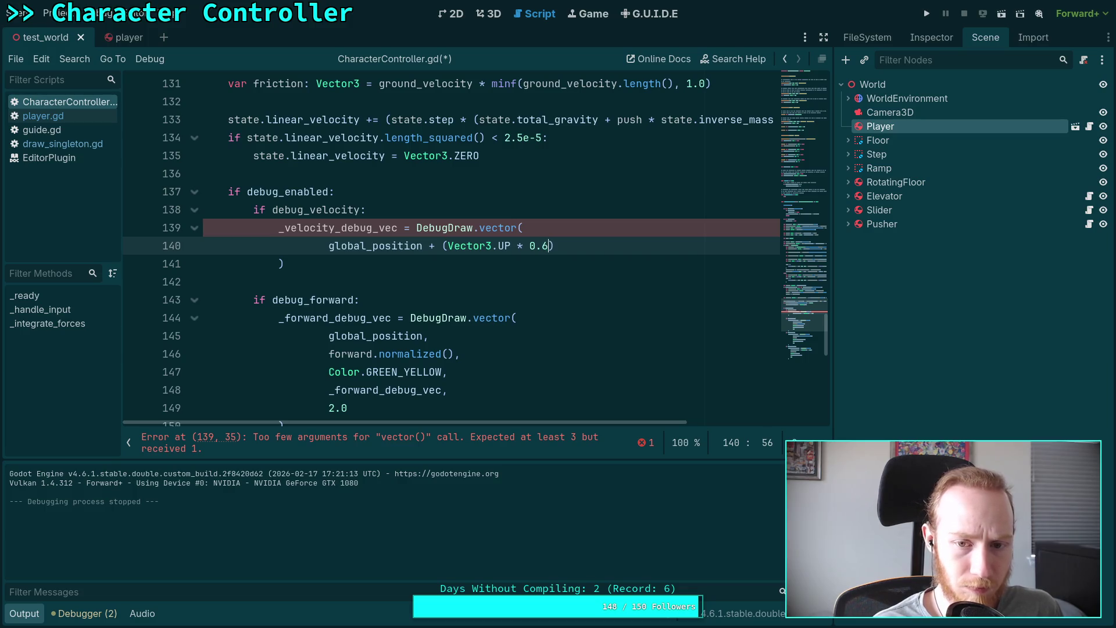
{"action": "key", "text": "Return"}
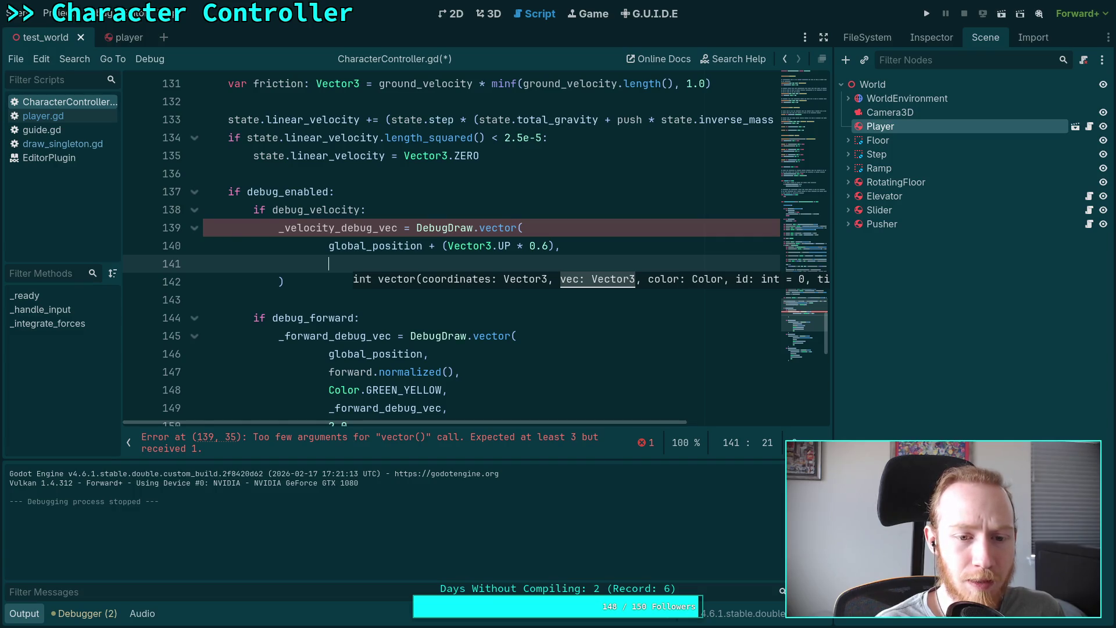
{"action": "type", "text": "s"}
{"action": "type", "text": "li"}
{"action": "key", "text": "Return"}
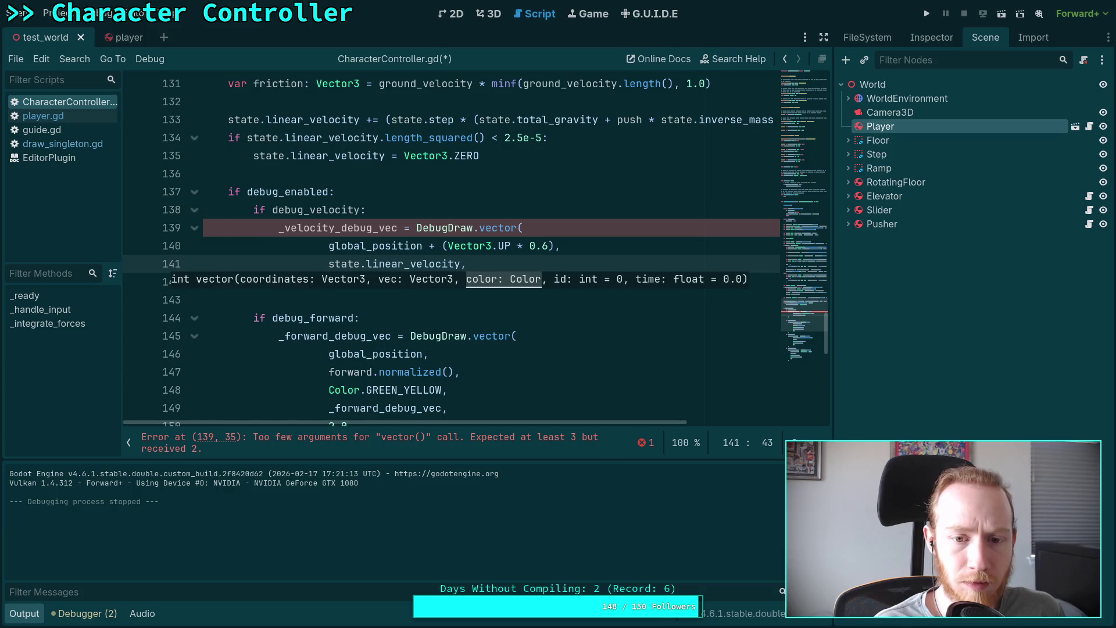
Step: Add Color.FOREST_GREEN and _velocity_debug_vec as the colour and id arguments
{"action": "key", "text": "Return"}
{"action": "type", "text": "Color."}
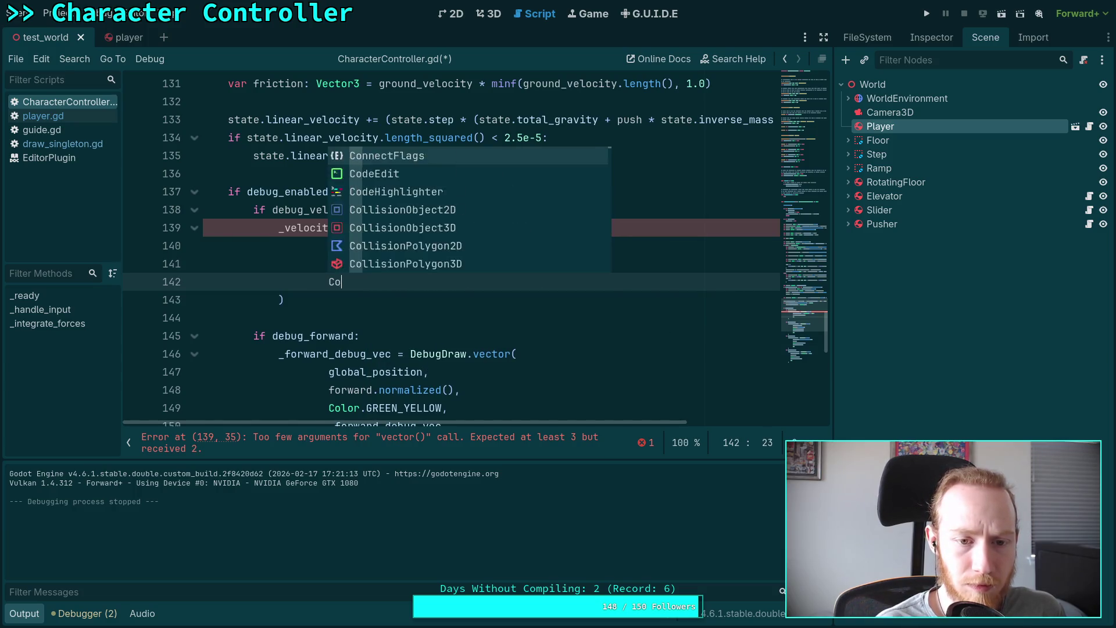
{"action": "key", "text": "Down"}
{"action": "key", "text": "Down"}
{"action": "key", "text": "Down"}
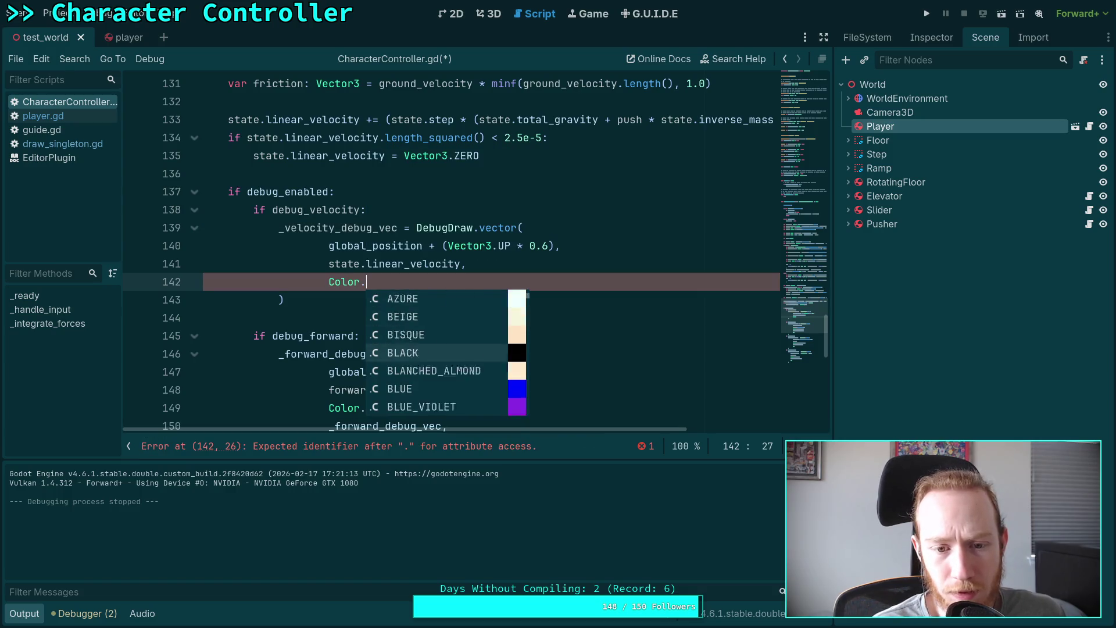
{"action": "key", "text": "Down"}
{"action": "key", "text": "Down"}
{"action": "key", "text": "Down"}
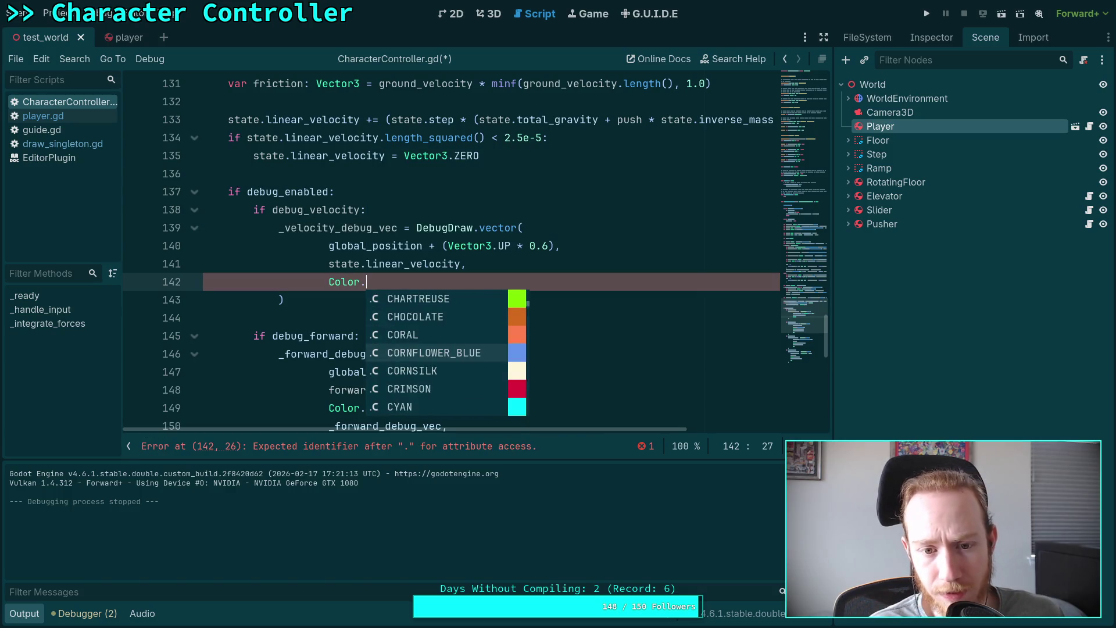
{"action": "key", "text": "Down"}
{"action": "key", "text": "Down"}
{"action": "key", "text": "Down"}
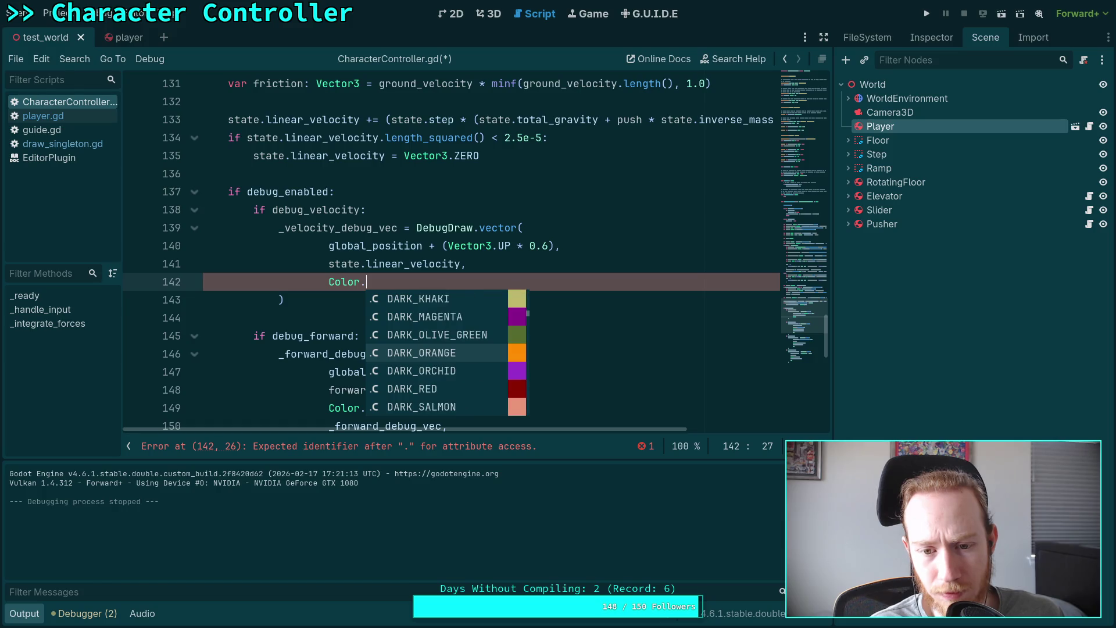
{"action": "key", "text": "Down"}
{"action": "key", "text": "Down"}
{"action": "key", "text": "Down"}
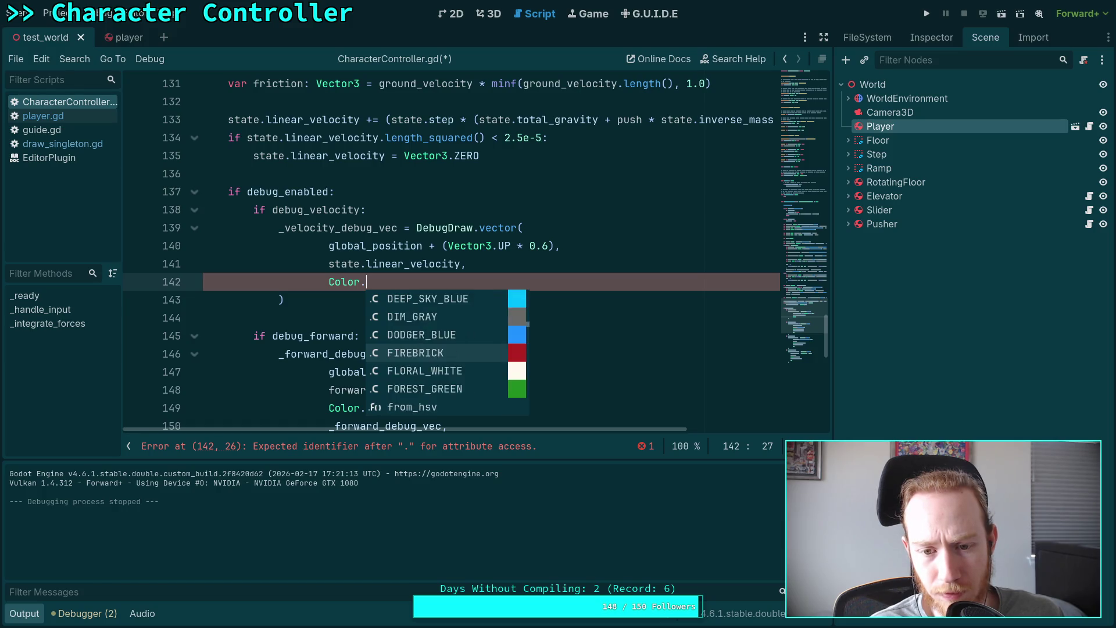
{"action": "key", "text": "Return"}
{"action": "type", "text": ","}
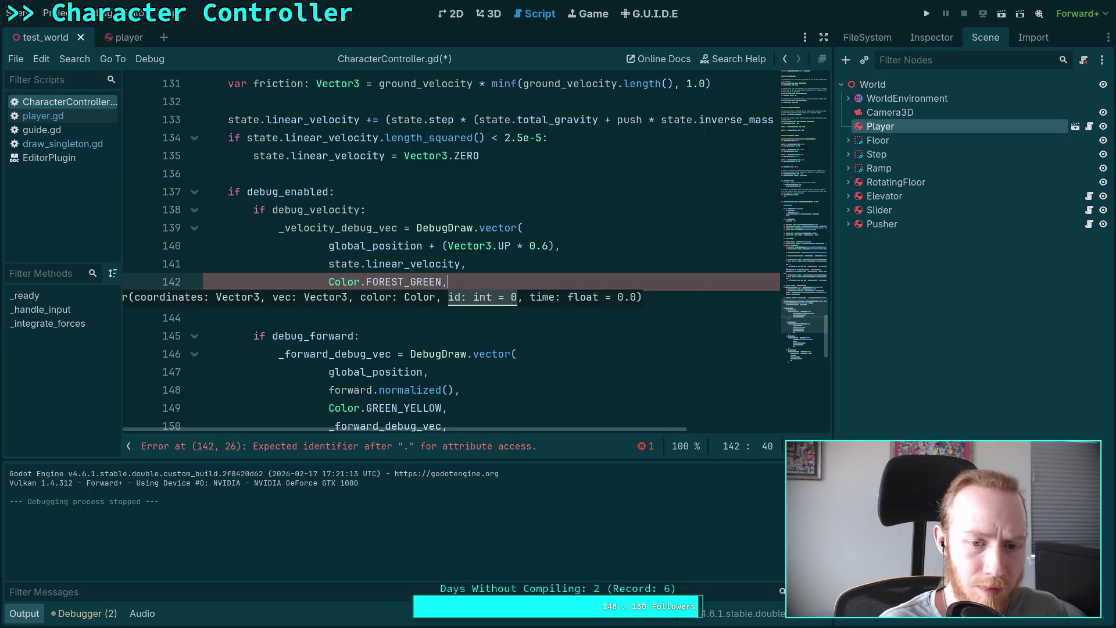
{"action": "key", "text": "Return"}
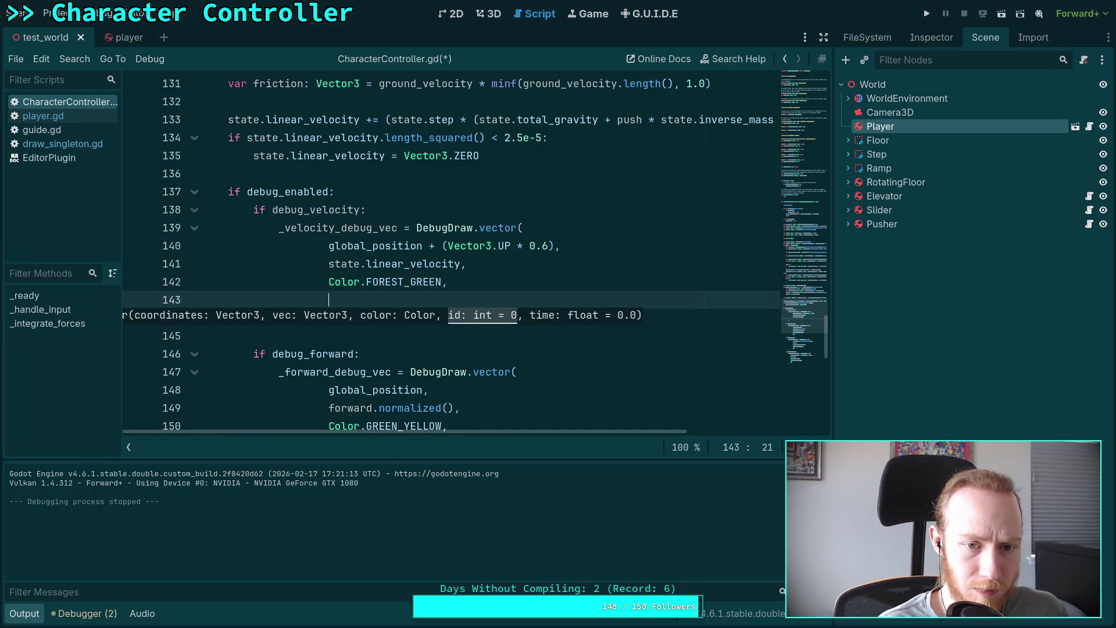
{"action": "key", "text": "BackSpace"}
{"action": "type", "text": "velocity_debug_vec"}
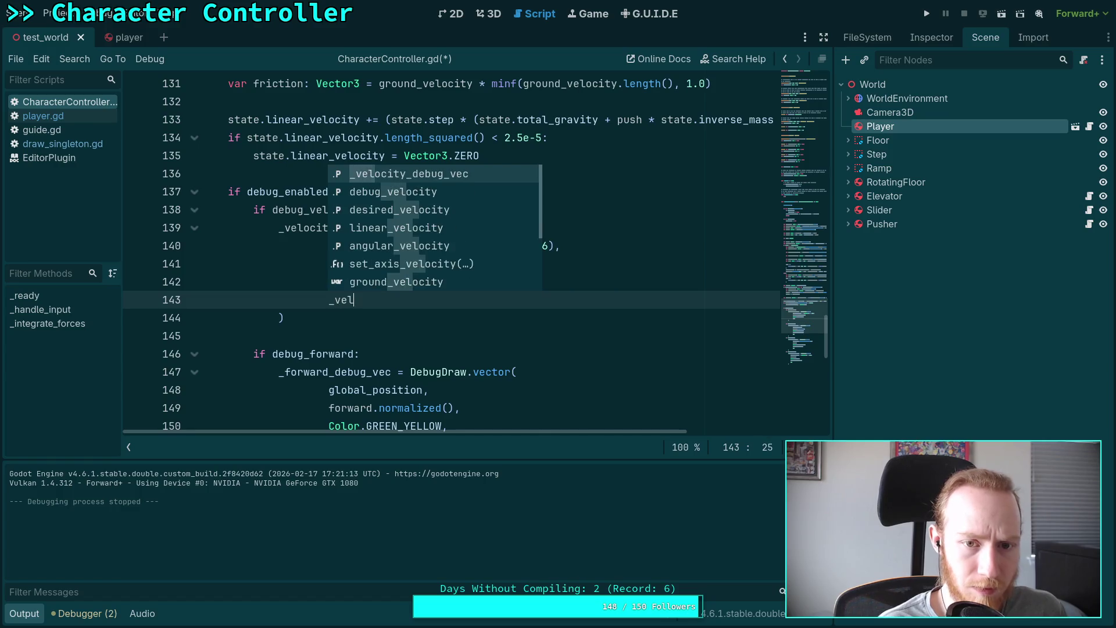
{"action": "key", "text": "Return"}
Step: Remove the leftover blank argument lines and save the script
{"action": "type", "text": ","}
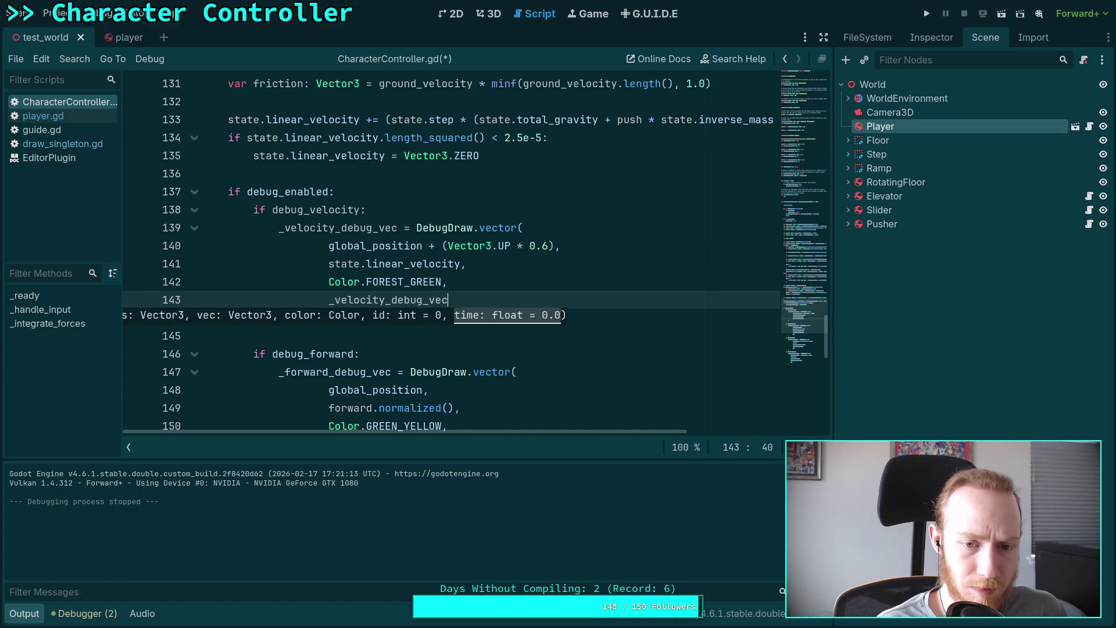
{"action": "key", "text": "Return"}
{"action": "key", "text": "BackSpace"}
{"action": "key", "text": "BackSpace"}
{"action": "type", "text": ","}
{"action": "key", "text": "Return"}
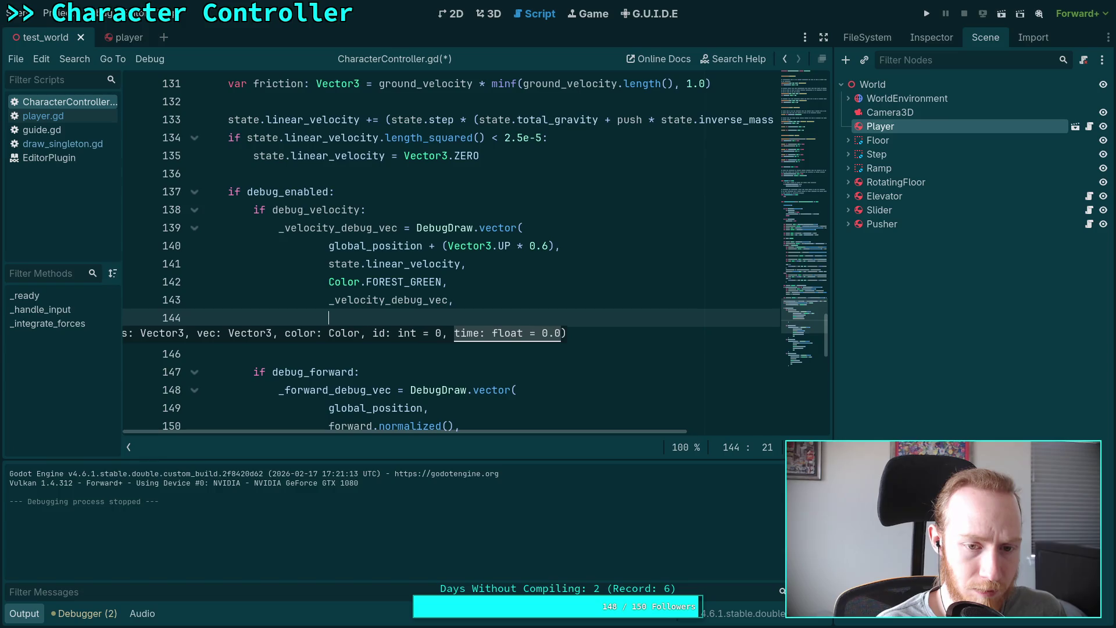
{"action": "key", "text": "BackSpace"}
{"action": "key", "text": "BackSpace"}
{"action": "key", "text": "ctrl+s"}
{"action": "left_click", "coordinate": [423, 227]}
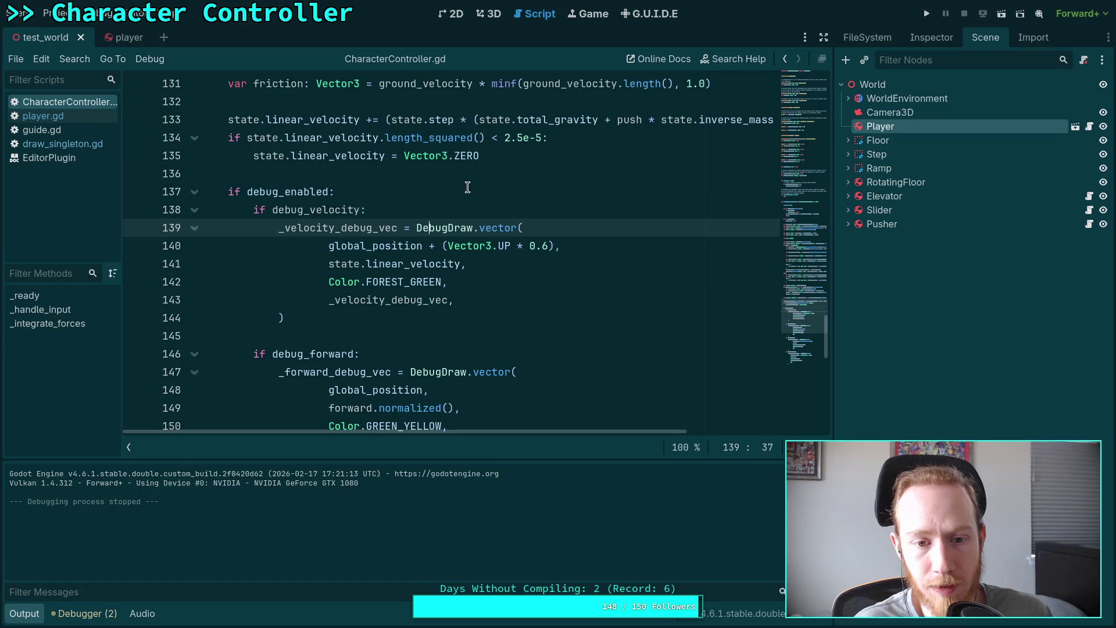
Step: Do a quick test run, then enable the Player's Velocity debug option and rerun with F5
{"action": "left_click", "coordinate": [925, 14]}
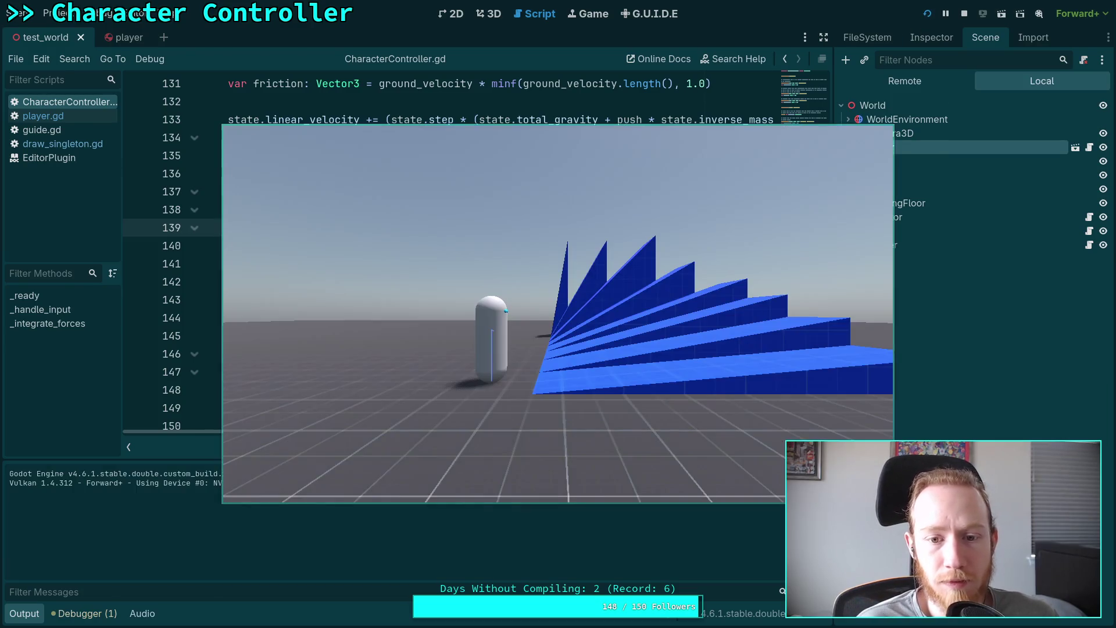
{"action": "left_click", "coordinate": [964, 13]}
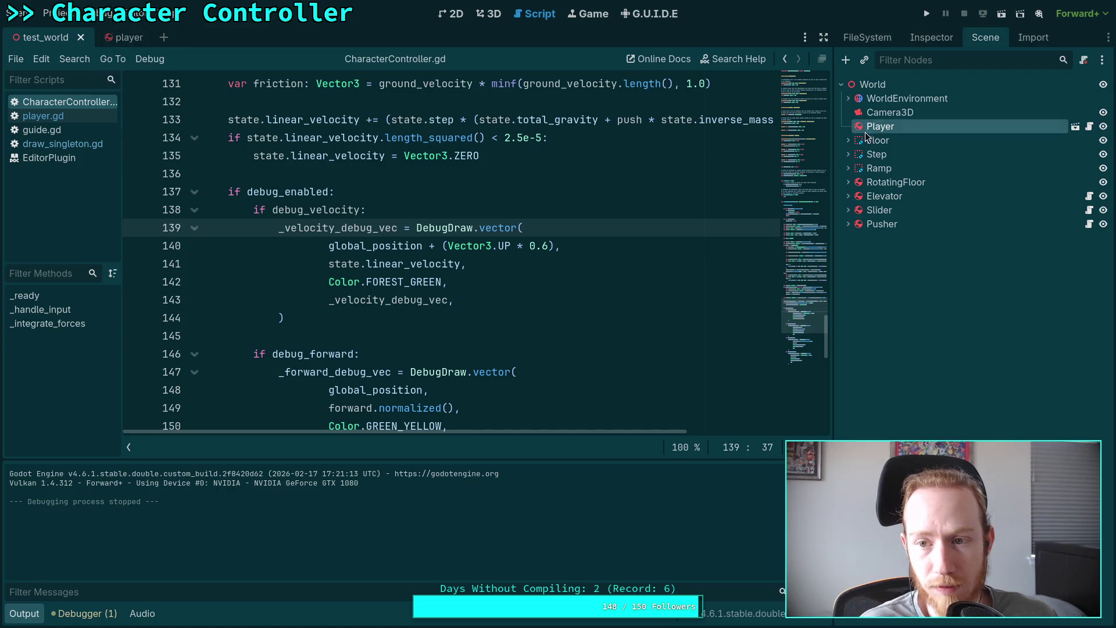
{"action": "left_click", "coordinate": [931, 37]}
{"action": "scroll", "coordinate": [917, 402], "scroll_direction": "down", "scroll_amount": 2}
{"action": "left_click", "coordinate": [982, 263]}
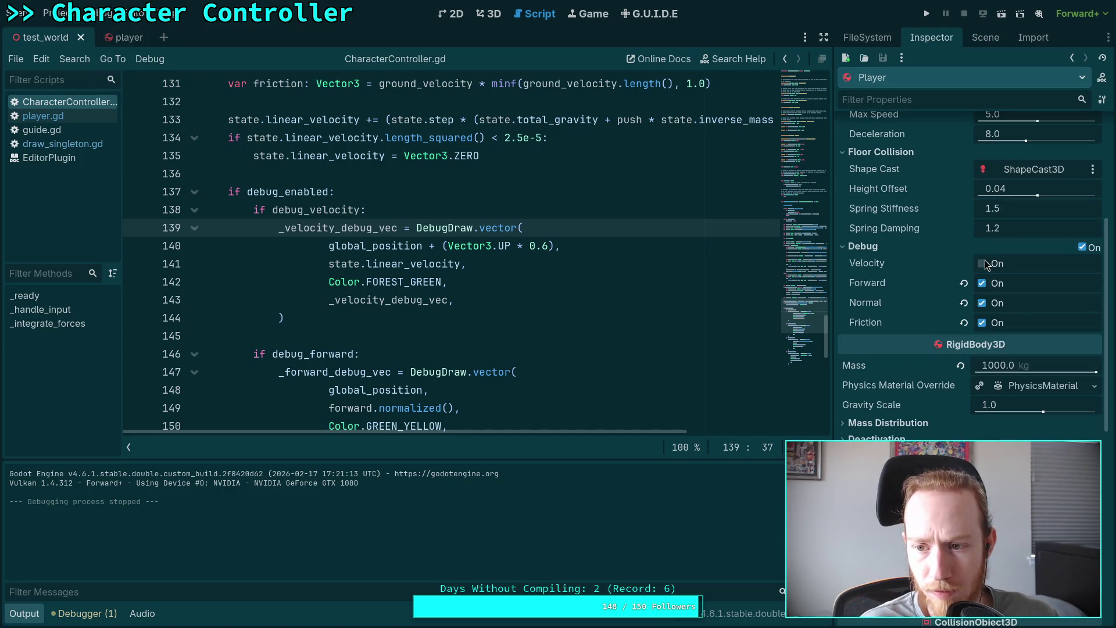
{"action": "key", "text": "F5"}
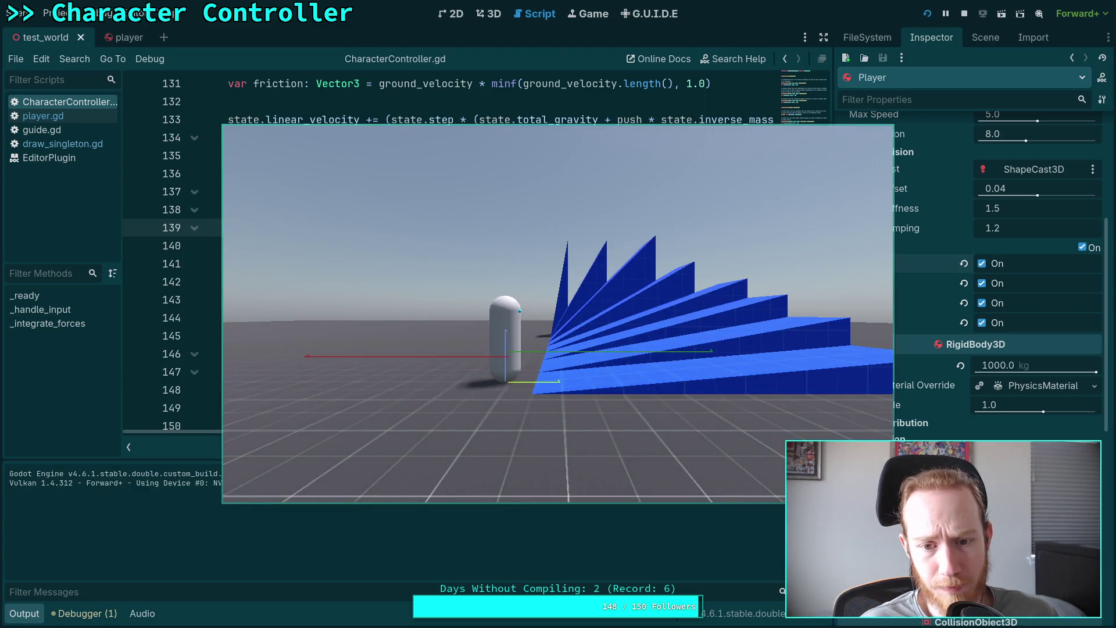
Step: Drive the capsule back and forth over the ramps to watch its debug vectors, then stop
{"action": "key", "text": "a"}
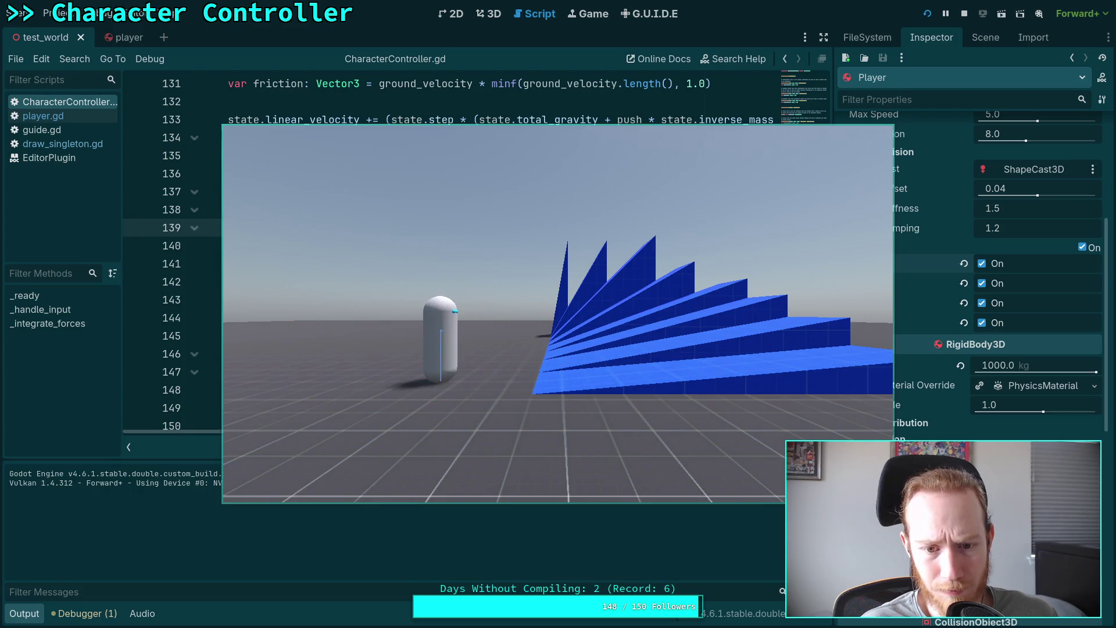
{"action": "key", "text": "d"}
{"action": "key", "text": "a"}
{"action": "key", "text": "d"}
{"action": "key", "text": "d"}
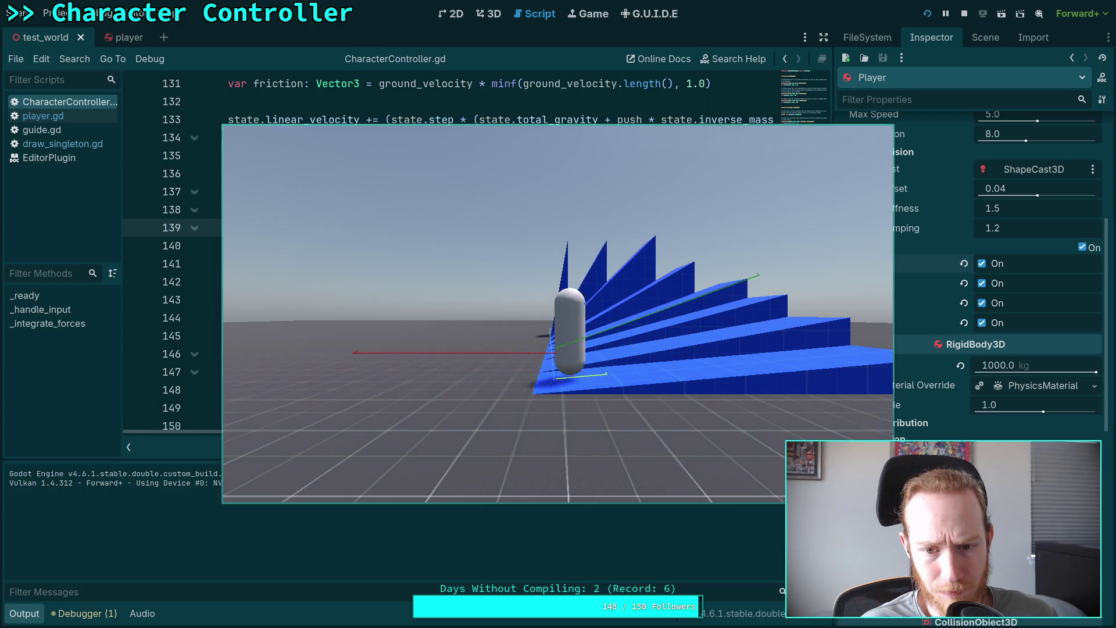
{"action": "key", "text": "a"}
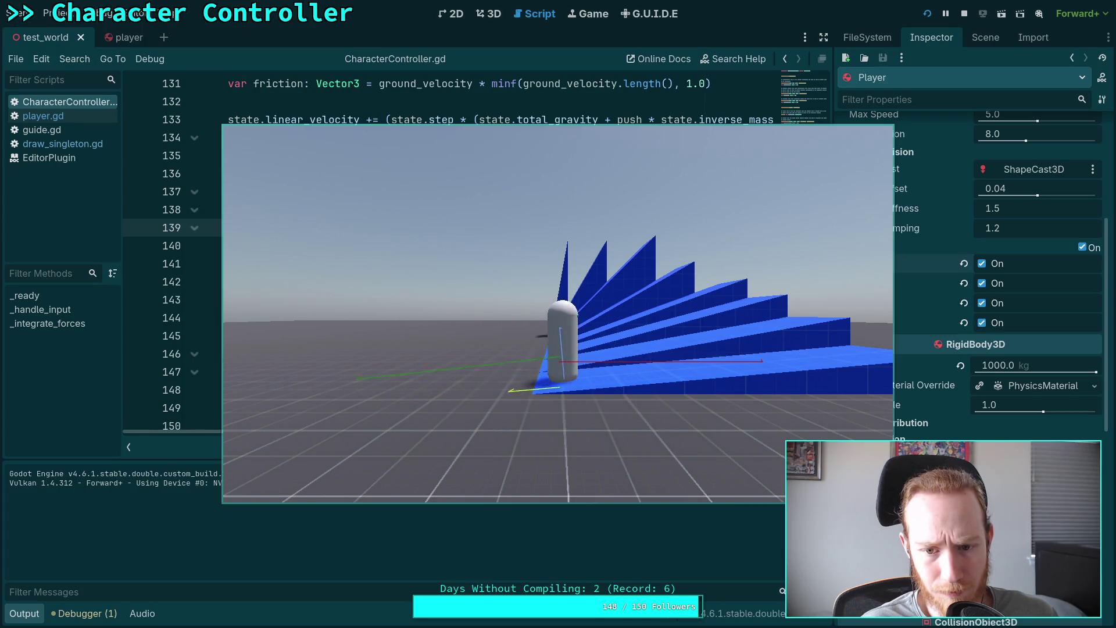
{"action": "key", "text": "d"}
{"action": "key", "text": "d"}
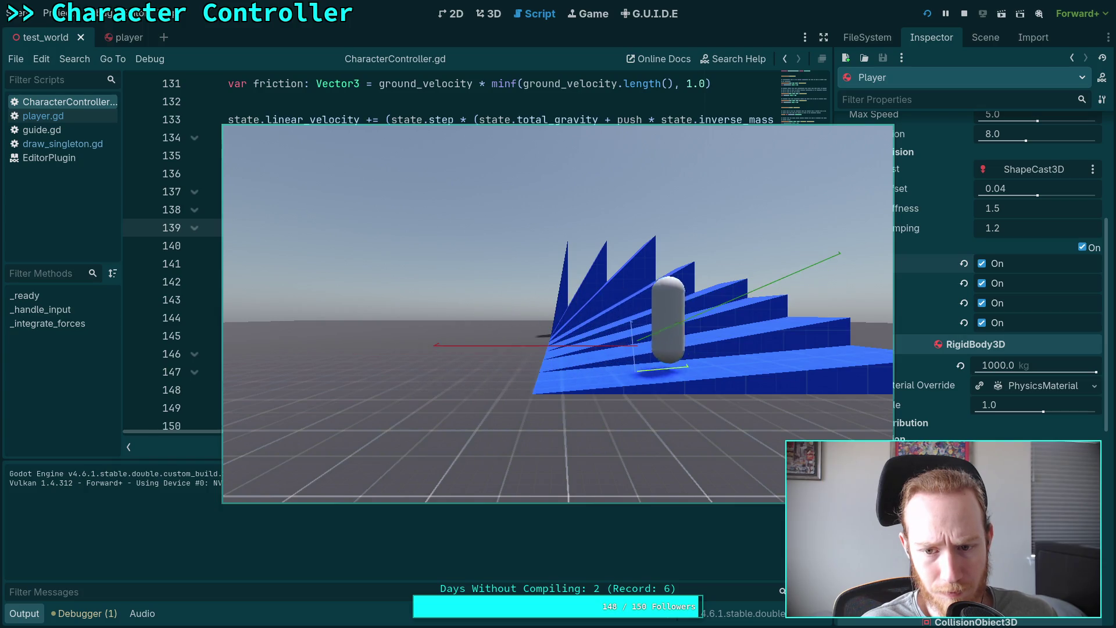
{"action": "key", "text": "a"}
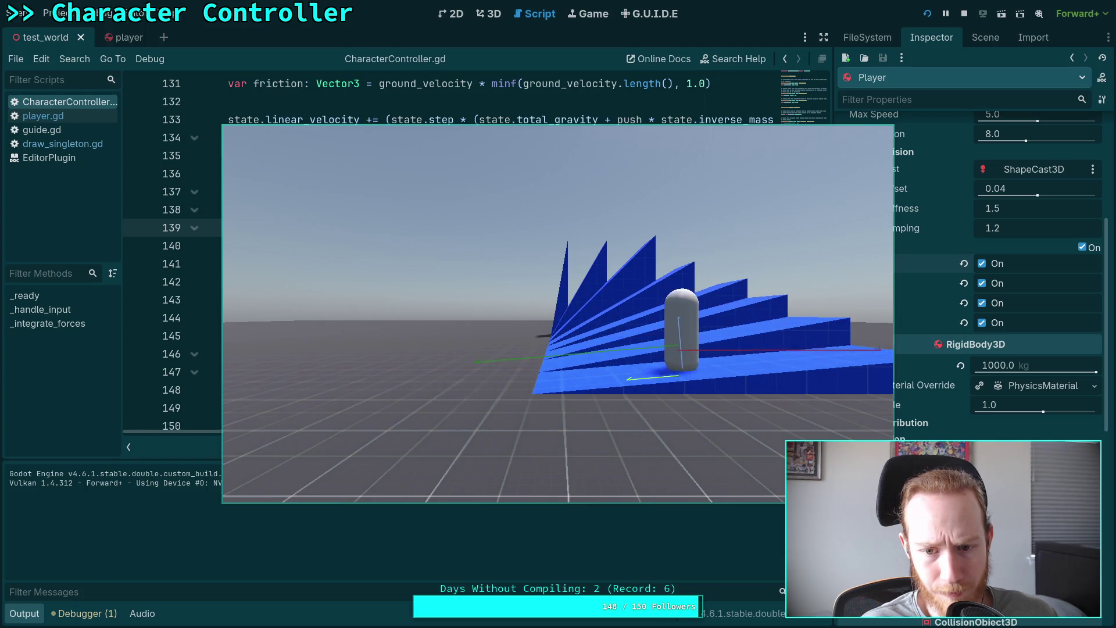
{"action": "key", "text": "d"}
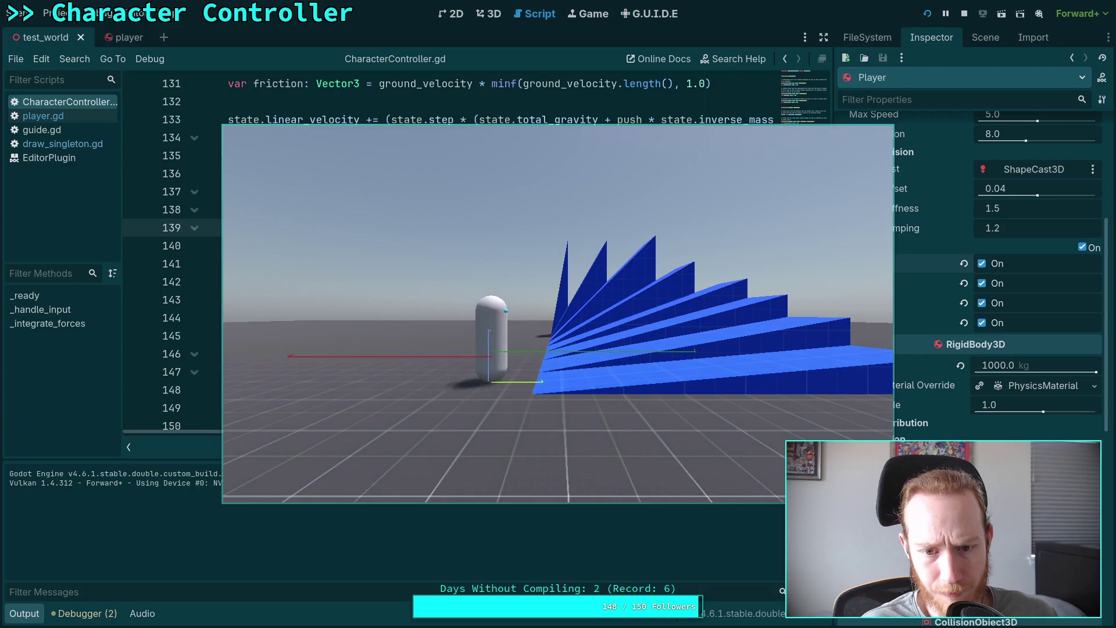
{"action": "key", "text": "a"}
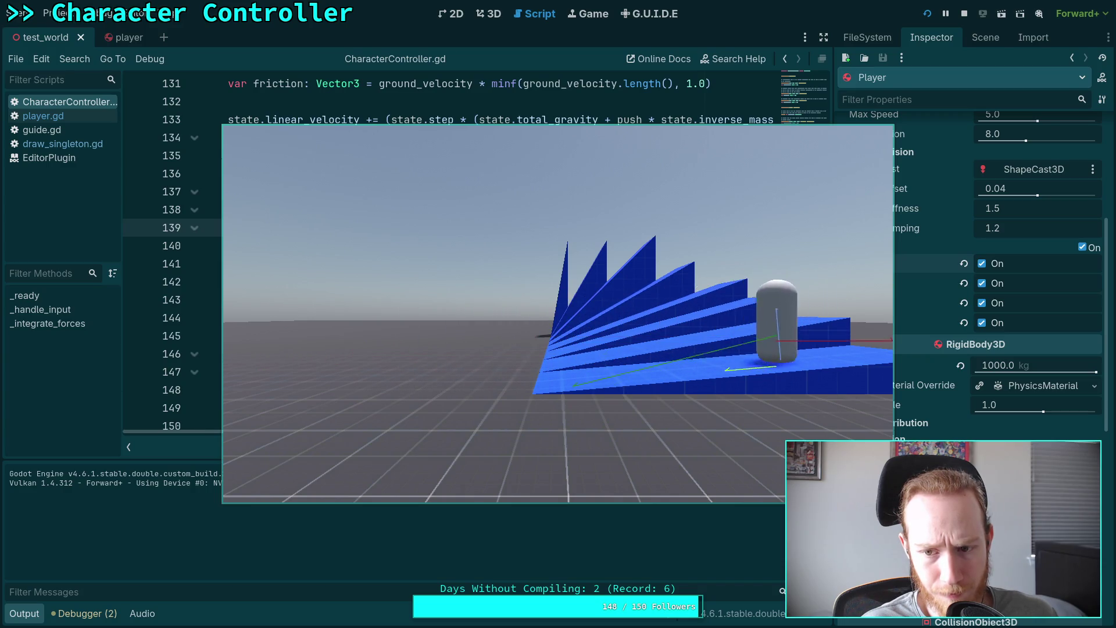
{"action": "key", "text": "d"}
{"action": "left_click", "coordinate": [964, 13]}
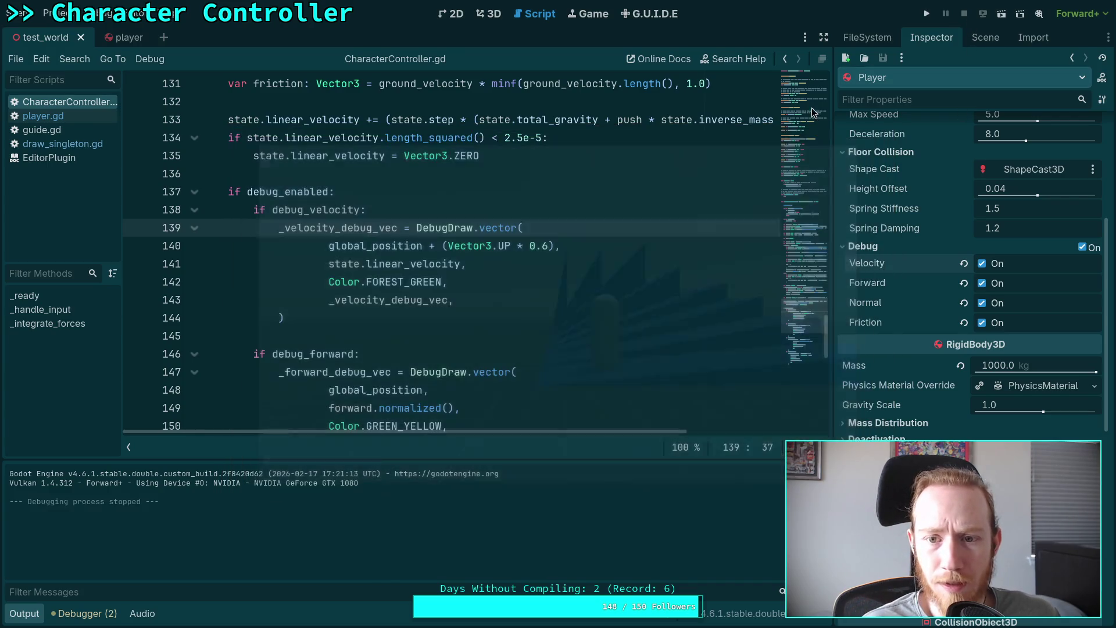
{"action": "scroll", "coordinate": [465, 198], "scroll_direction": "up", "scroll_amount": 6}
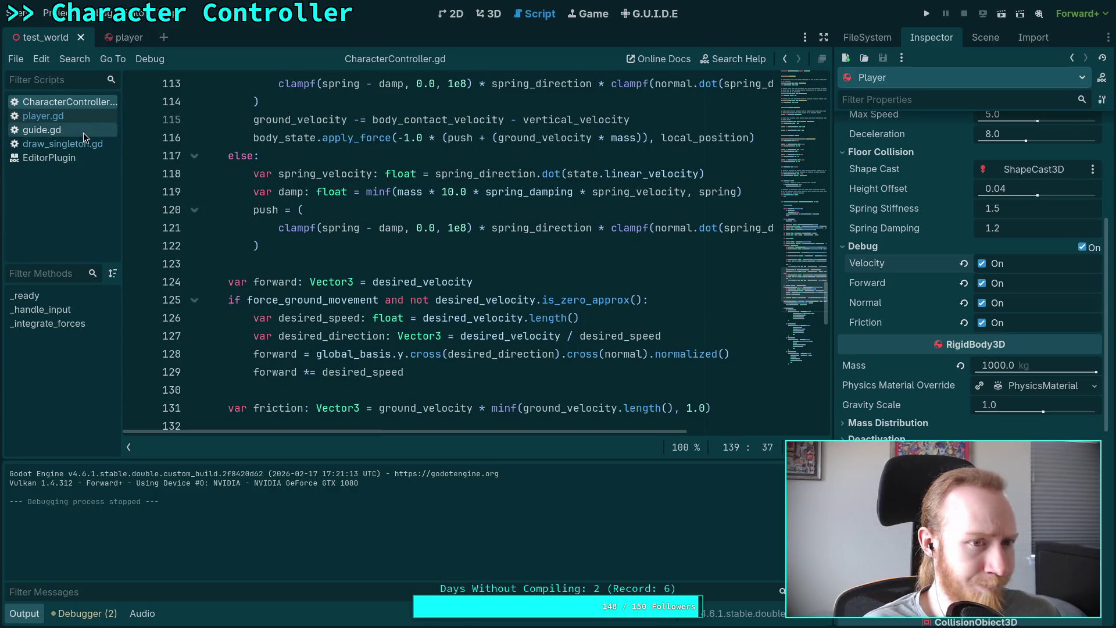
{"action": "scroll", "coordinate": [555, 190], "scroll_direction": "up", "scroll_amount": 14}
{"action": "scroll", "coordinate": [555, 190], "scroll_direction": "up", "scroll_amount": 8}
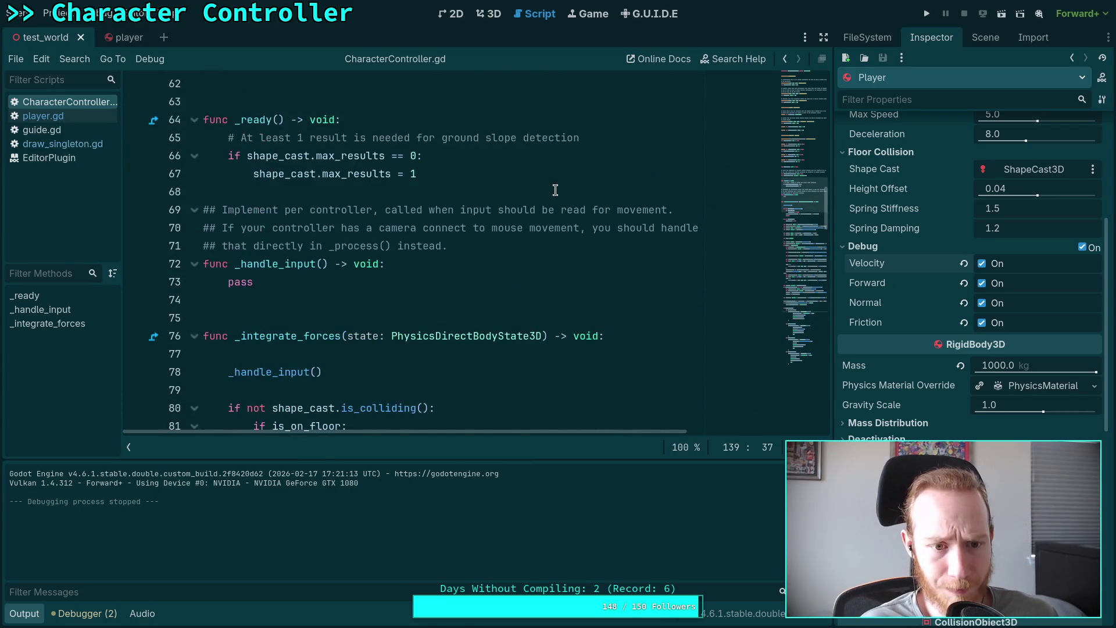
{"action": "scroll", "coordinate": [555, 190], "scroll_direction": "down", "scroll_amount": 2}
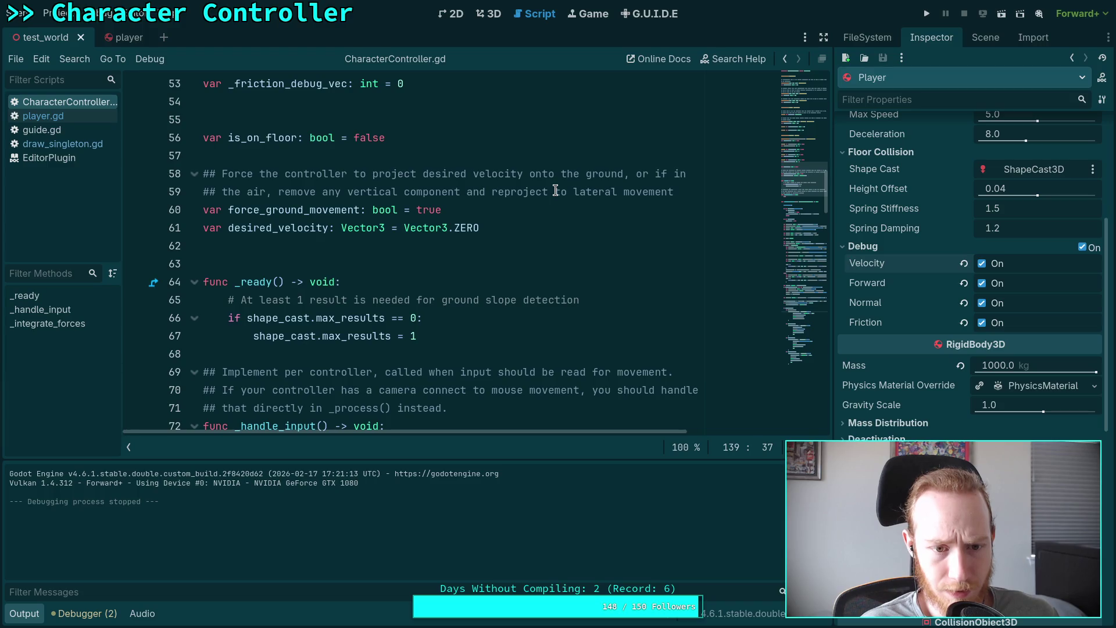
{"action": "scroll", "coordinate": [555, 190], "scroll_direction": "up", "scroll_amount": 4}
{"action": "left_click", "coordinate": [979, 36]}
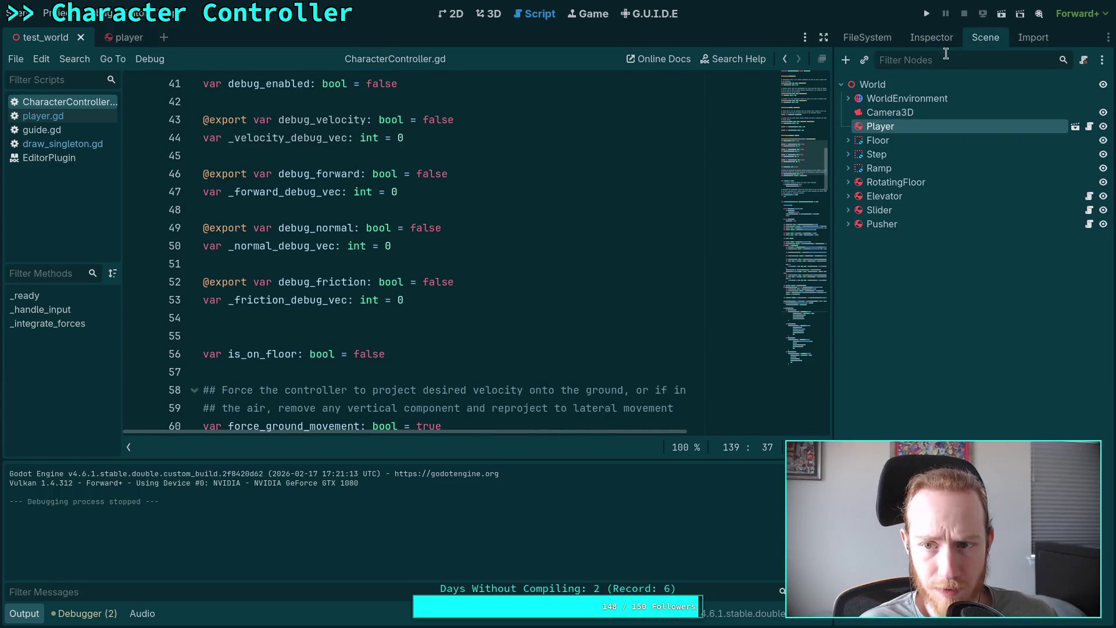
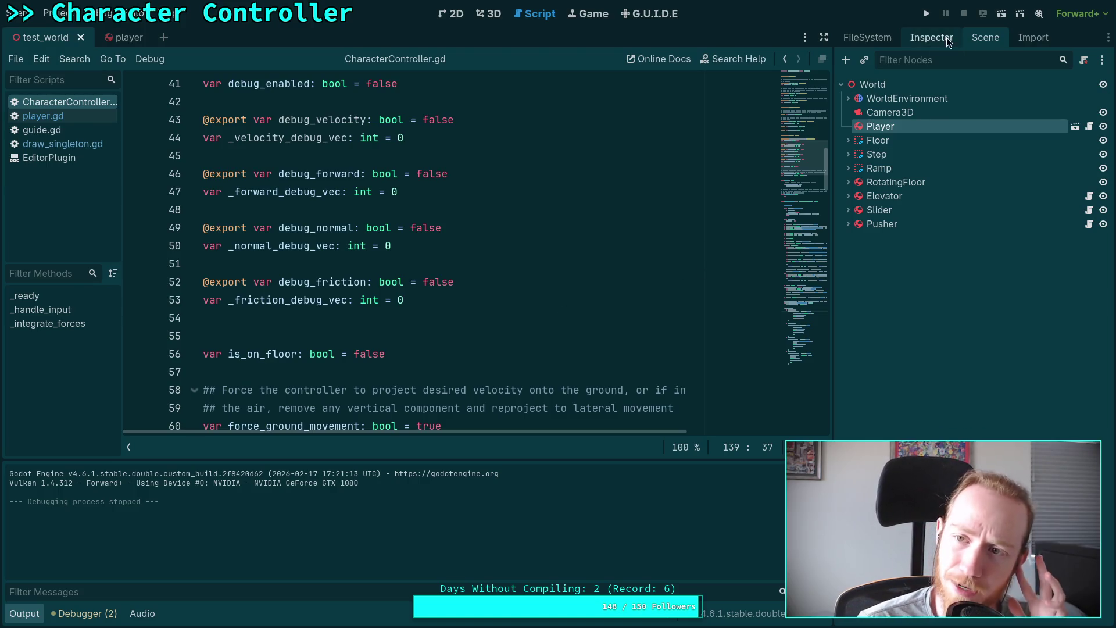
Step: Open global_context.tres from the res://input folders in the G.U.I.D.E mapping editor
{"action": "left_click", "coordinate": [880, 38]}
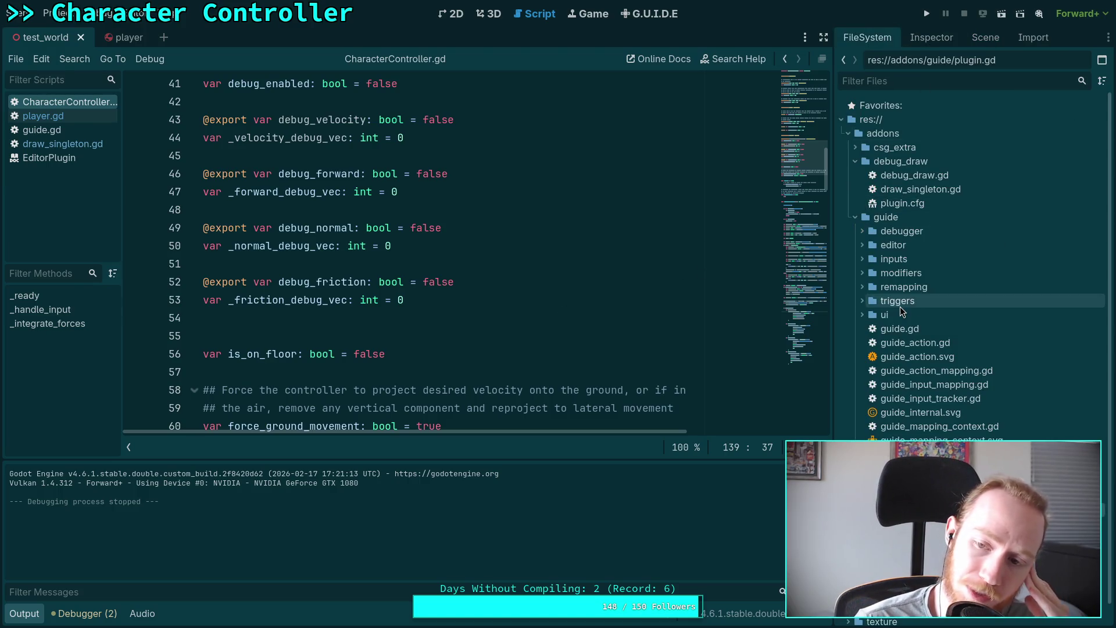
{"action": "scroll", "coordinate": [940, 364], "scroll_direction": "down", "scroll_amount": 1}
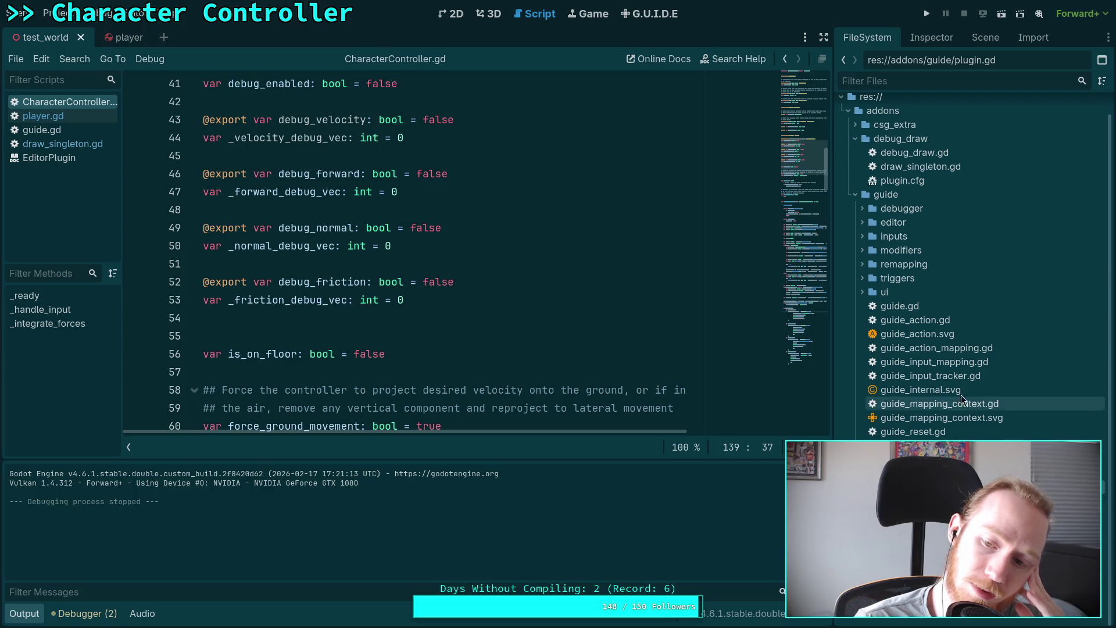
{"action": "scroll", "coordinate": [982, 349], "scroll_direction": "up", "scroll_amount": 1}
{"action": "left_click", "coordinate": [847, 134]}
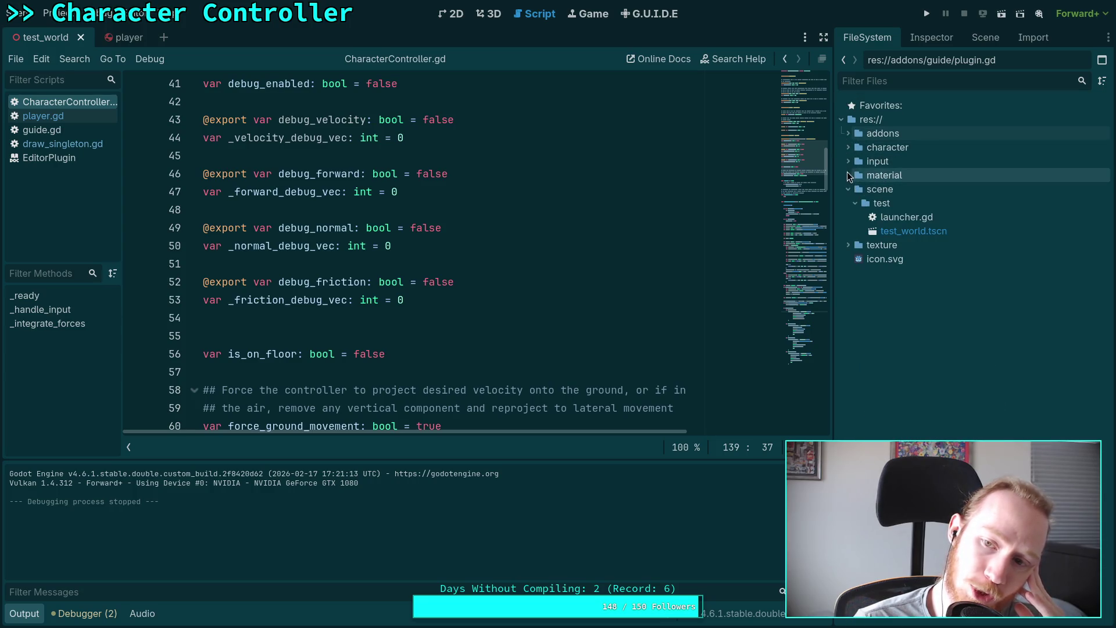
{"action": "left_click", "coordinate": [848, 161]}
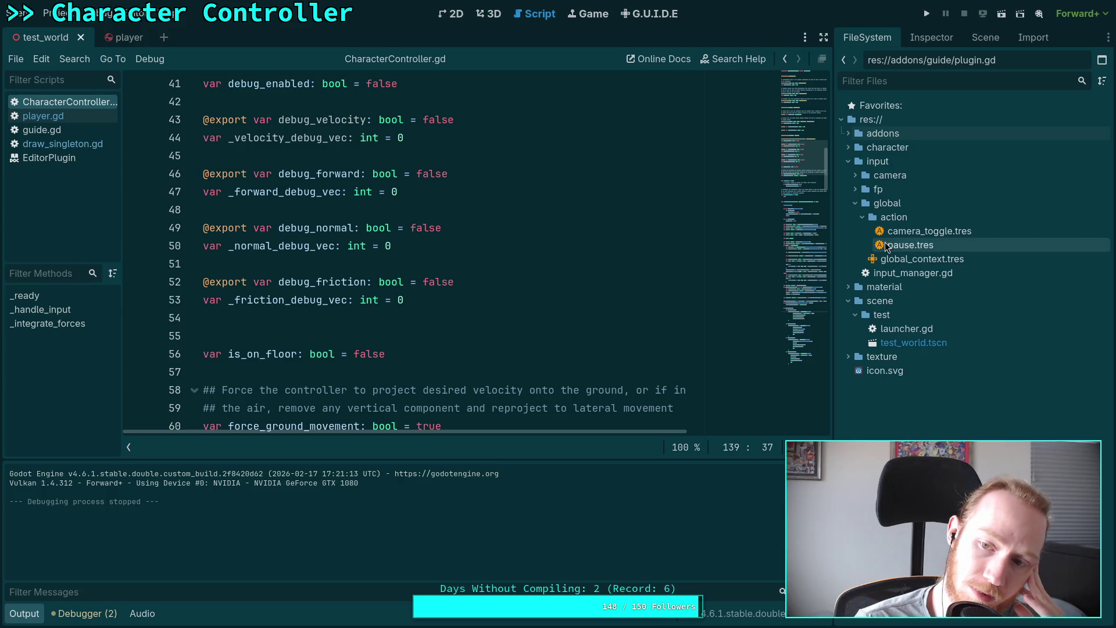
{"action": "left_click", "coordinate": [855, 189]}
{"action": "left_click", "coordinate": [856, 179]}
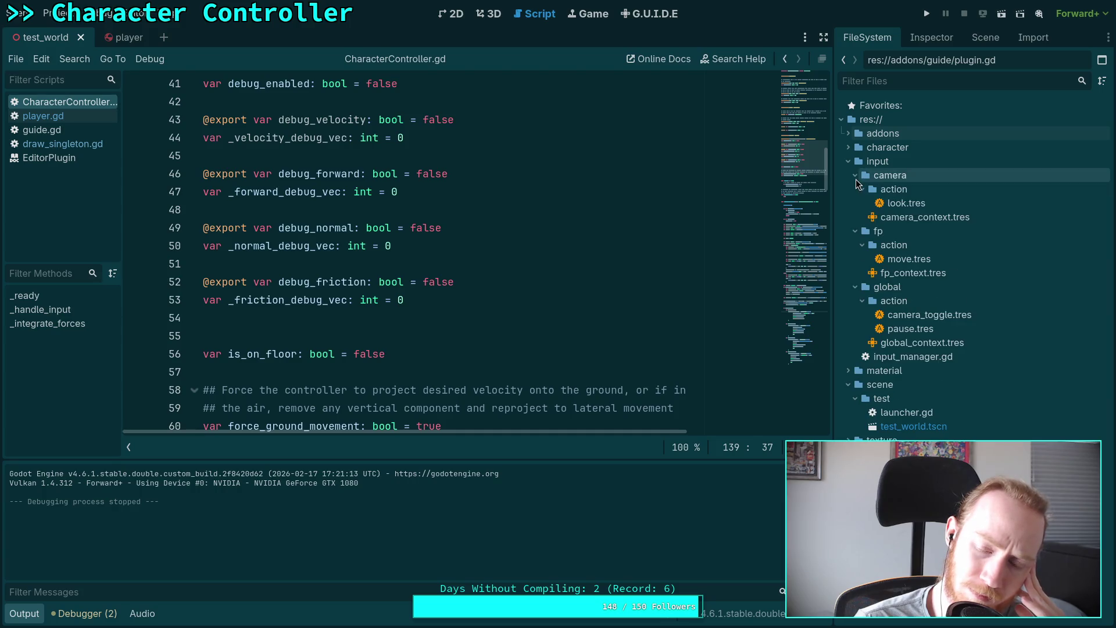
{"action": "double_click", "coordinate": [910, 344]}
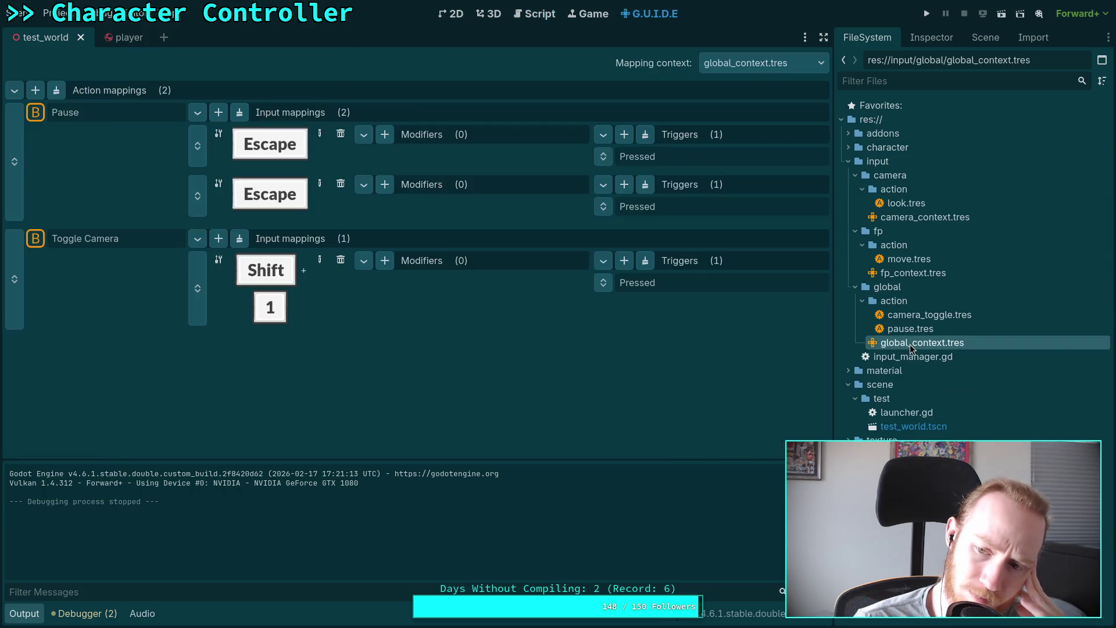
Step: Rebind the Toggle Camera action to Shift + QuoteLeft (`)
{"action": "left_click", "coordinate": [321, 261]}
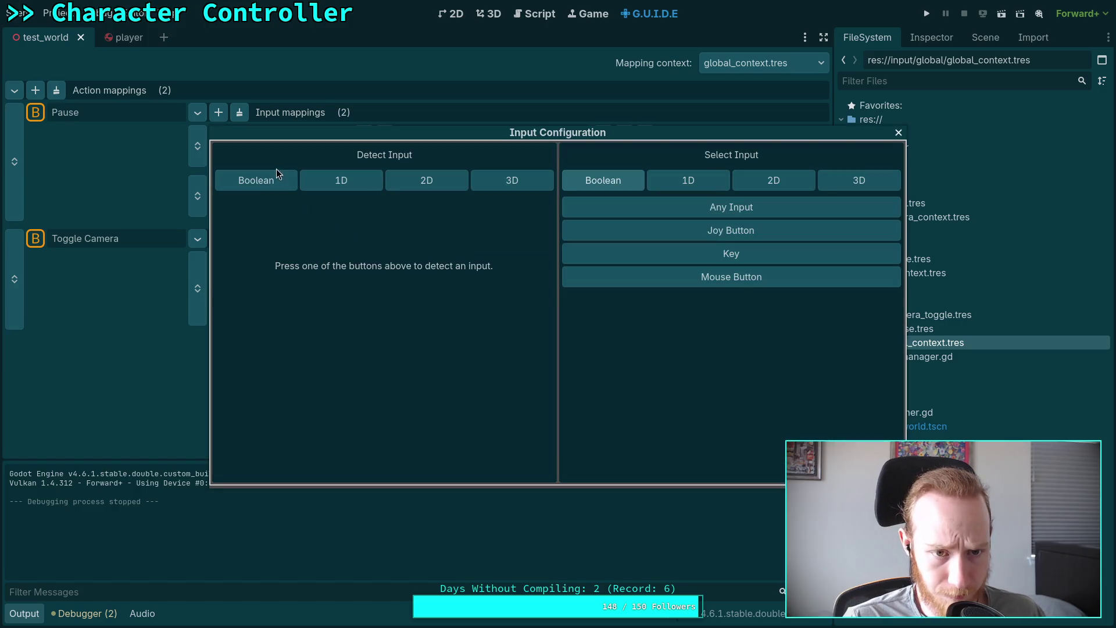
{"action": "left_click", "coordinate": [285, 183]}
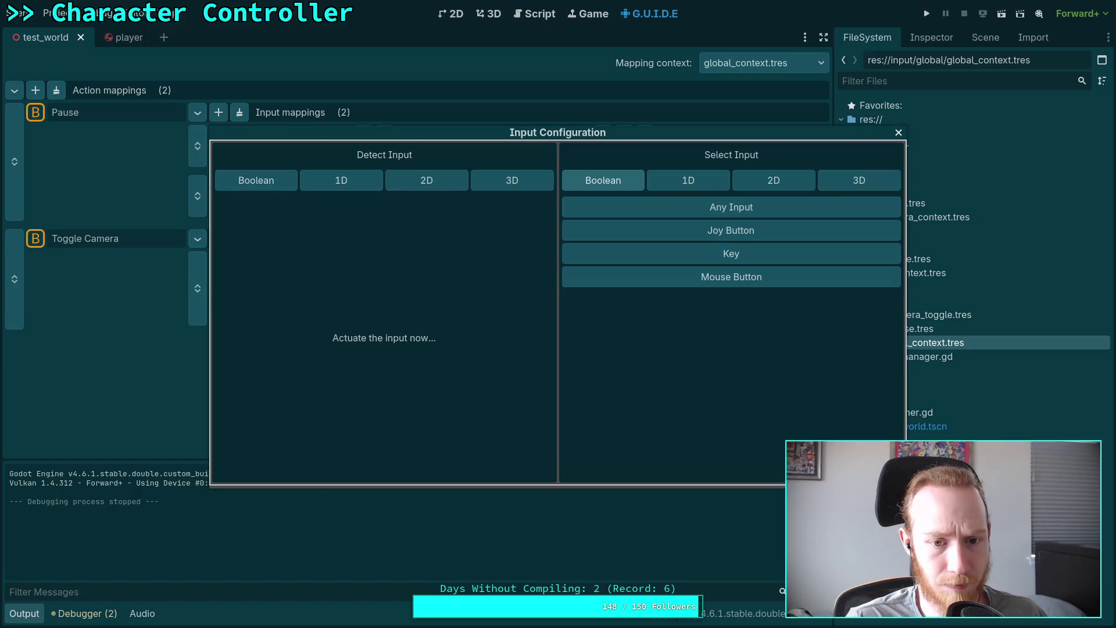
{"action": "key", "text": "shift+grave"}
{"action": "left_click", "coordinate": [385, 469]}
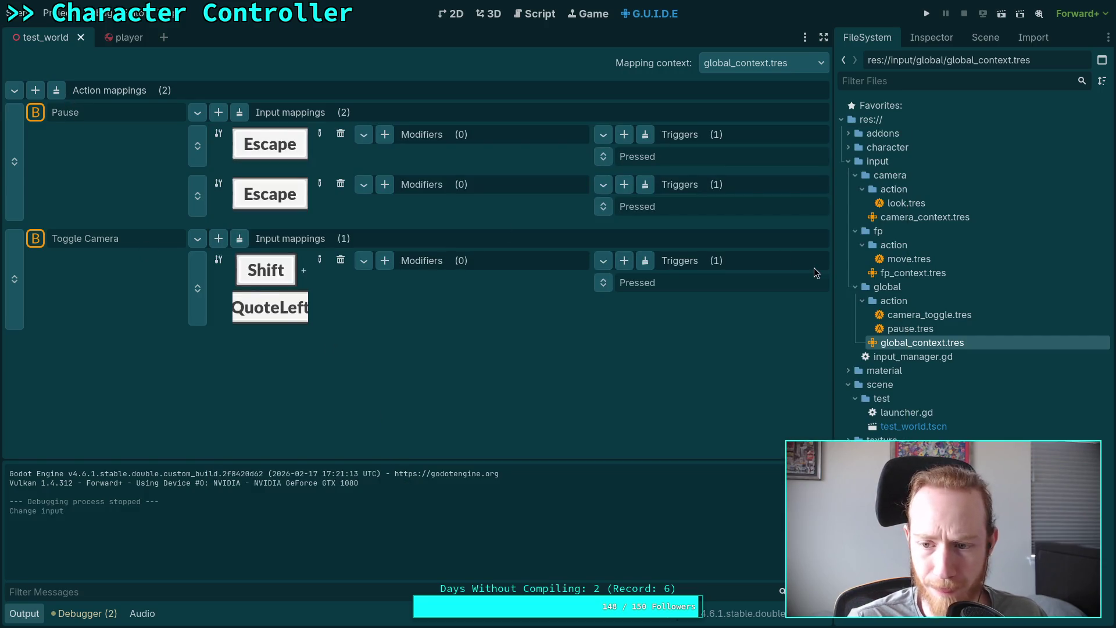
Step: Create a set_game_speed.tres GUIDEAction in global/action and add a third empty mapping
{"action": "left_click", "coordinate": [895, 301]}
{"action": "right_click", "coordinate": [919, 306]}
{"action": "mouse_move", "coordinate": [965, 318]}
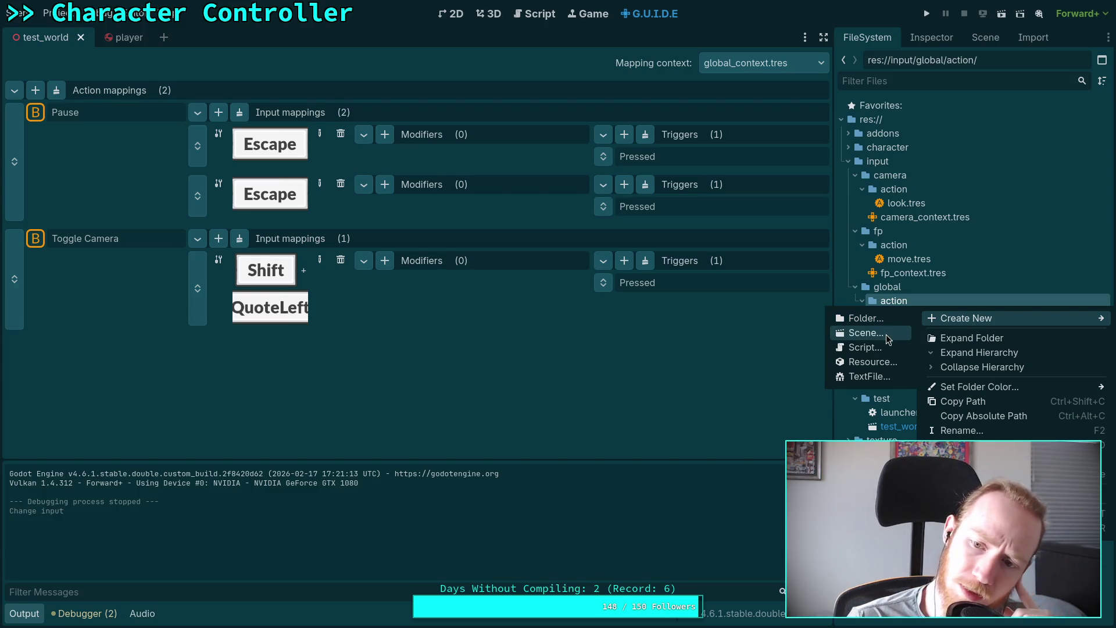
{"action": "left_click", "coordinate": [874, 361]}
{"action": "double_click", "coordinate": [364, 347]}
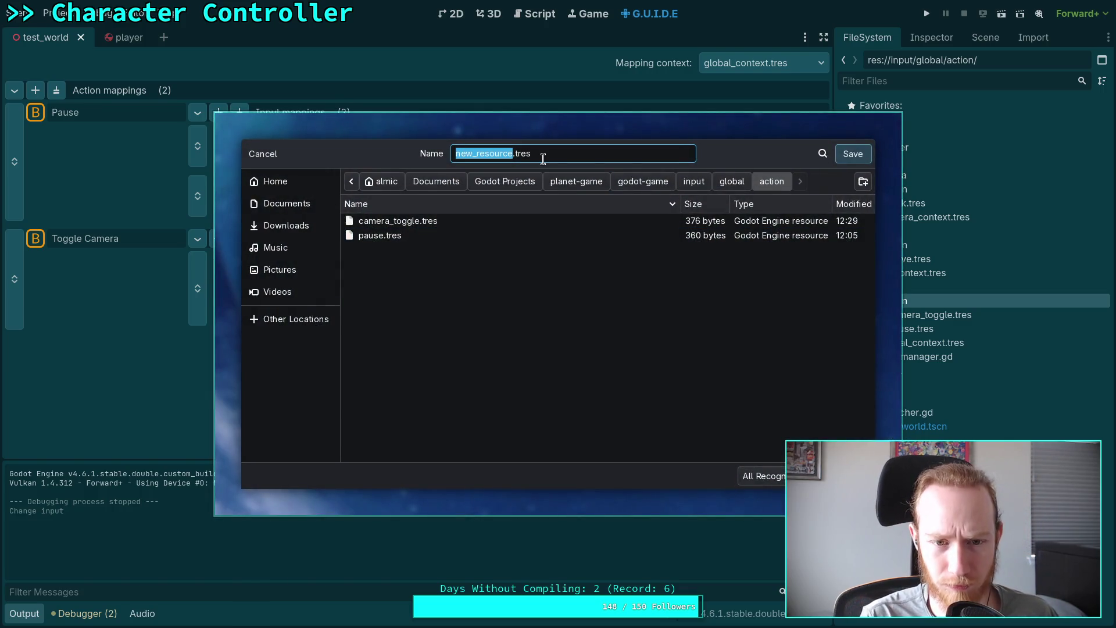
{"action": "type", "text": "set_"}
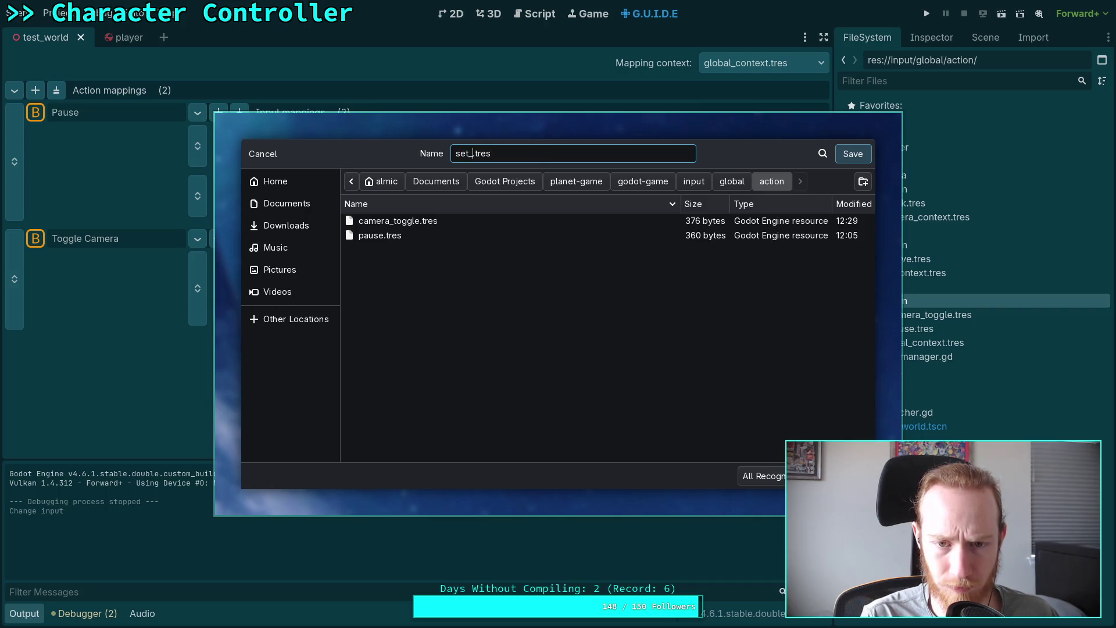
{"action": "type", "text": "d"}
{"action": "key", "text": "Return"}
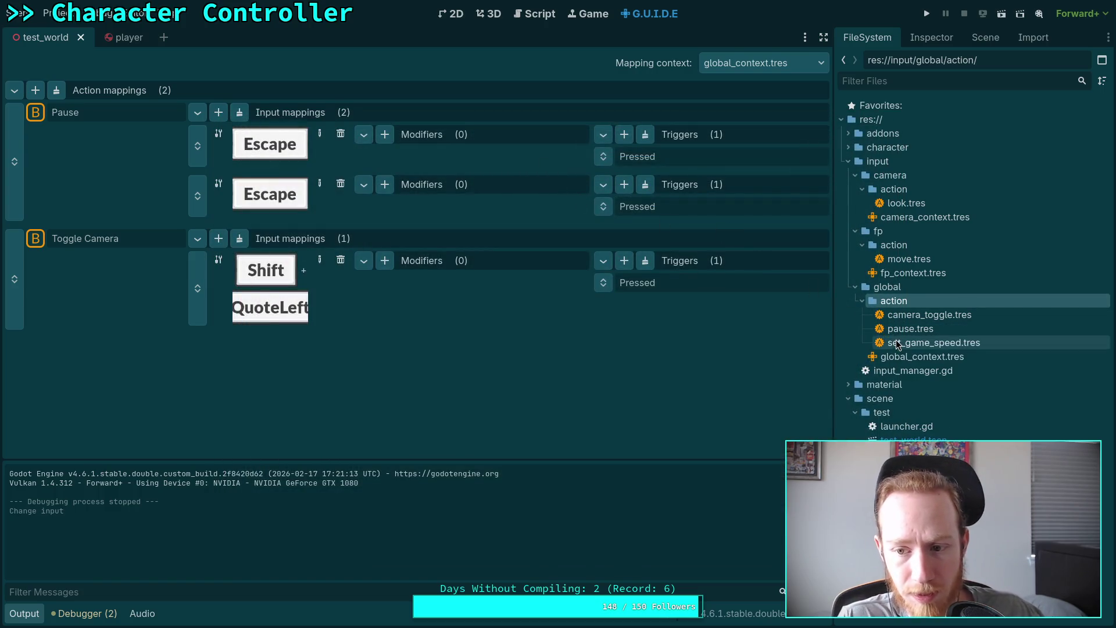
{"action": "left_click", "coordinate": [35, 90]}
Step: Assign set_game_speed to the new mapping with a Shift + 1 input
{"action": "mouse_move", "coordinate": [934, 342]}
{"action": "left_mouse_down"}
{"action": "mouse_move", "coordinate": [187, 391]}
{"action": "mouse_move", "coordinate": [133, 358]}
{"action": "left_mouse_up"}
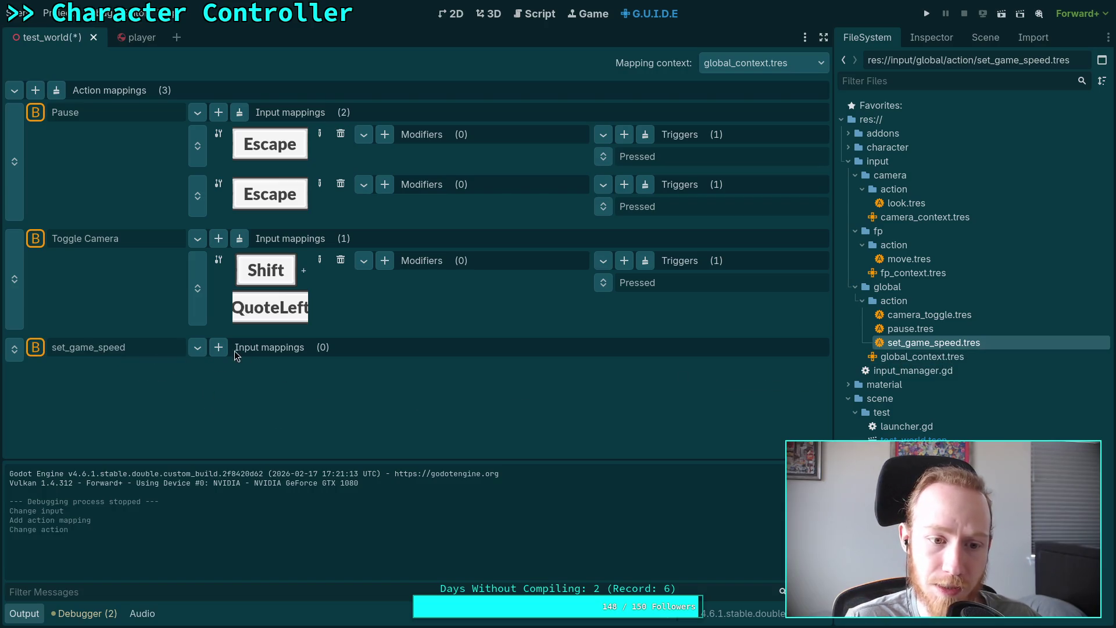
{"action": "left_click", "coordinate": [218, 347]}
{"action": "left_click", "coordinate": [325, 373]}
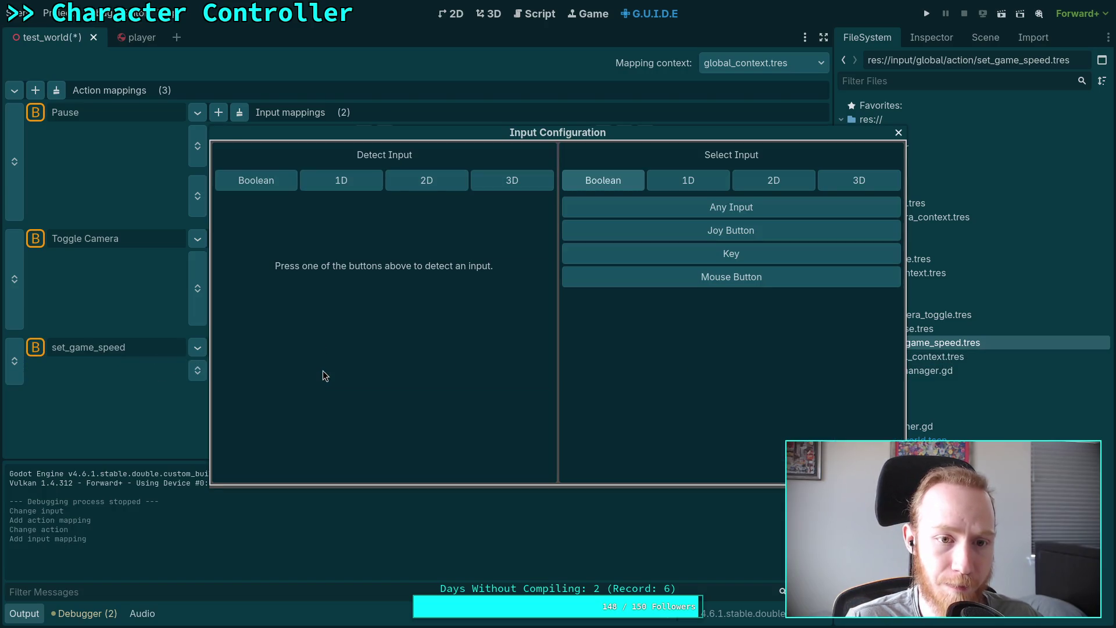
{"action": "left_click", "coordinate": [271, 193]}
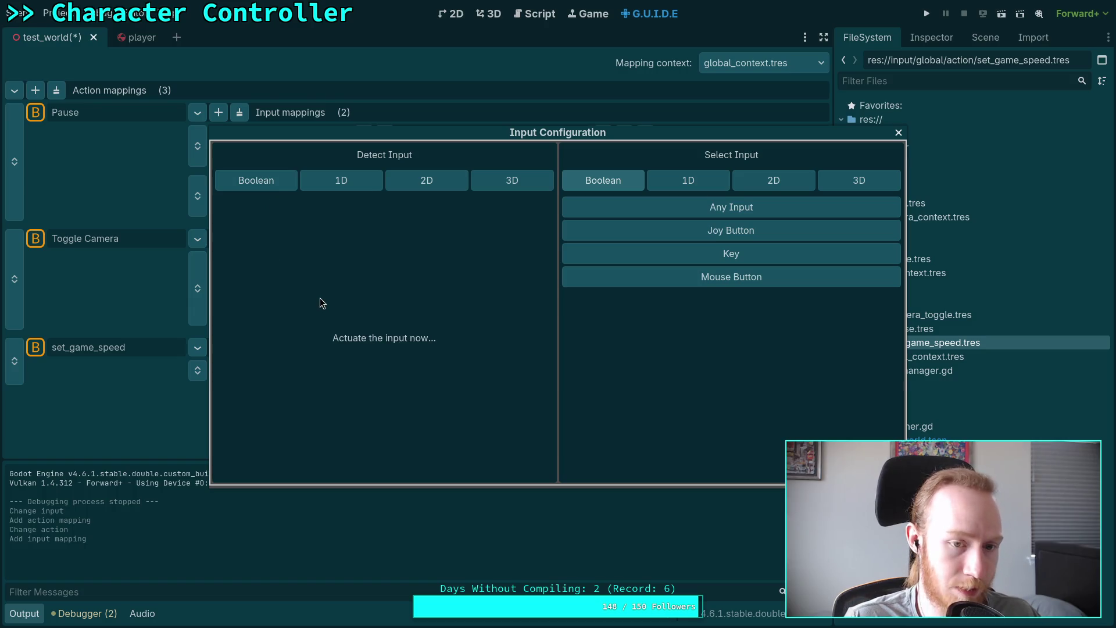
{"action": "key", "text": "shift+1"}
{"action": "left_click", "coordinate": [384, 469]}
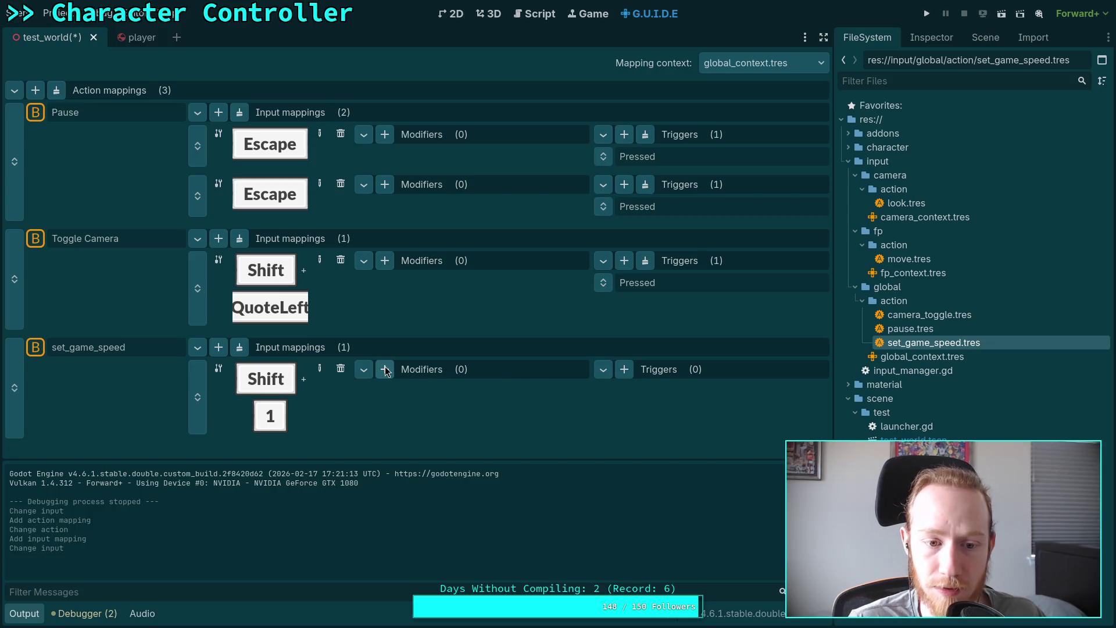
Step: Add a Shift + 2 input with a Scale modifier of x 0.5
{"action": "left_click", "coordinate": [220, 349]}
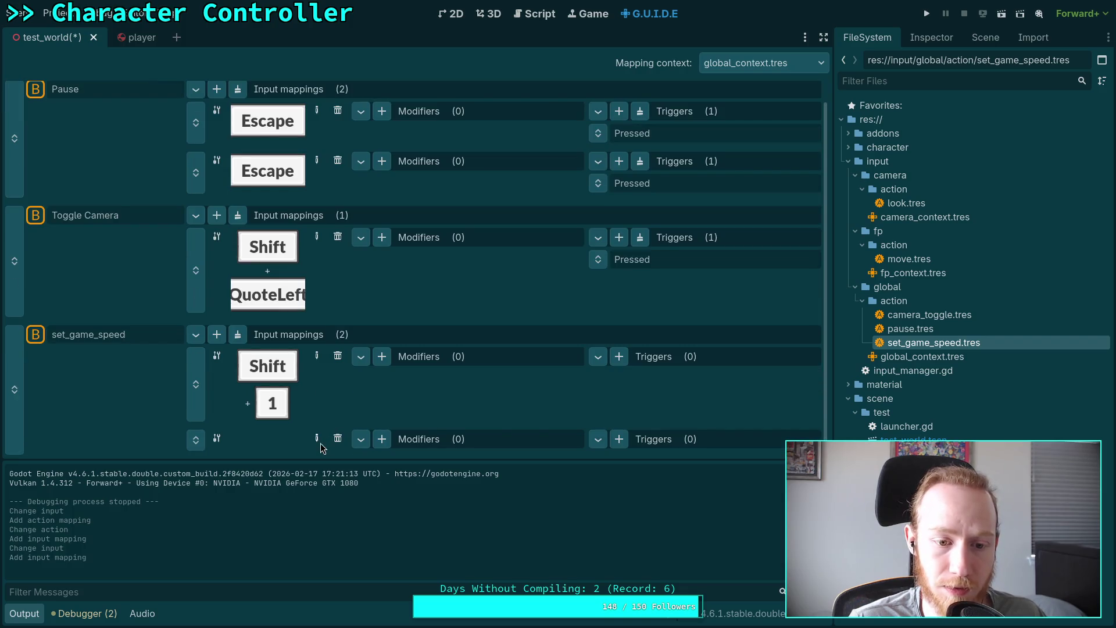
{"action": "left_click", "coordinate": [317, 439]}
{"action": "left_click", "coordinate": [274, 185]}
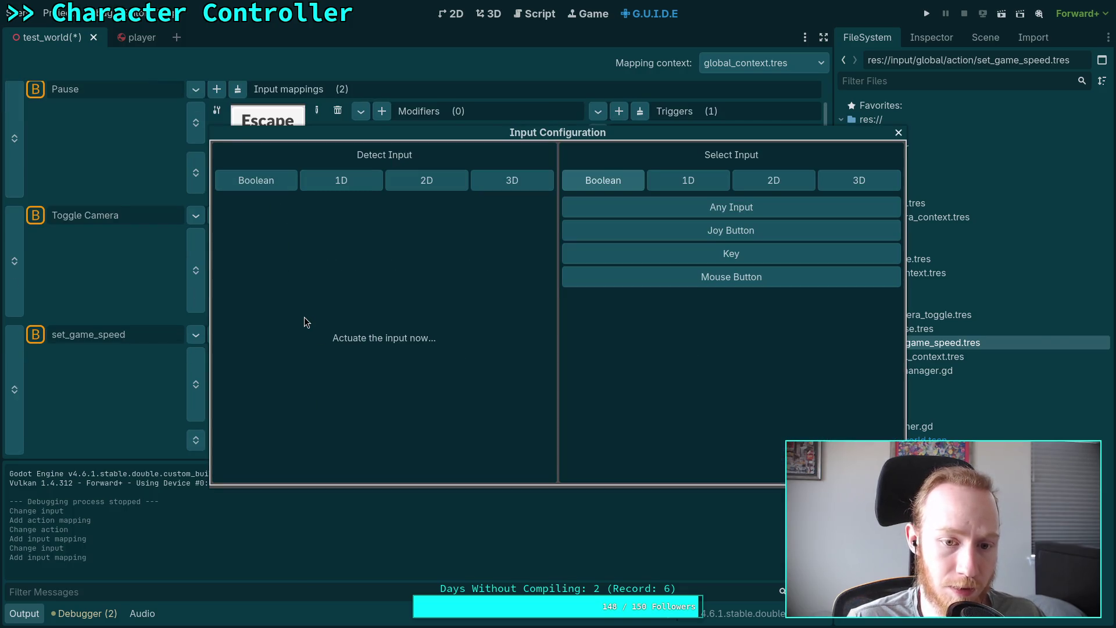
{"action": "key", "text": "shift+2"}
{"action": "left_click", "coordinate": [379, 470]}
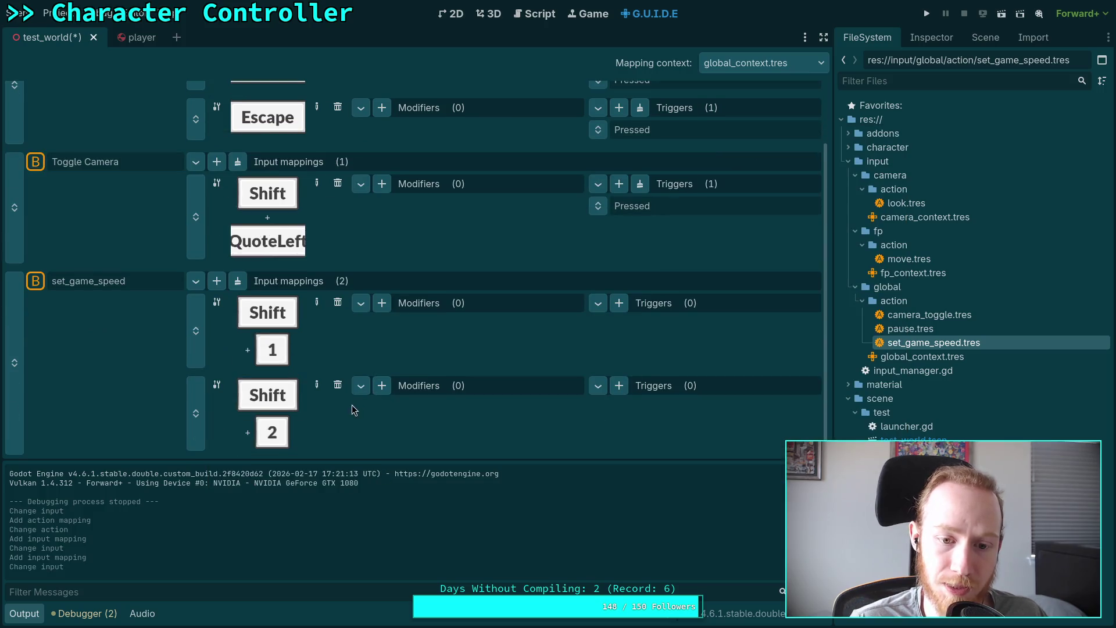
{"action": "left_click", "coordinate": [381, 385]}
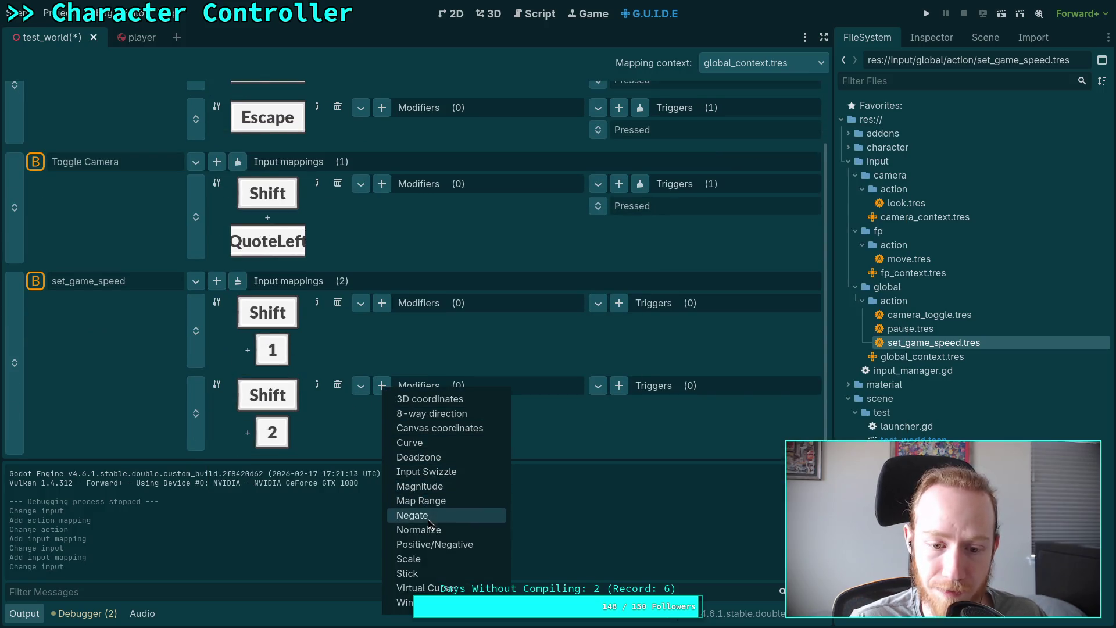
{"action": "left_click", "coordinate": [426, 559]}
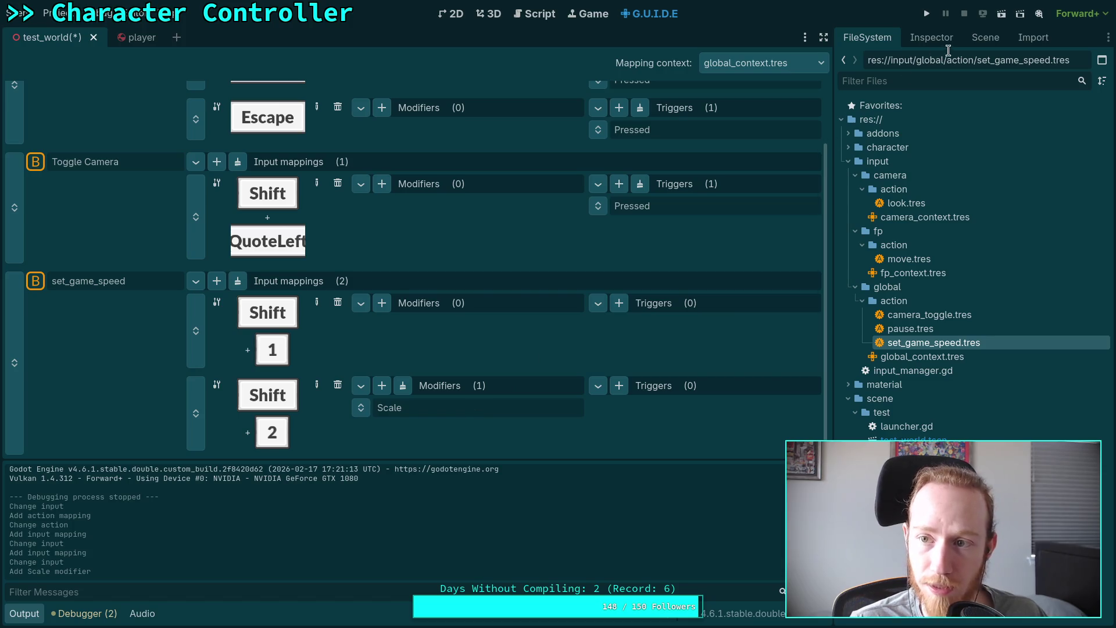
{"action": "left_click", "coordinate": [933, 39]}
{"action": "left_click", "coordinate": [898, 165]}
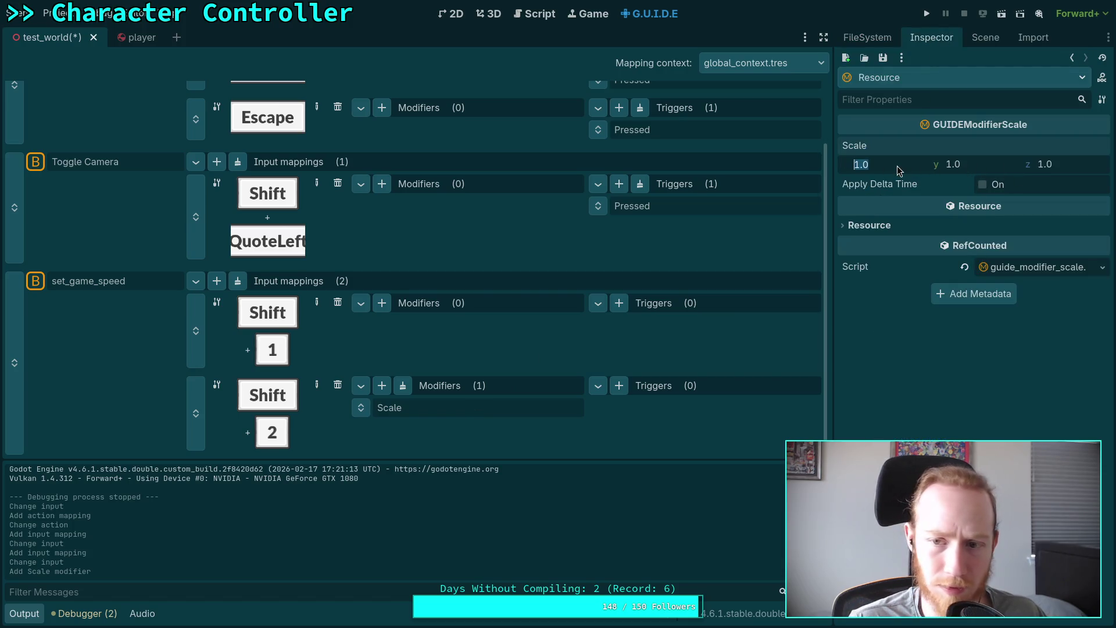
{"action": "type", "text": "5"}
{"action": "key", "text": "Return"}
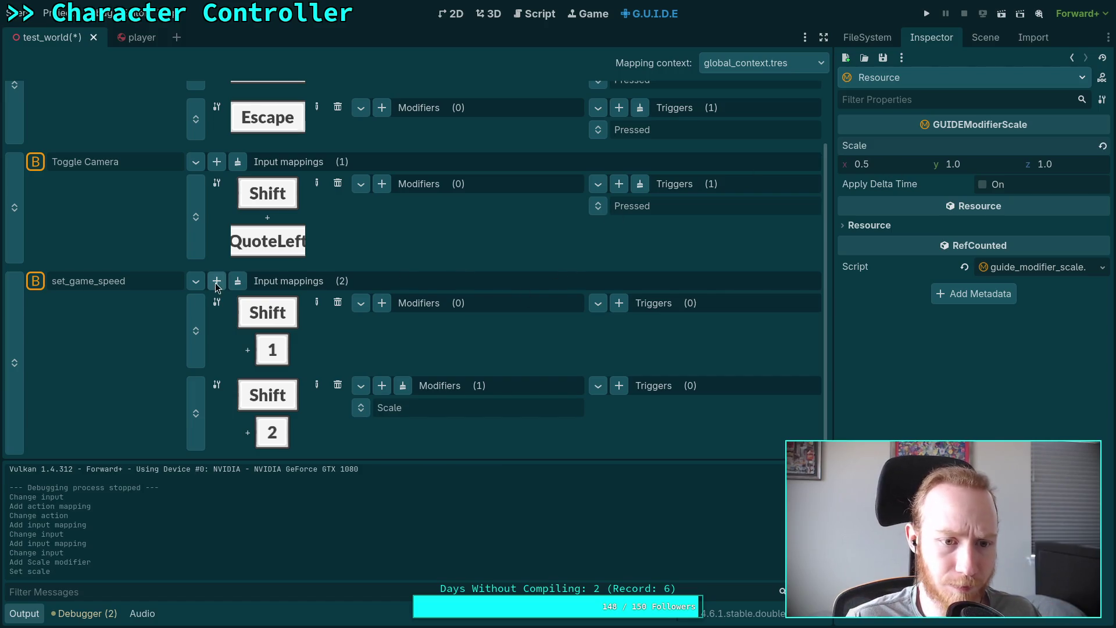
Step: Add a Shift + 3 input with a Scale modifier of x 0.25
{"action": "left_click", "coordinate": [216, 280]}
{"action": "left_click", "coordinate": [318, 442]}
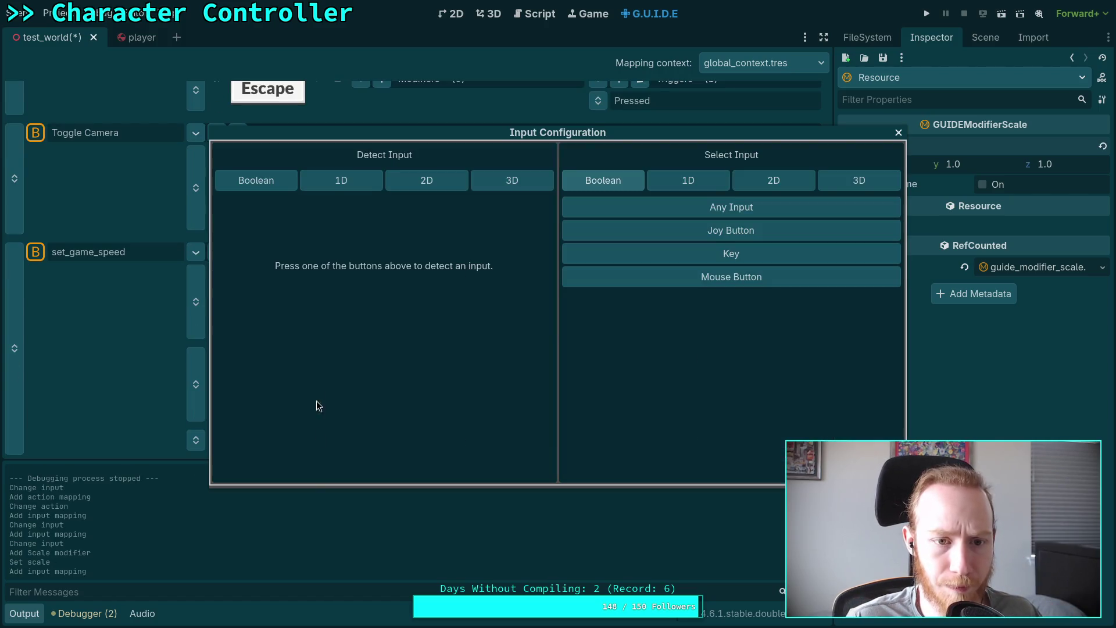
{"action": "left_click", "coordinate": [256, 189]}
{"action": "key", "text": "shift+3"}
{"action": "left_click", "coordinate": [388, 470]}
{"action": "left_click", "coordinate": [382, 386]}
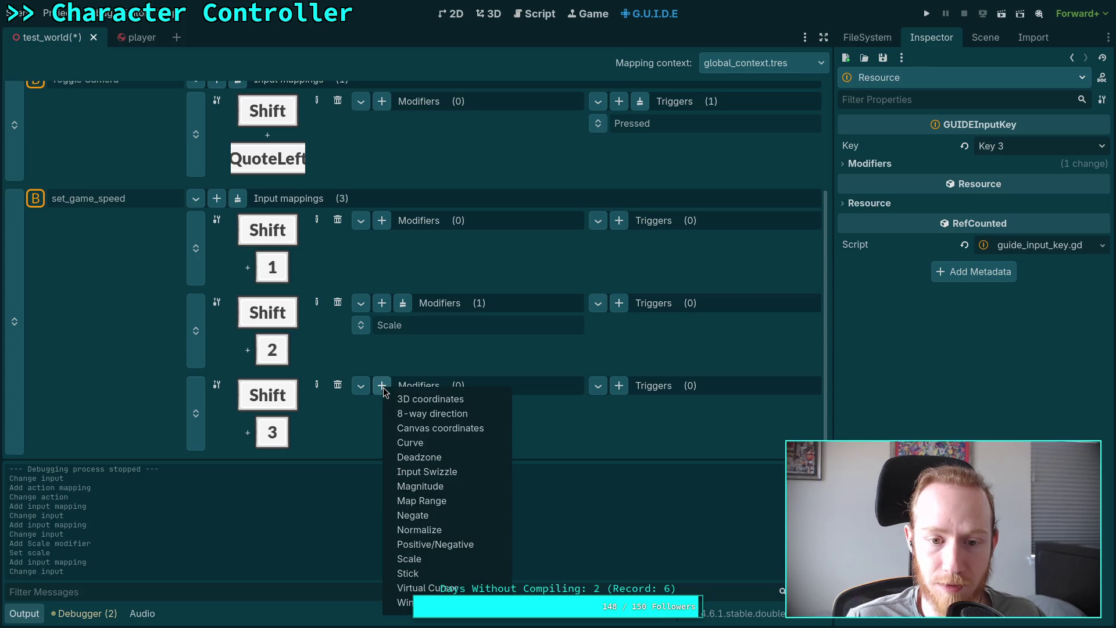
{"action": "left_click", "coordinate": [421, 559]}
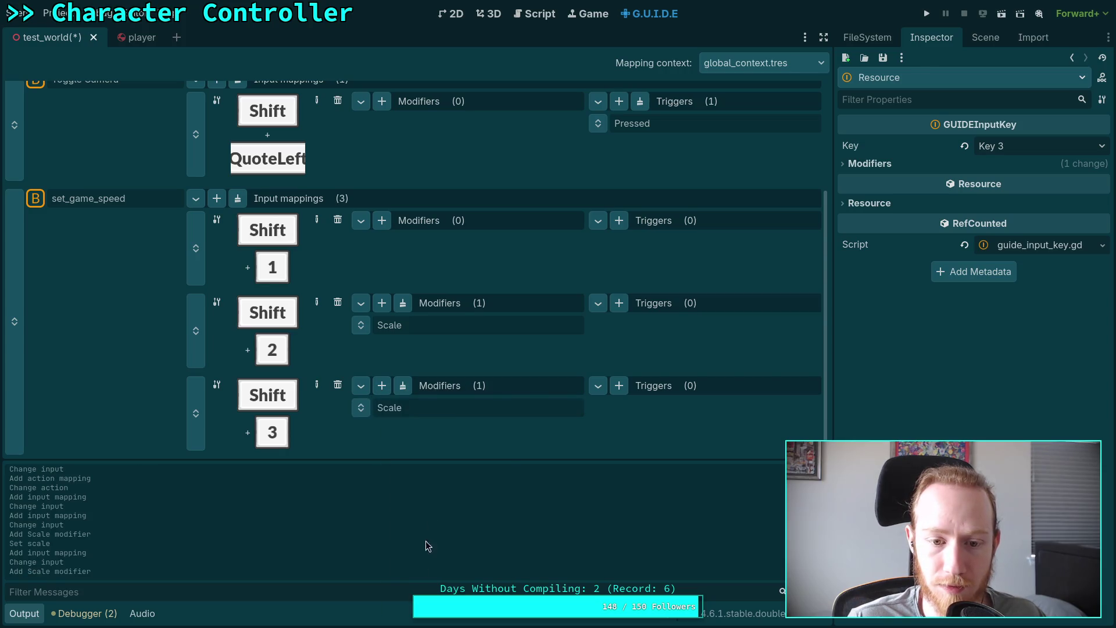
{"action": "left_click", "coordinate": [440, 413]}
{"action": "type", "text": "0.25"}
{"action": "key", "text": "Return"}
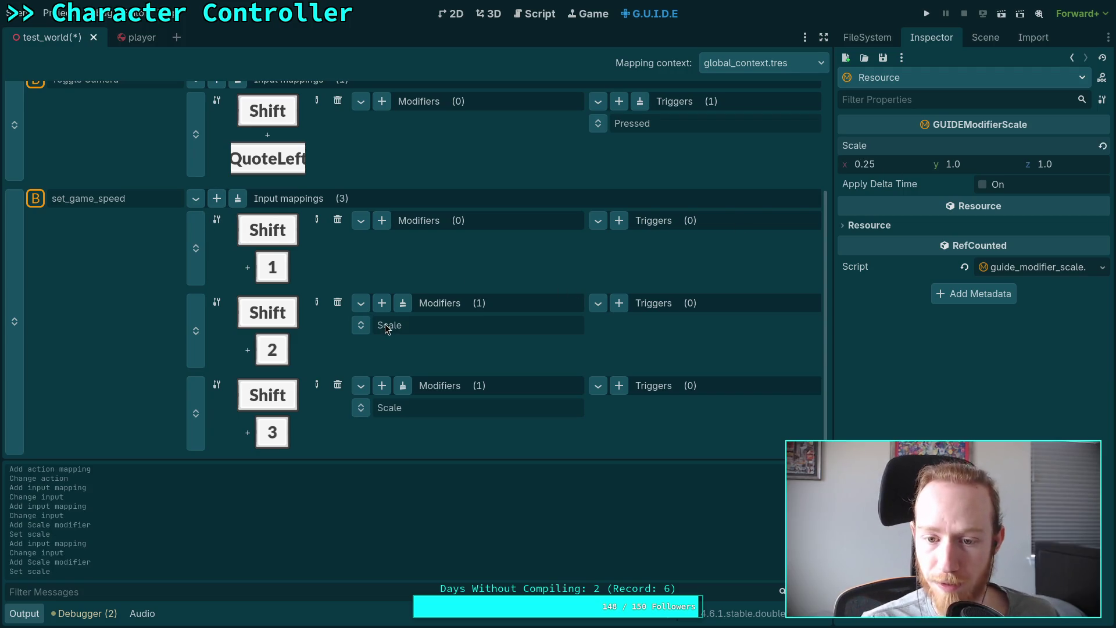
{"action": "left_click", "coordinate": [616, 391]}
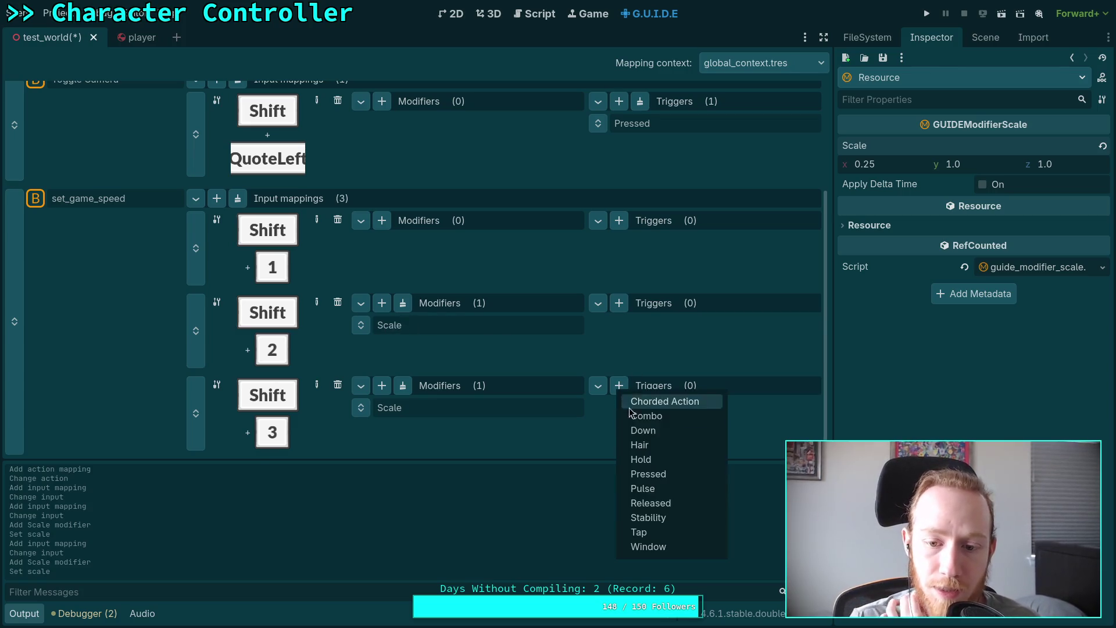
Step: Give the Shift + 3, Shift + 2 and Shift + 1 inputs Pressed triggers and save
{"action": "left_click", "coordinate": [656, 470]}
{"action": "left_click", "coordinate": [620, 302]}
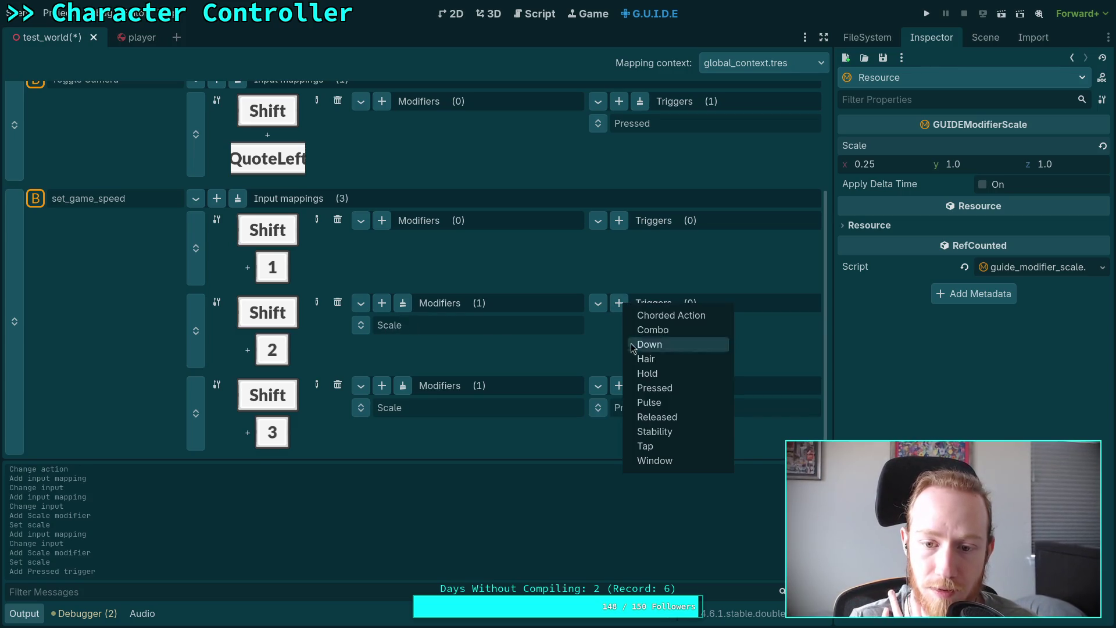
{"action": "left_click", "coordinate": [654, 388]}
{"action": "left_click", "coordinate": [619, 220]}
{"action": "left_click", "coordinate": [648, 309]}
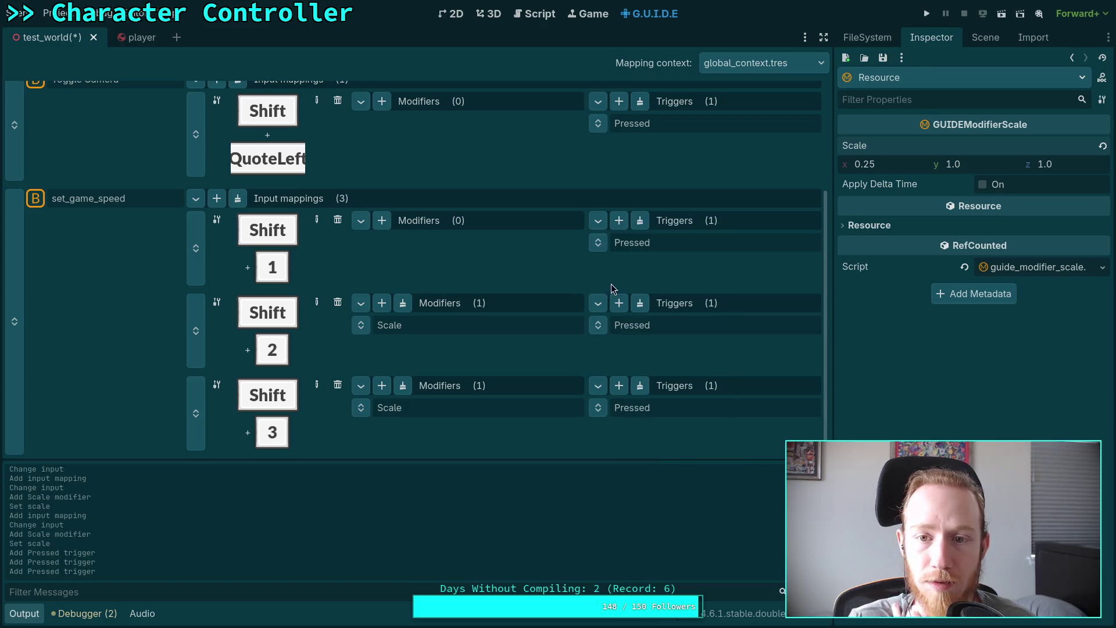
{"action": "key", "text": "ctrl+s"}
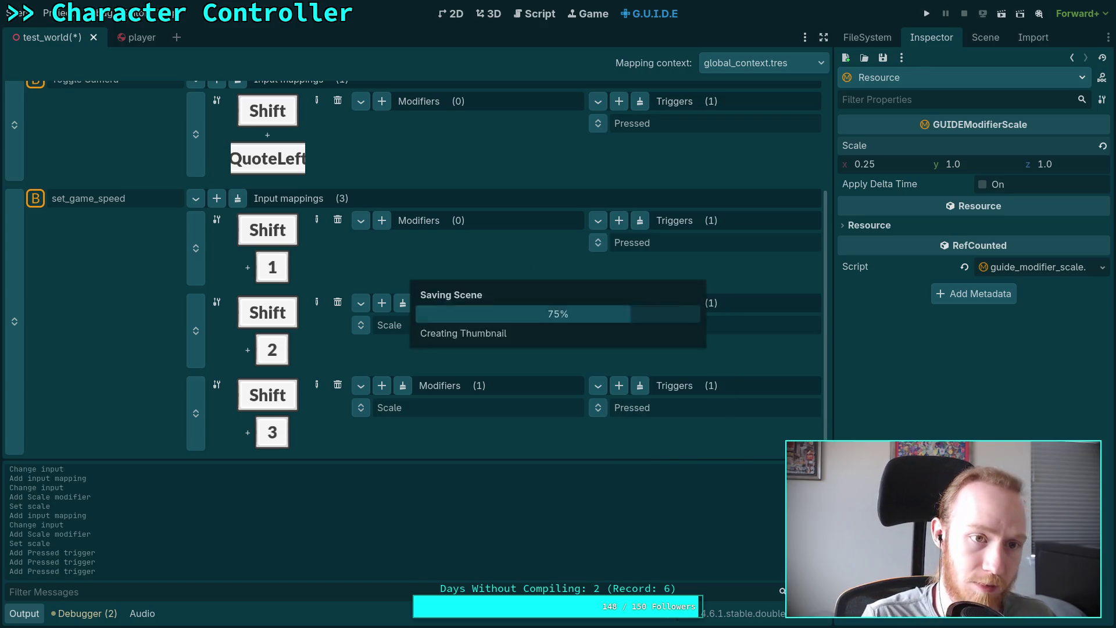
Step: Keep the action name set_game_speed and set its display name to Set Game Speed
{"action": "left_click", "coordinate": [122, 200]}
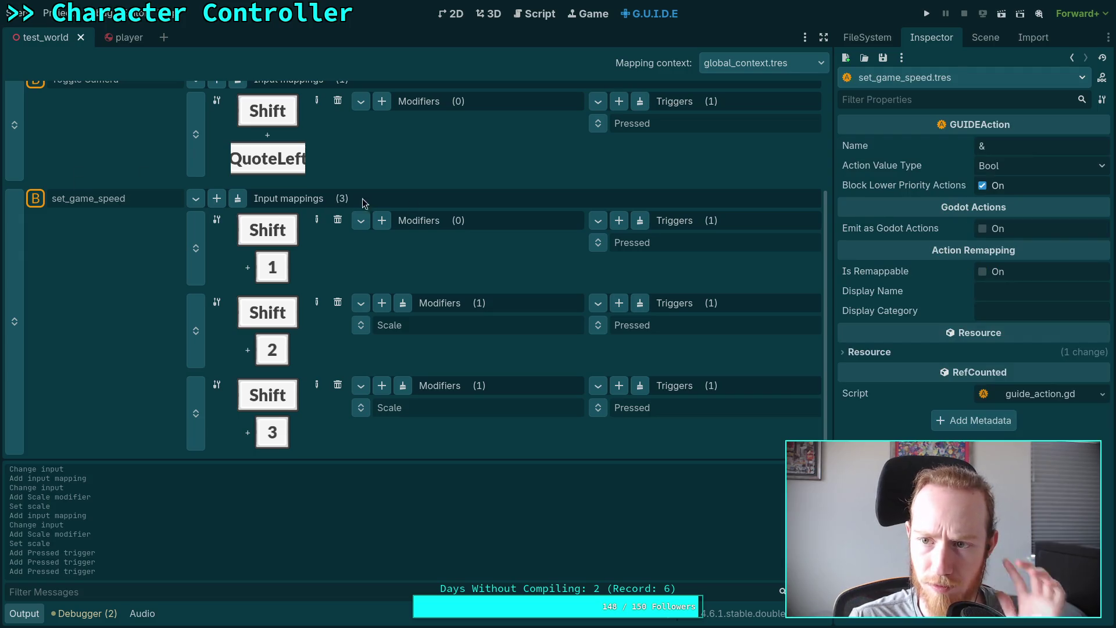
{"action": "double_click", "coordinate": [1036, 144]}
{"action": "type", "text": "Set Game"}
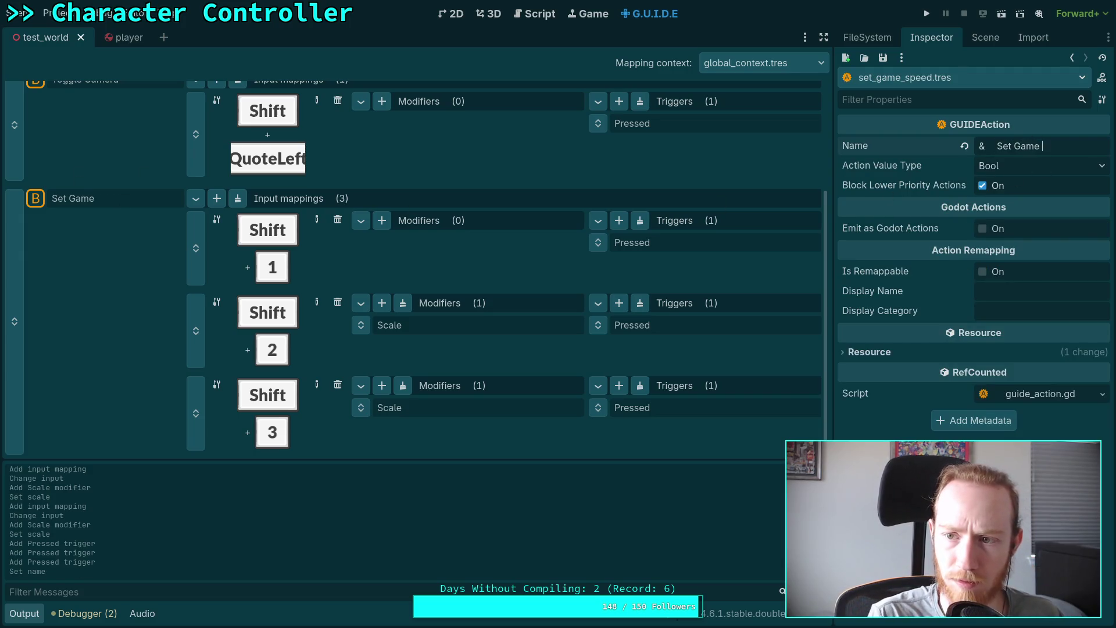
{"action": "key", "text": "ctrl+a"}
{"action": "key", "text": "BackSpace"}
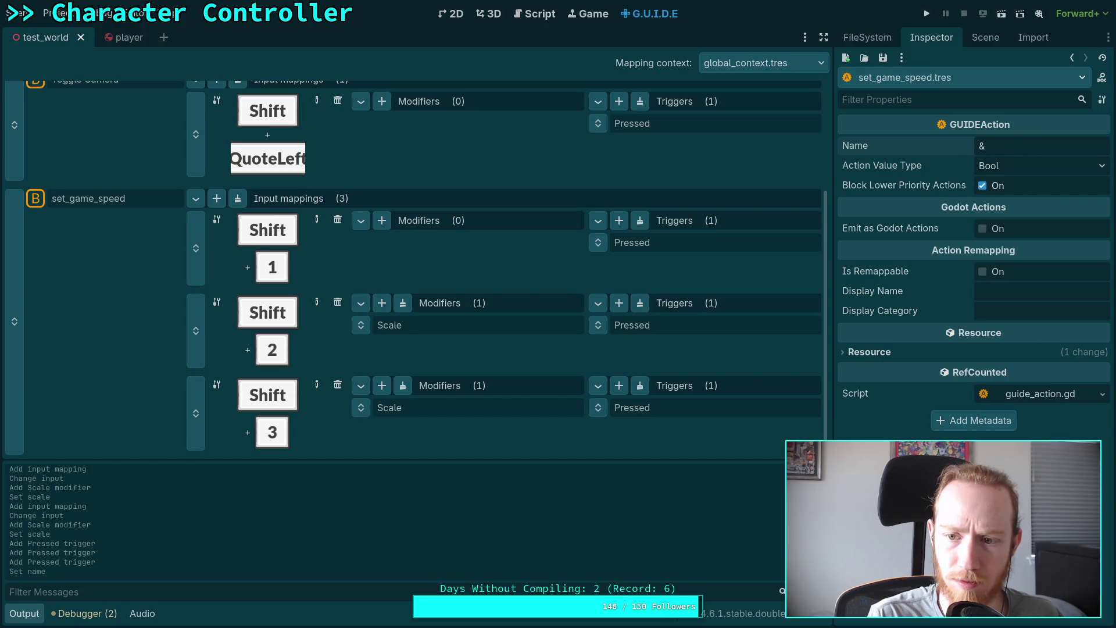
{"action": "type", "text": "set_game_"}
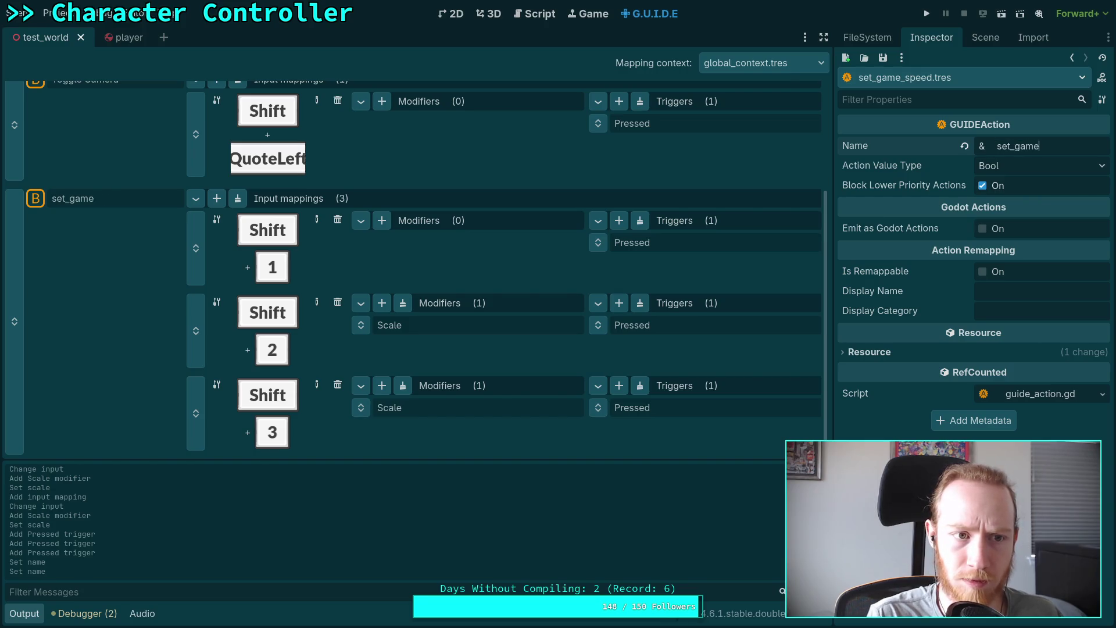
{"action": "type", "text": "speed"}
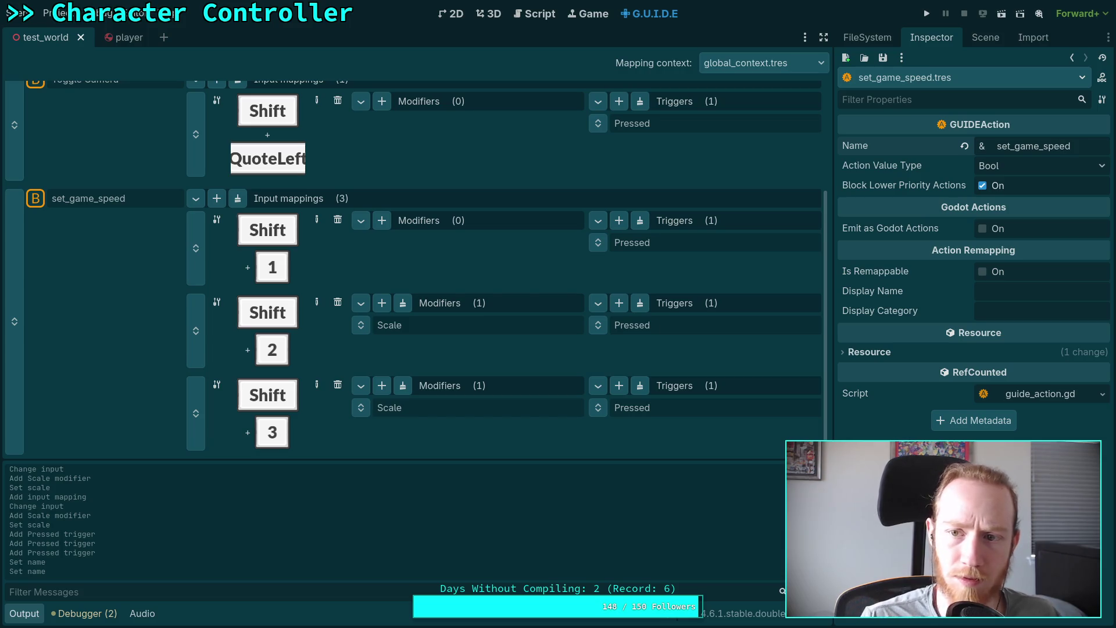
{"action": "left_click", "coordinate": [1040, 290]}
{"action": "type", "text": "Set Game Speed"}
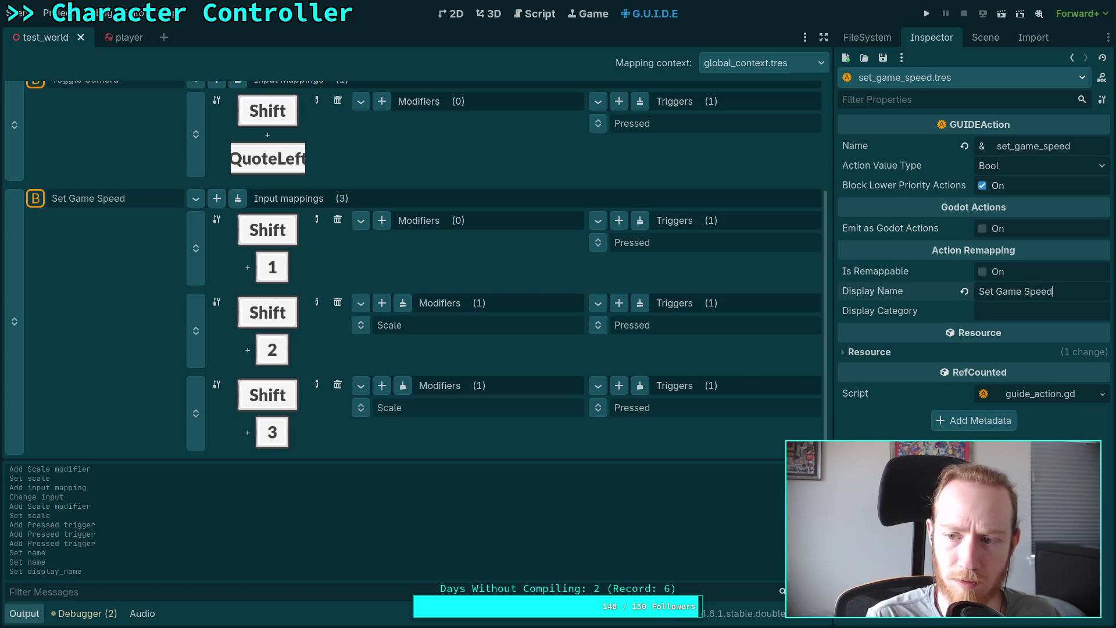
{"action": "scroll", "coordinate": [432, 313], "scroll_direction": "up", "scroll_amount": 5}
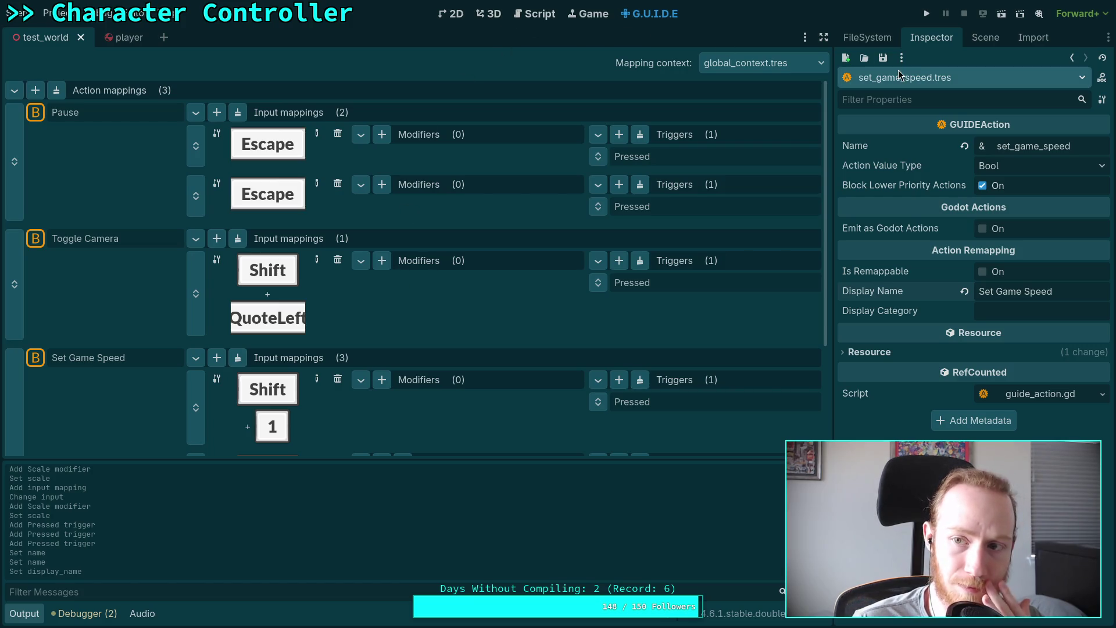
{"action": "left_click", "coordinate": [986, 37]}
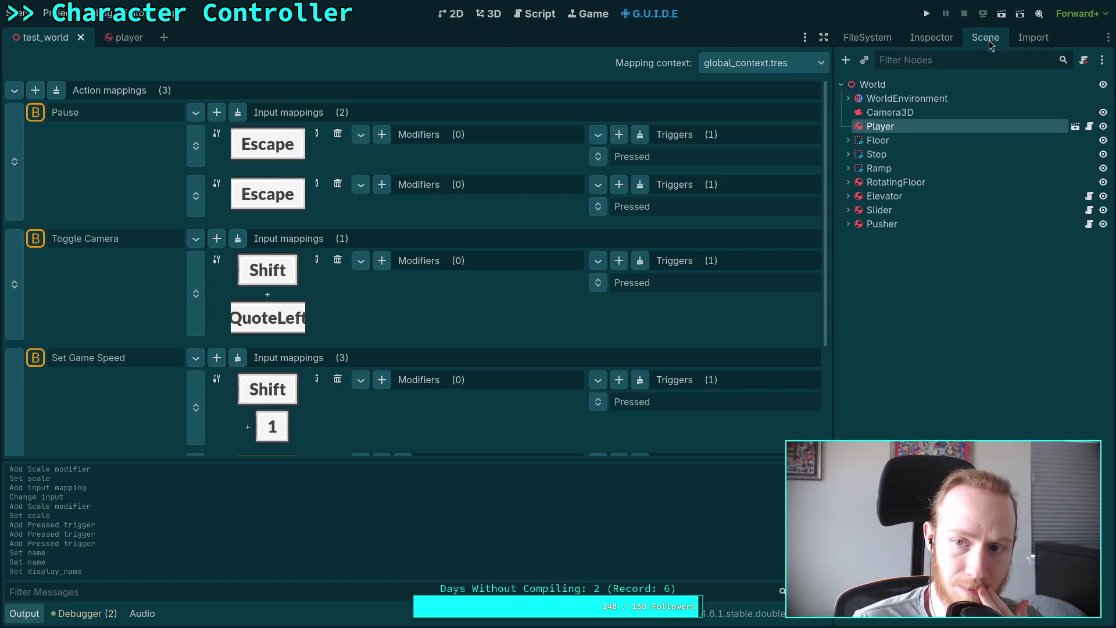
{"action": "left_click", "coordinate": [878, 41]}
Step: Open input_manager.gd and begin an if statement below the pause() call in _process
{"action": "double_click", "coordinate": [907, 370]}
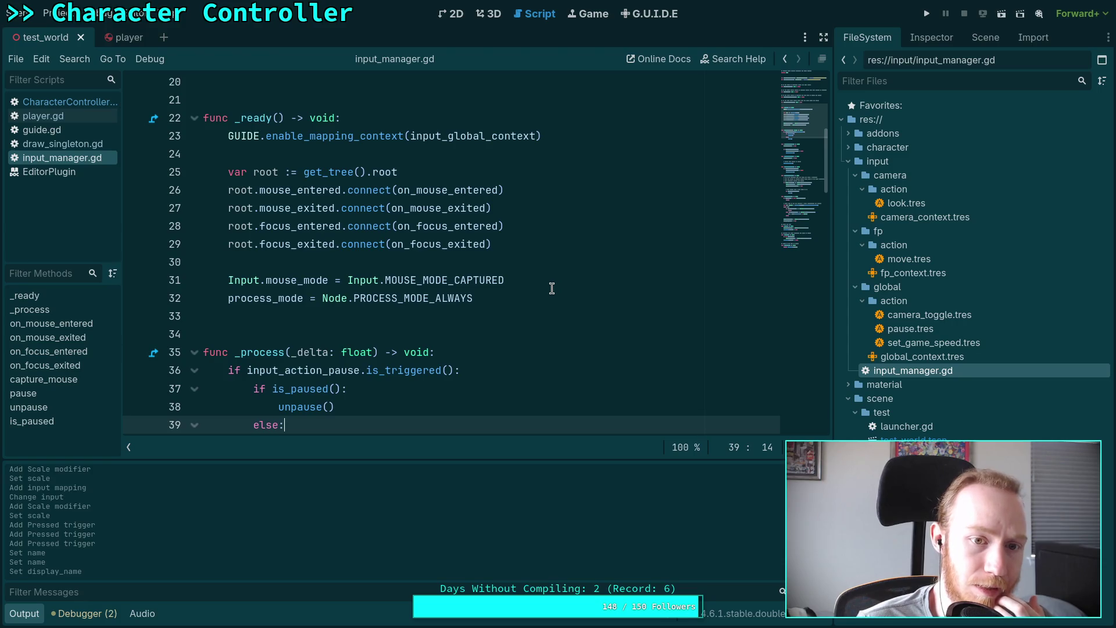
{"action": "scroll", "coordinate": [551, 288], "scroll_direction": "down", "scroll_amount": 4}
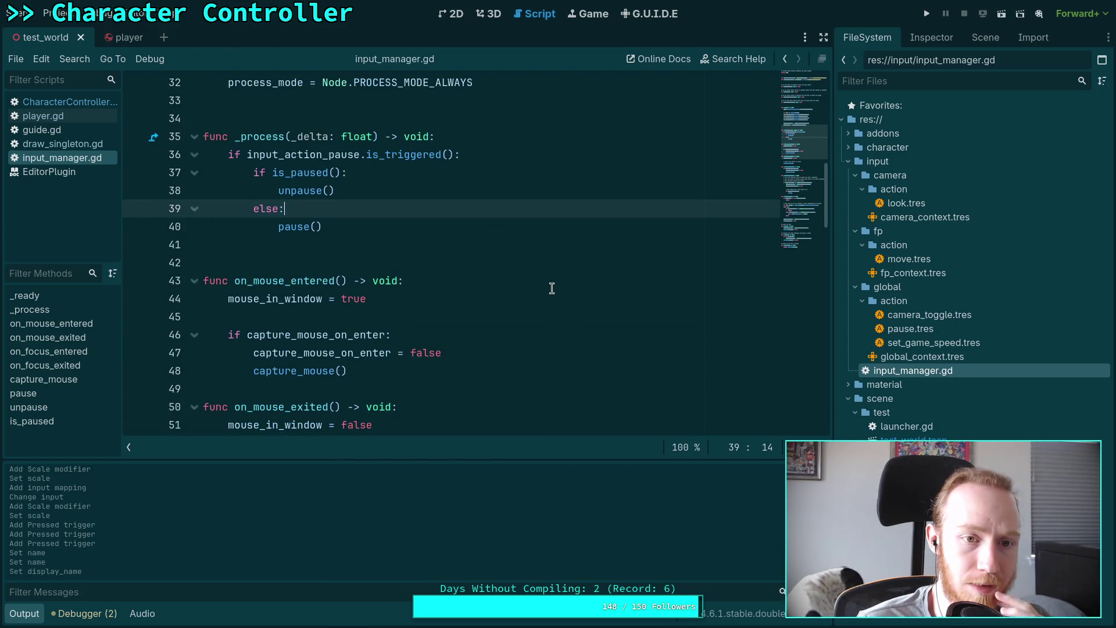
{"action": "scroll", "coordinate": [551, 289], "scroll_direction": "up", "scroll_amount": 2}
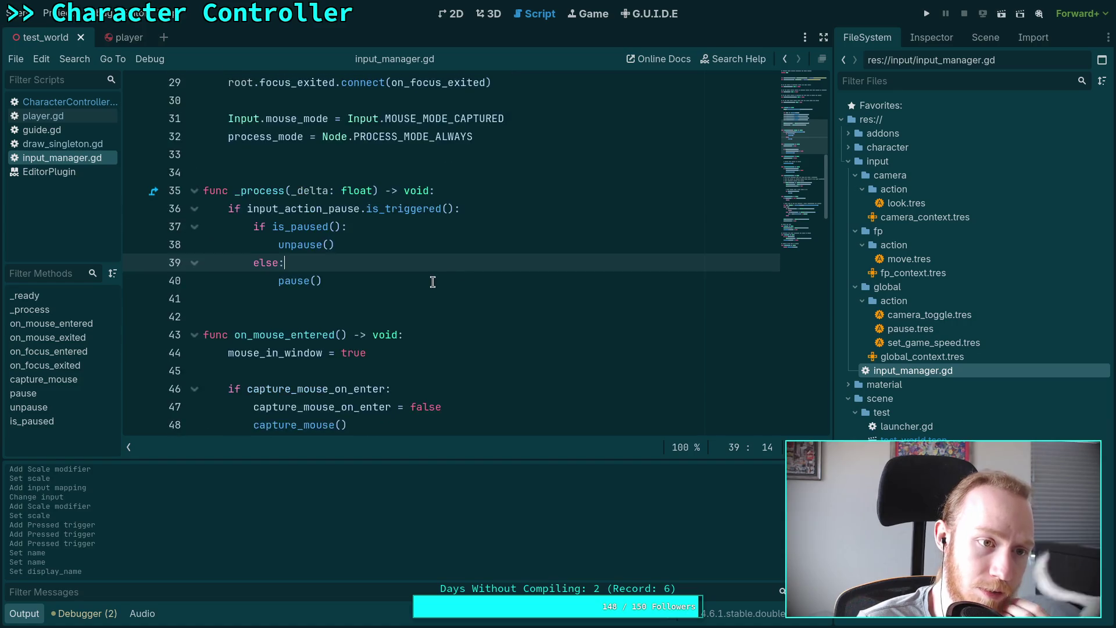
{"action": "scroll", "coordinate": [417, 281], "scroll_direction": "up", "scroll_amount": 3}
{"action": "scroll", "coordinate": [414, 281], "scroll_direction": "down", "scroll_amount": 4}
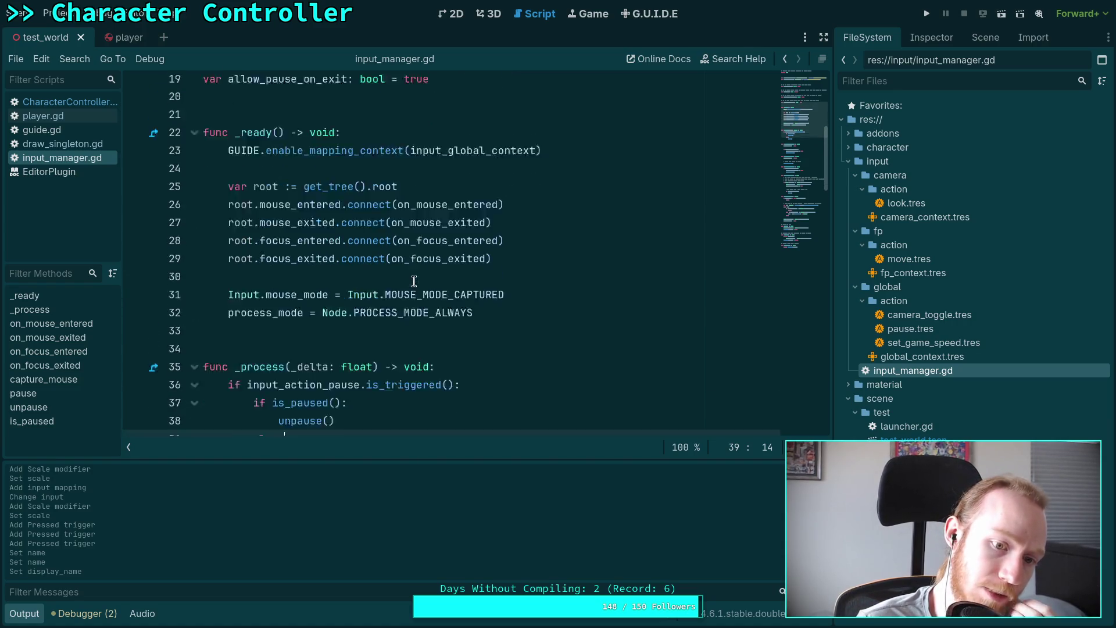
{"action": "left_click", "coordinate": [365, 278]}
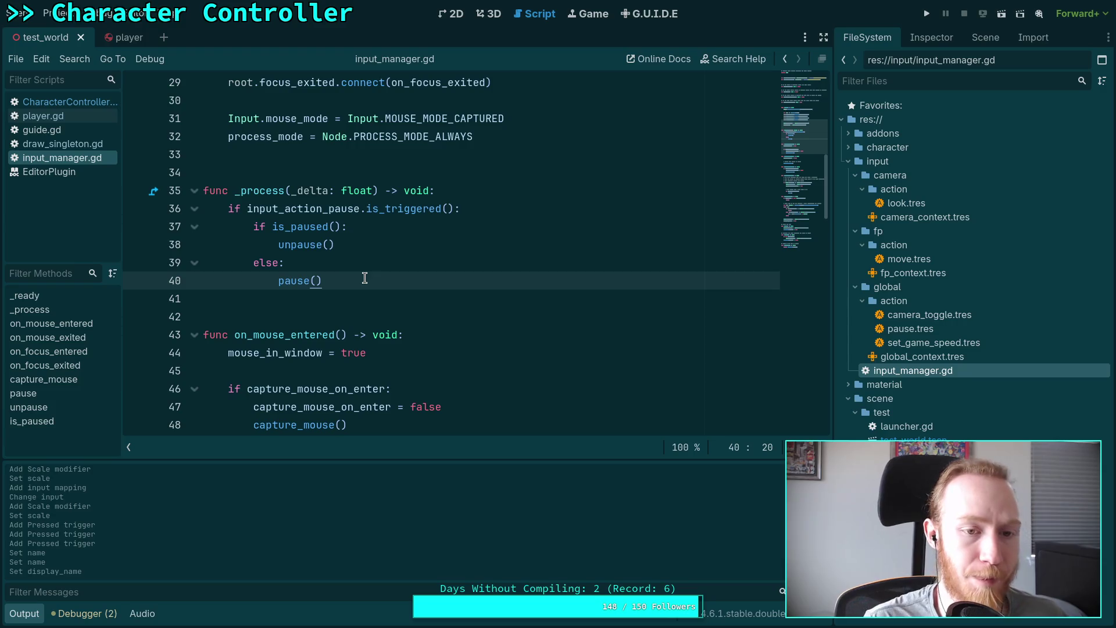
{"action": "key", "text": "Return"}
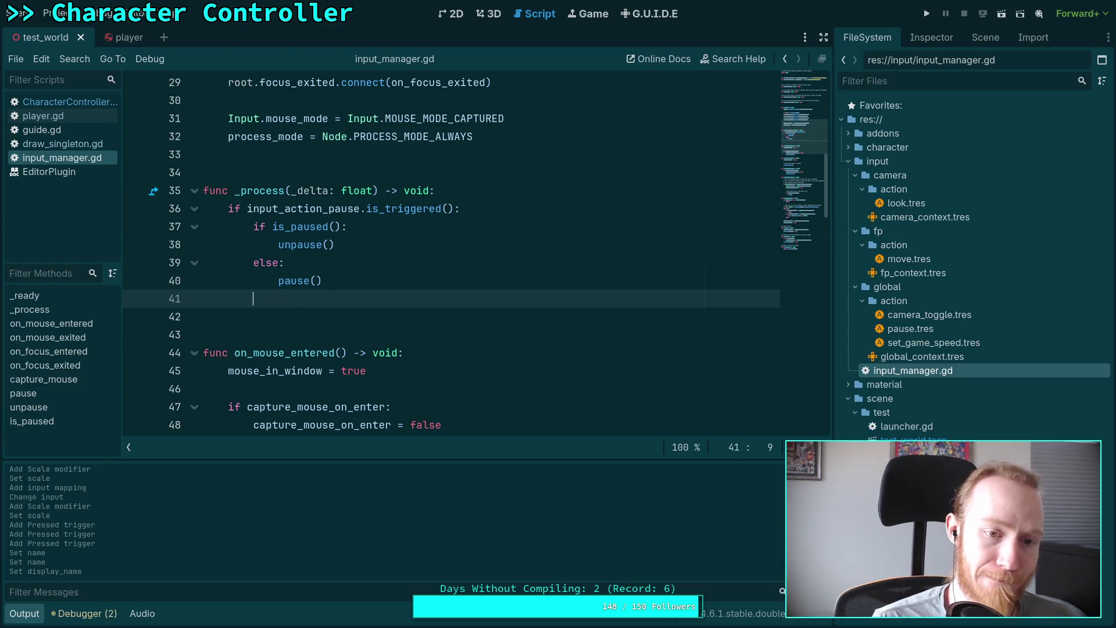
{"action": "key", "text": "Return"}
{"action": "type", "text": "if "}
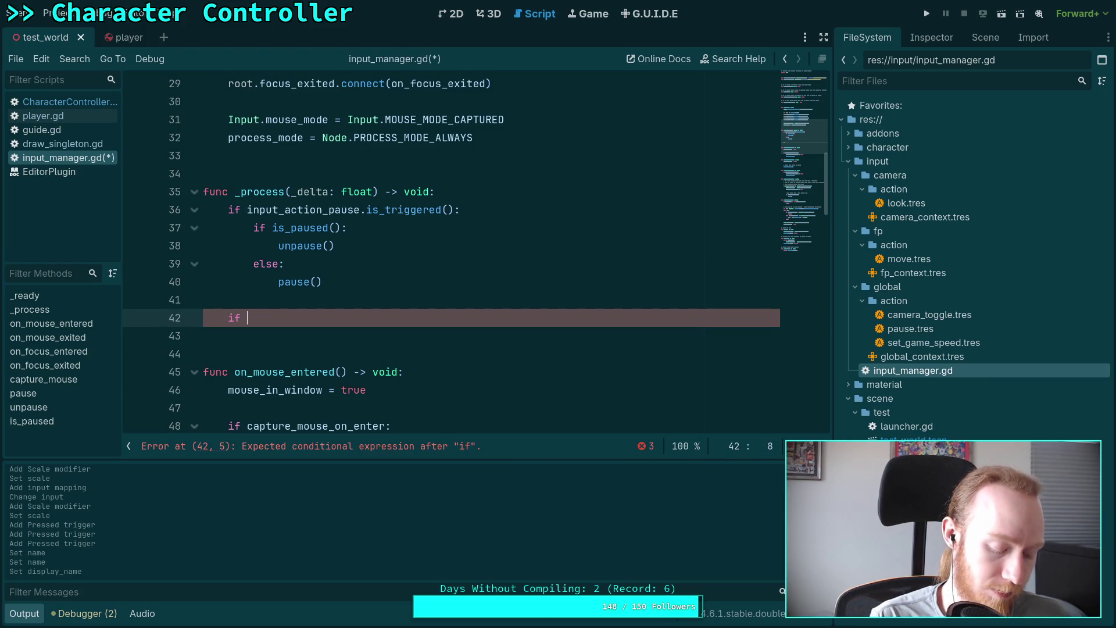
{"action": "type", "text": "set_ga"}
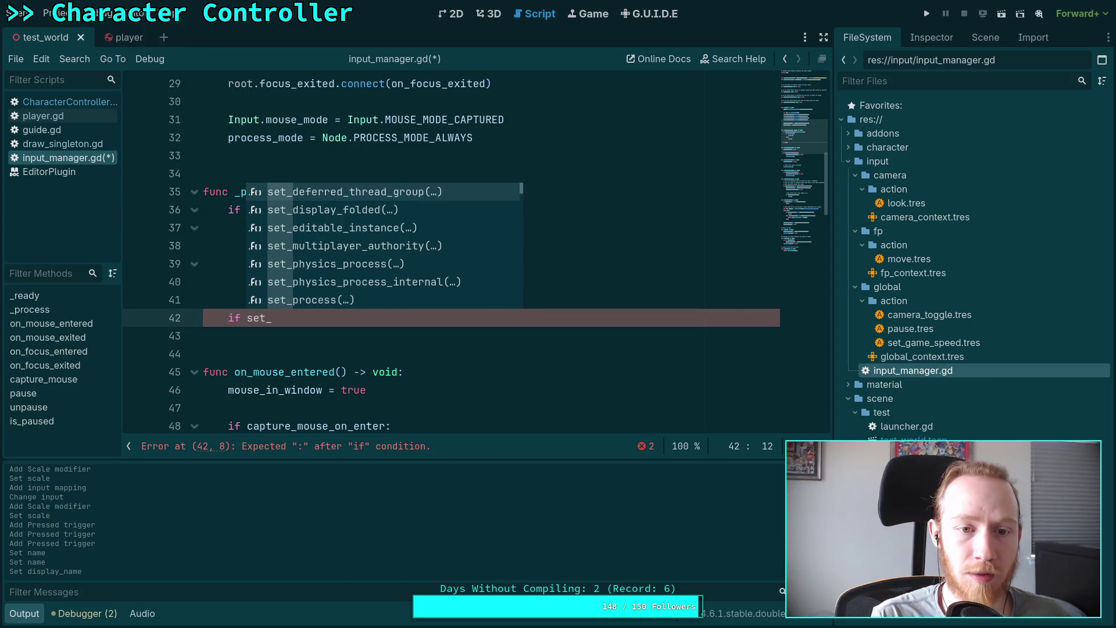
{"action": "type", "text": "m"}
{"action": "key", "text": "BackSpace"}
{"action": "key", "text": "BackSpace"}
{"action": "key", "text": "BackSpace"}
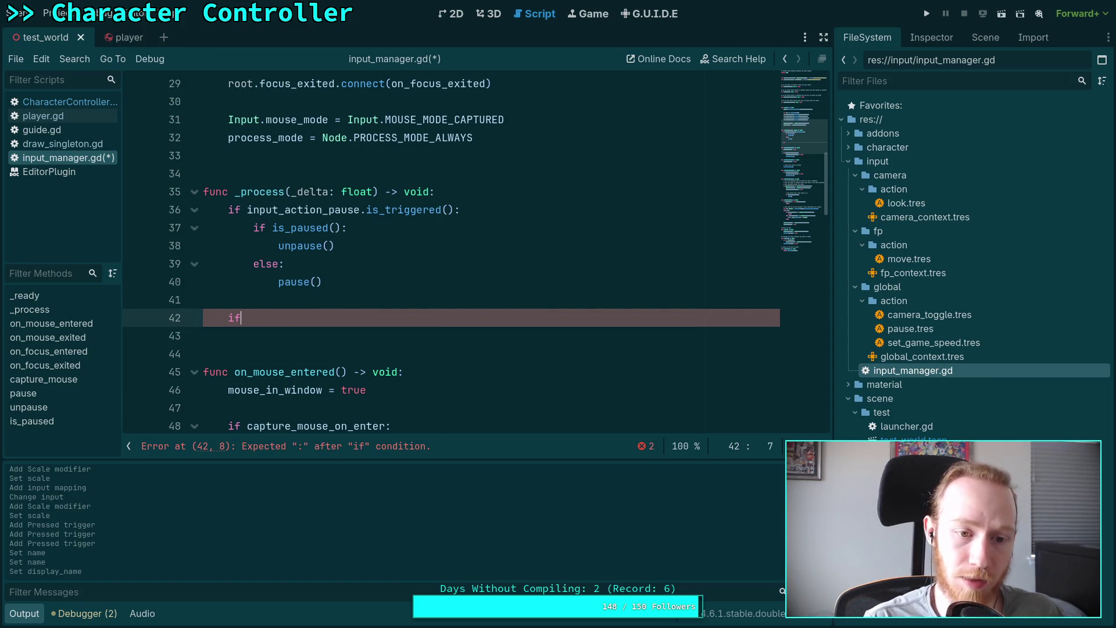
{"action": "scroll", "coordinate": [483, 258], "scroll_direction": "up", "scroll_amount": 10}
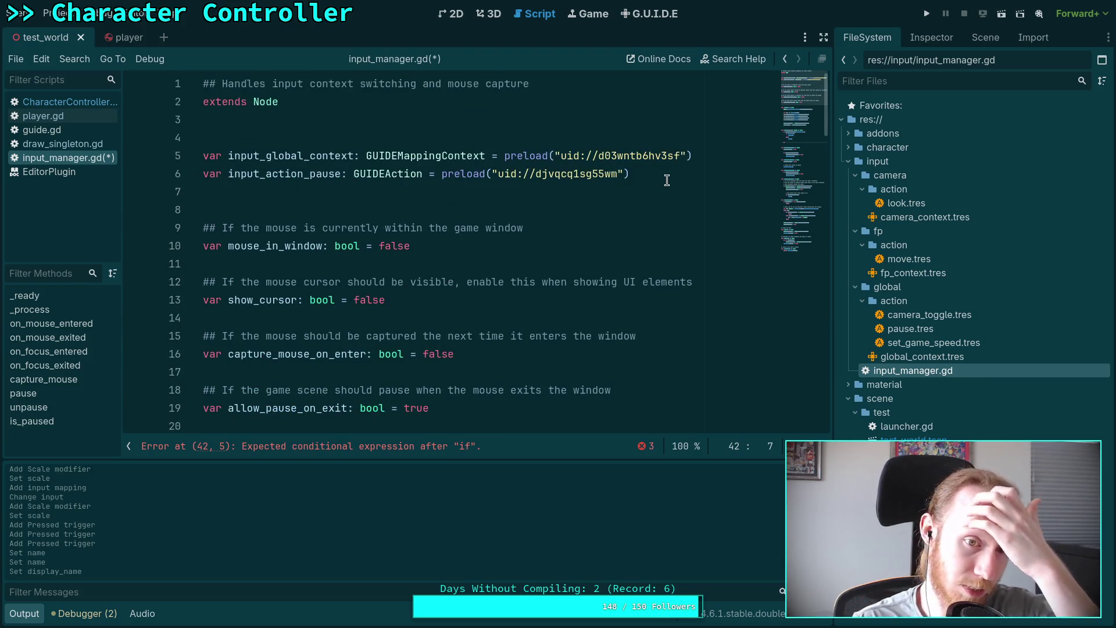
Step: Declare var input_action_speed: GUIDEAction preloaded from set_game_speed.tres below the pause action
{"action": "left_click", "coordinate": [666, 174]}
{"action": "key", "text": "Return"}
{"action": "type", "text": "var input_action_s"}
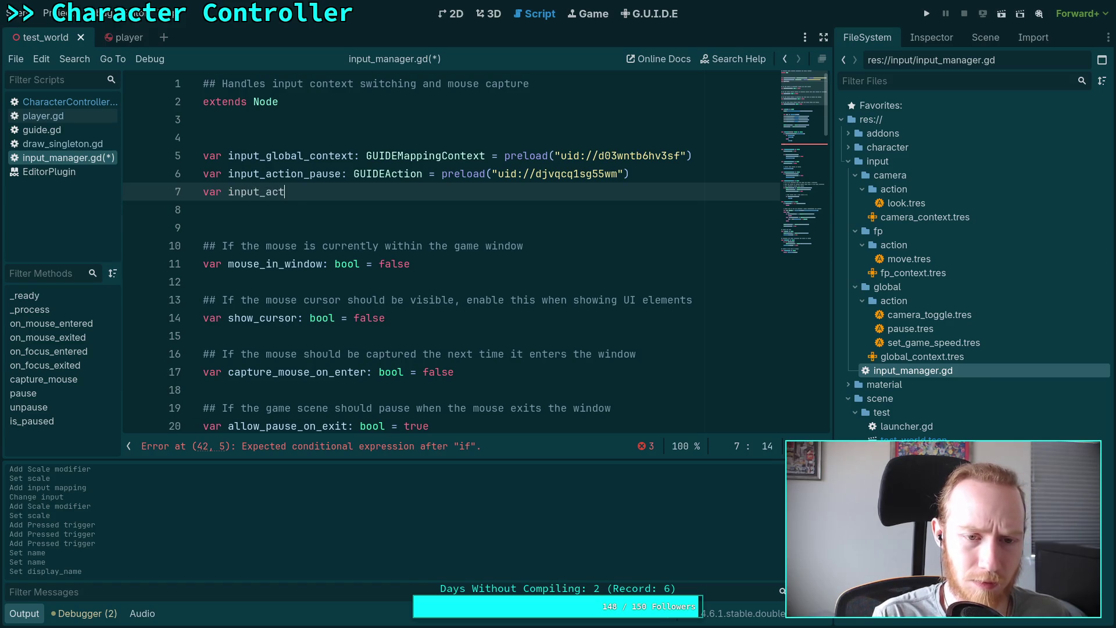
{"action": "type", "text": "peed: G"}
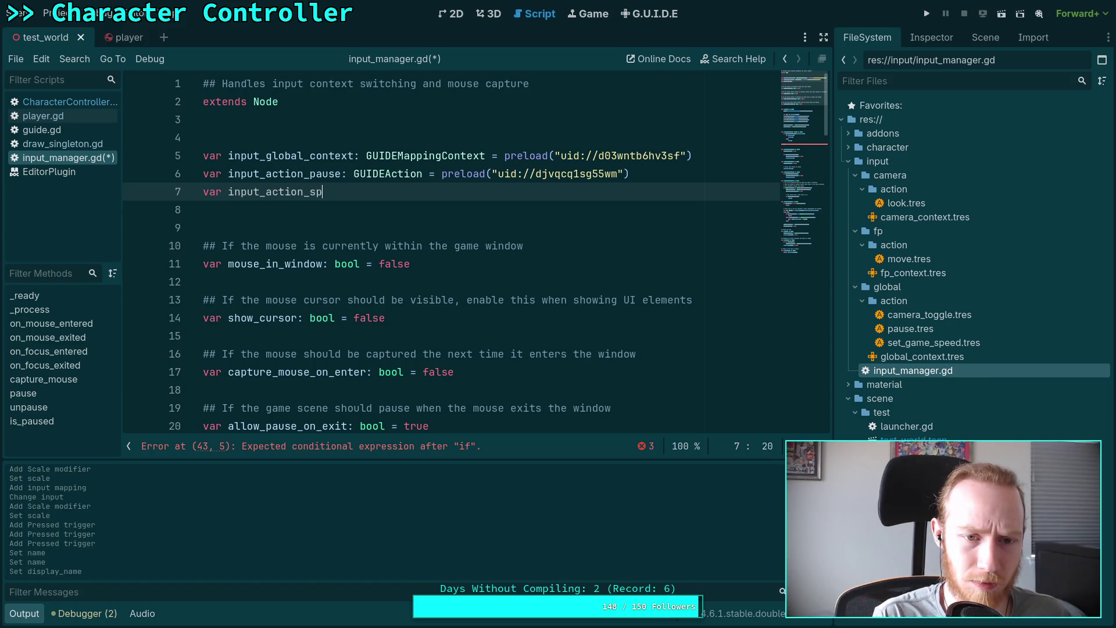
{"action": "type", "text": "UI"}
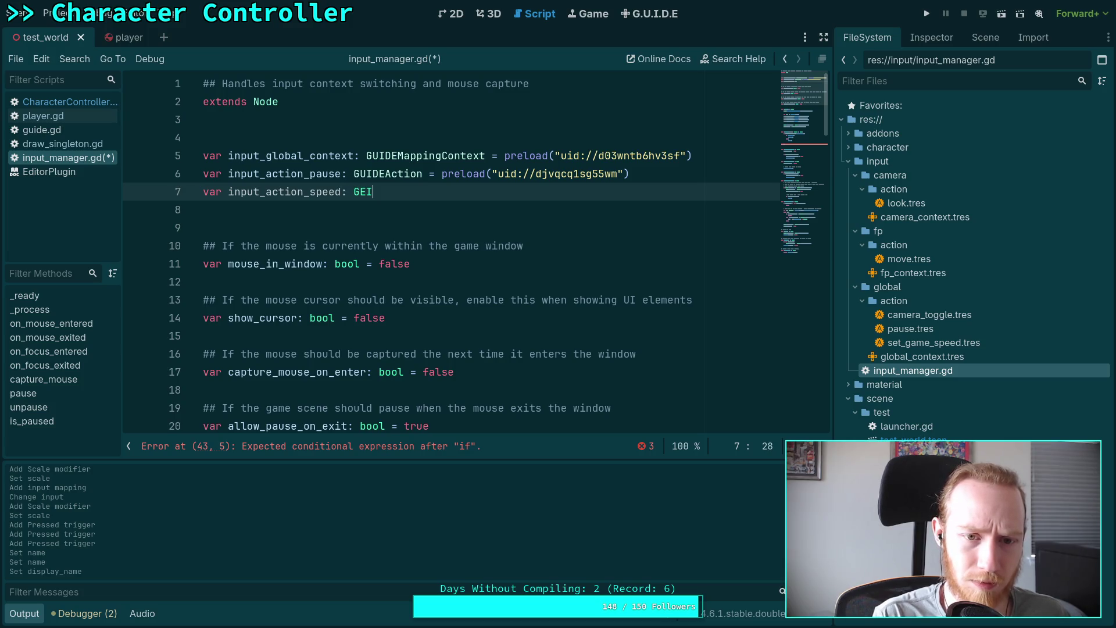
{"action": "key", "text": "Down"}
{"action": "key", "text": "Return"}
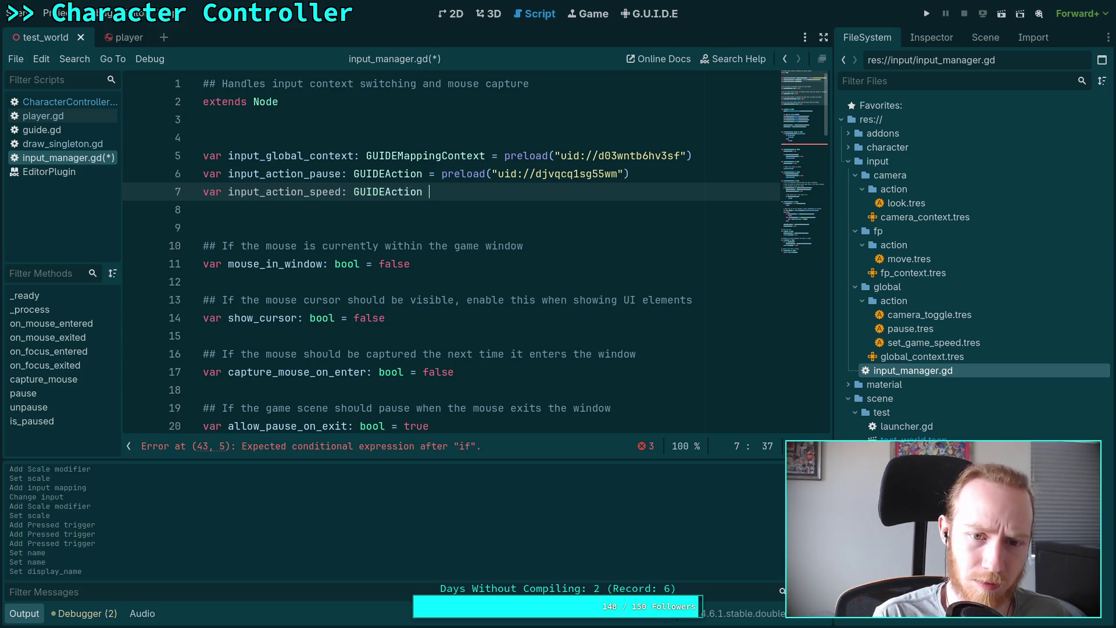
{"action": "type", "text": "="}
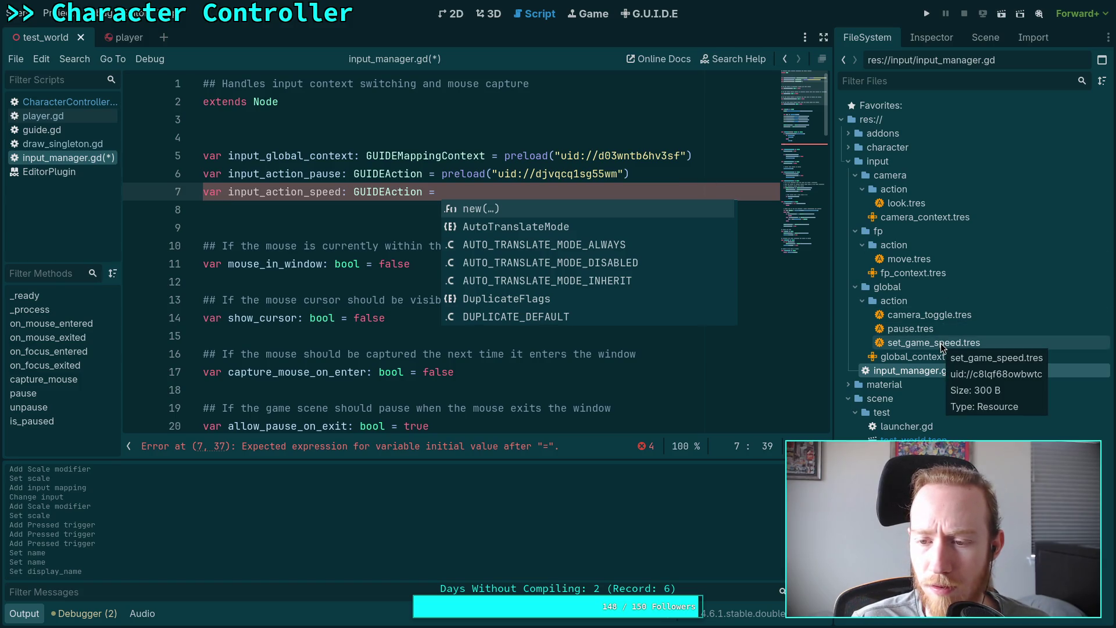
{"action": "left_click", "coordinate": [943, 347]}
{"action": "mouse_move", "coordinate": [943, 347]}
{"action": "left_mouse_down"}
{"action": "mouse_move", "coordinate": [637, 279]}
{"action": "mouse_move", "coordinate": [590, 195]}
{"action": "left_mouse_up"}
{"action": "scroll", "coordinate": [593, 230], "scroll_direction": "down", "scroll_amount": 2}
{"action": "scroll", "coordinate": [593, 230], "scroll_direction": "down", "scroll_amount": 12}
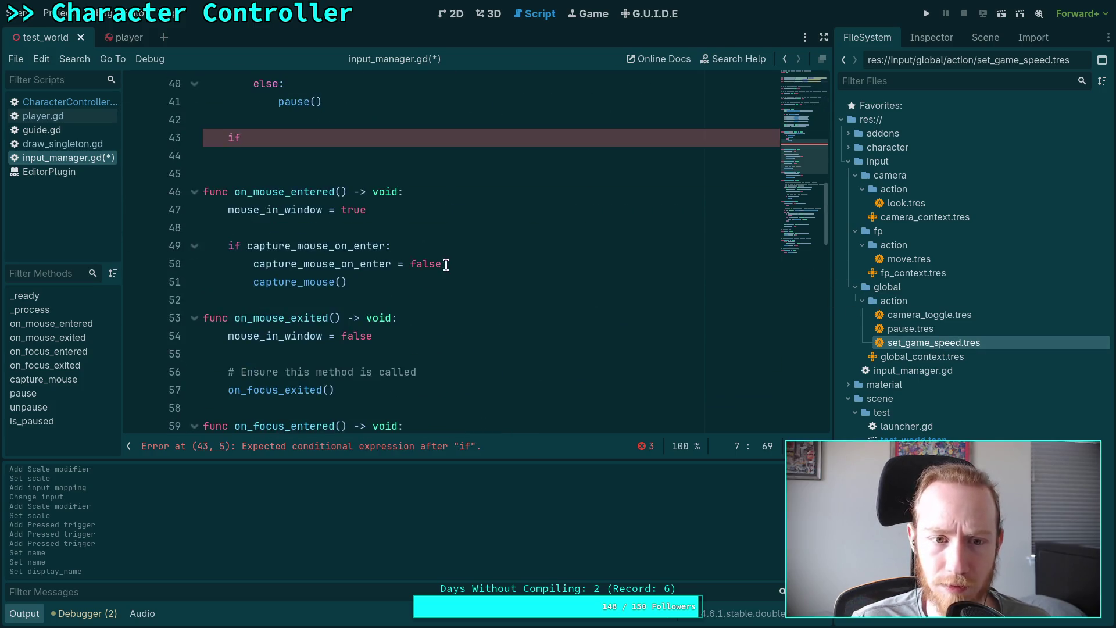
{"action": "scroll", "coordinate": [331, 257], "scroll_direction": "up", "scroll_amount": 4}
{"action": "left_click", "coordinate": [360, 291]}
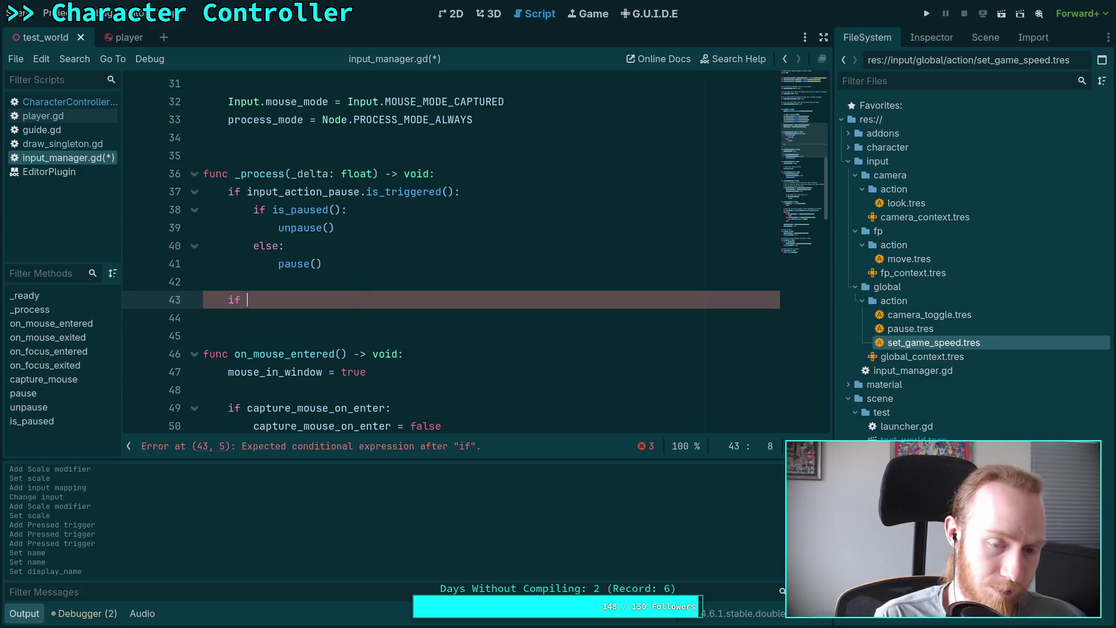
Step: When input_action_speed.is_triggered(), set Engine.time_scale to input_action_speed.value_axis_1d and save
{"action": "type", "text": "input_action_"}
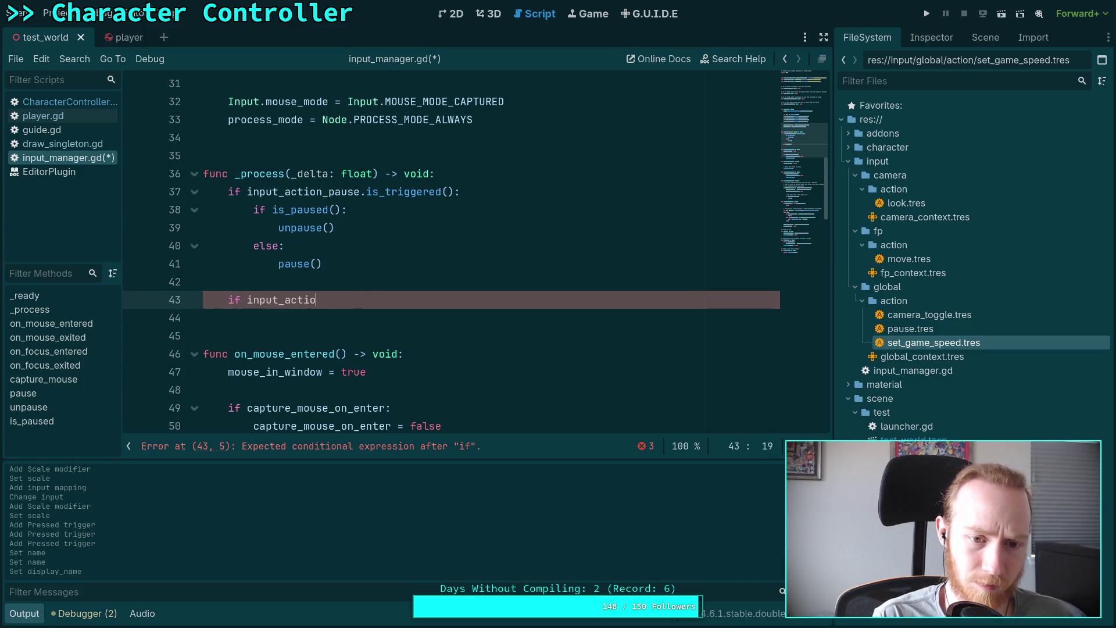
{"action": "type", "text": "speed."}
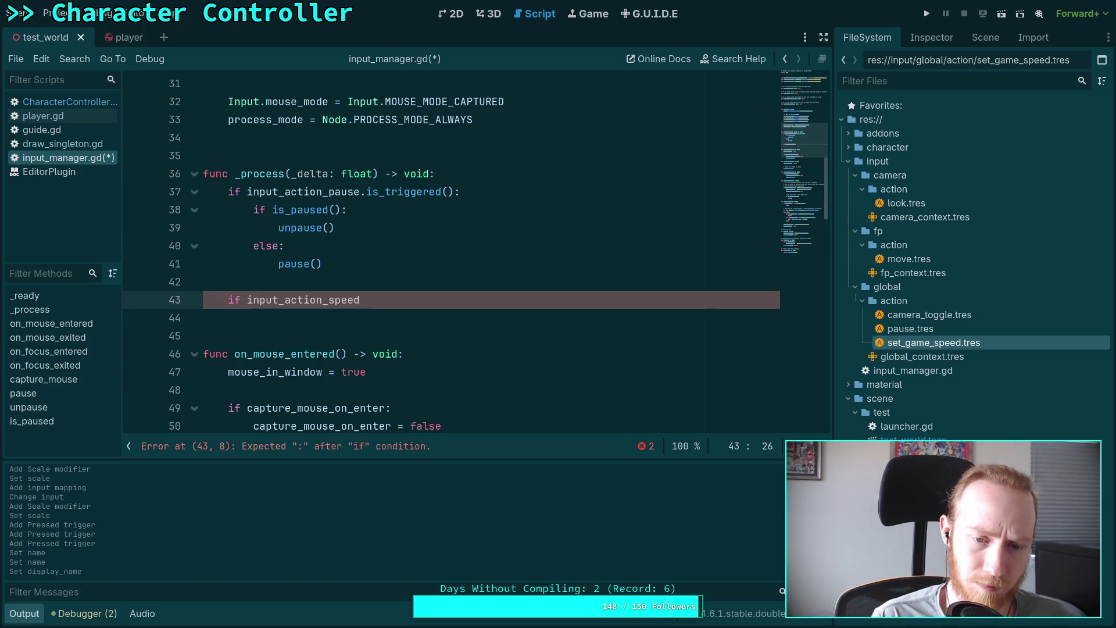
{"action": "type", "text": "is_tr"}
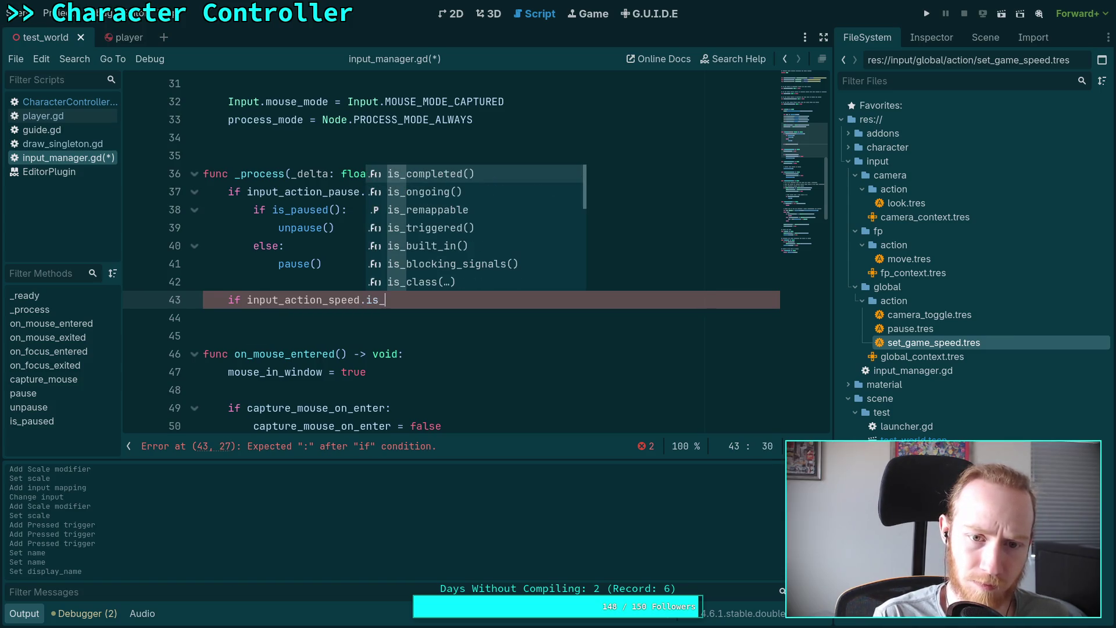
{"action": "key", "text": "Return"}
{"action": "type", "text": ":"}
{"action": "key", "text": "Return"}
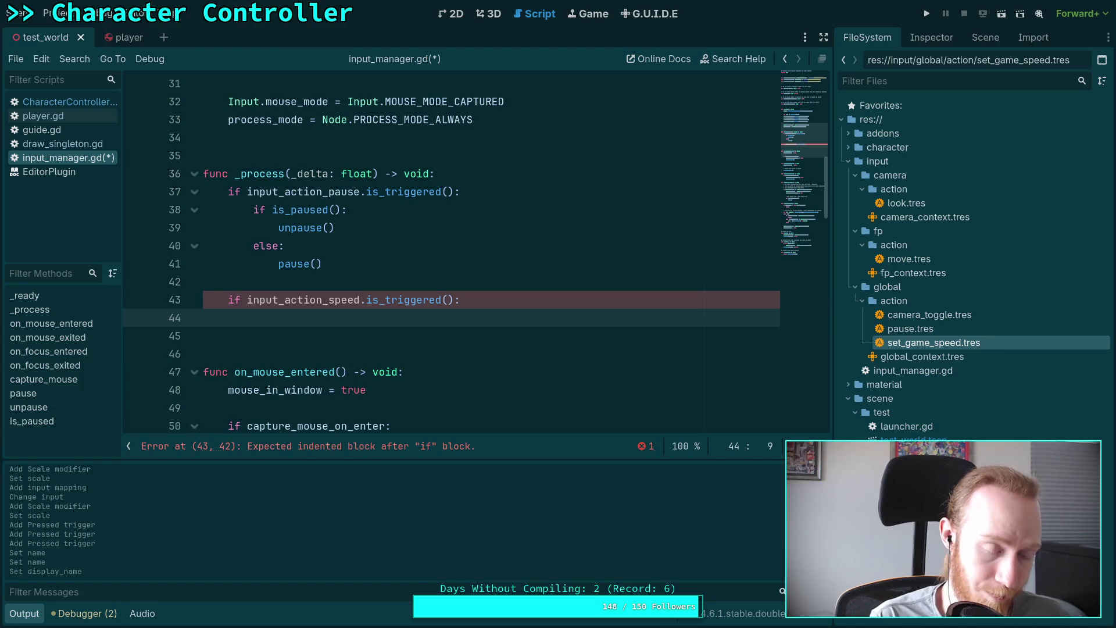
{"action": "type", "text": "Engine."}
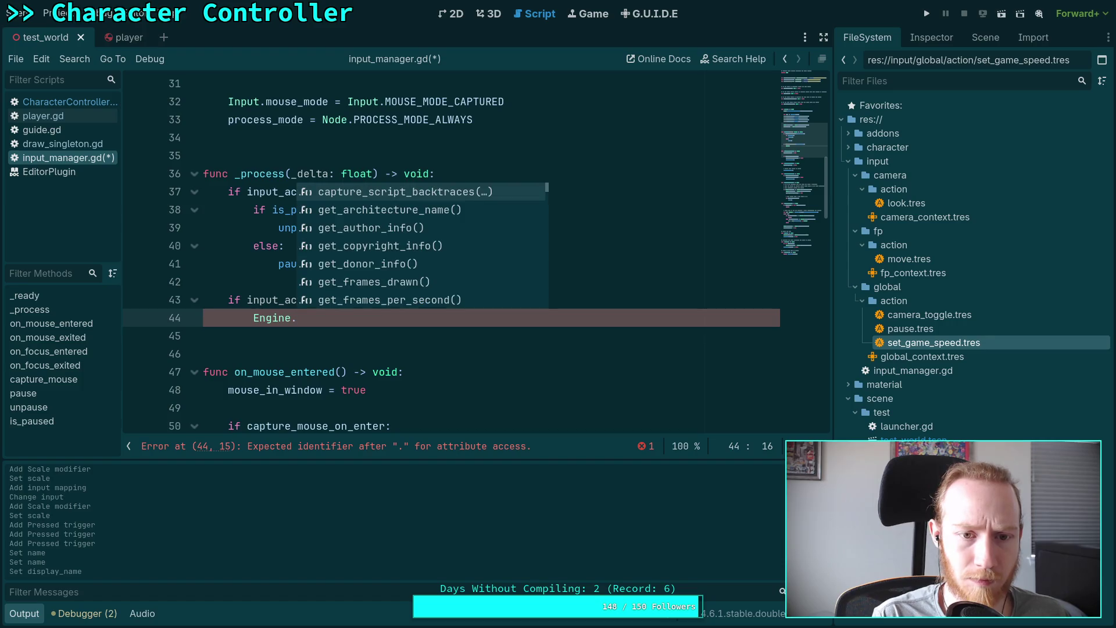
{"action": "type", "text": "tim"}
{"action": "key", "text": "Return"}
{"action": "type", "text": "= i"}
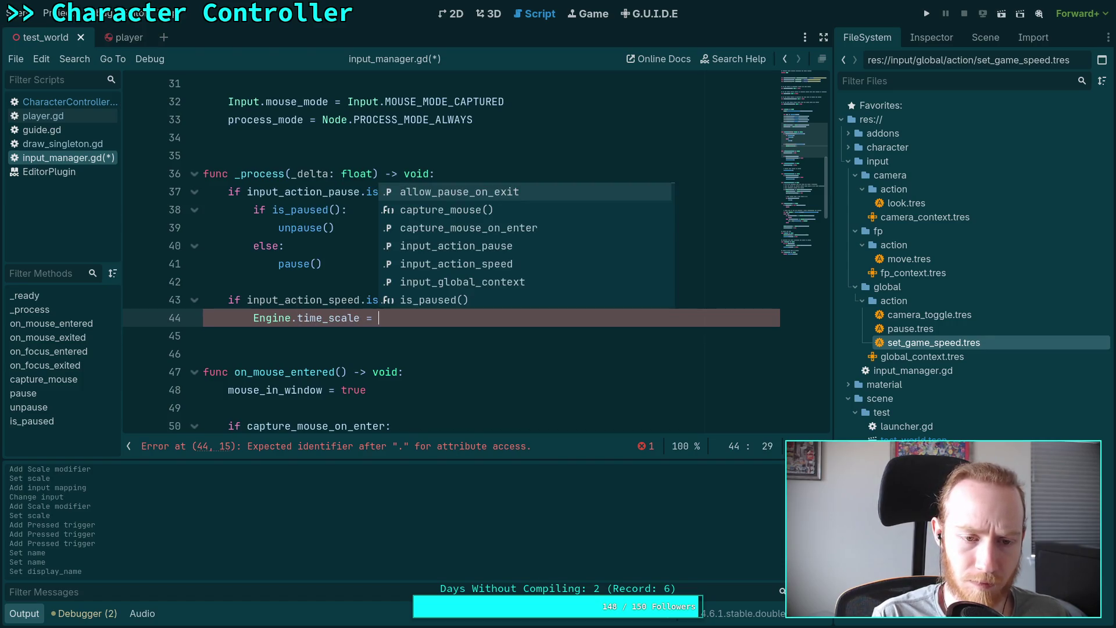
{"action": "type", "text": "n"}
{"action": "key", "text": "Down"}
{"action": "key", "text": "Return"}
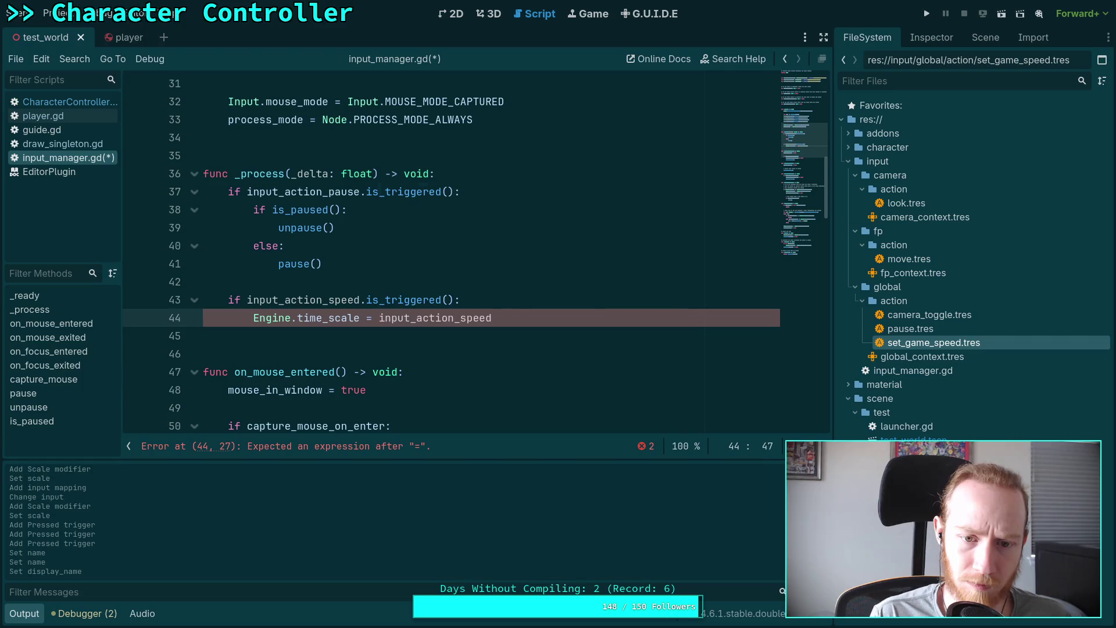
{"action": "type", "text": "va"}
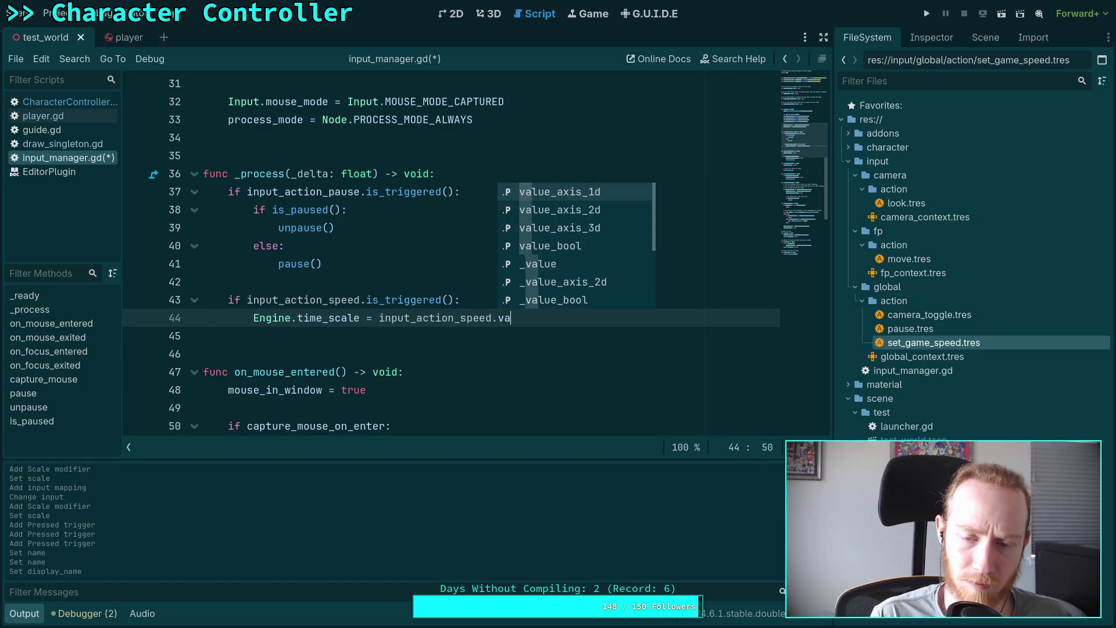
{"action": "key", "text": "Return"}
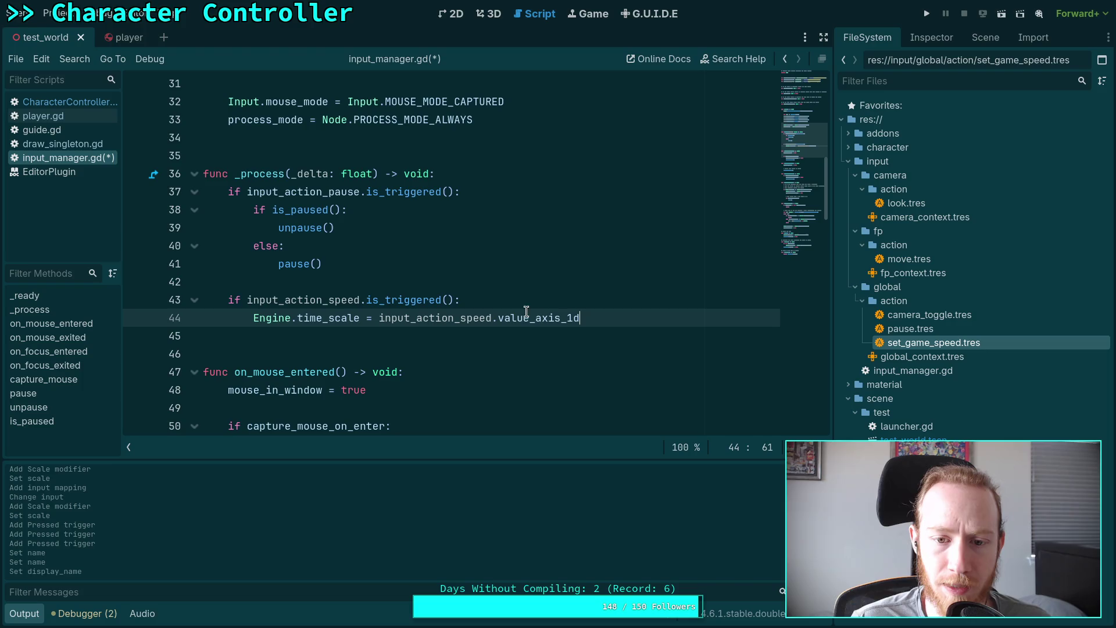
{"action": "left_click", "coordinate": [464, 332]}
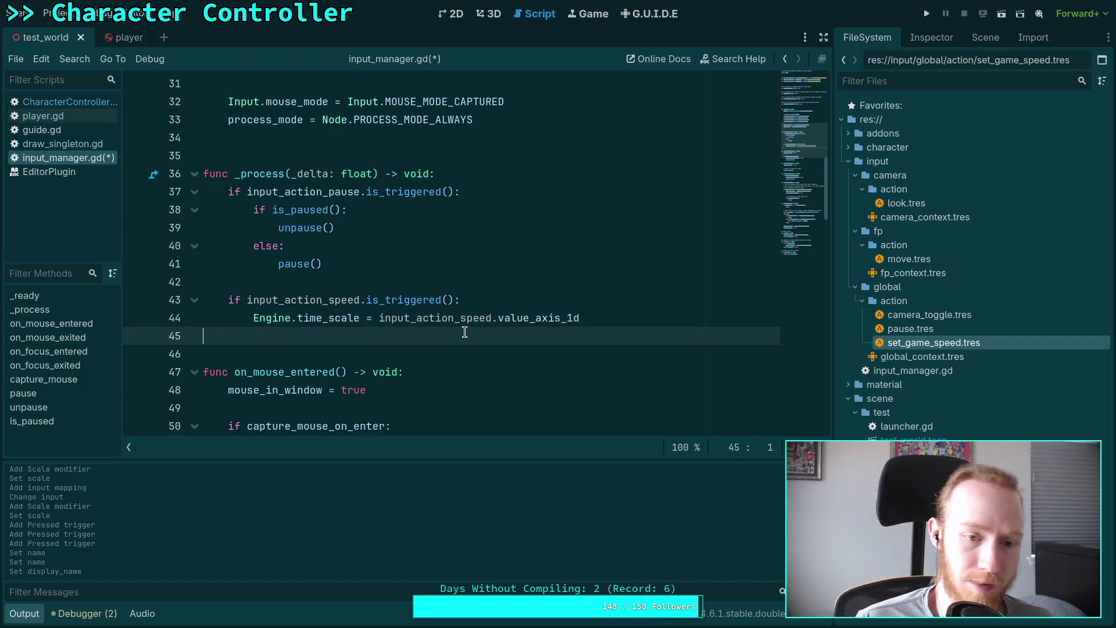
{"action": "key", "text": "ctrl+s"}
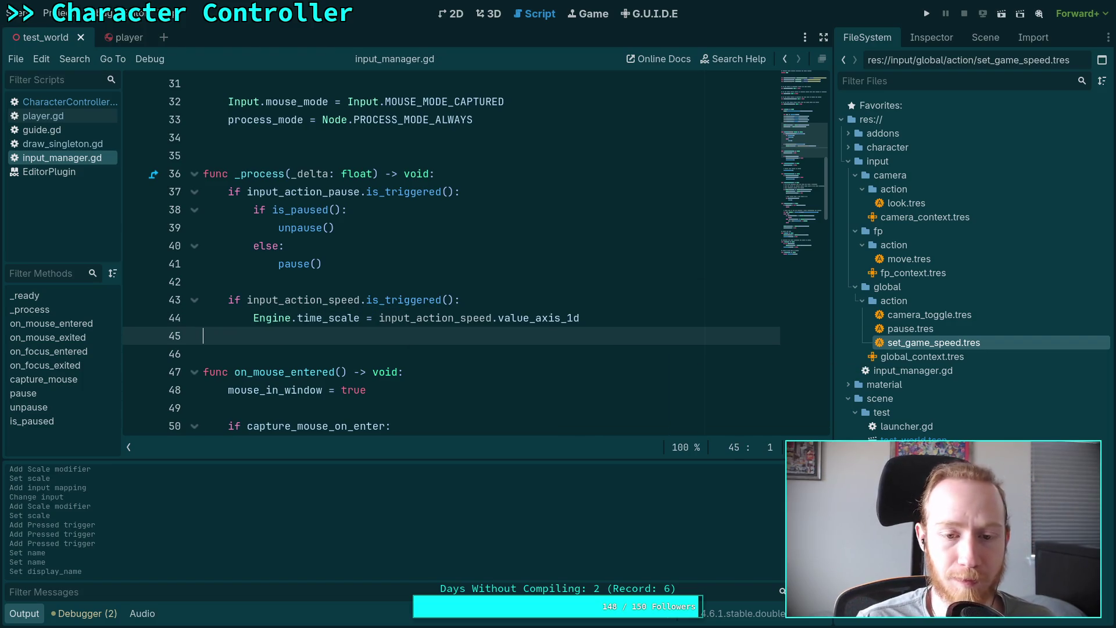
Step: Wrap the value in clampf(..., 0.25, 1.0) on line 44
{"action": "left_click", "coordinate": [374, 317]}
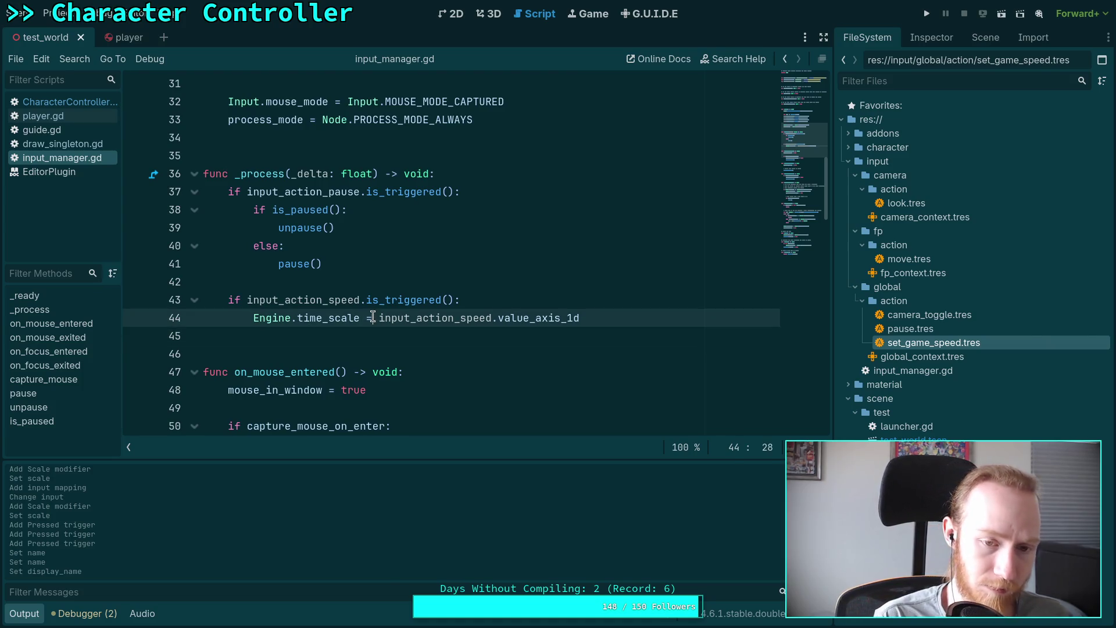
{"action": "type", "text": "clampf("}
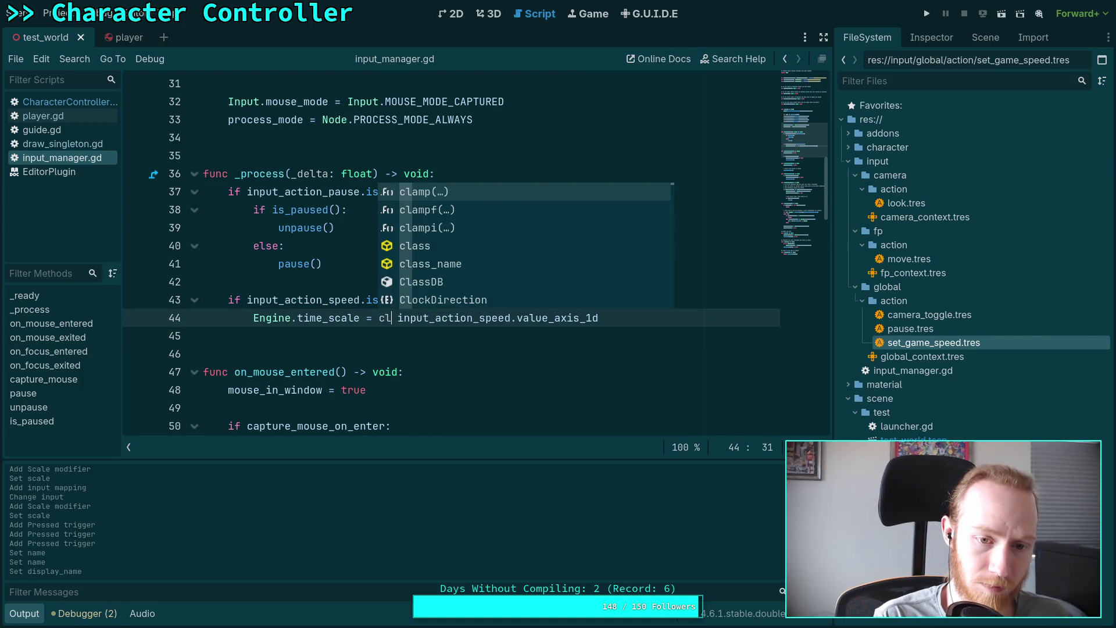
{"action": "key", "text": "Delete"}
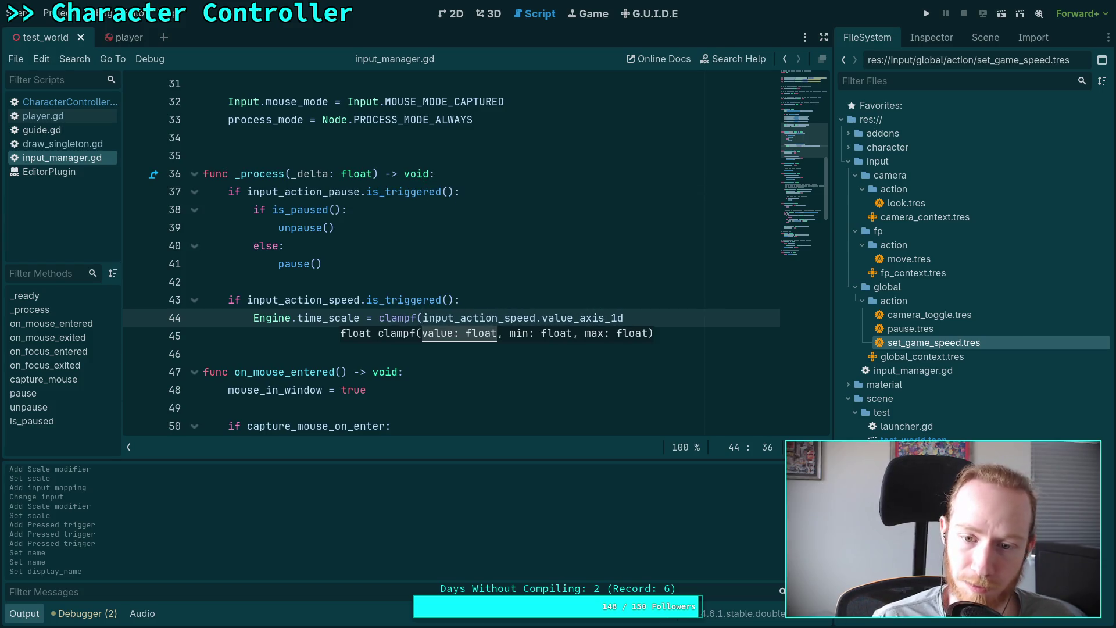
{"action": "left_click", "coordinate": [674, 317]}
{"action": "type", "text": ", "}
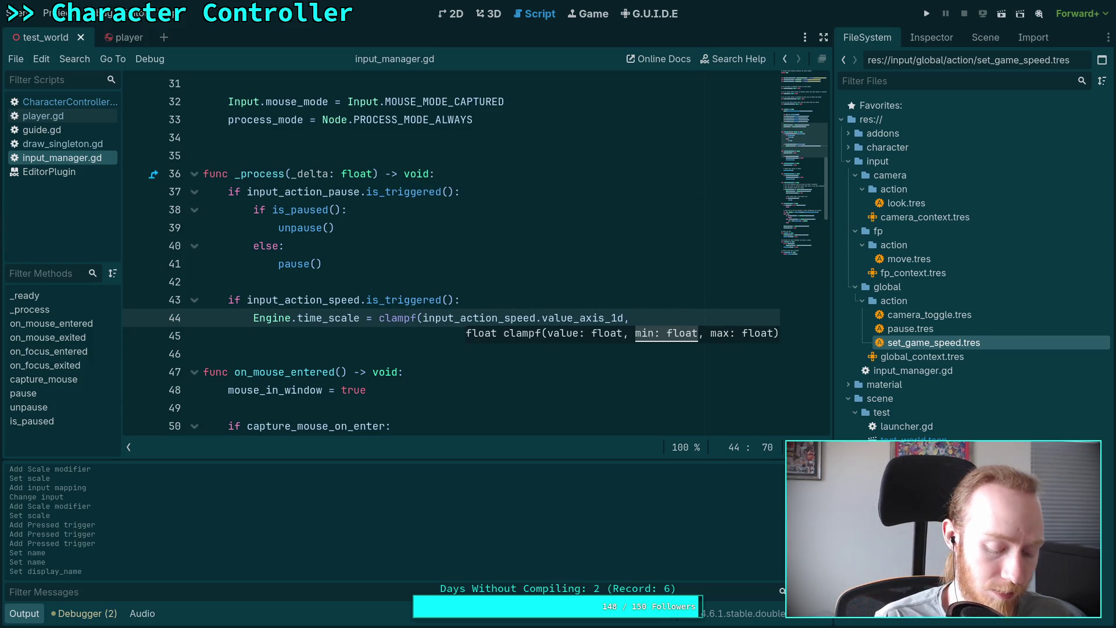
{"action": "type", "text": "0.25, 1."}
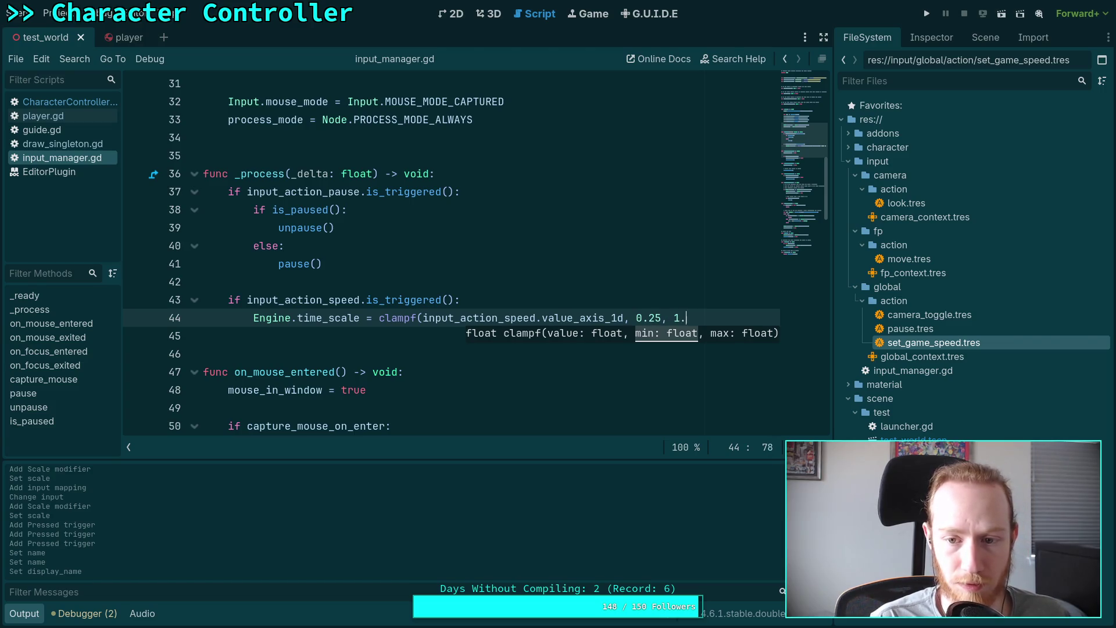
{"action": "type", "text": "0)"}
{"action": "left_click", "coordinate": [604, 329]}
{"action": "left_click", "coordinate": [927, 13]}
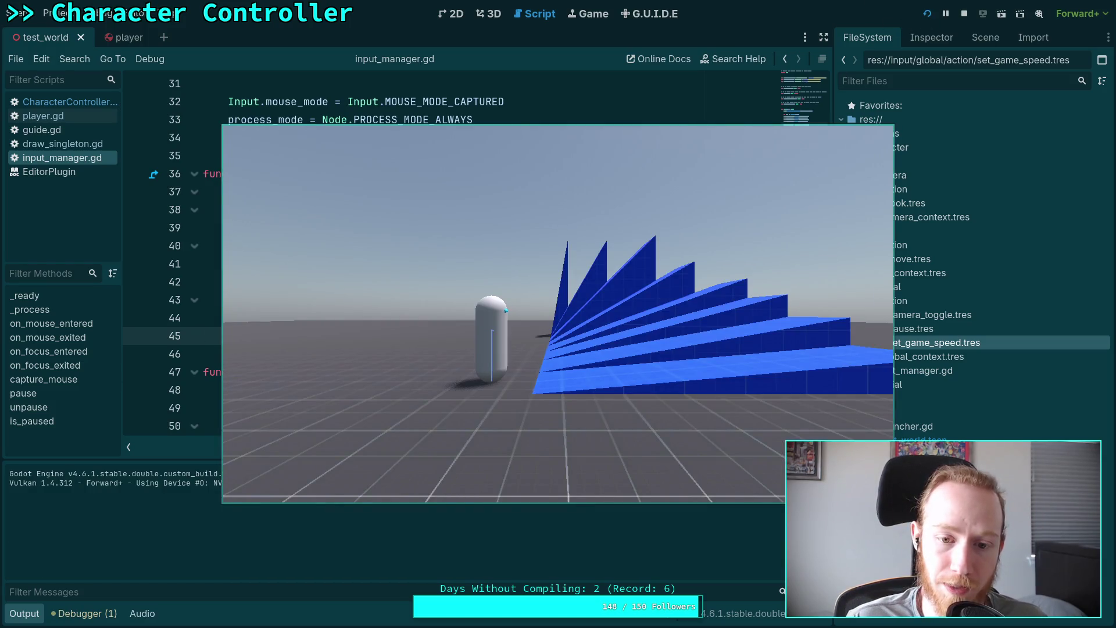
{"action": "key", "text": "d"}
{"action": "key", "text": "a"}
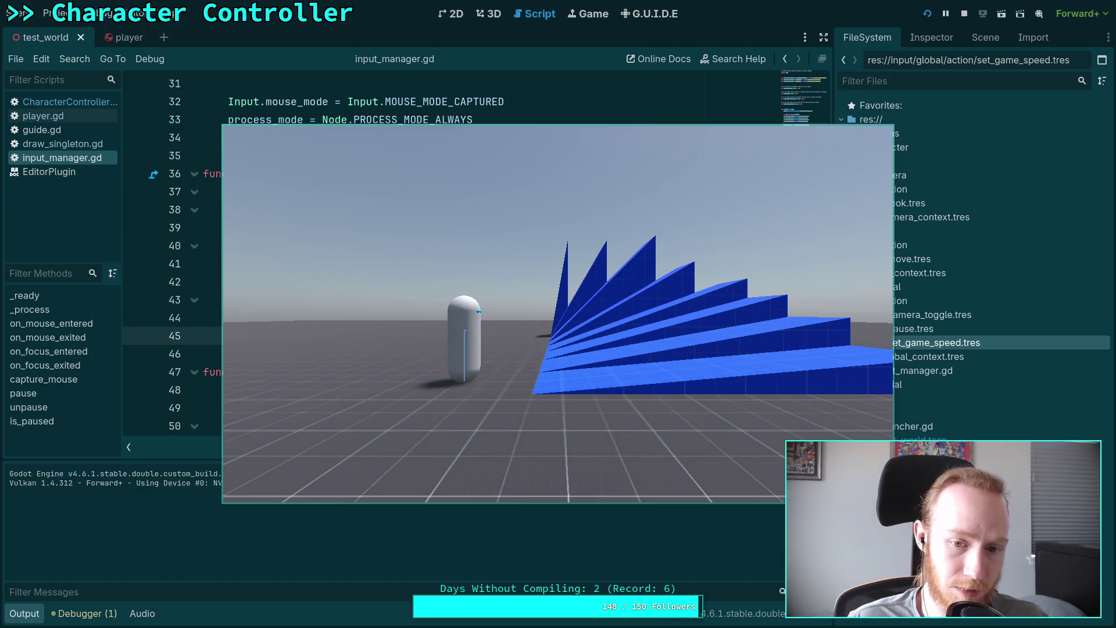
{"action": "key", "text": "d"}
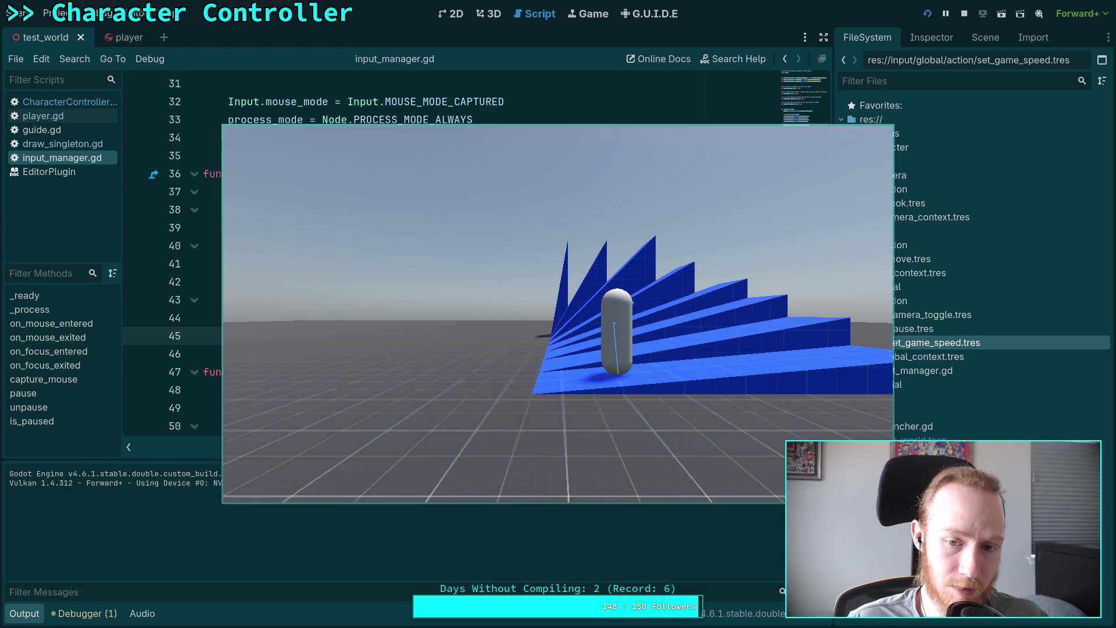
{"action": "key", "text": "a"}
{"action": "key", "text": "d"}
{"action": "key", "text": "d"}
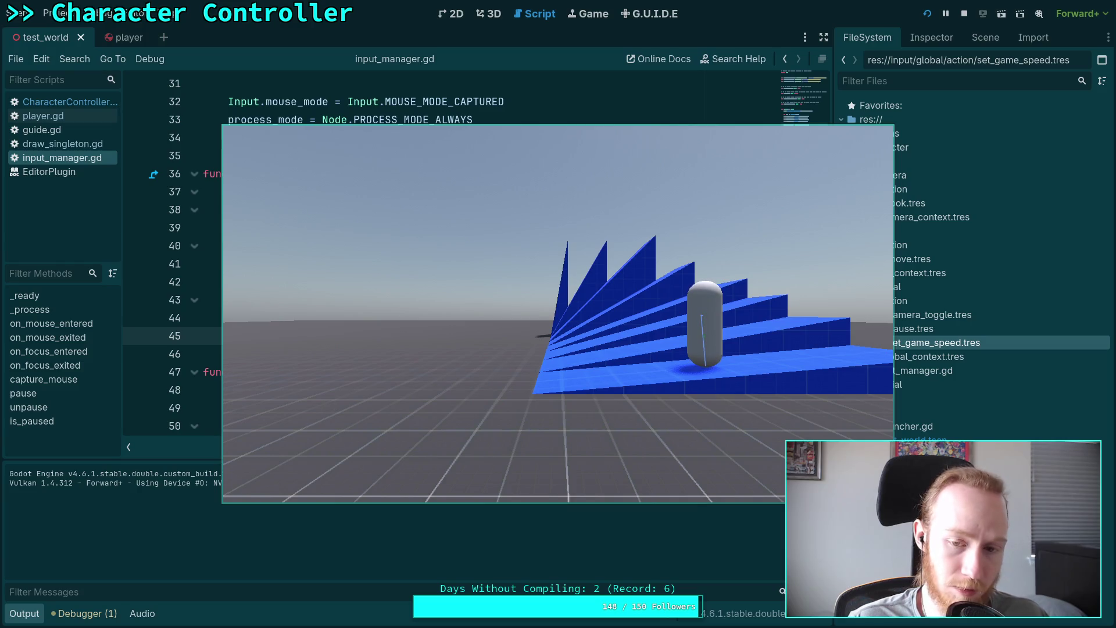
{"action": "key", "text": "a"}
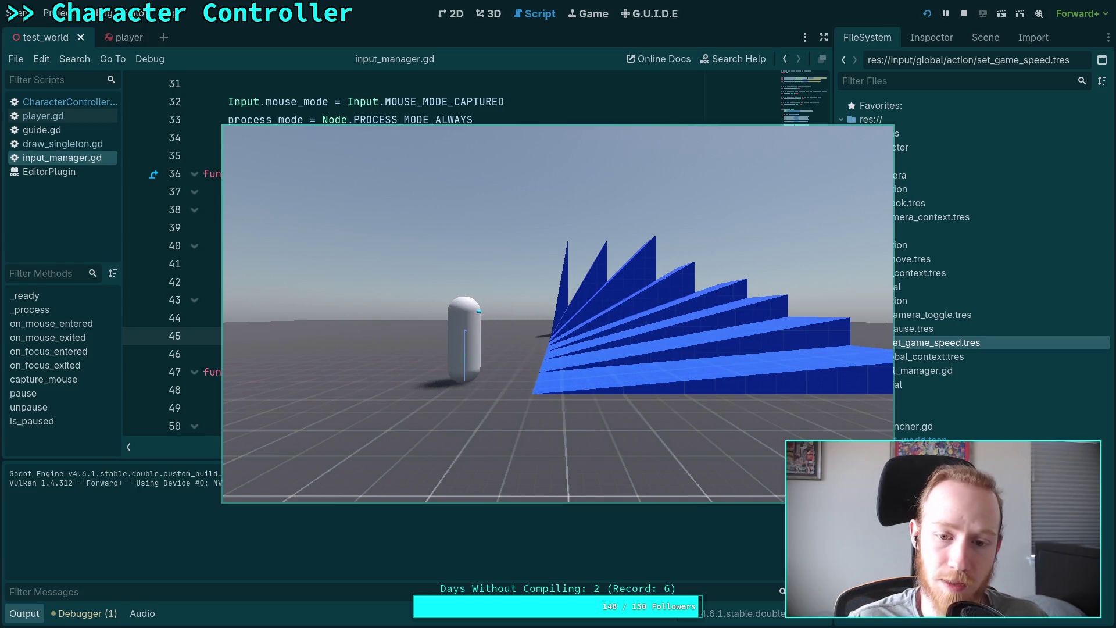
{"action": "left_click", "coordinate": [964, 13]}
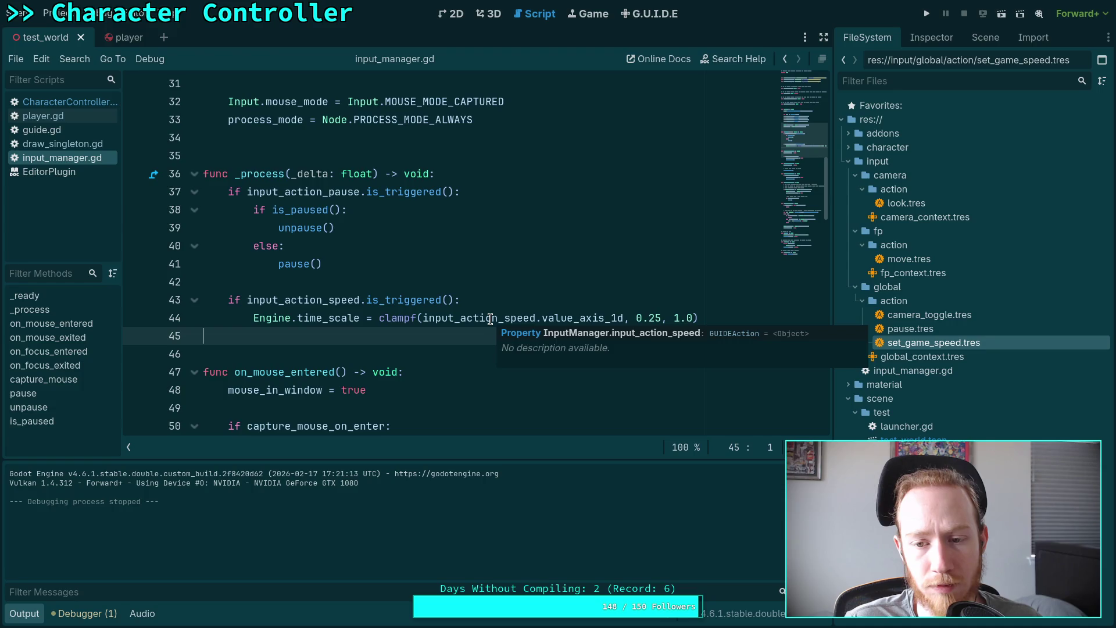
Step: Check the input_action_speed preload at the top of input_manager.gd, then return to G.U.I.D.E
{"action": "left_click", "coordinate": [491, 319]}
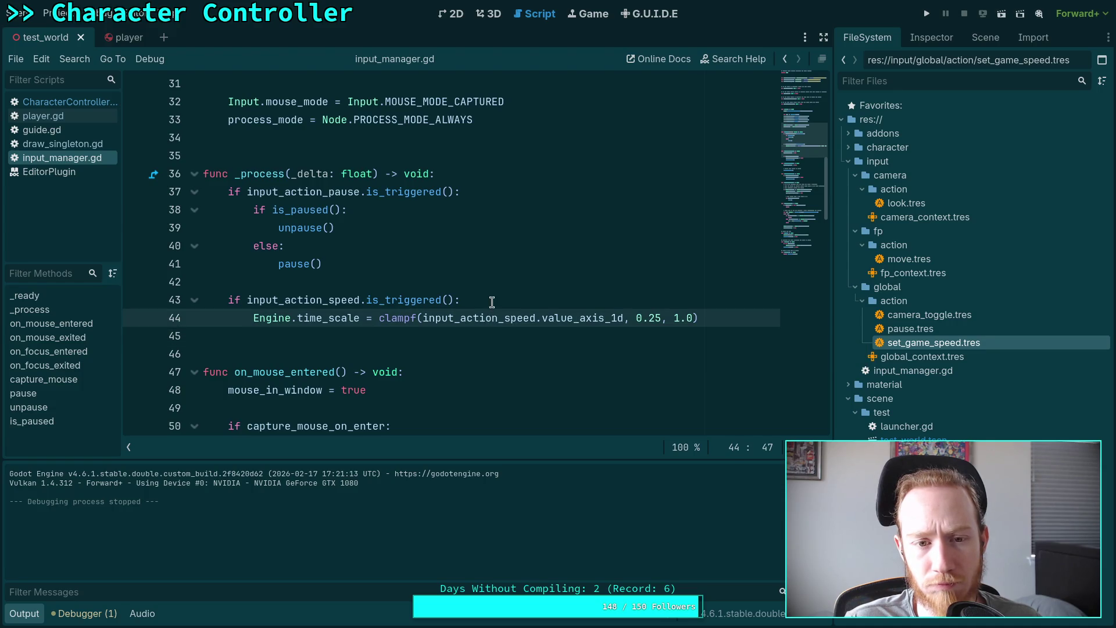
{"action": "scroll", "coordinate": [492, 302], "scroll_direction": "up", "scroll_amount": 1}
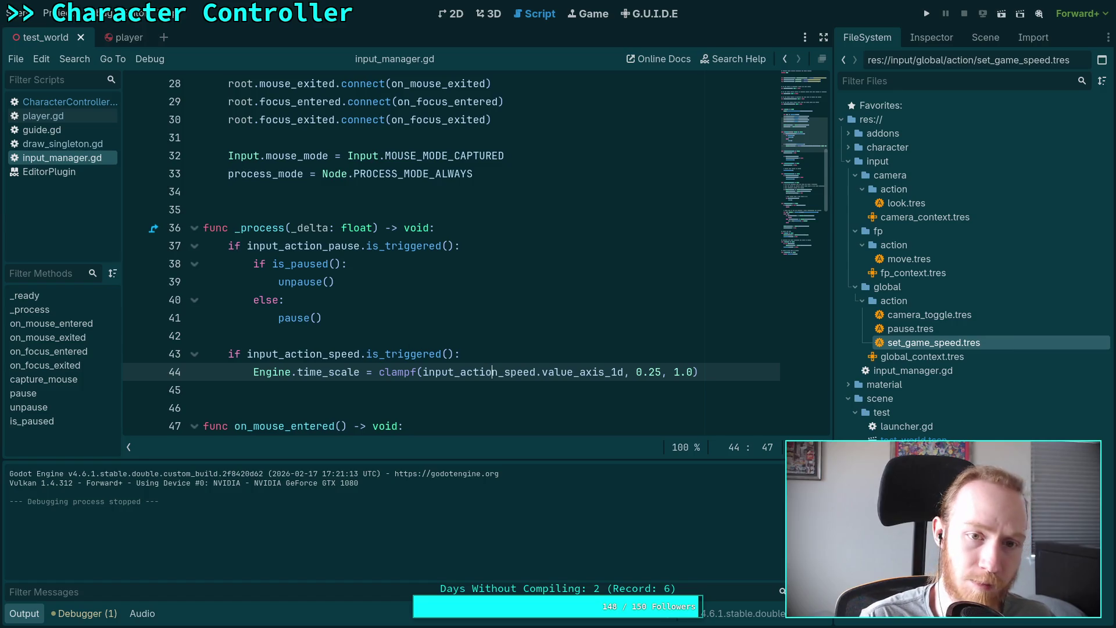
{"action": "scroll", "coordinate": [505, 296], "scroll_direction": "up", "scroll_amount": 9}
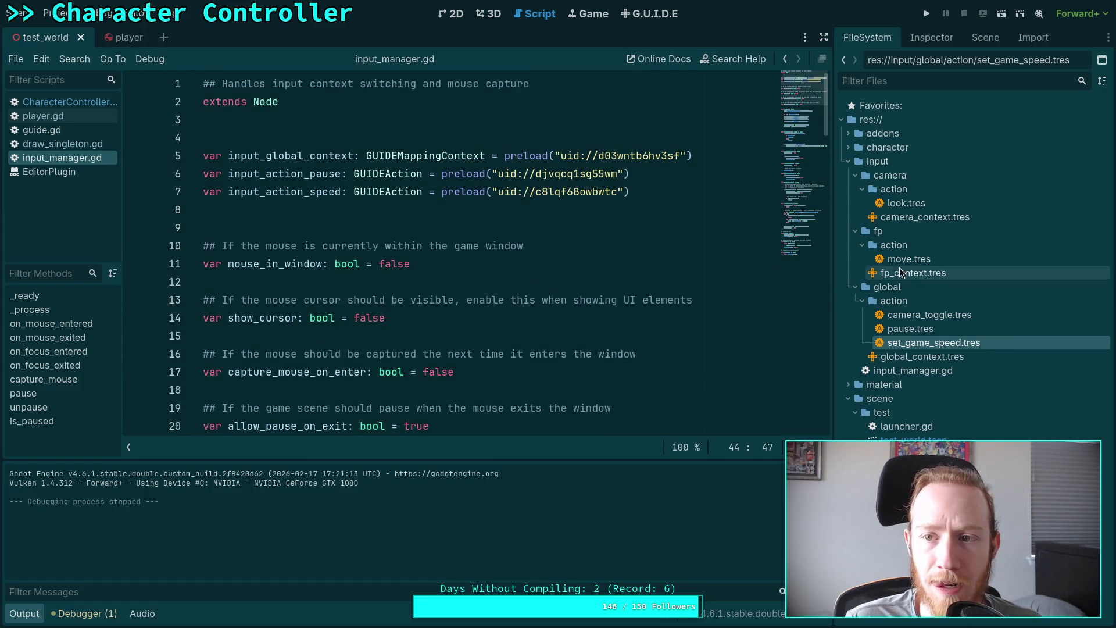
{"action": "left_click", "coordinate": [982, 39]}
{"action": "left_click", "coordinate": [895, 38]}
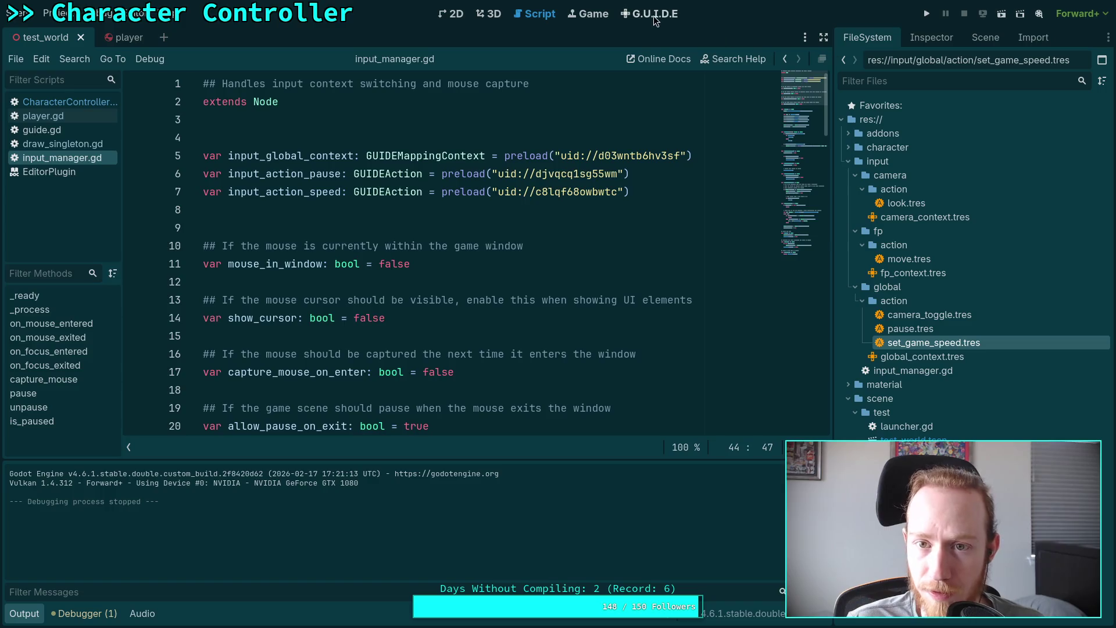
{"action": "left_click", "coordinate": [653, 14]}
Step: Load global_context.tres from the Mapping context dropdown
{"action": "left_click", "coordinate": [748, 64]}
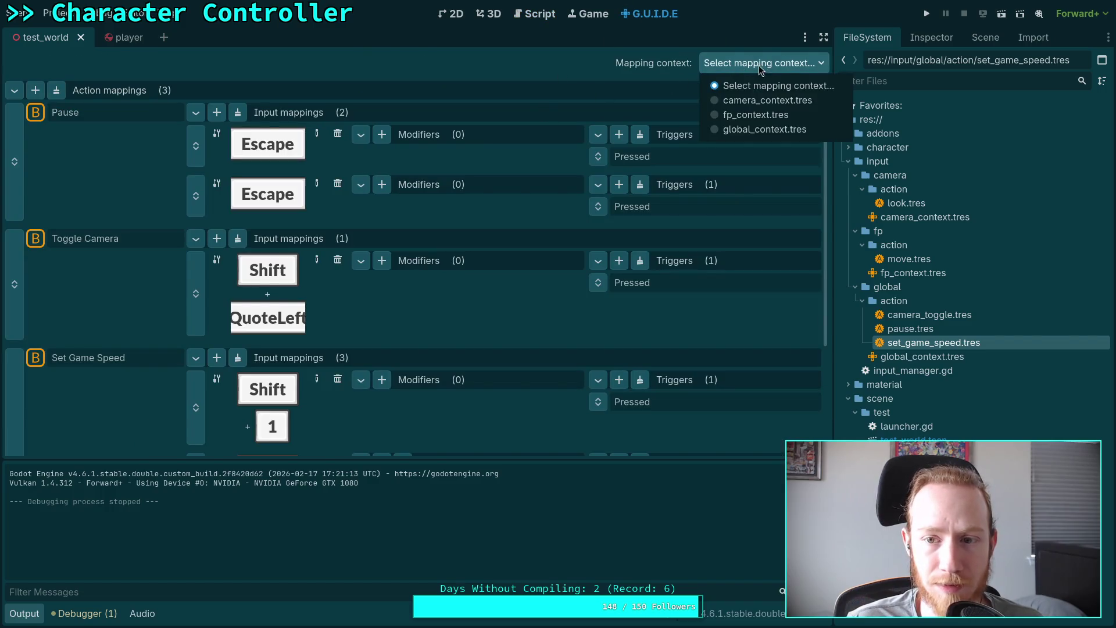
{"action": "left_click", "coordinate": [756, 129]}
{"action": "scroll", "coordinate": [445, 224], "scroll_direction": "down", "scroll_amount": 3}
{"action": "scroll", "coordinate": [419, 229], "scroll_direction": "up", "scroll_amount": 3}
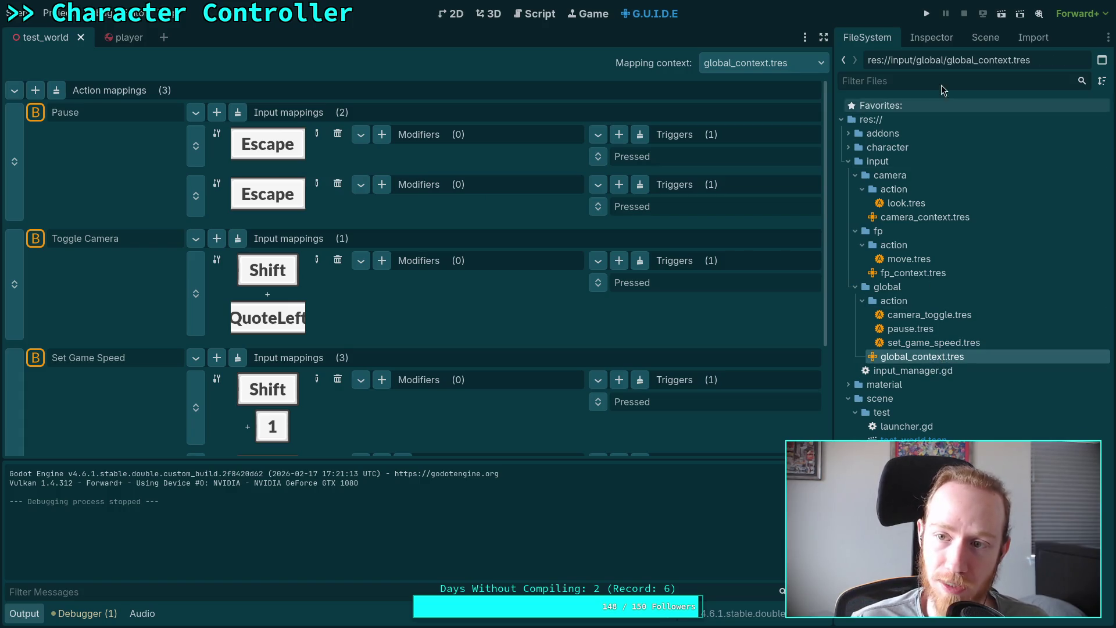
Step: Inspect global_context.tres and expand Mappings element 2, the Set Game Speed mapping
{"action": "left_click", "coordinate": [968, 35]}
{"action": "left_click", "coordinate": [918, 39]}
{"action": "left_click", "coordinate": [883, 58]}
{"action": "left_click", "coordinate": [890, 75]}
{"action": "left_click", "coordinate": [1015, 166]}
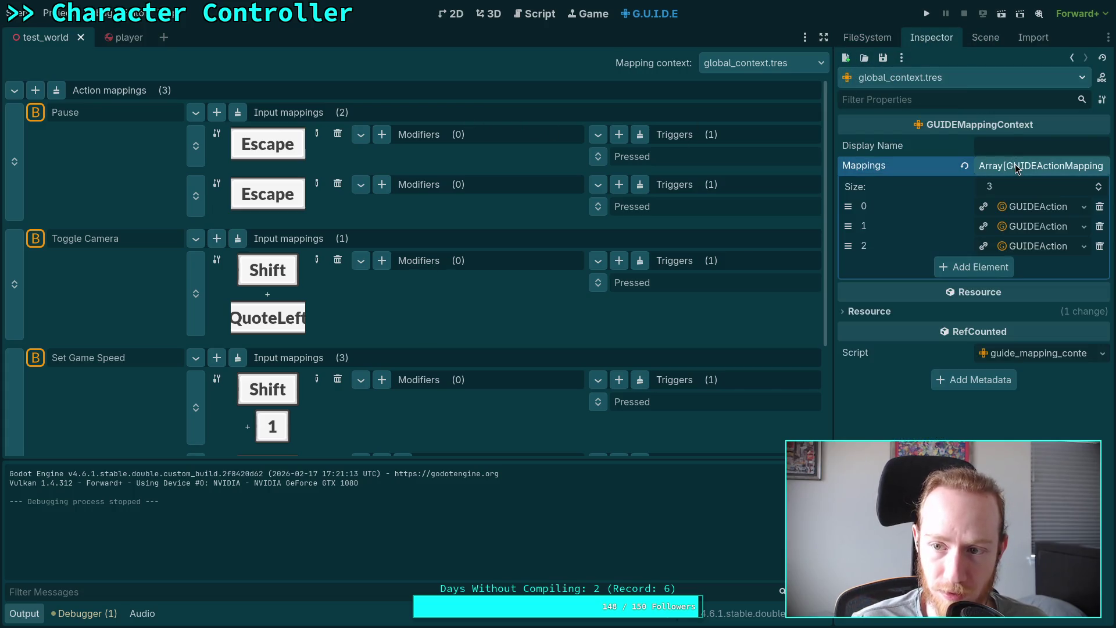
{"action": "left_click", "coordinate": [1045, 249]}
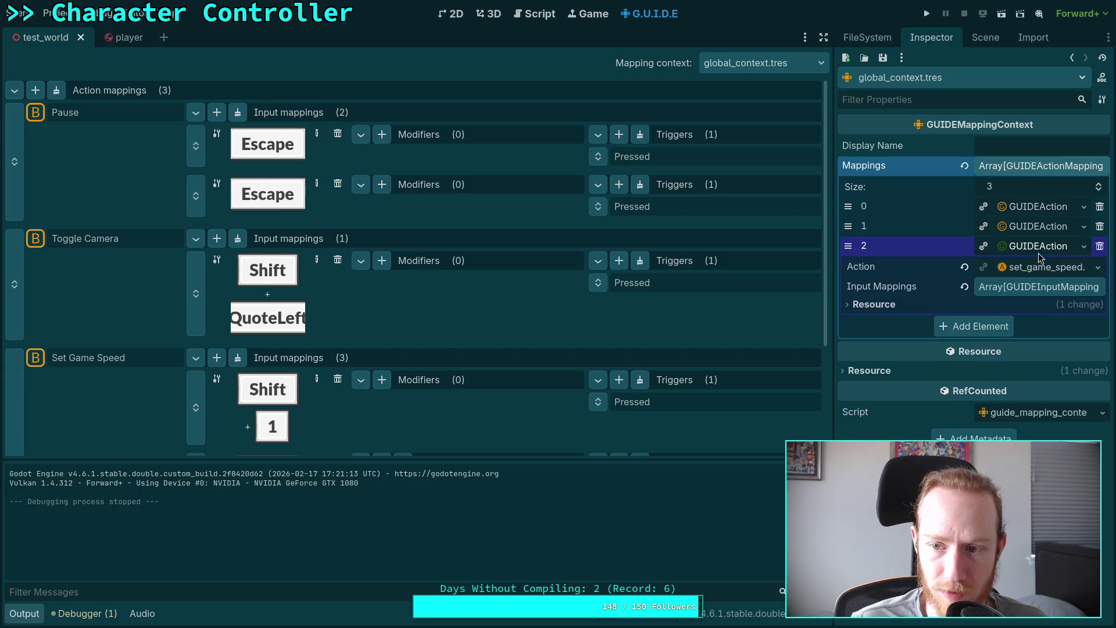
{"action": "left_click", "coordinate": [1046, 288]}
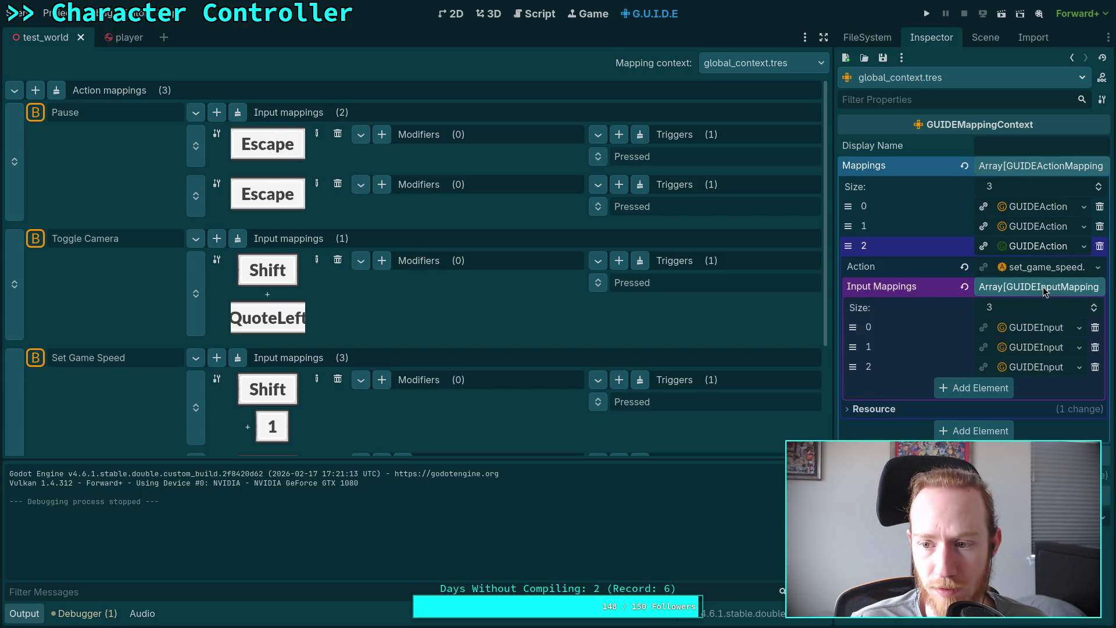
{"action": "left_click", "coordinate": [1045, 288]}
{"action": "left_click", "coordinate": [52, 13]}
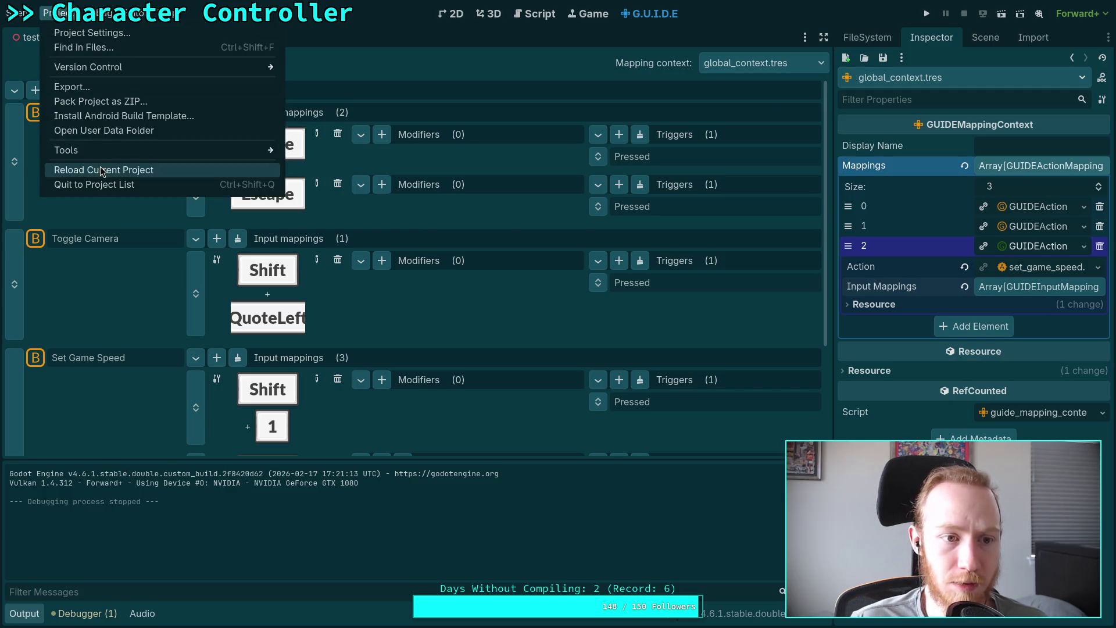
Step: Reload the current project and reopen global_context.tres in the mapping editor
{"action": "left_click", "coordinate": [101, 170]}
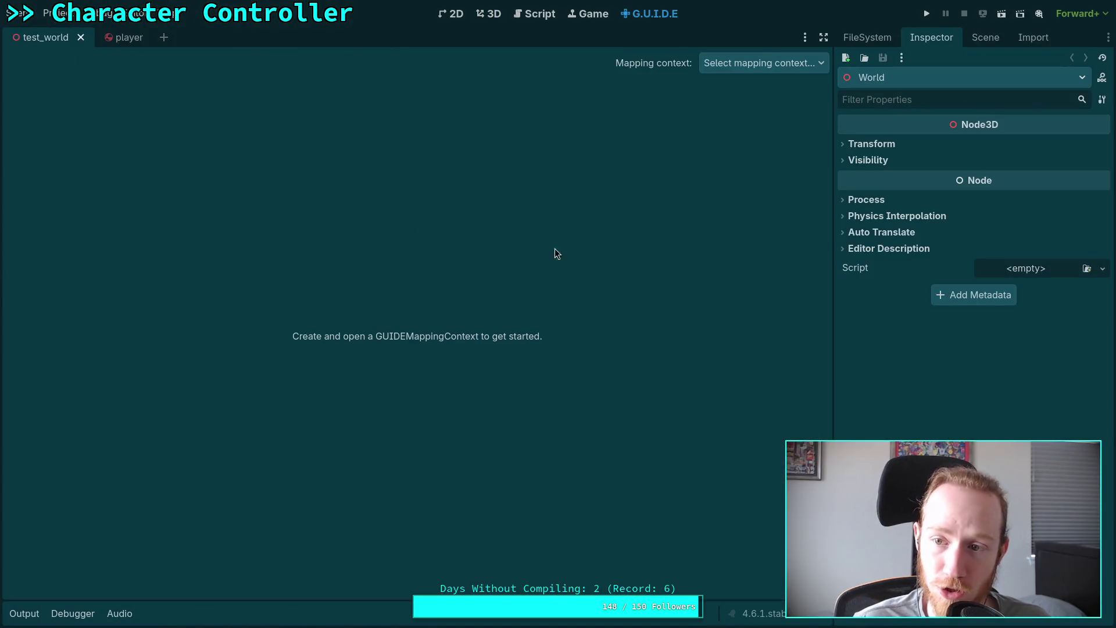
{"action": "left_click", "coordinate": [763, 63]}
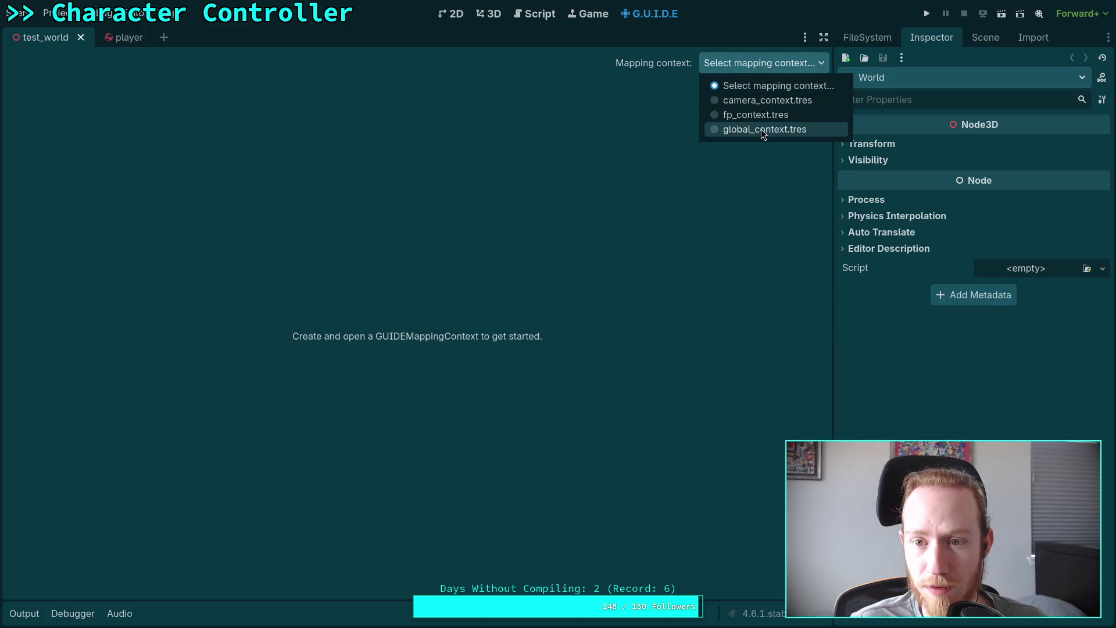
{"action": "left_click", "coordinate": [760, 129]}
{"action": "scroll", "coordinate": [361, 287], "scroll_direction": "down", "scroll_amount": 1}
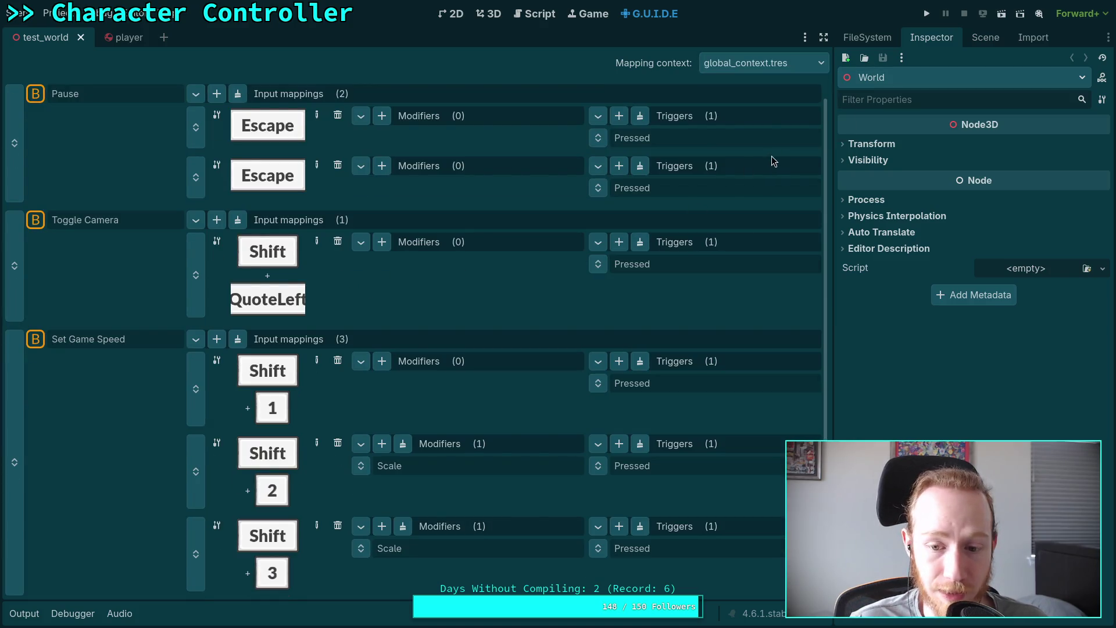
Step: Run the game, walk the capsule with A and D onto the blue ramps, then stop
{"action": "left_click", "coordinate": [927, 14]}
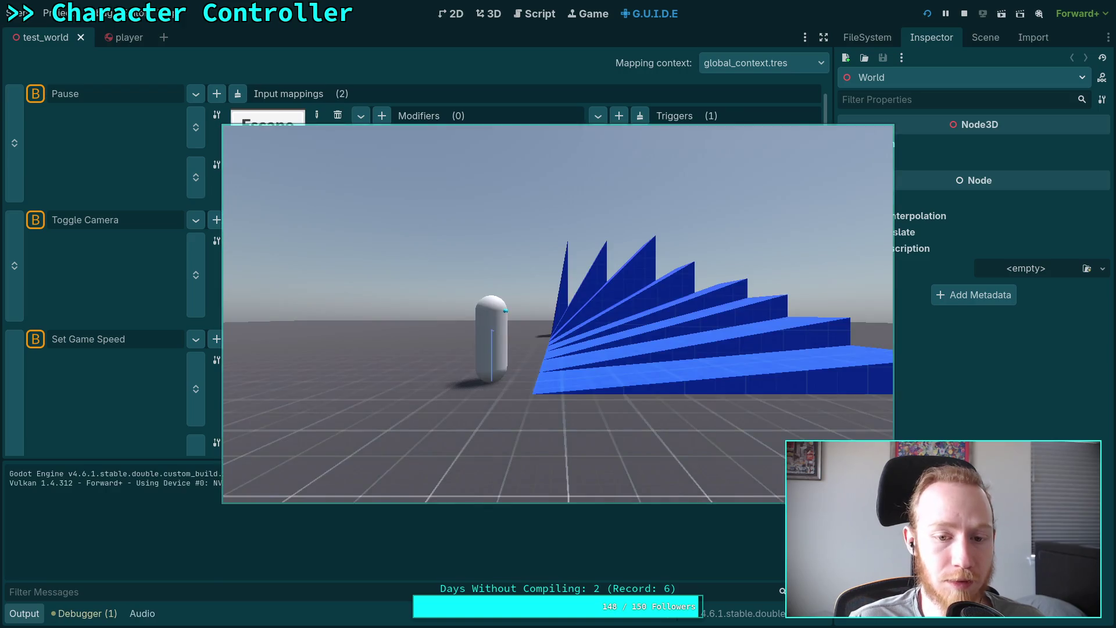
{"action": "key", "text": "d"}
{"action": "key", "text": "a"}
{"action": "key", "text": "d"}
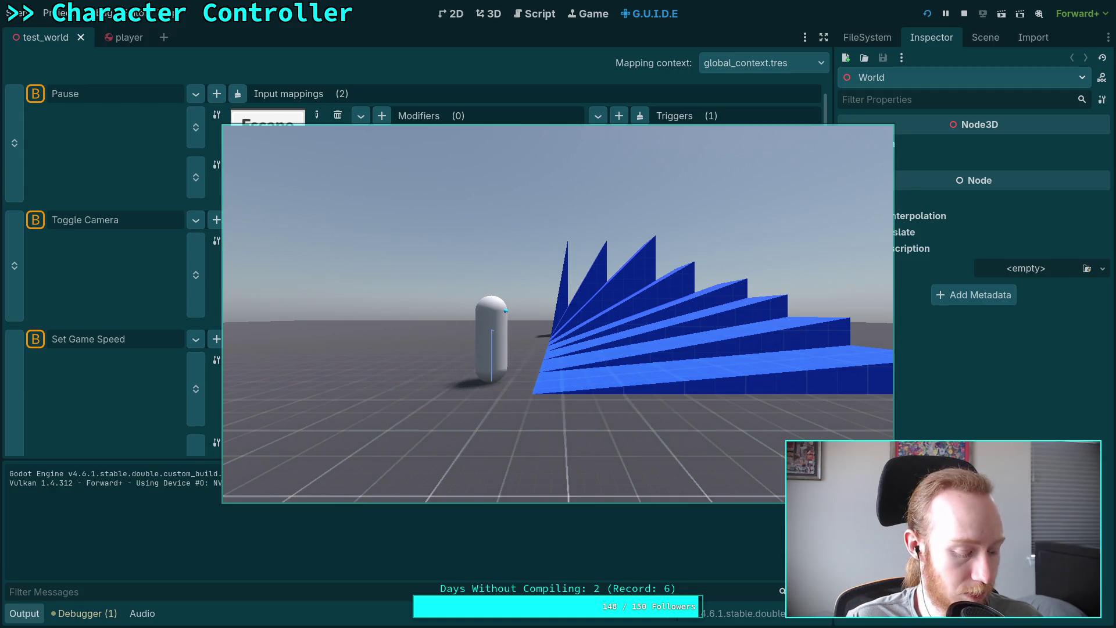
{"action": "key", "text": "d"}
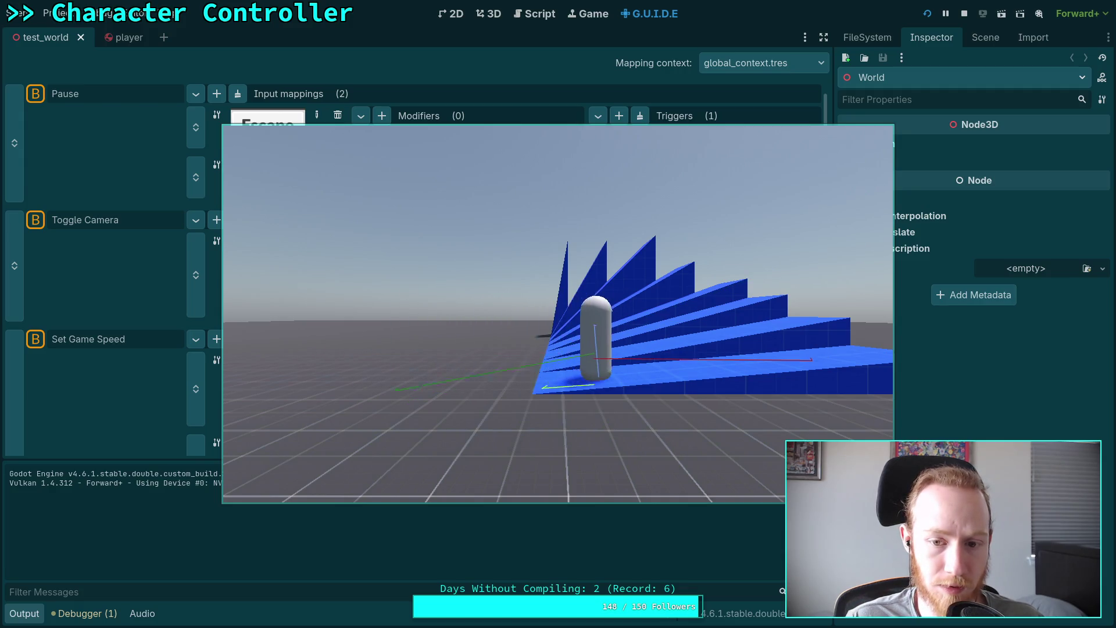
{"action": "key", "text": "a"}
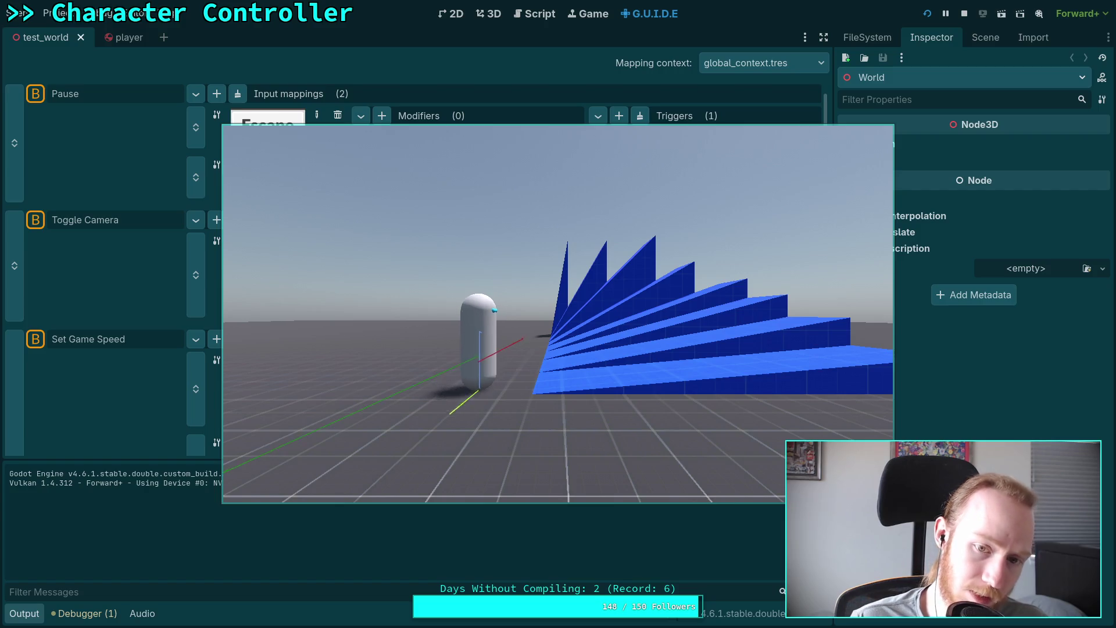
{"action": "key", "text": "d"}
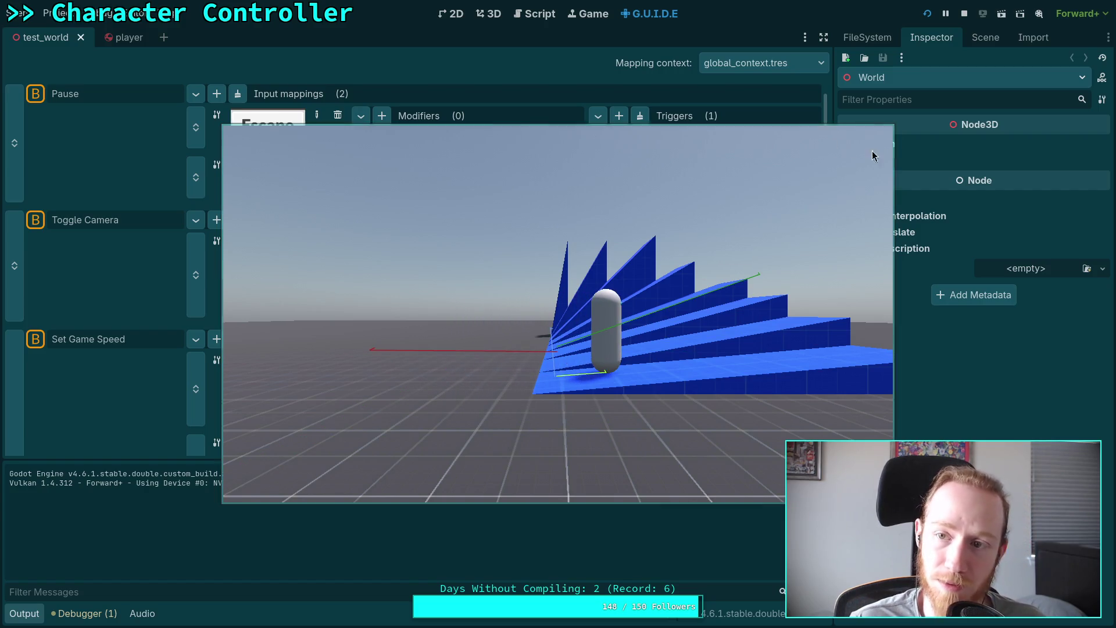
{"action": "left_click", "coordinate": [964, 14]}
{"action": "left_click", "coordinate": [534, 13]}
Step: Insert print(input_action_speed.value_axis_1d) above the time_scale line and test-run the game, which logs 1.0
{"action": "scroll", "coordinate": [445, 226], "scroll_direction": "down", "scroll_amount": 2}
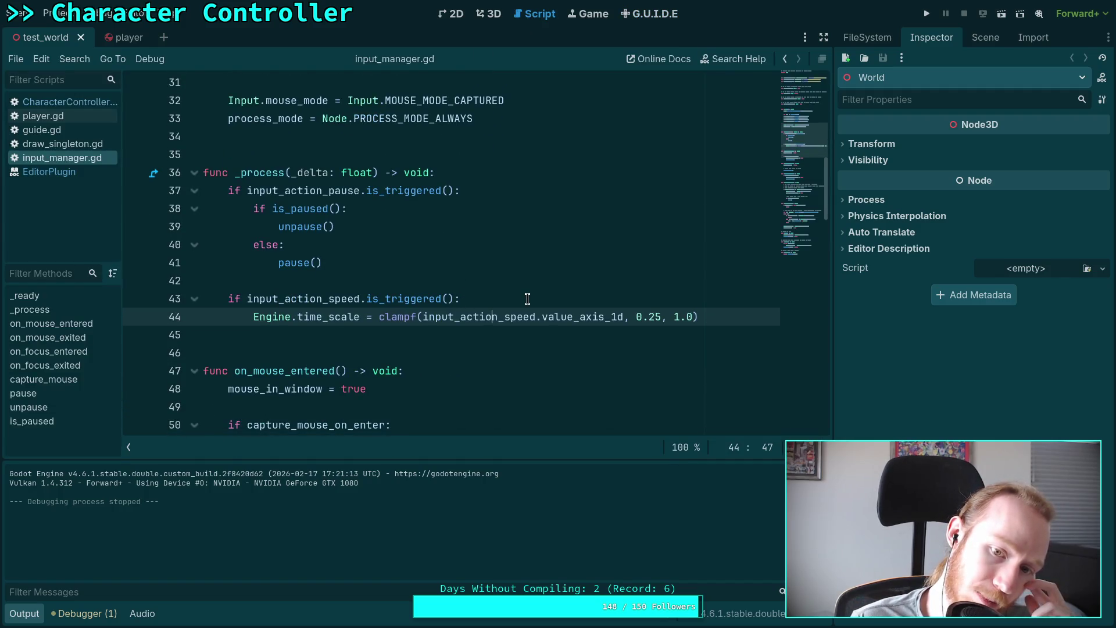
{"action": "left_click", "coordinate": [527, 299]}
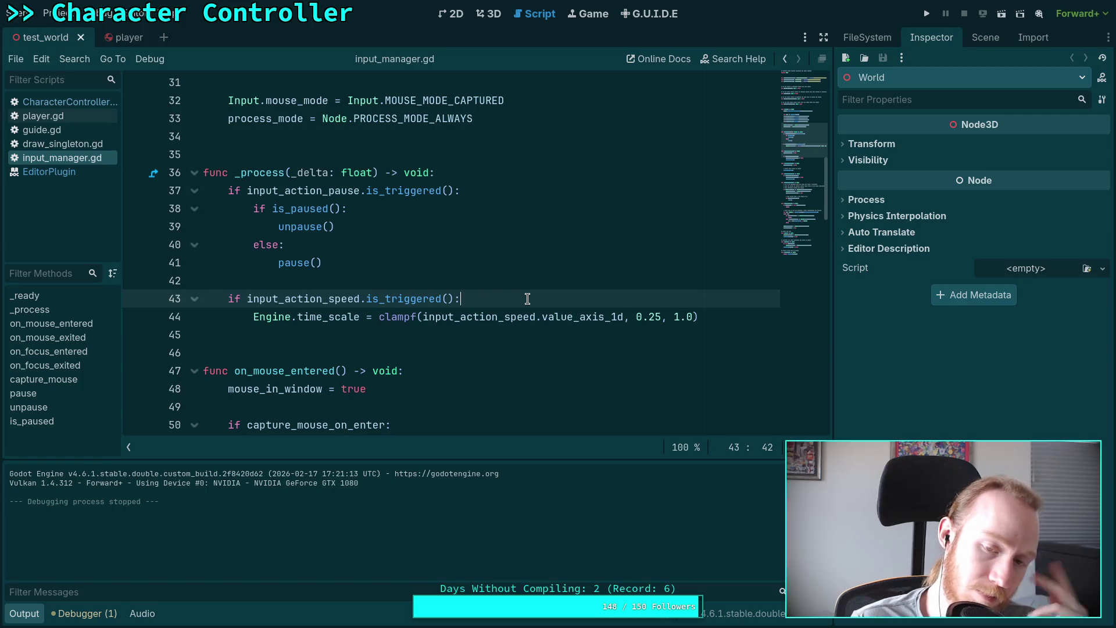
{"action": "key", "text": "Return"}
{"action": "type", "text": "print(input_ac"}
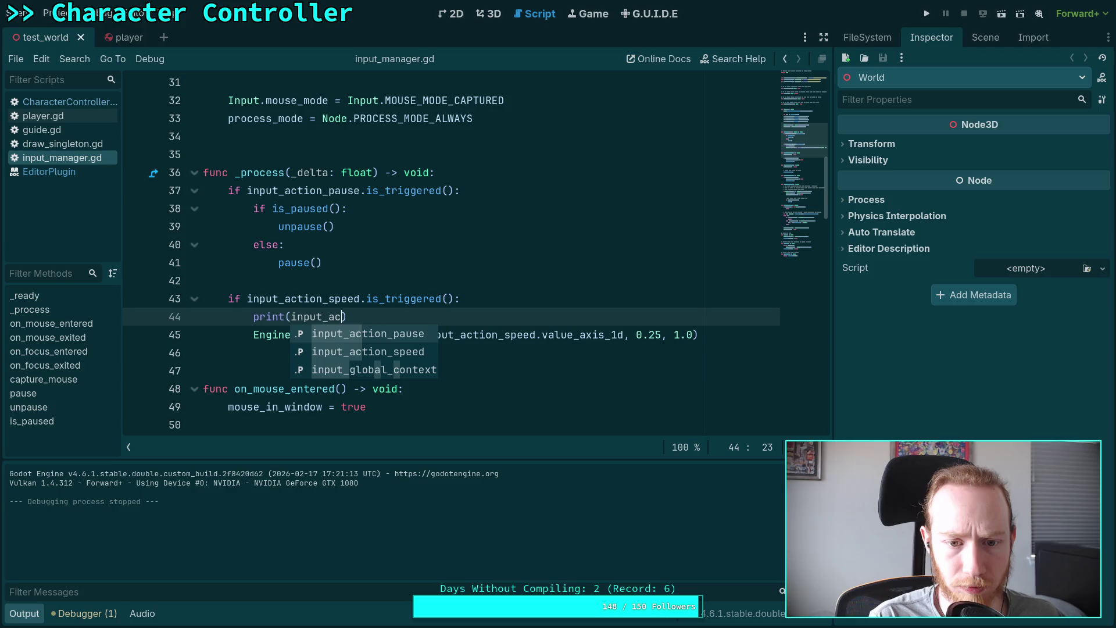
{"action": "key", "text": "Return"}
{"action": "key", "text": "BackSpace"}
{"action": "key", "text": "BackSpace"}
{"action": "key", "text": "BackSpace"}
{"action": "type", "text": "speed."}
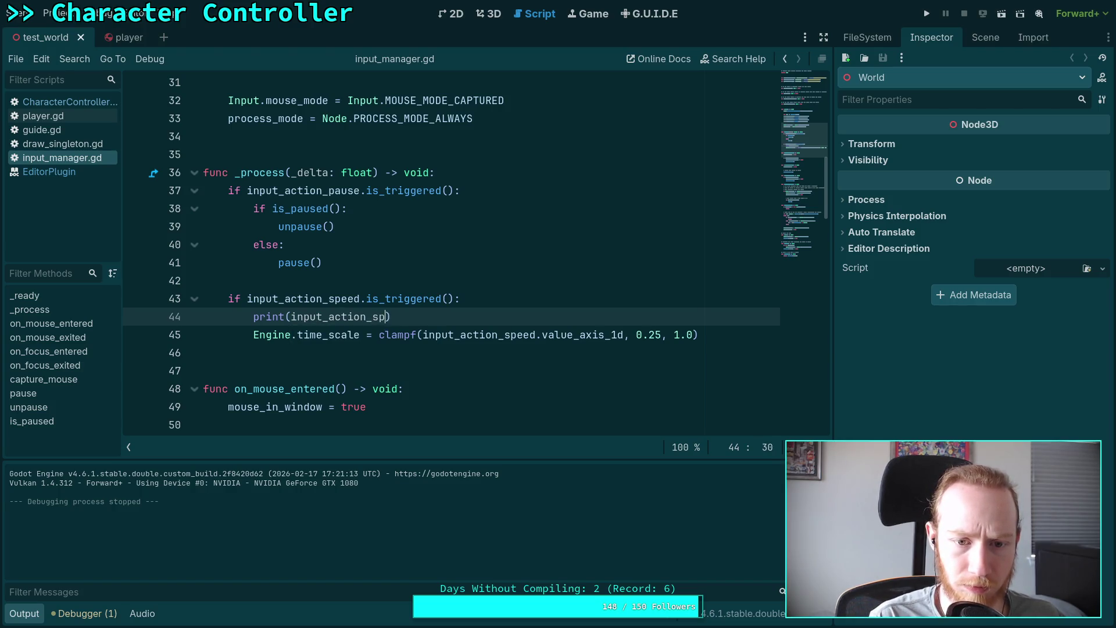
{"action": "type", "text": "val"}
{"action": "key", "text": "Down"}
{"action": "key", "text": "Down"}
{"action": "key", "text": "Return"}
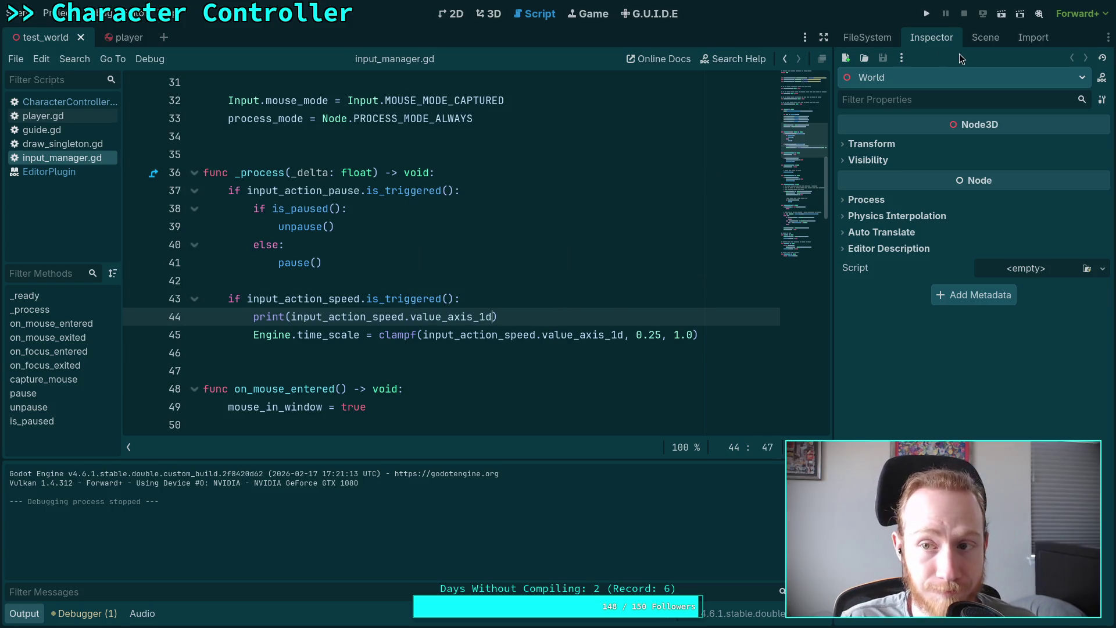
{"action": "left_click", "coordinate": [928, 14]}
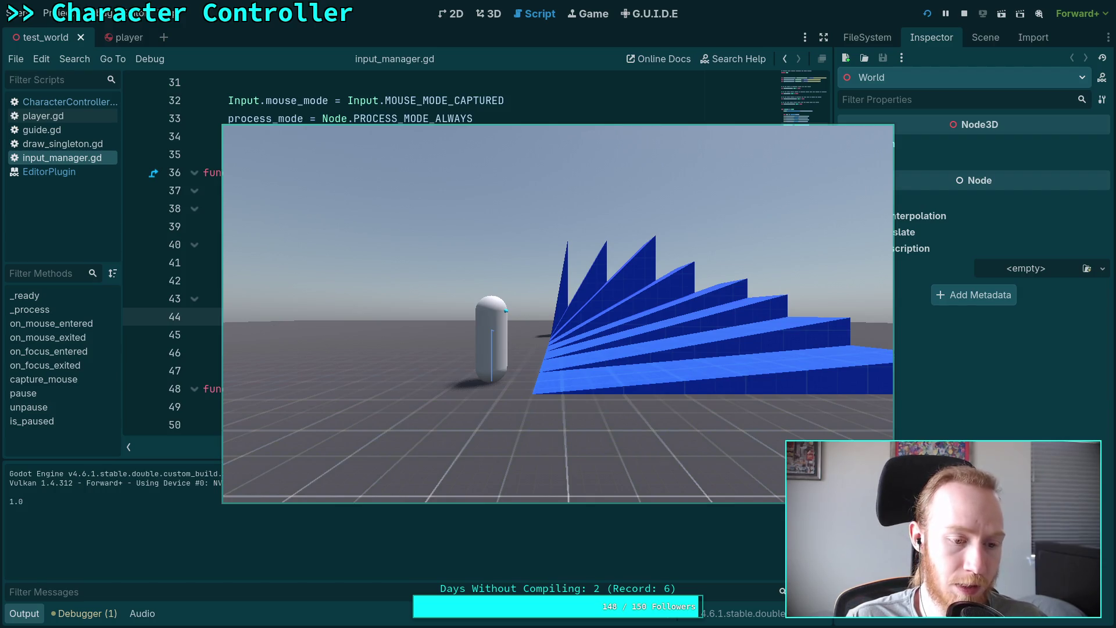
{"action": "left_click", "coordinate": [964, 14]}
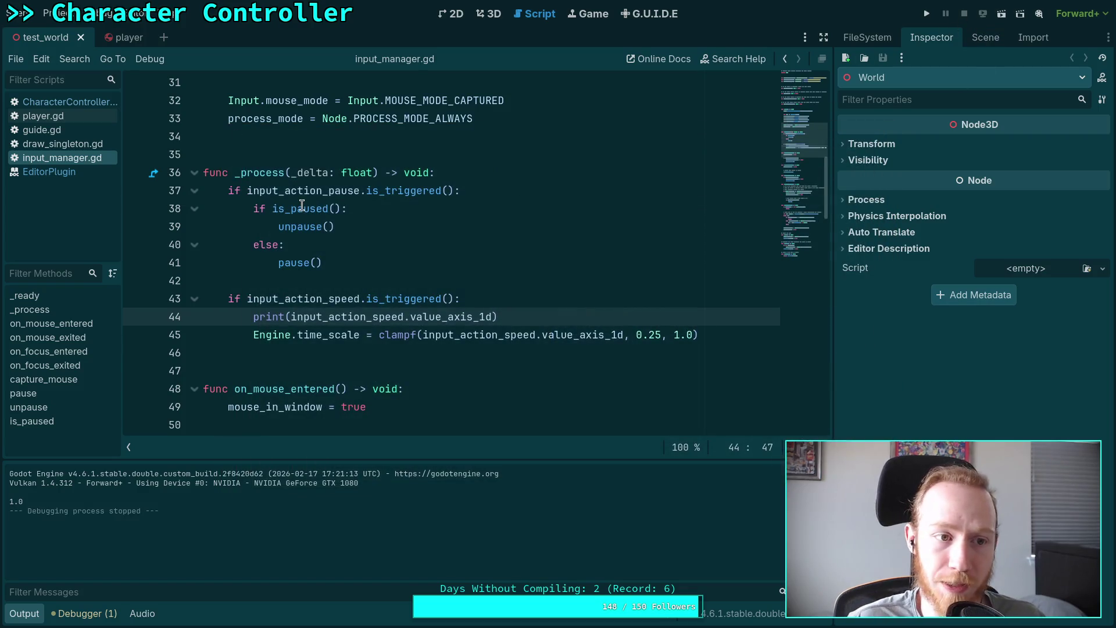
Step: In the G.U.I.D.E mappings, review the Shift+2 and Shift+3 scale modifiers of Set Game Speed
{"action": "left_click", "coordinate": [650, 13]}
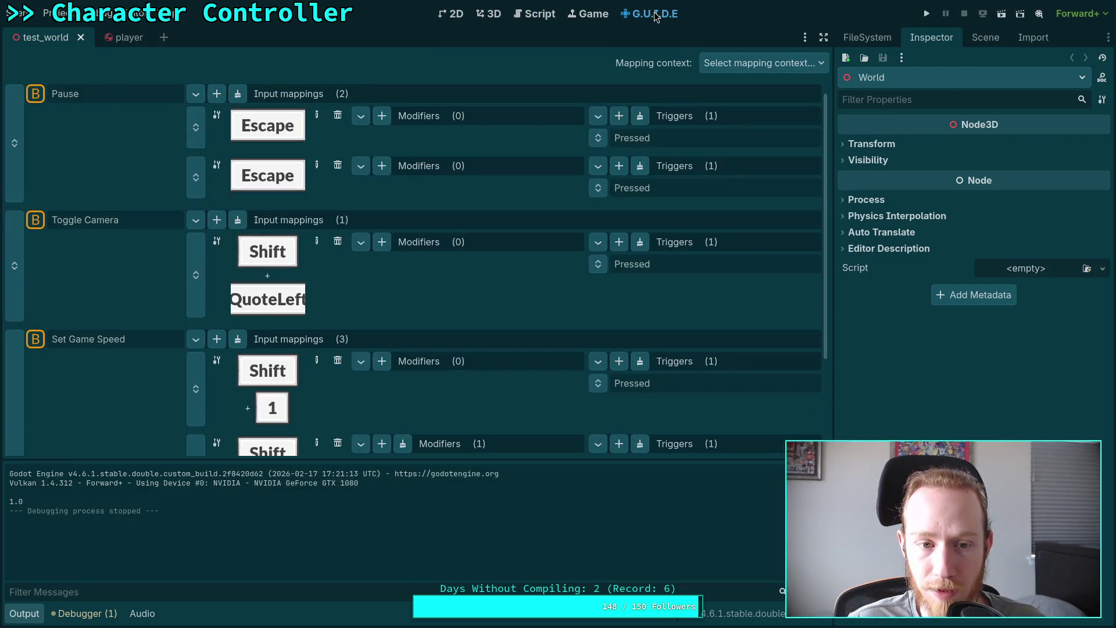
{"action": "scroll", "coordinate": [443, 304], "scroll_direction": "down", "scroll_amount": 3}
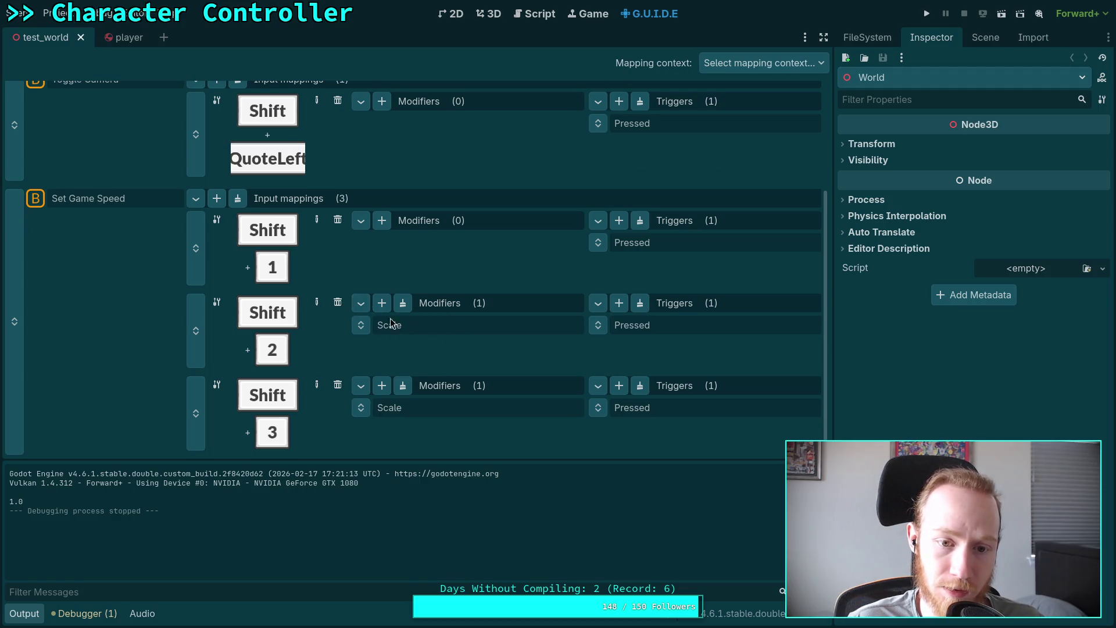
{"action": "left_click", "coordinate": [430, 329]}
{"action": "left_click", "coordinate": [490, 409]}
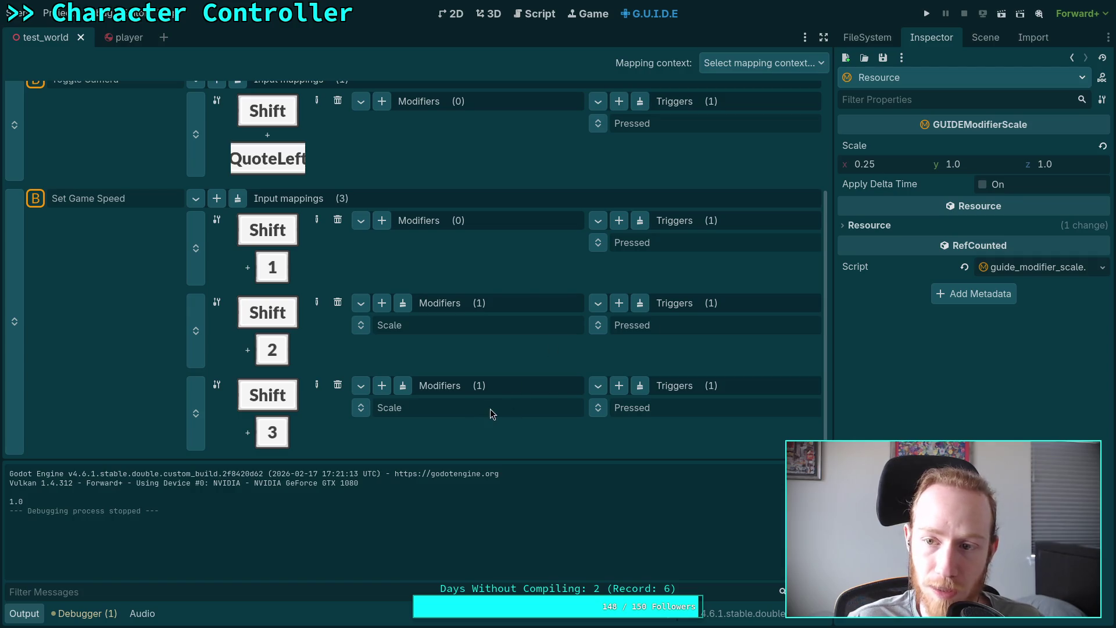
{"action": "left_click", "coordinate": [477, 325]}
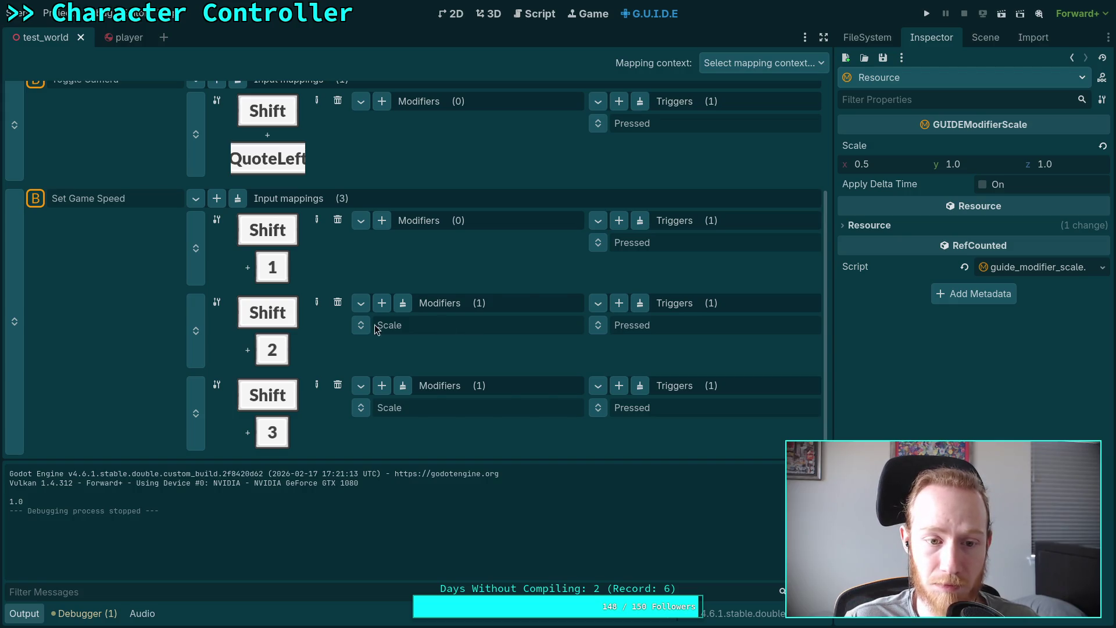
Step: Change Set Game Speed's Action Value Type from Bool to Axis 1d and test-run the game with F5
{"action": "left_click", "coordinate": [84, 205]}
{"action": "left_click", "coordinate": [1037, 167]}
{"action": "left_click", "coordinate": [1037, 200]}
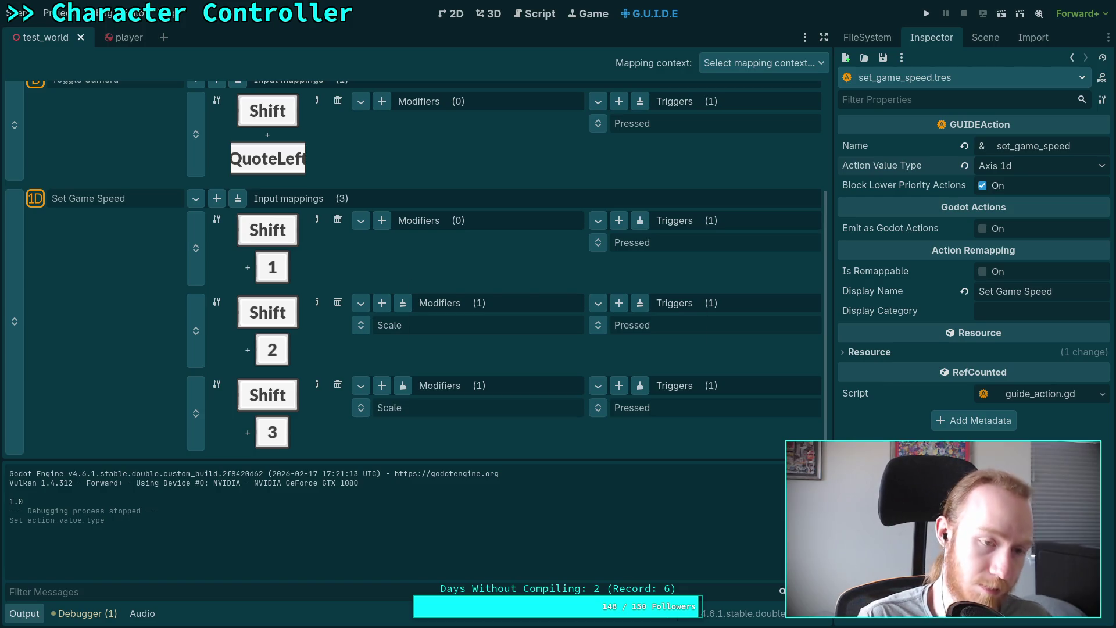
{"action": "key", "text": "F5"}
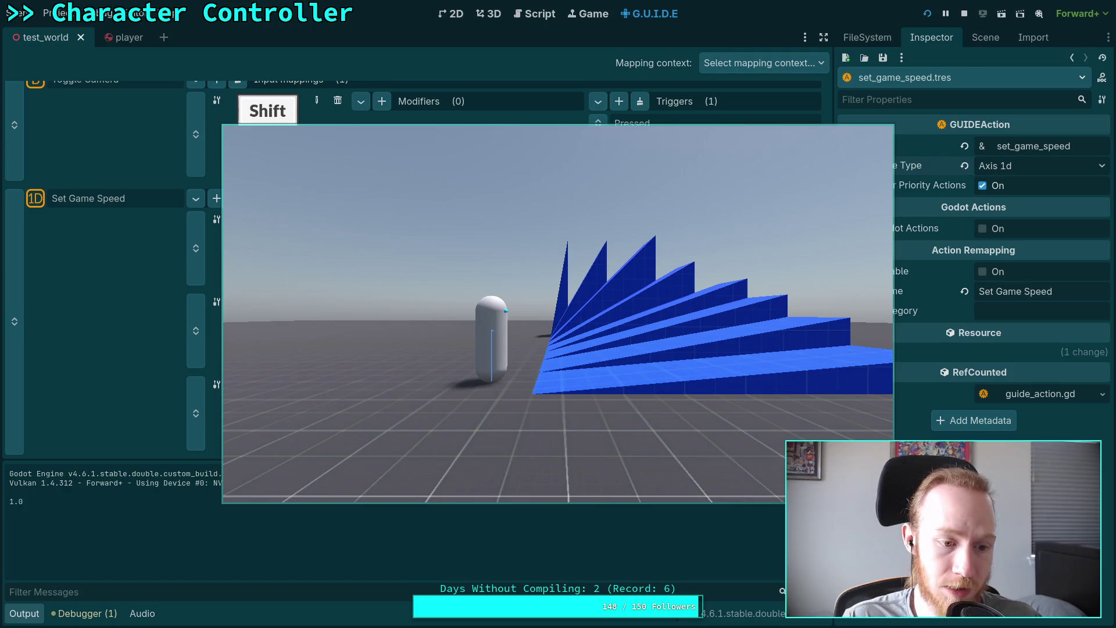
{"action": "key", "text": "F8"}
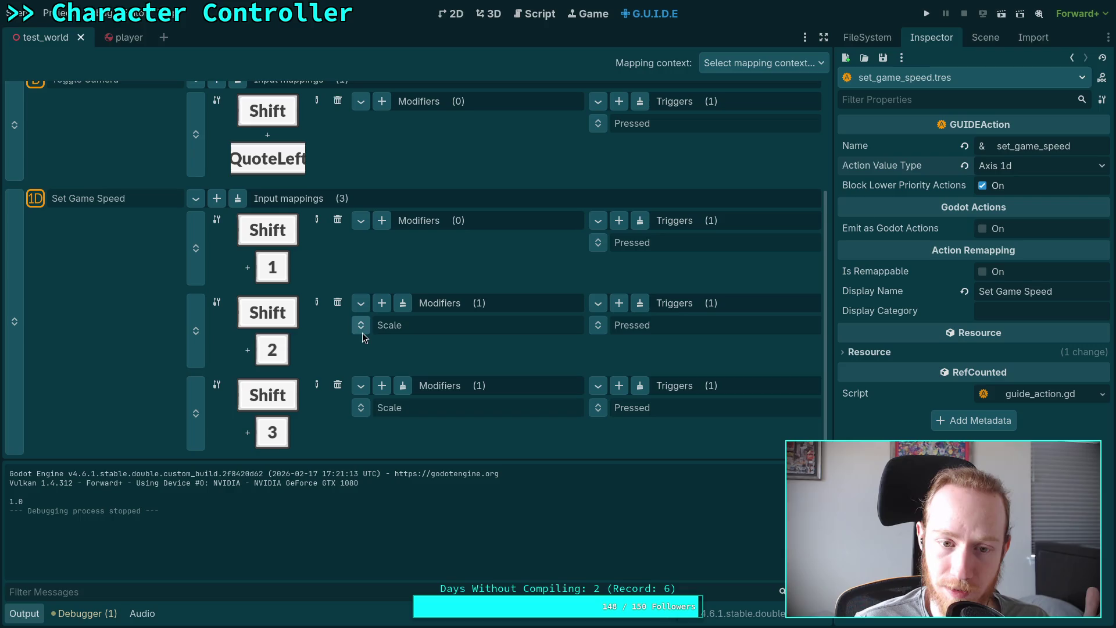
Step: Review the Shift+1, Shift+2 and Shift+3 key inputs and their modifier settings in the Inspector
{"action": "left_click", "coordinate": [254, 321]}
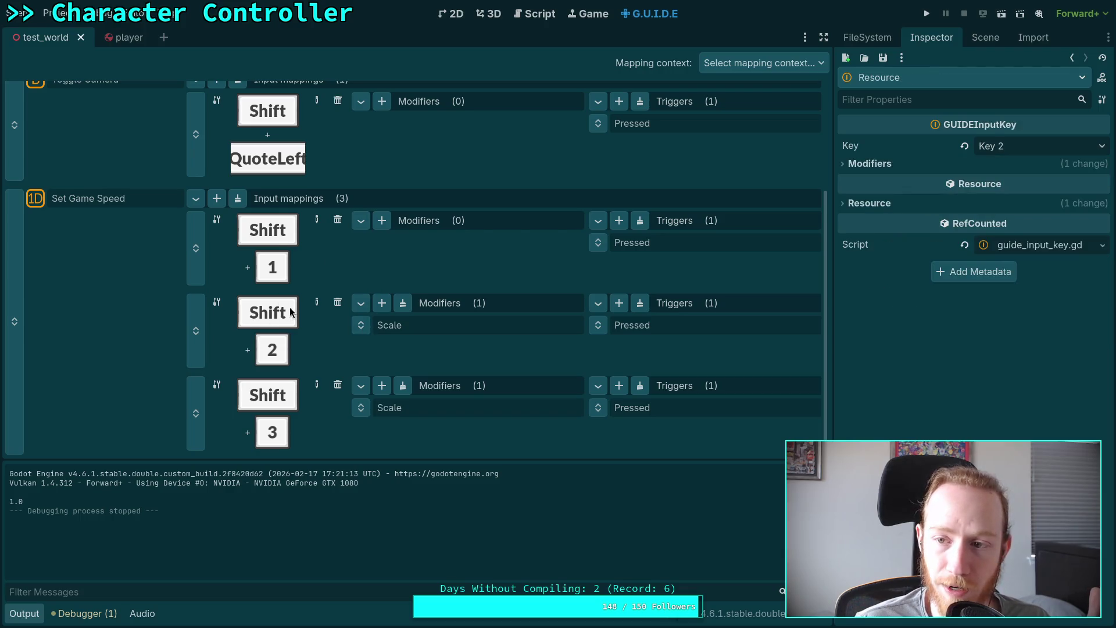
{"action": "left_click", "coordinate": [852, 165]}
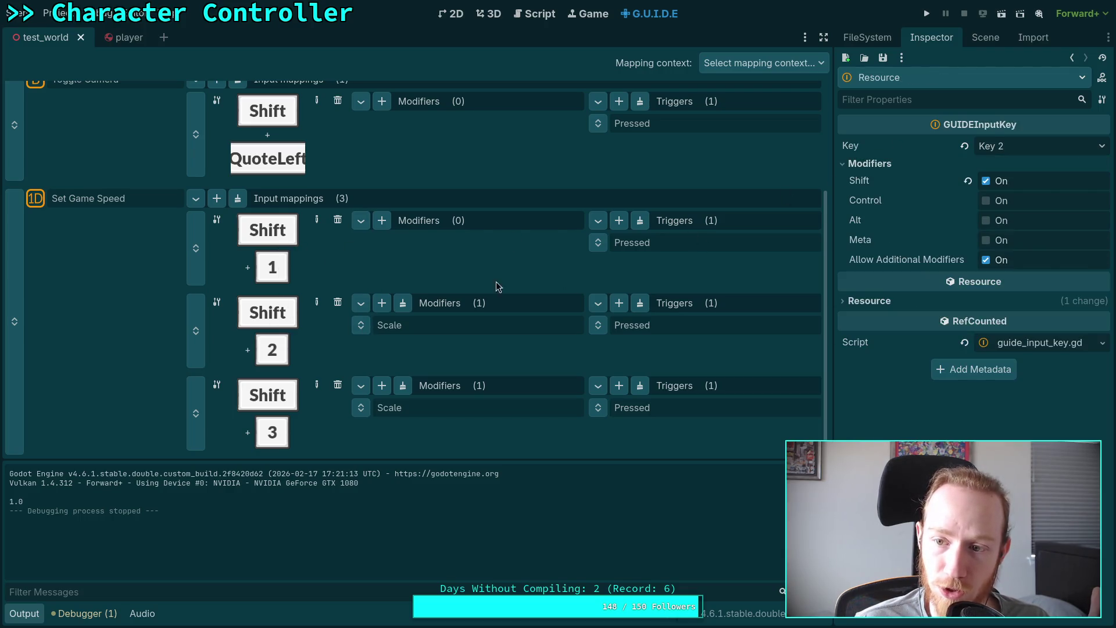
{"action": "left_click", "coordinate": [279, 385]}
{"action": "left_click", "coordinate": [276, 314]}
{"action": "left_click", "coordinate": [285, 244]}
{"action": "left_click", "coordinate": [867, 165]}
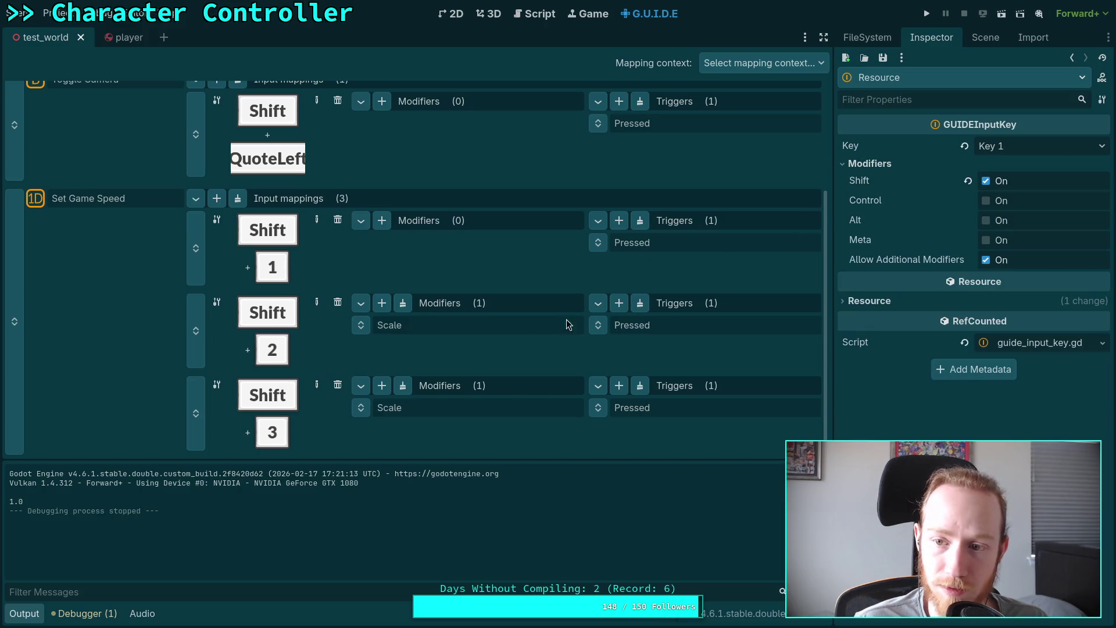
{"action": "left_click", "coordinate": [131, 196]}
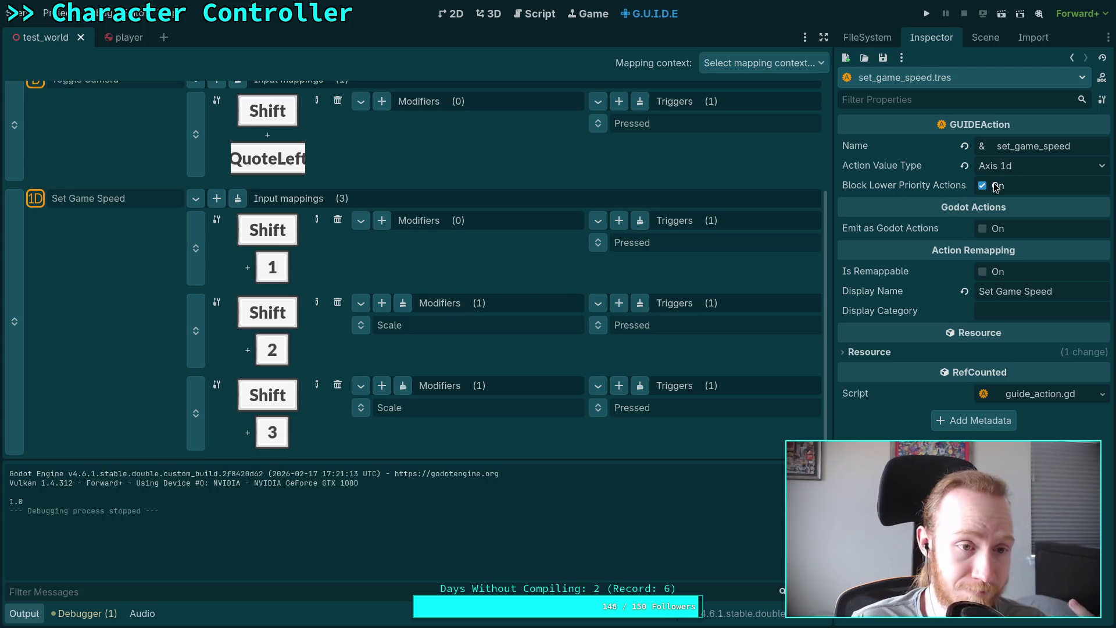
Step: Check the Shift+2 and Shift+3 Scale modifiers, then open the Shift+1 and Shift+2 mapping settings
{"action": "scroll", "coordinate": [581, 379], "scroll_direction": "up", "scroll_amount": 3}
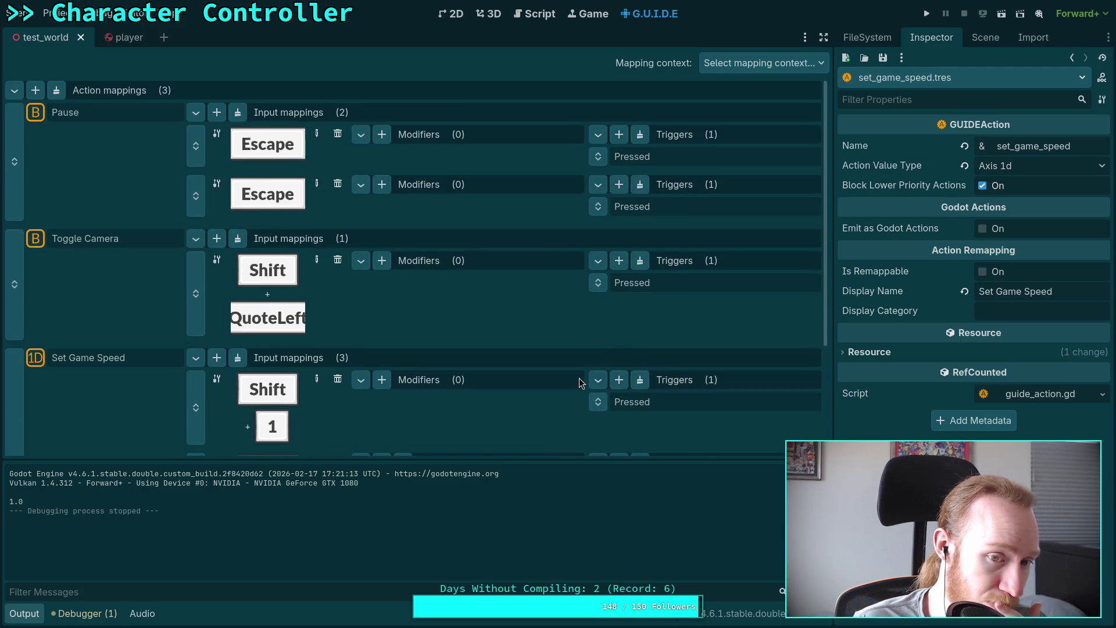
{"action": "scroll", "coordinate": [581, 379], "scroll_direction": "down", "scroll_amount": 3}
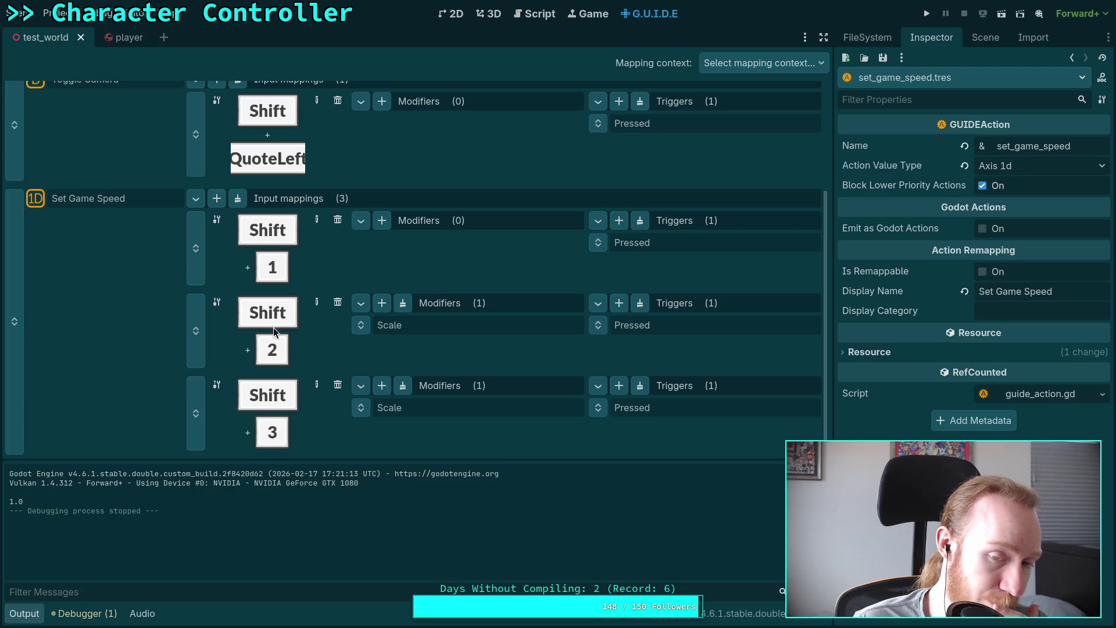
{"action": "left_click", "coordinate": [426, 326]}
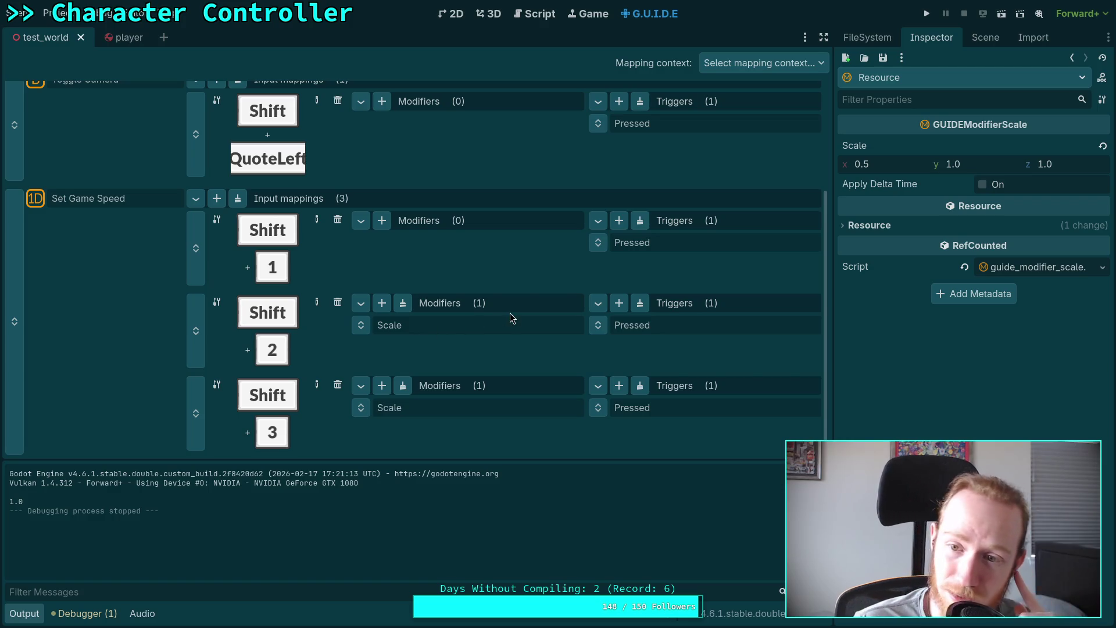
{"action": "left_click", "coordinate": [460, 410]}
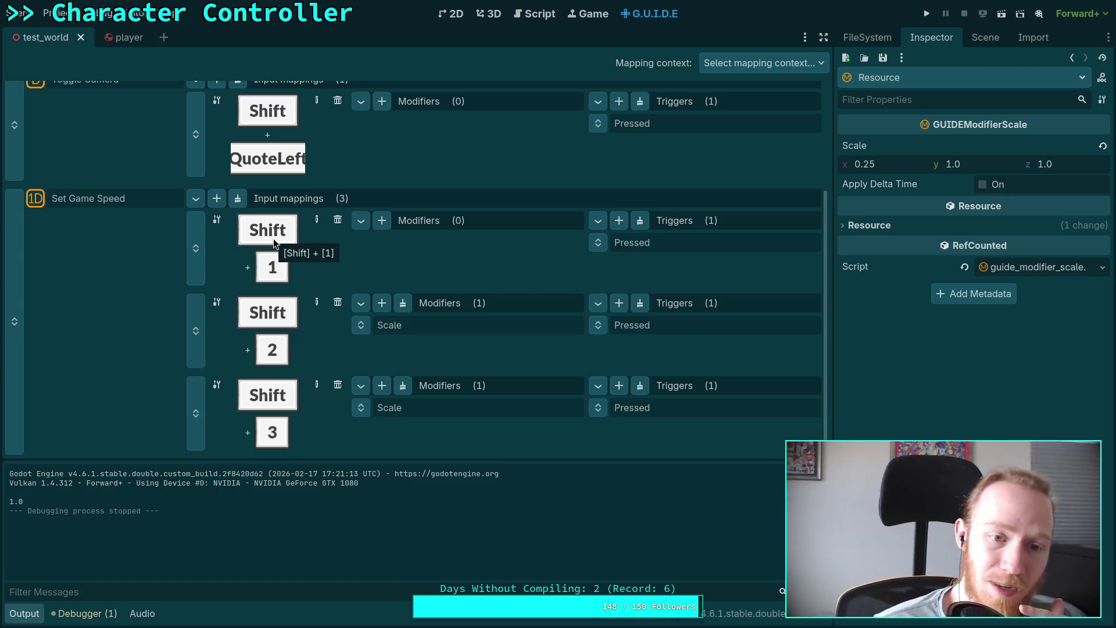
{"action": "left_click", "coordinate": [218, 222]}
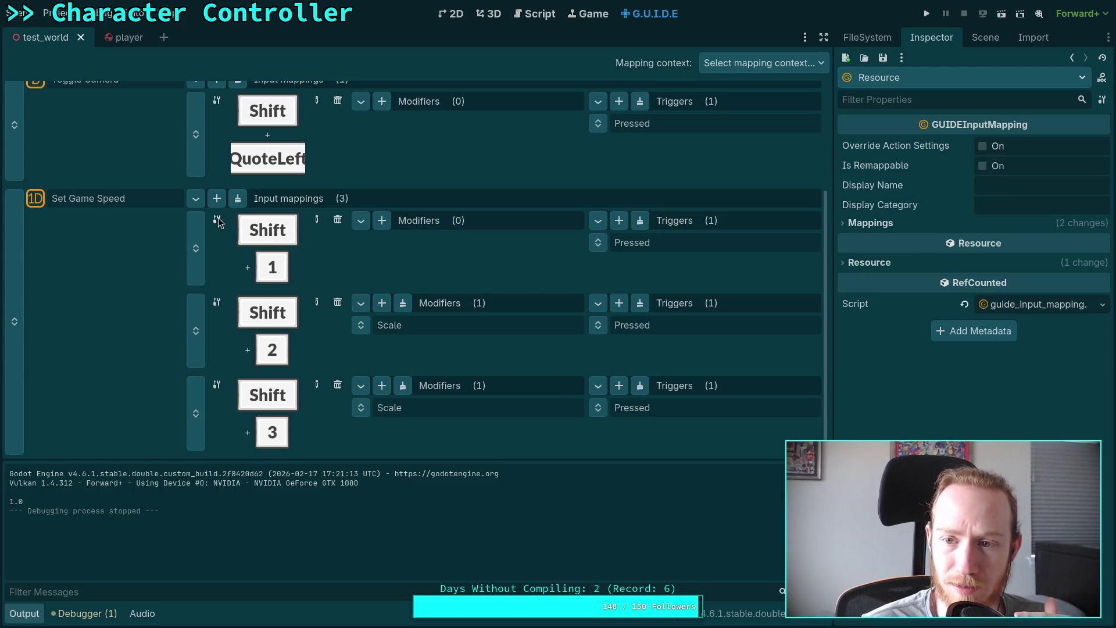
{"action": "left_click", "coordinate": [218, 303]}
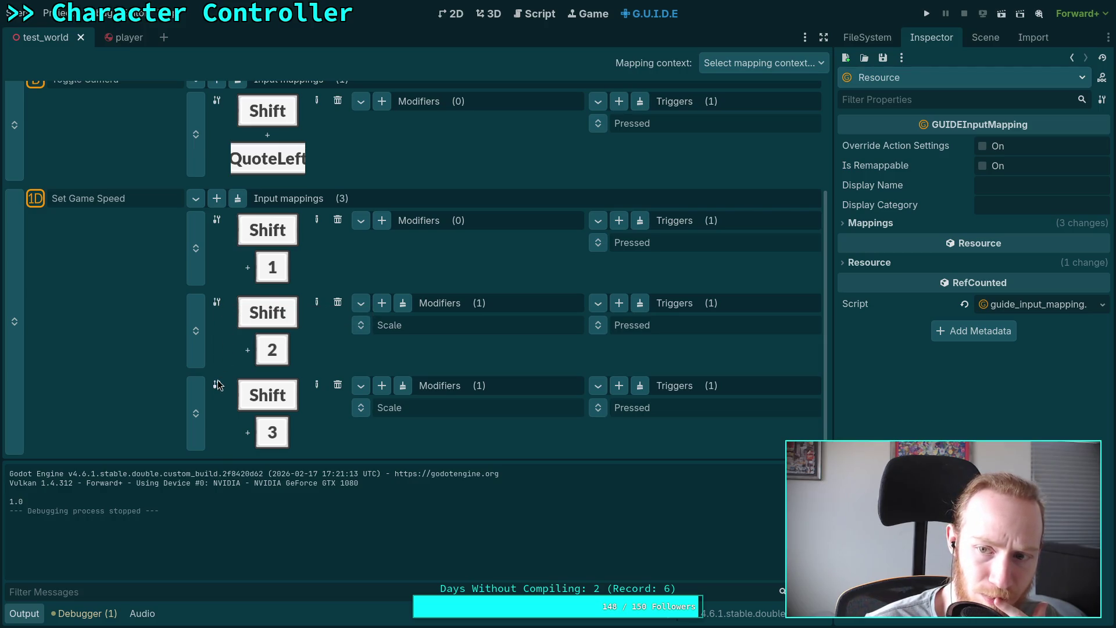
{"action": "left_click", "coordinate": [277, 310]}
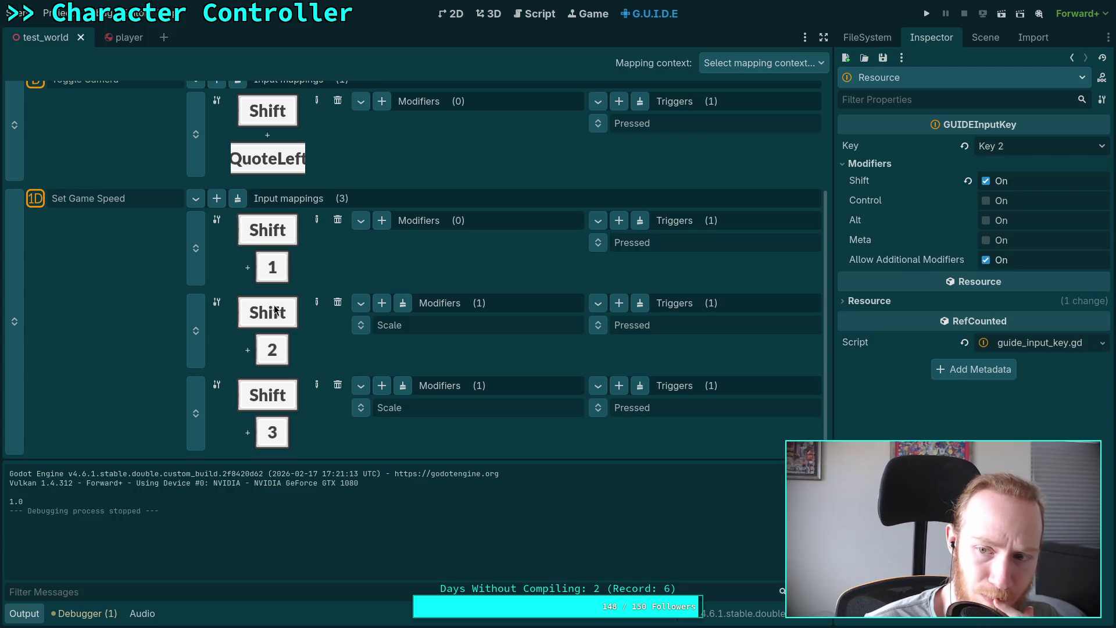
{"action": "left_click", "coordinate": [218, 305]}
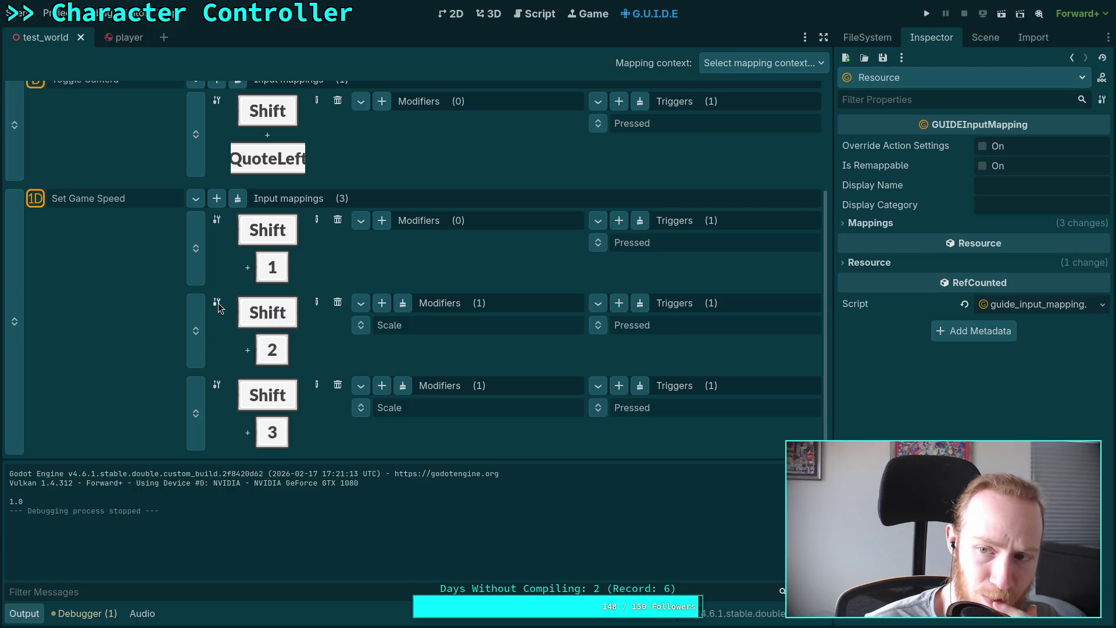
{"action": "left_click", "coordinate": [103, 199]}
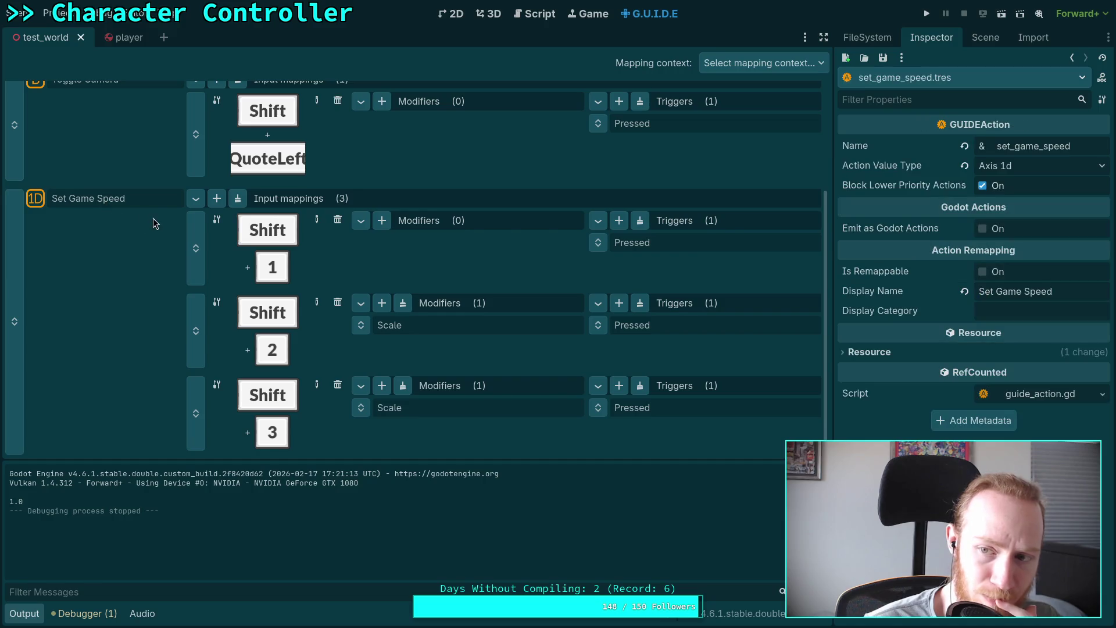
{"action": "left_click", "coordinate": [217, 221]}
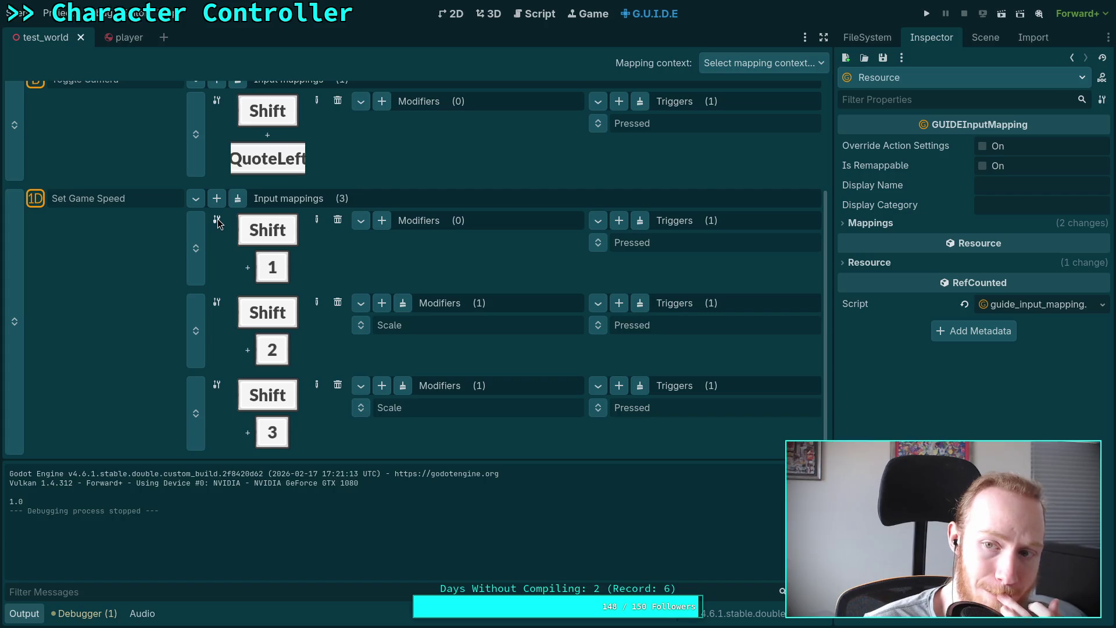
{"action": "mouse_move", "coordinate": [218, 222]}
{"action": "left_mouse_down"}
{"action": "mouse_move", "coordinate": [220, 310]}
{"action": "mouse_move", "coordinate": [188, 332]}
{"action": "left_mouse_up"}
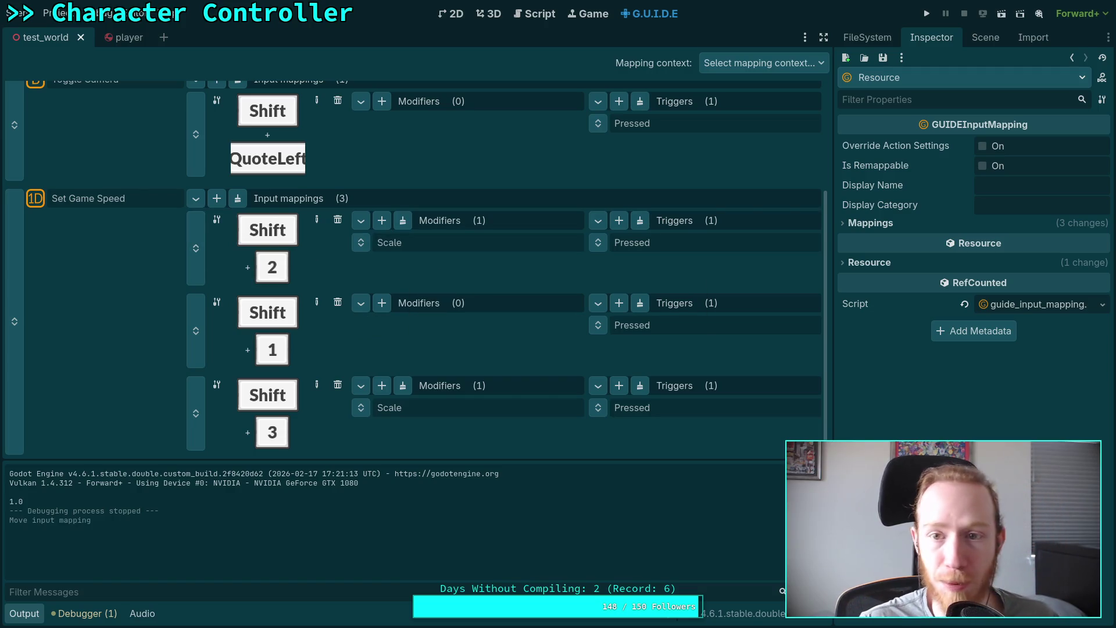
{"action": "left_click", "coordinate": [927, 14]}
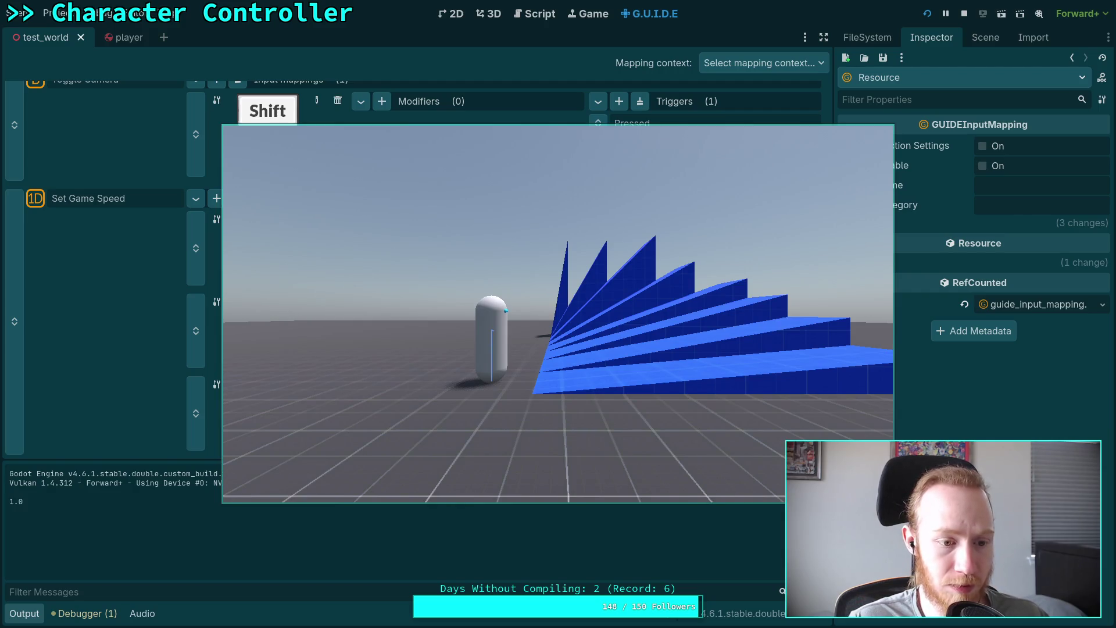
{"action": "key", "text": "F8"}
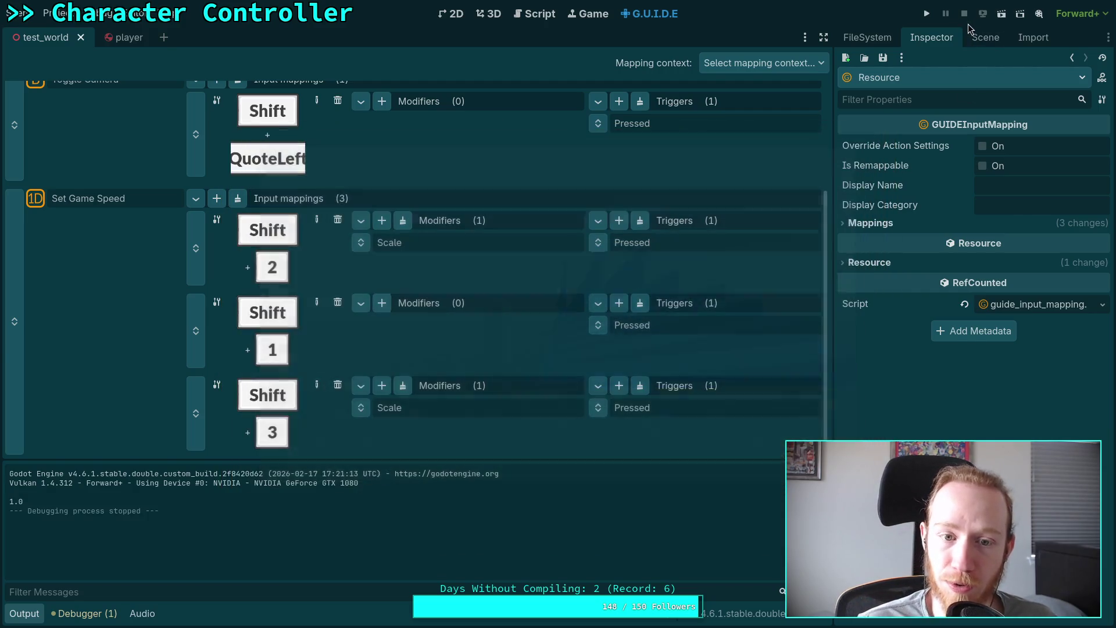
{"action": "left_click_drag", "start_coordinate": [196, 330], "coordinate": [201, 258]}
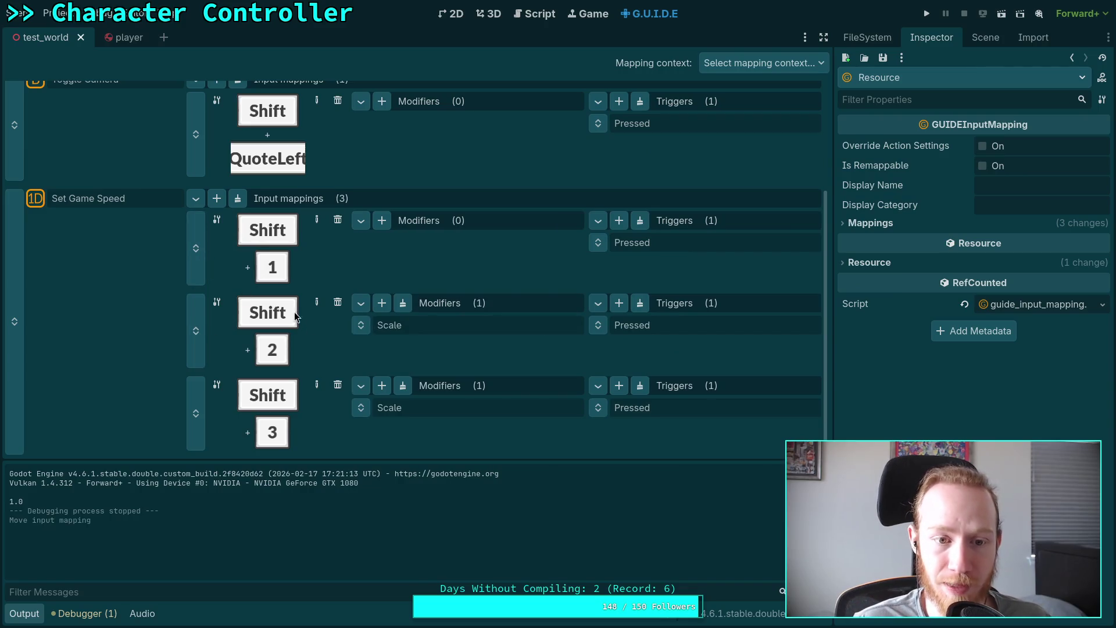
{"action": "left_click", "coordinate": [424, 331]}
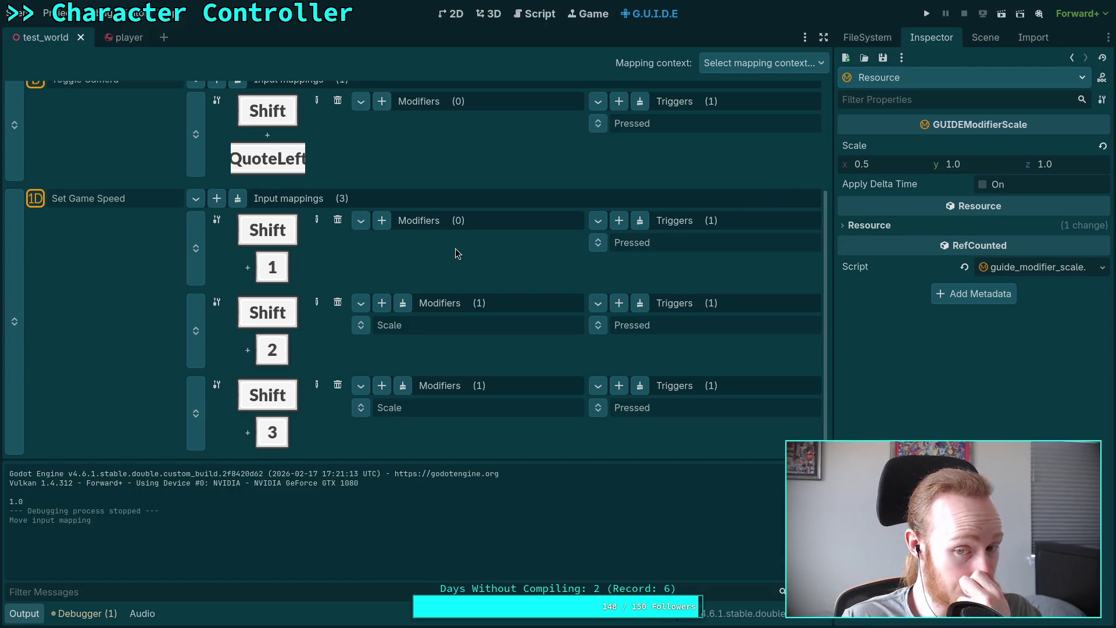
Step: Add a Scale modifier to the Shift+2 mapping and set its x value to 0.5
{"action": "left_click", "coordinate": [382, 303]}
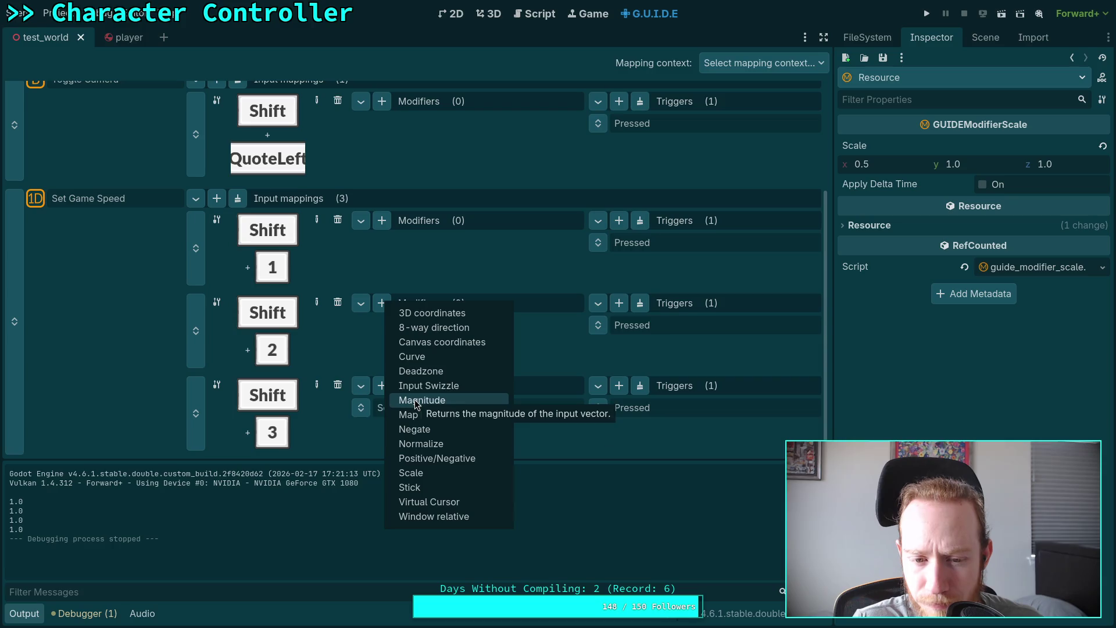
{"action": "left_click", "coordinate": [418, 472]}
{"action": "left_click", "coordinate": [418, 324]}
{"action": "left_click", "coordinate": [902, 163]}
{"action": "type", "text": "0.5"}
{"action": "key", "text": "Return"}
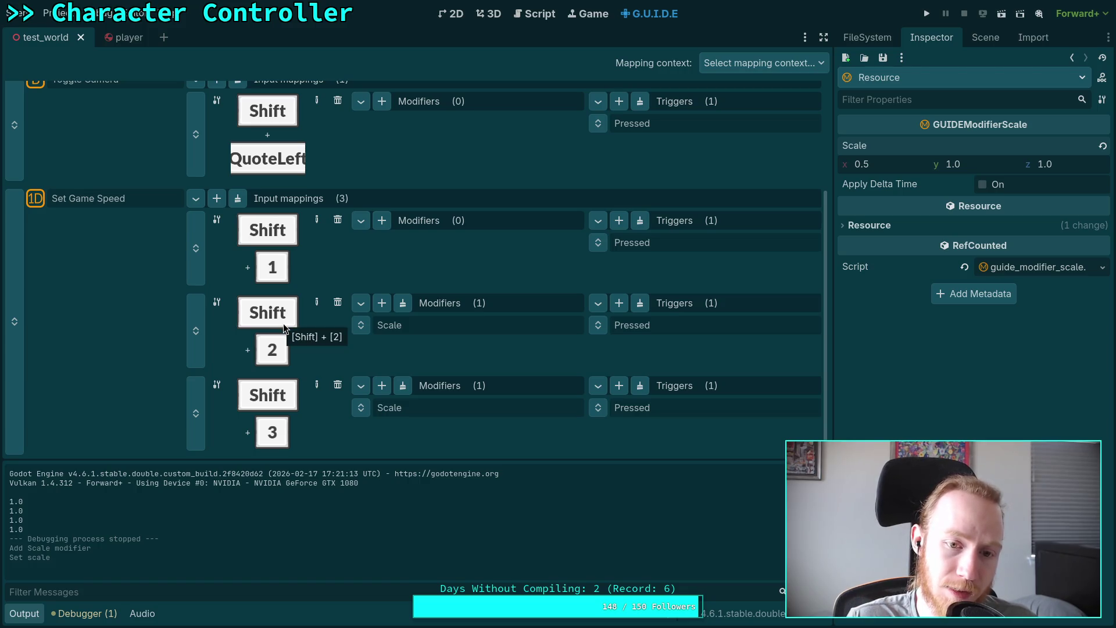
{"action": "left_click", "coordinate": [381, 303]}
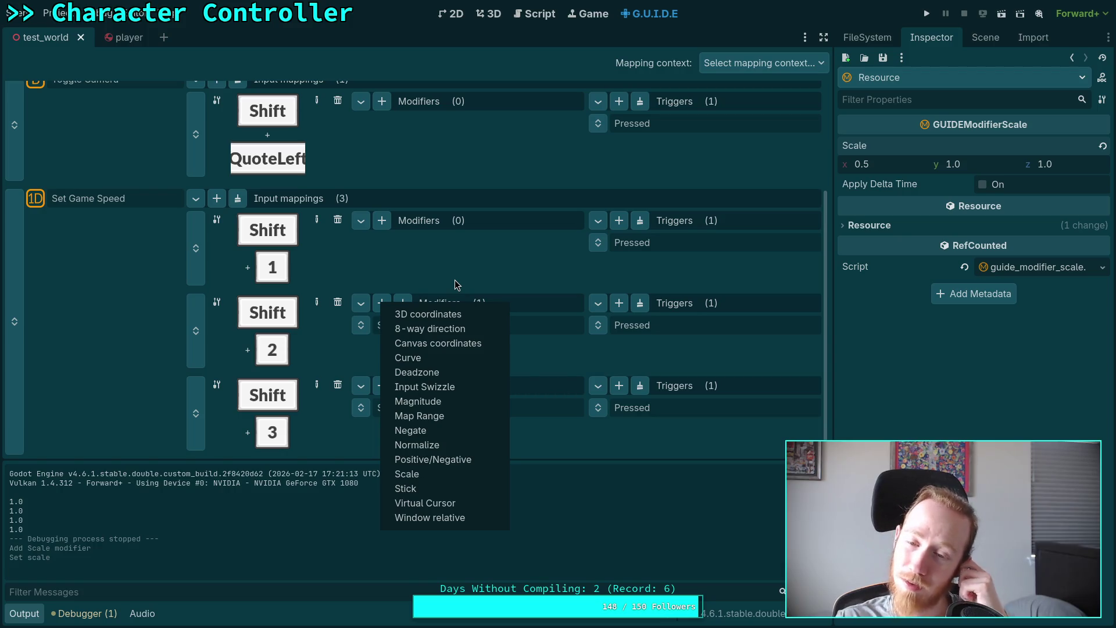
{"action": "left_click", "coordinate": [455, 280]}
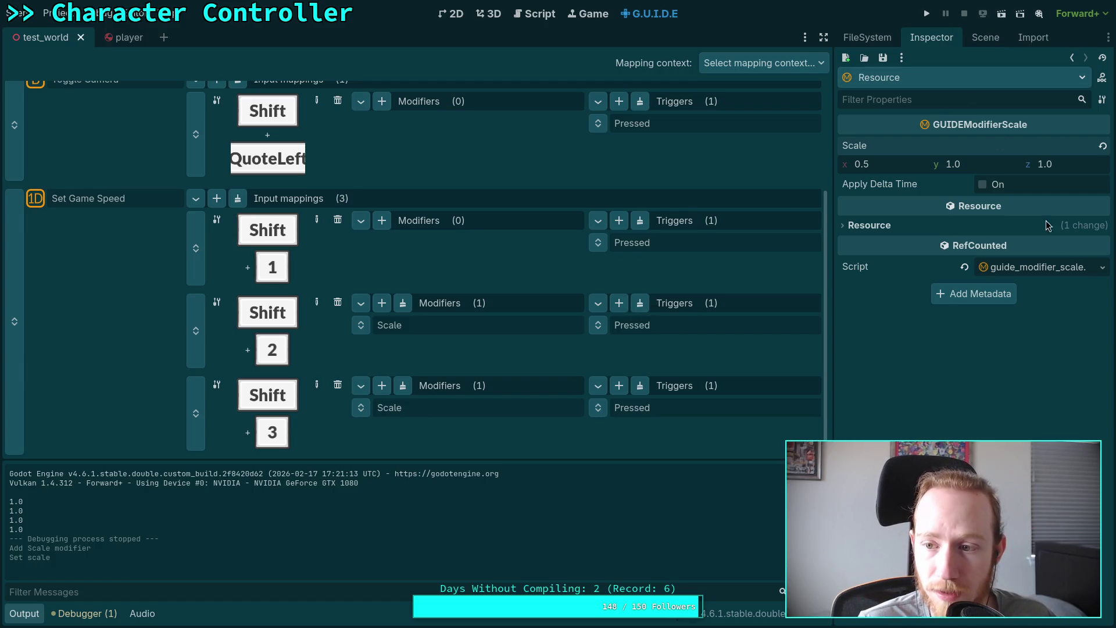
{"action": "left_click", "coordinate": [1103, 267]}
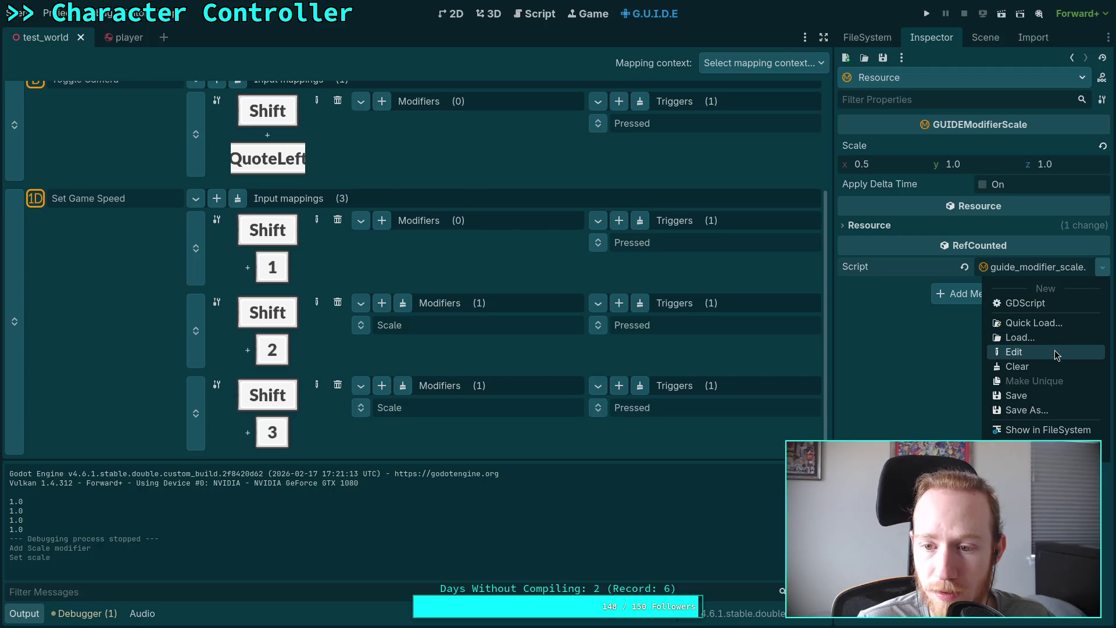
Step: Open guide_modifier_scale.gd from the modifier's Script property and hide the output panel
{"action": "left_click", "coordinate": [1014, 352]}
{"action": "scroll", "coordinate": [407, 349], "scroll_direction": "down", "scroll_amount": 2}
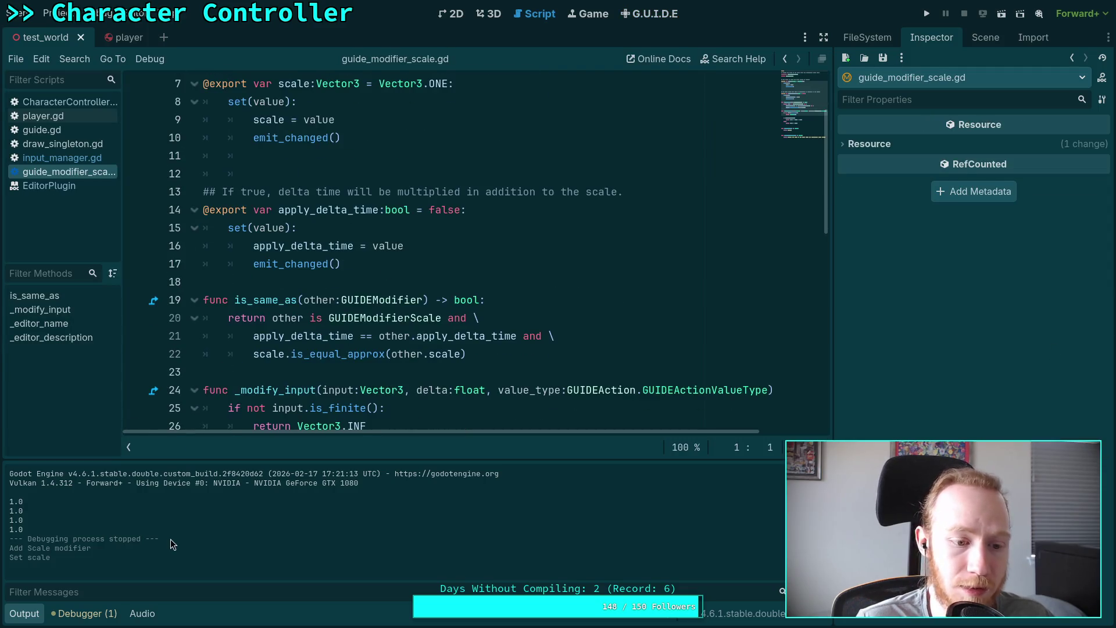
{"action": "left_click", "coordinate": [22, 615]}
{"action": "scroll", "coordinate": [334, 407], "scroll_direction": "down", "scroll_amount": 3}
{"action": "scroll", "coordinate": [336, 395], "scroll_direction": "up", "scroll_amount": 2}
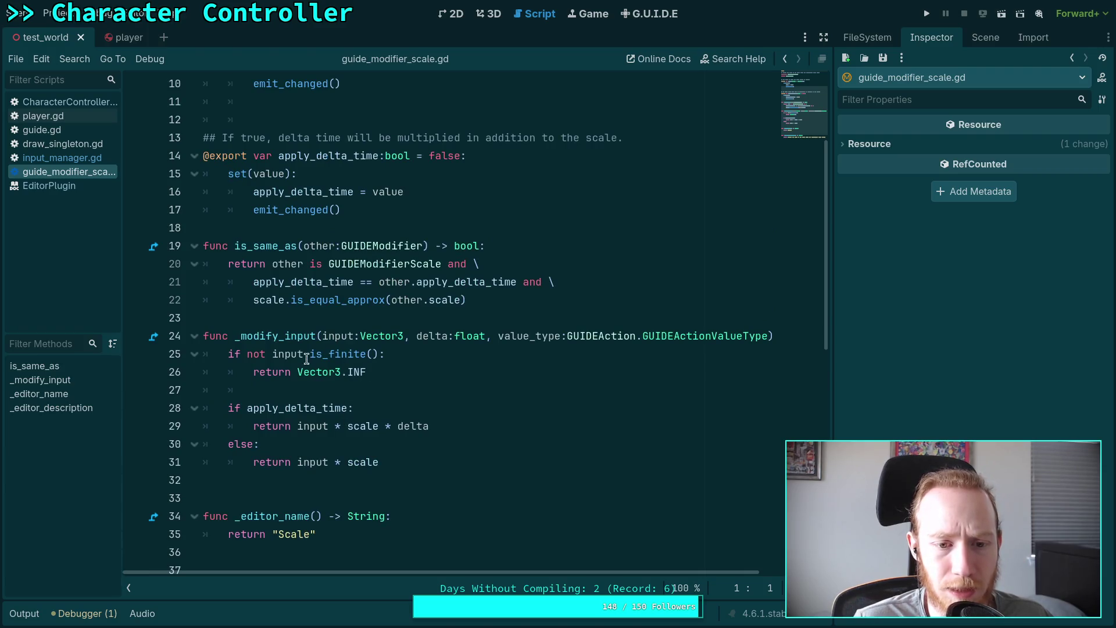
Step: Read the is_finite check and input * scale calculation, then close guide_modifier_scale.gd
{"action": "left_click_drag", "start_coordinate": [243, 359], "coordinate": [381, 379]}
{"action": "left_click", "coordinate": [395, 387]}
{"action": "mouse_move", "coordinate": [328, 407]}
{"action": "left_mouse_down"}
{"action": "mouse_move", "coordinate": [303, 426]}
{"action": "mouse_move", "coordinate": [311, 461]}
{"action": "mouse_move", "coordinate": [390, 466]}
{"action": "left_mouse_up"}
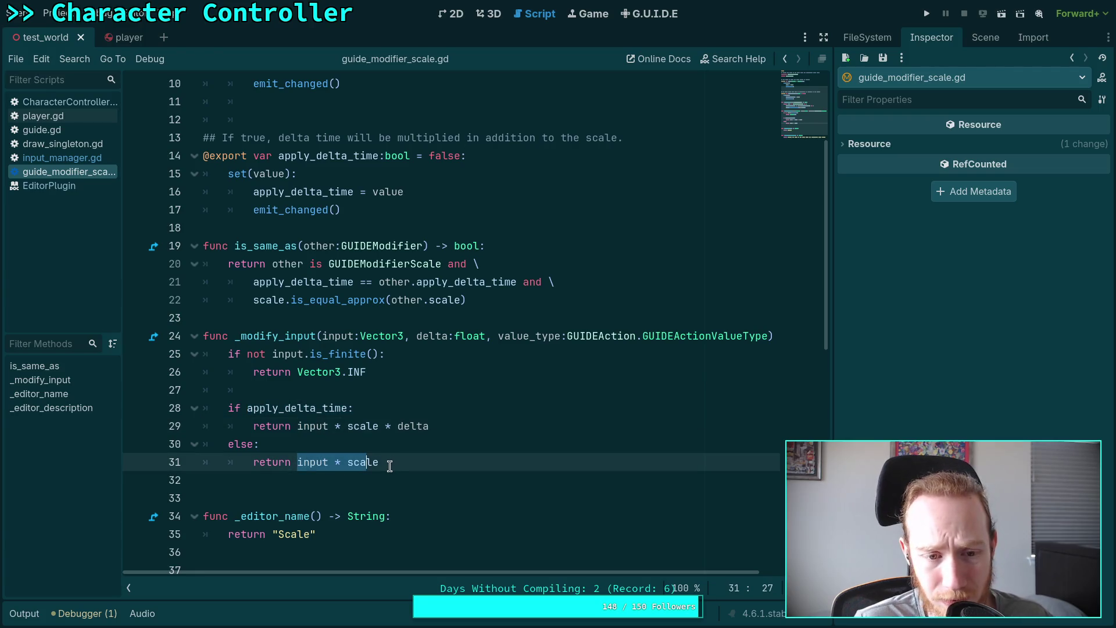
{"action": "left_click", "coordinate": [386, 443]}
{"action": "scroll", "coordinate": [390, 441], "scroll_direction": "down", "scroll_amount": 3}
{"action": "scroll", "coordinate": [332, 440], "scroll_direction": "up", "scroll_amount": 5}
{"action": "scroll", "coordinate": [330, 441], "scroll_direction": "up", "scroll_amount": 2}
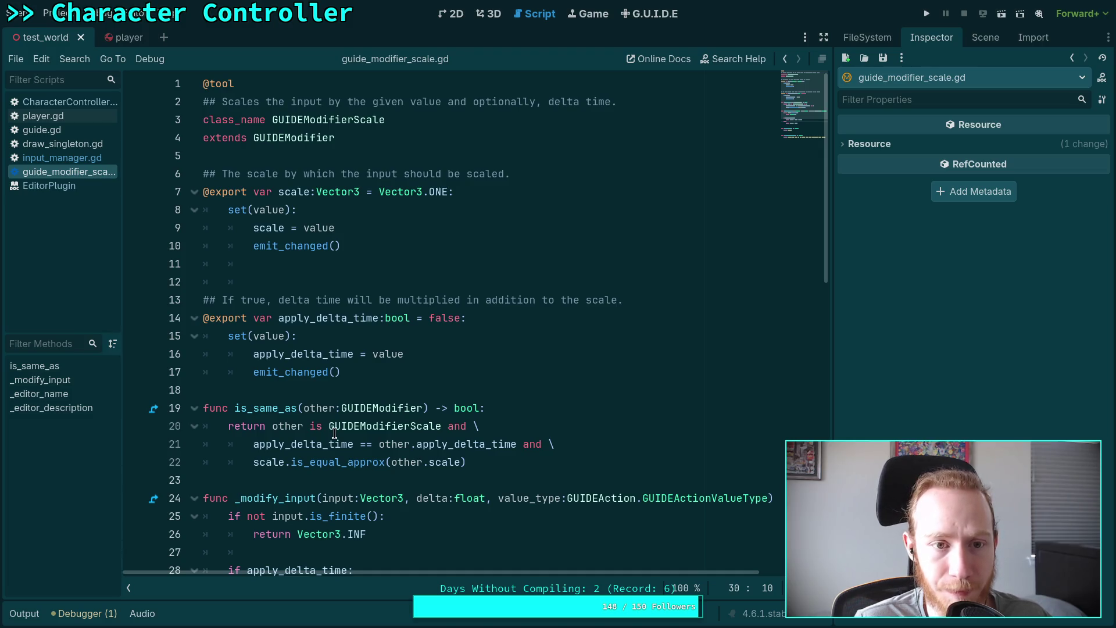
{"action": "right_click", "coordinate": [87, 175]}
{"action": "left_click", "coordinate": [116, 217]}
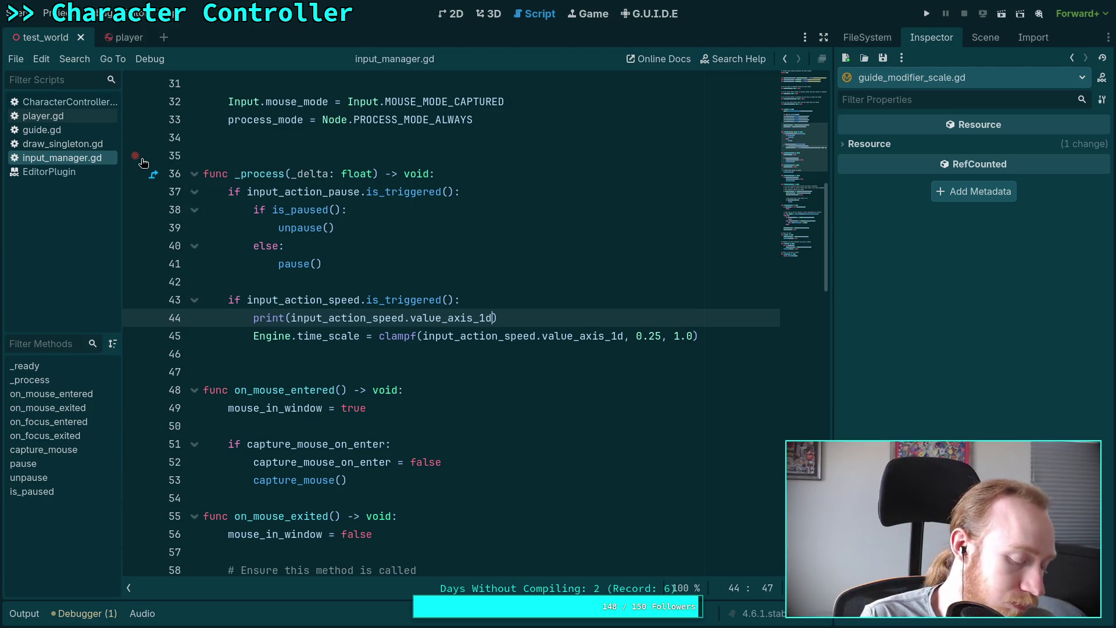
Step: In Neovim's Neo-tree, expand addons/guide/inputs and open guide_input_key.gd
{"action": "key", "text": "super+4"}
{"action": "key", "text": "super+1"}
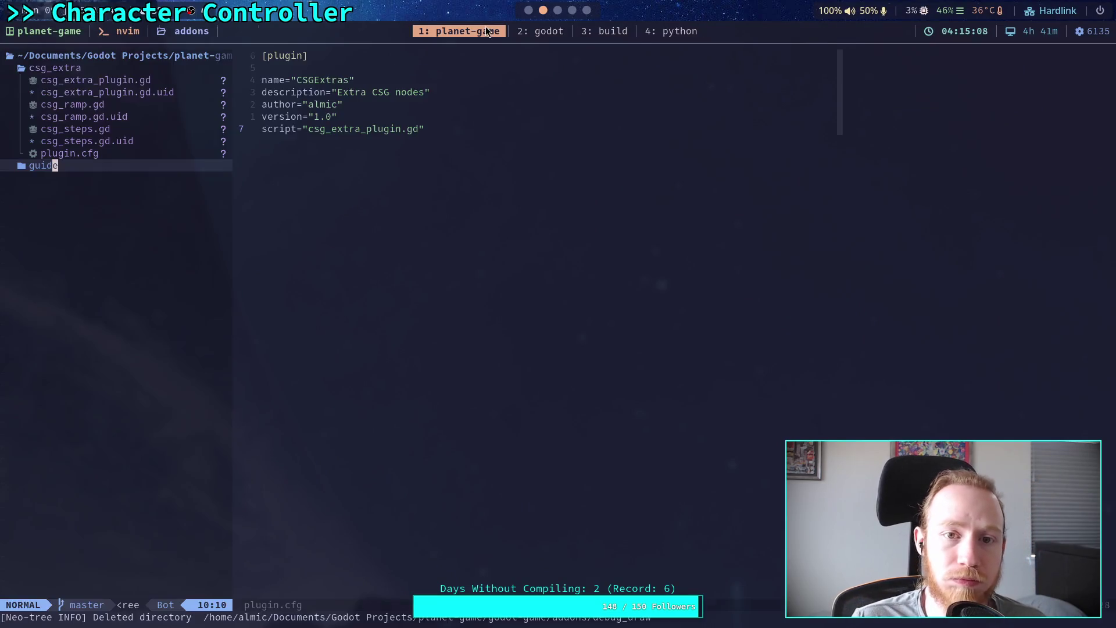
{"action": "key", "text": "Return"}
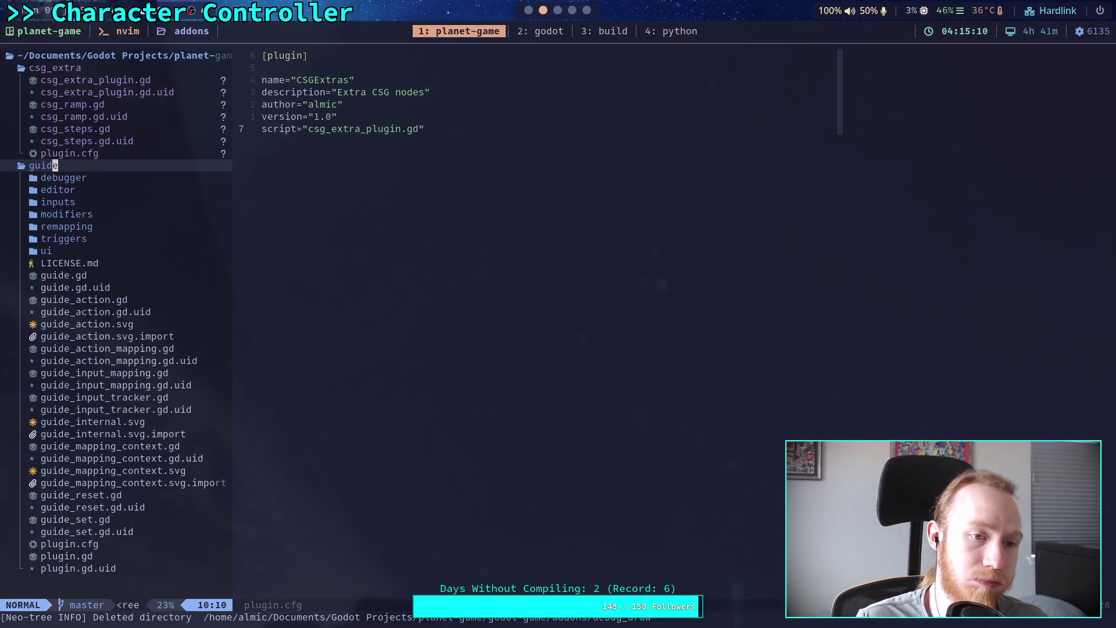
{"action": "key", "text": "j"}
{"action": "key", "text": "j"}
{"action": "key", "text": "j"}
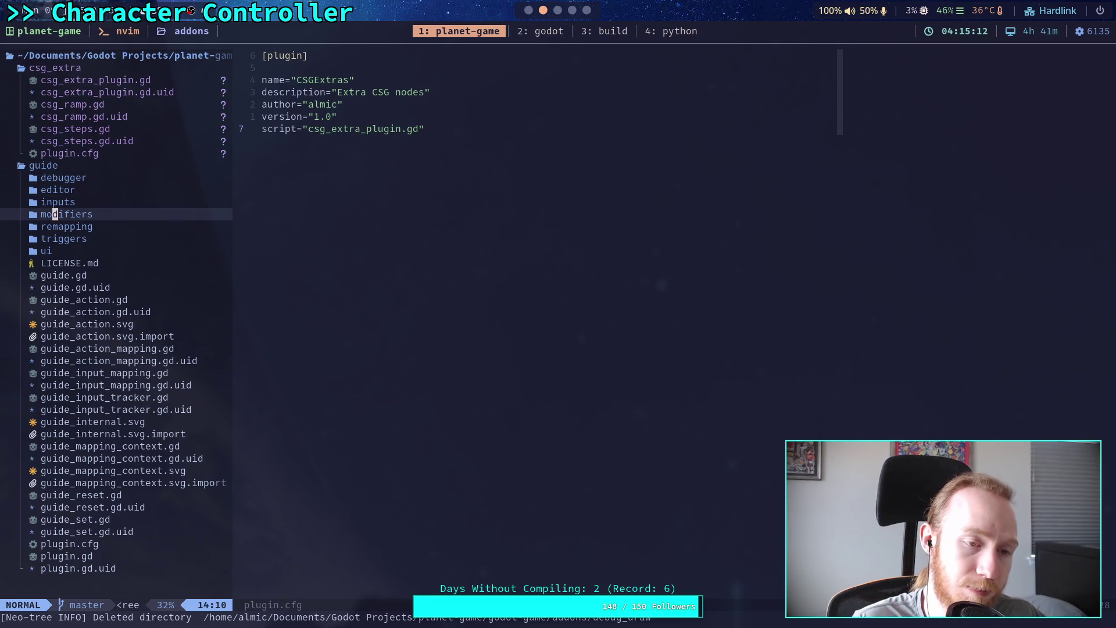
{"action": "key", "text": "k"}
{"action": "key", "text": "Return"}
{"action": "key", "text": "j"}
{"action": "key", "text": "j"}
{"action": "key", "text": "j"}
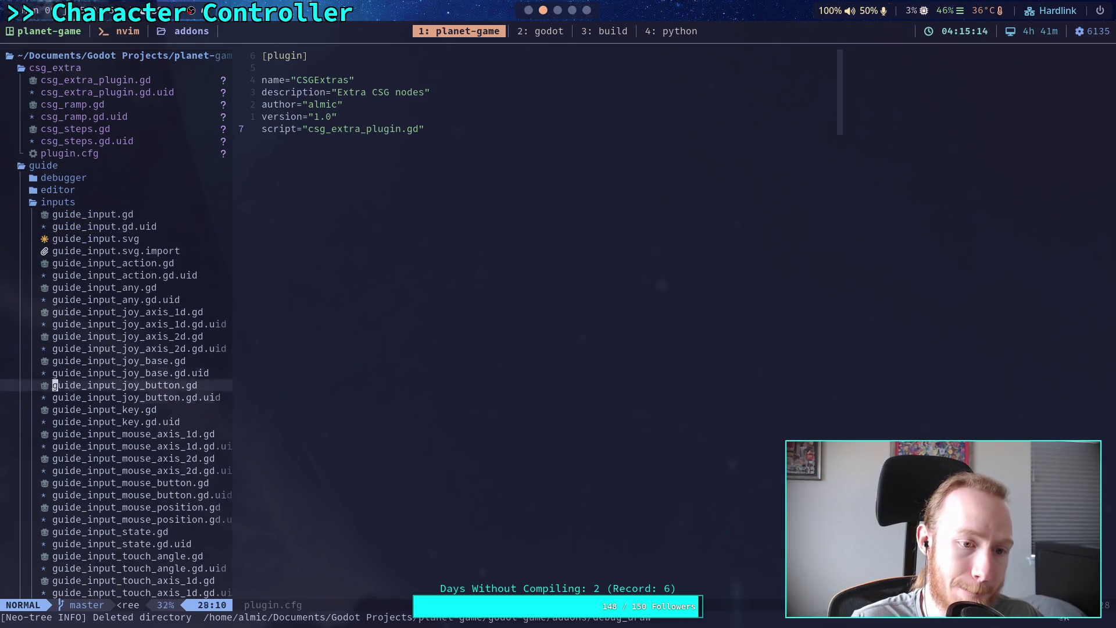
{"action": "key", "text": "j"}
{"action": "key", "text": "j"}
{"action": "key", "text": "j"}
{"action": "key", "text": "k"}
{"action": "key", "text": "k"}
{"action": "key", "text": "k"}
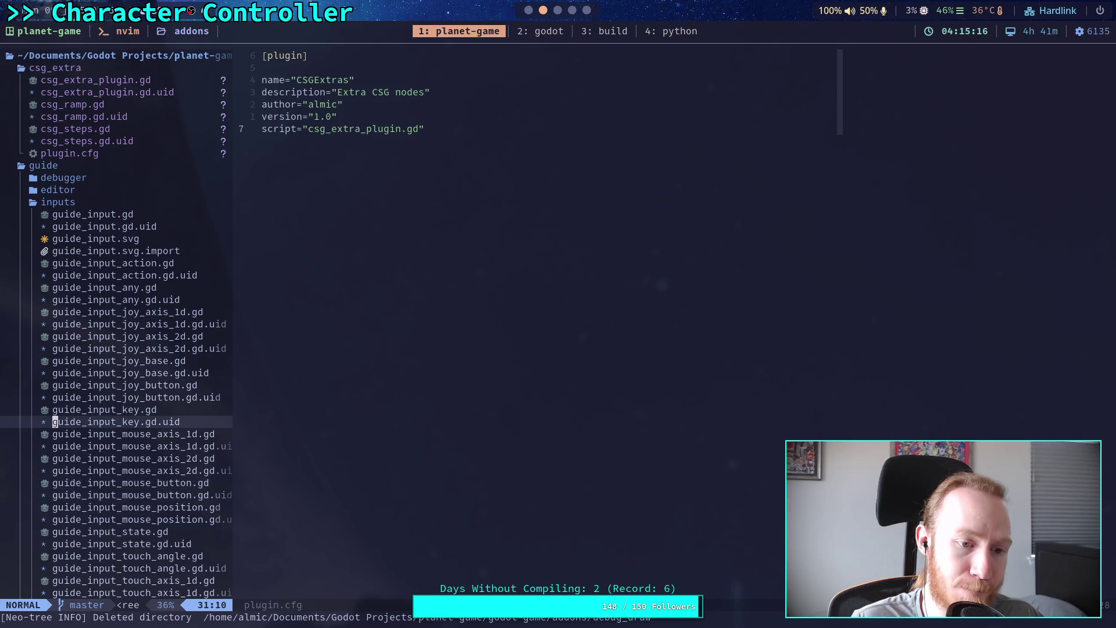
{"action": "key", "text": "k"}
{"action": "key", "text": "Return"}
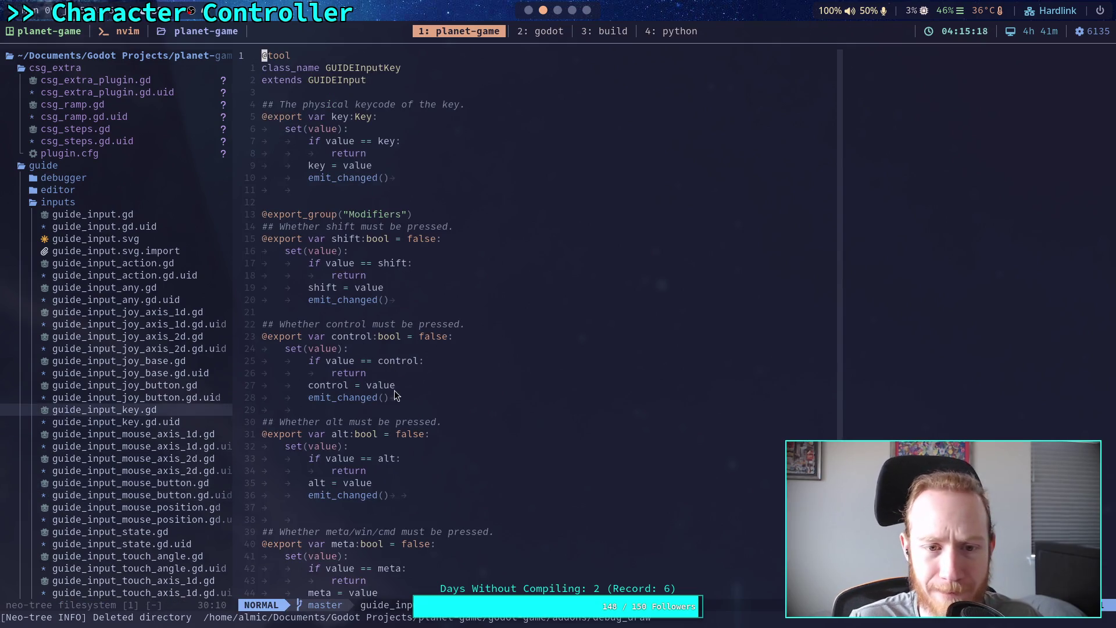
Step: Scroll through guide_input_key.gd's _refresh and is_same_as functions, then return to Godot
{"action": "scroll", "coordinate": [424, 409], "scroll_direction": "down", "scroll_amount": 15}
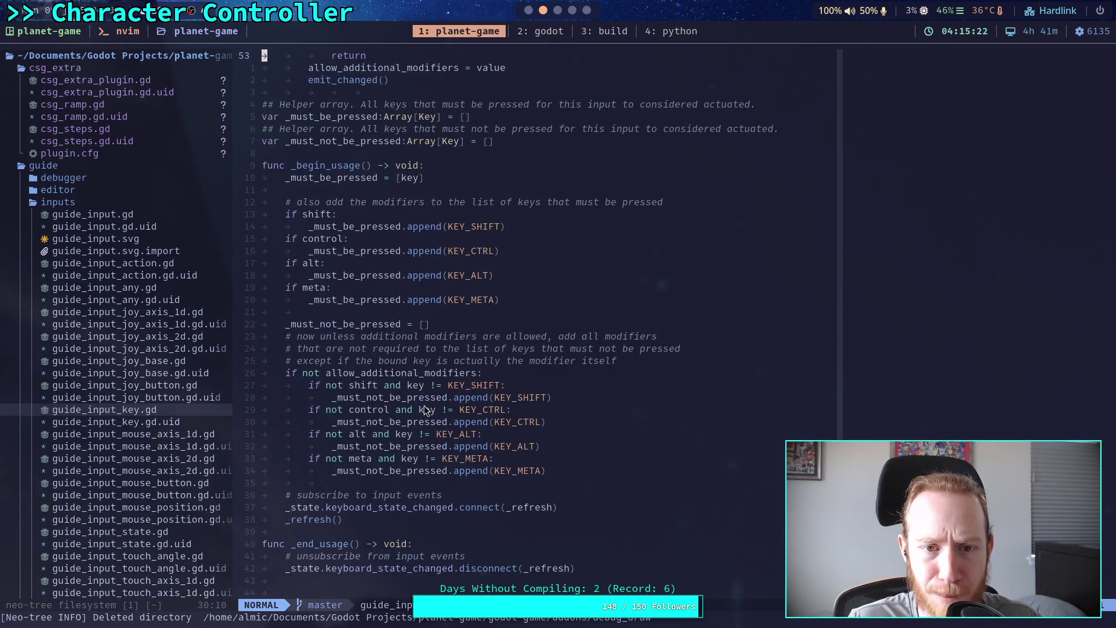
{"action": "scroll", "coordinate": [424, 407], "scroll_direction": "down", "scroll_amount": 3}
{"action": "scroll", "coordinate": [424, 407], "scroll_direction": "down", "scroll_amount": 5}
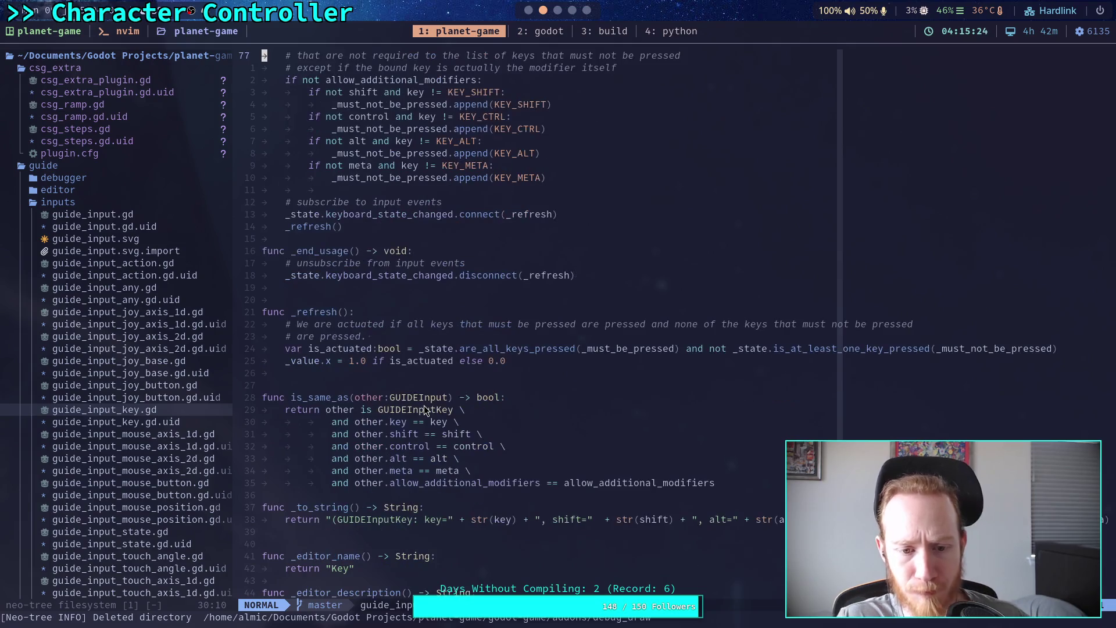
{"action": "scroll", "coordinate": [425, 410], "scroll_direction": "down", "scroll_amount": 4}
{"action": "scroll", "coordinate": [425, 410], "scroll_direction": "up", "scroll_amount": 4}
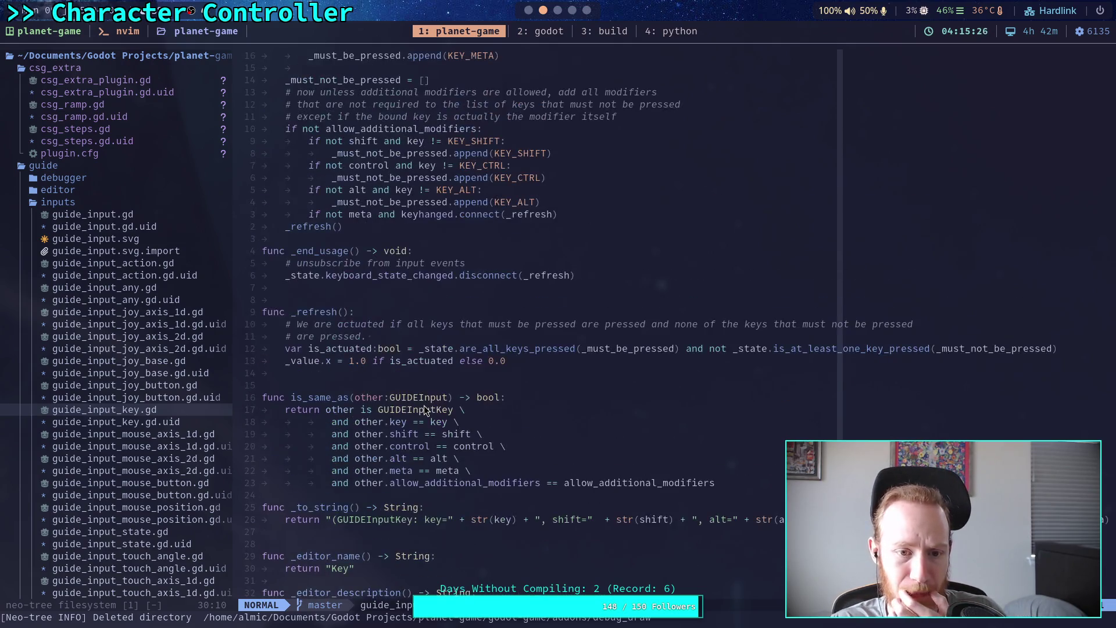
{"action": "scroll", "coordinate": [425, 410], "scroll_direction": "up", "scroll_amount": 7}
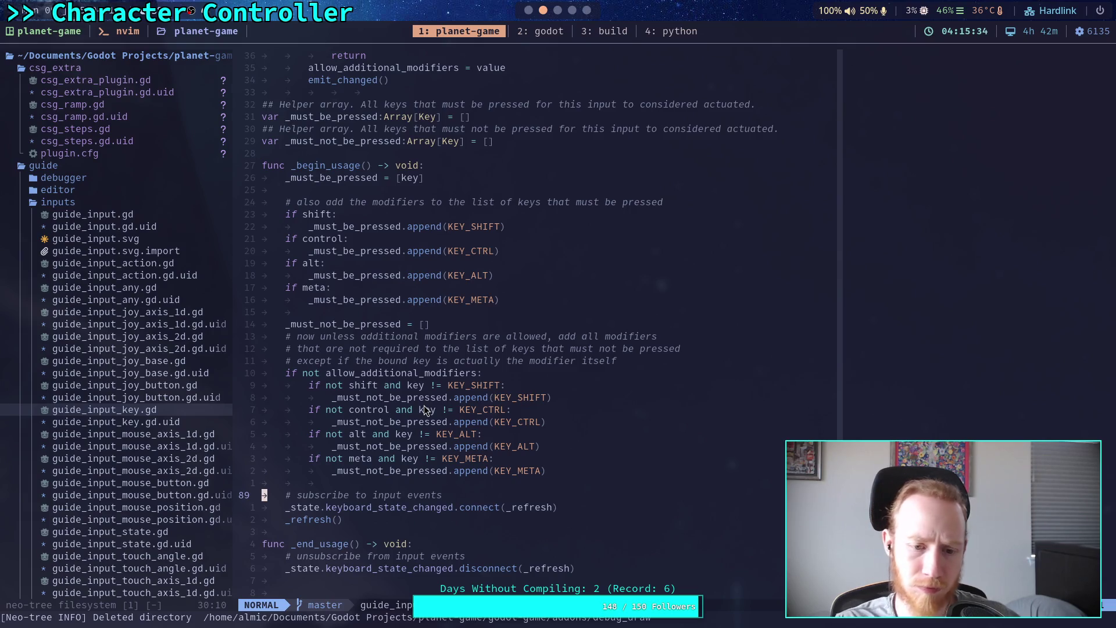
{"action": "scroll", "coordinate": [424, 406], "scroll_direction": "down", "scroll_amount": 7}
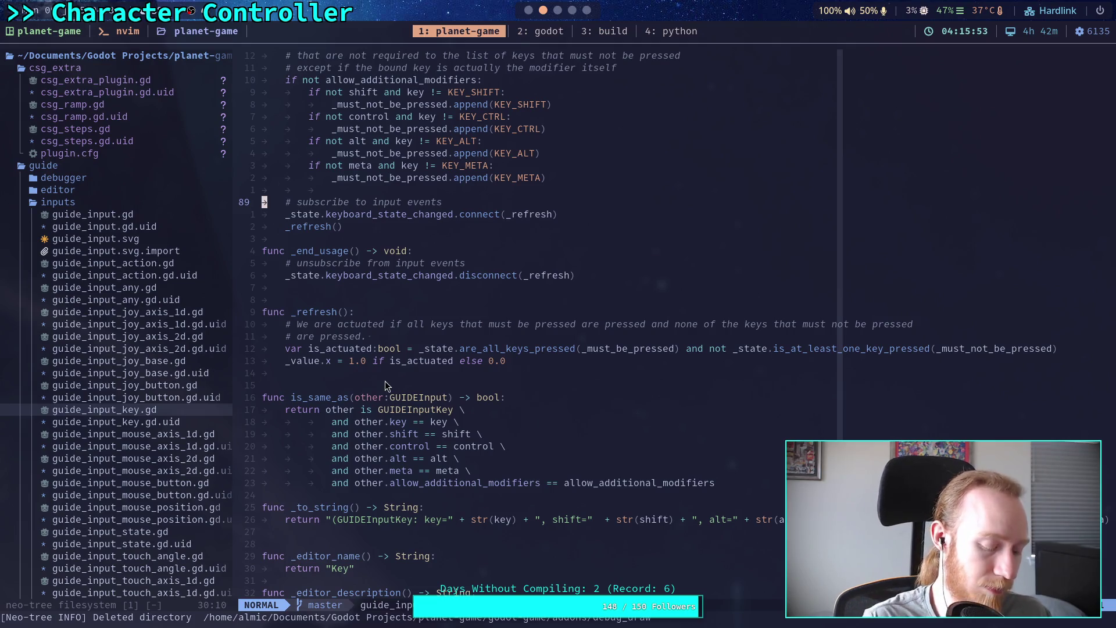
{"action": "key", "text": "super+2"}
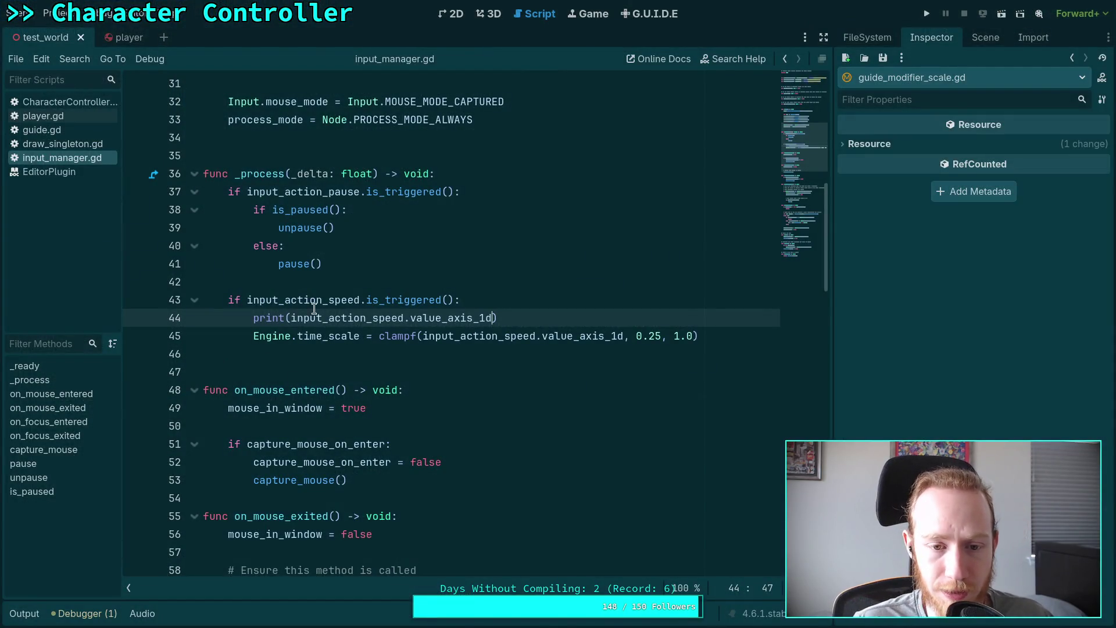
Step: Move the print line above the speed if check, outdent it, and test-run the game
{"action": "mouse_move", "coordinate": [399, 296]}
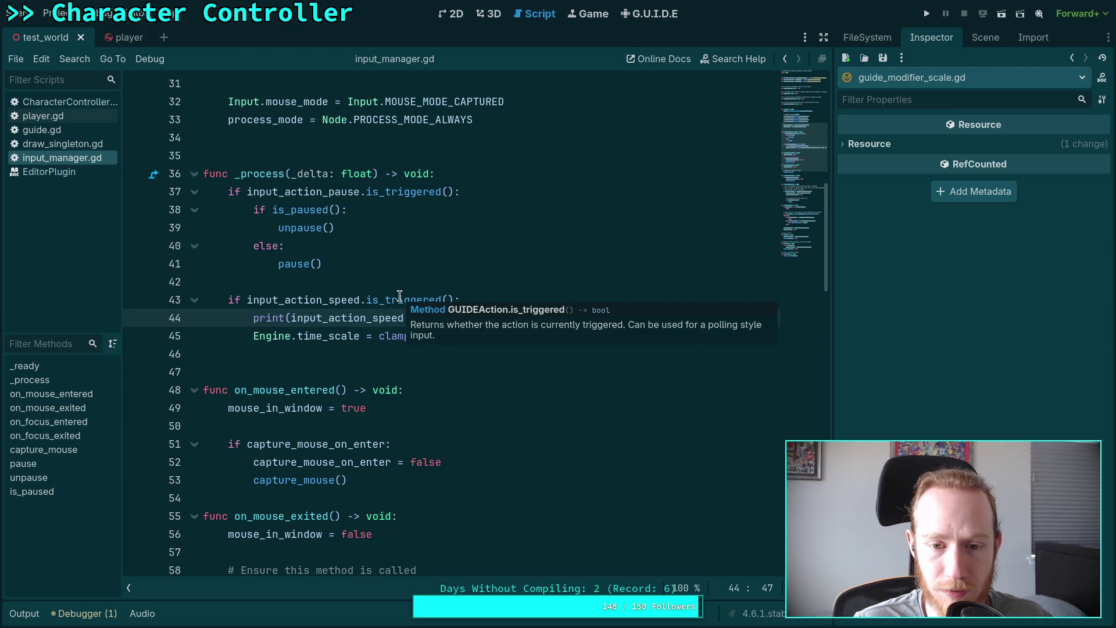
{"action": "left_click_drag", "start_coordinate": [291, 317], "coordinate": [492, 317]}
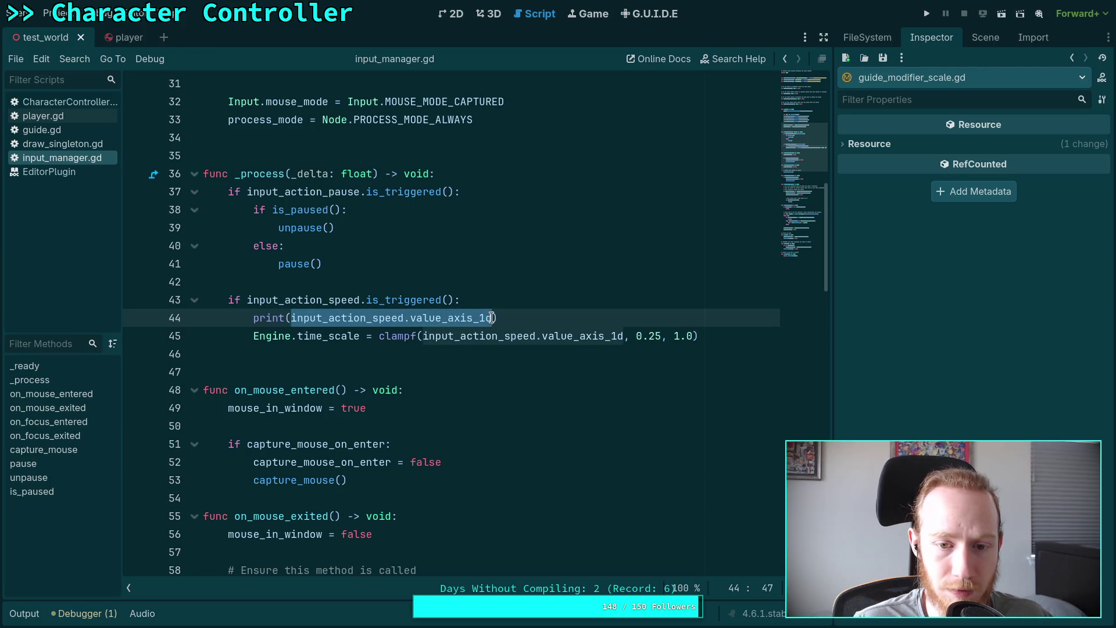
{"action": "left_click", "coordinate": [373, 318]}
{"action": "key", "text": "alt+Up"}
{"action": "key", "text": "shift+Tab"}
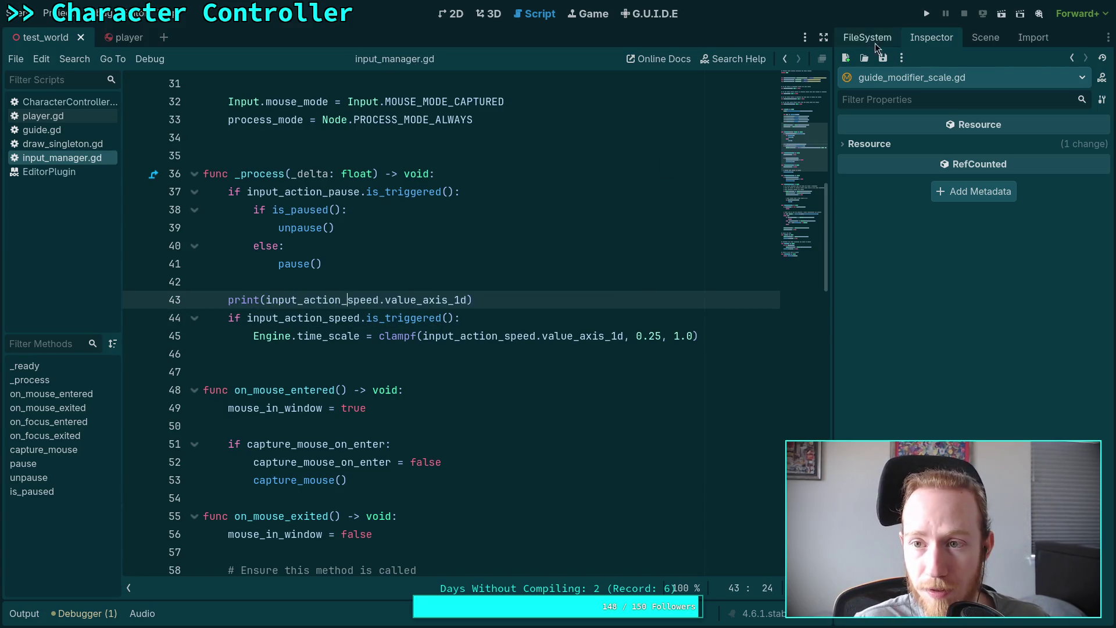
{"action": "left_click", "coordinate": [934, 14]}
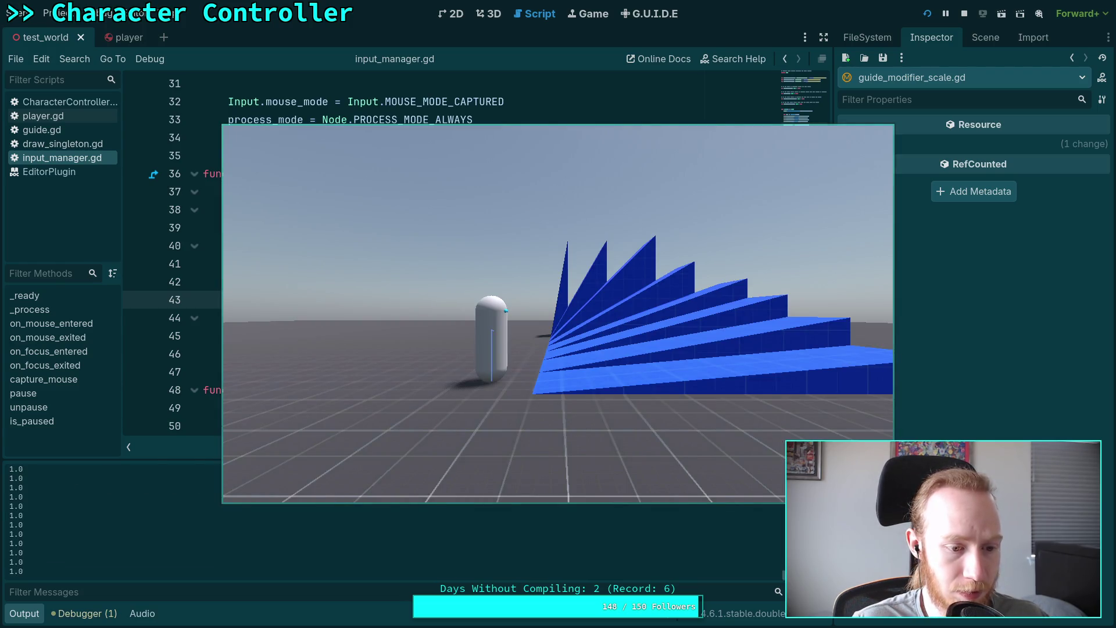
{"action": "key", "text": "Escape"}
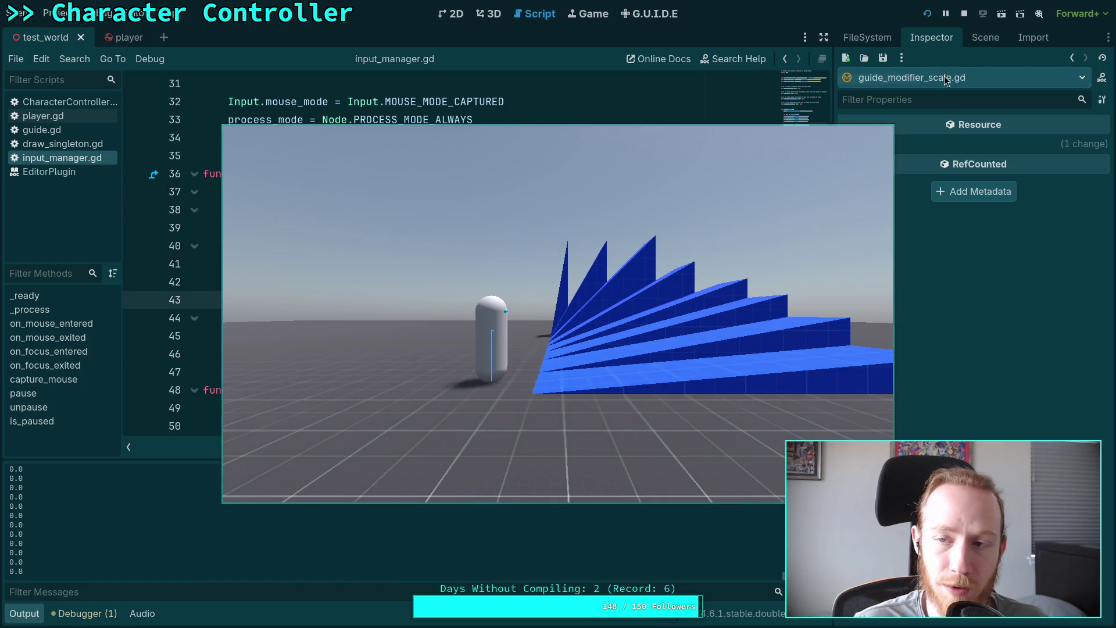
{"action": "left_click", "coordinate": [970, 18]}
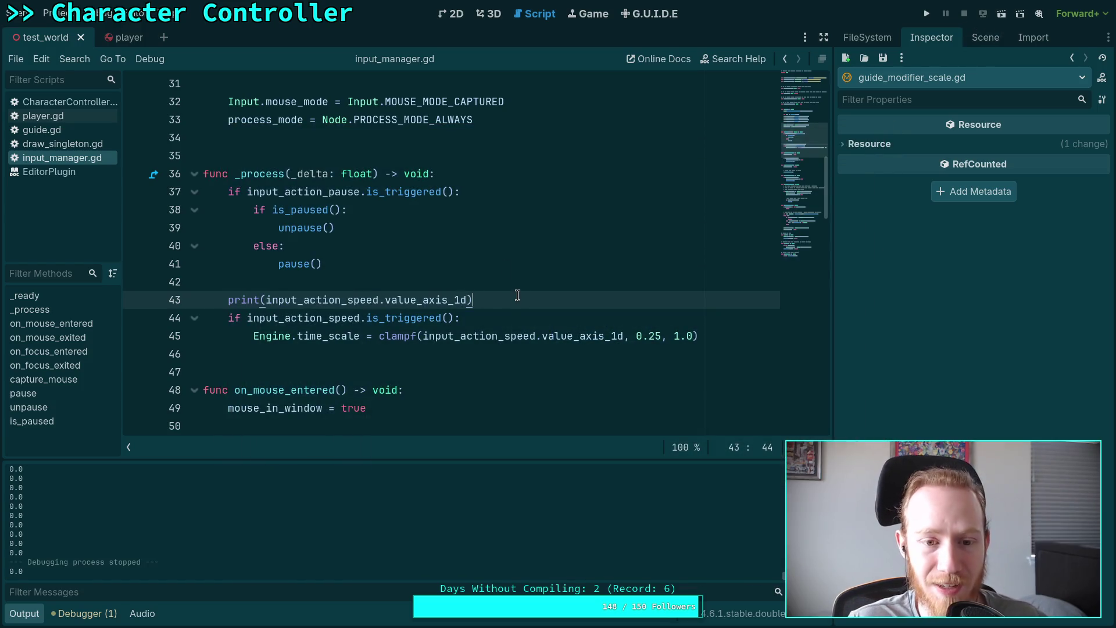
Step: Look up the is_triggered definition in guide_action.gd, then close that script
{"action": "left_click", "coordinate": [482, 318]}
{"action": "right_click", "coordinate": [407, 319]}
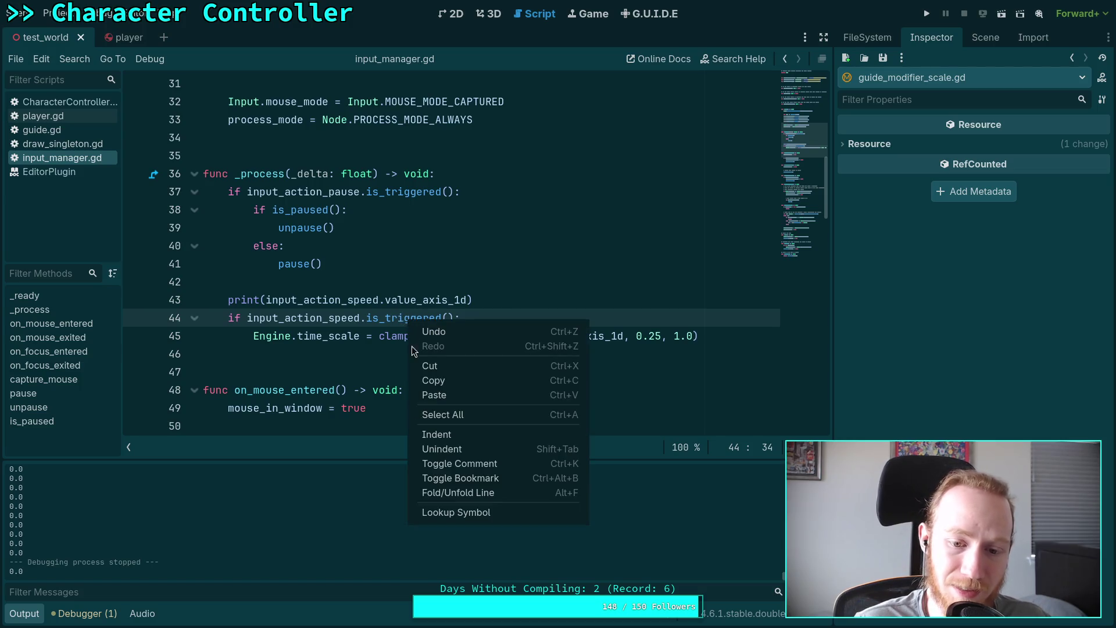
{"action": "left_click", "coordinate": [432, 515]}
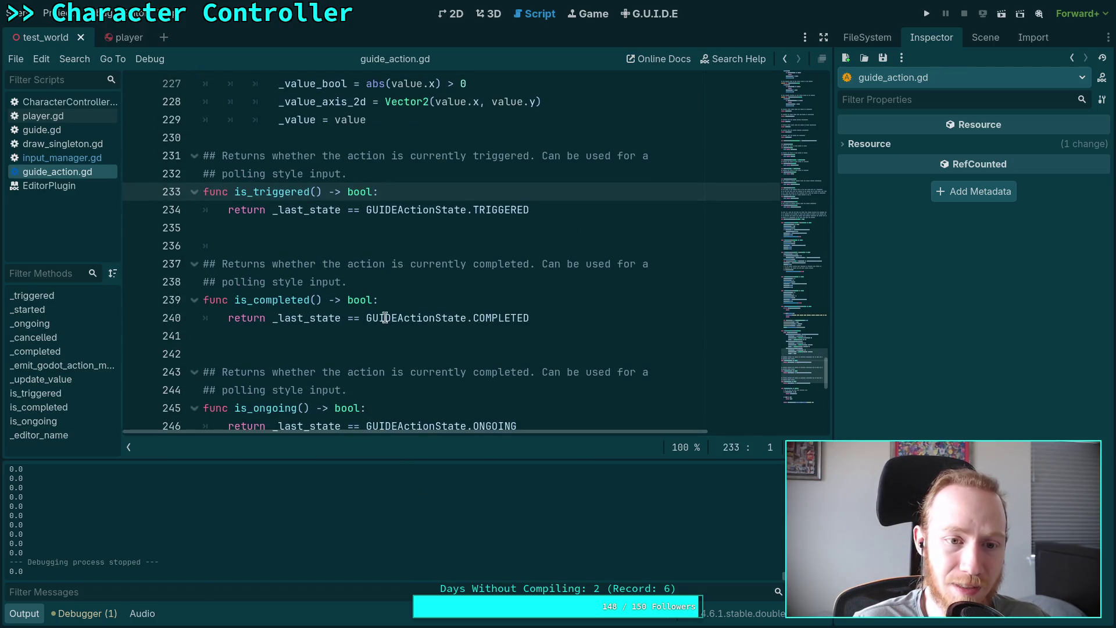
{"action": "right_click", "coordinate": [70, 176]}
{"action": "left_click", "coordinate": [96, 217]}
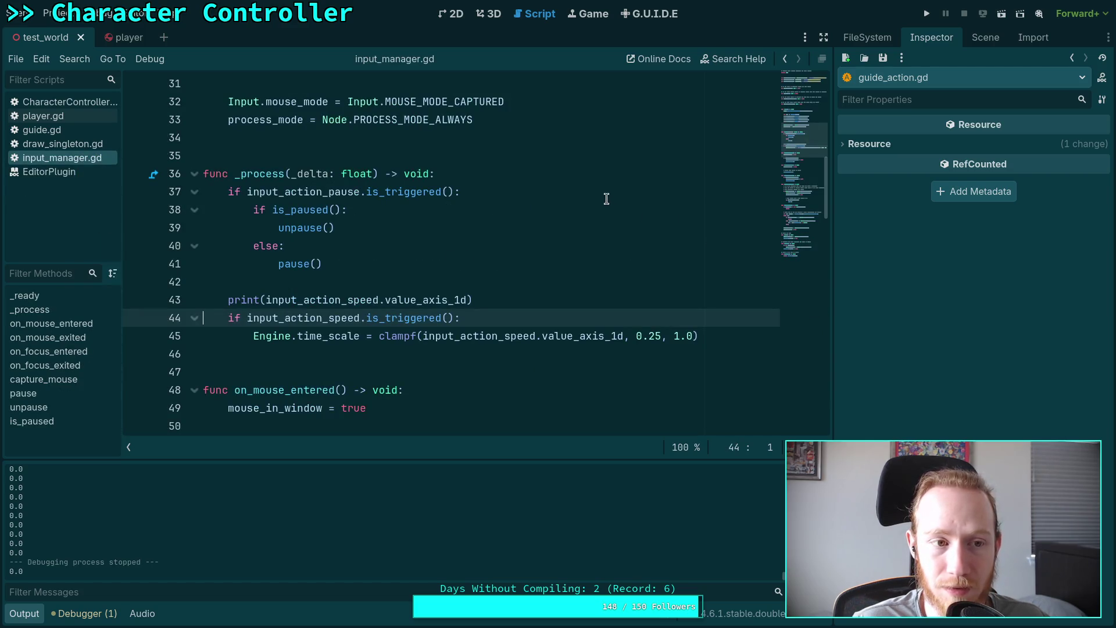
Step: Move the print line back below the speed is_triggered check
{"action": "left_click", "coordinate": [990, 40]}
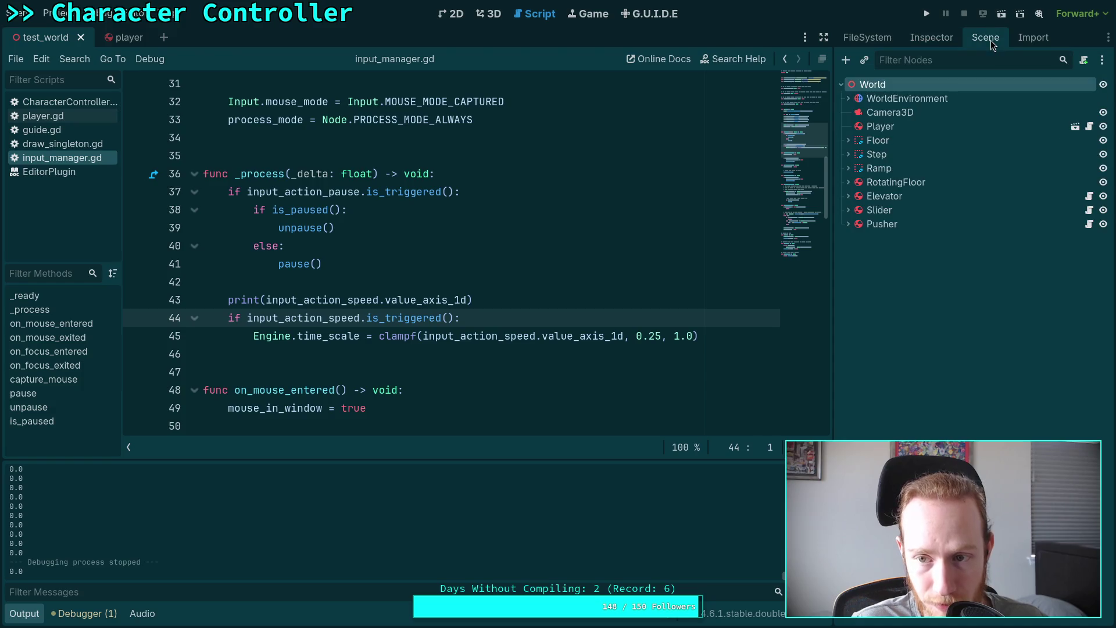
{"action": "left_click", "coordinate": [496, 300]}
{"action": "key", "text": "alt+Down"}
{"action": "left_click", "coordinate": [511, 300], "text": "shift"}
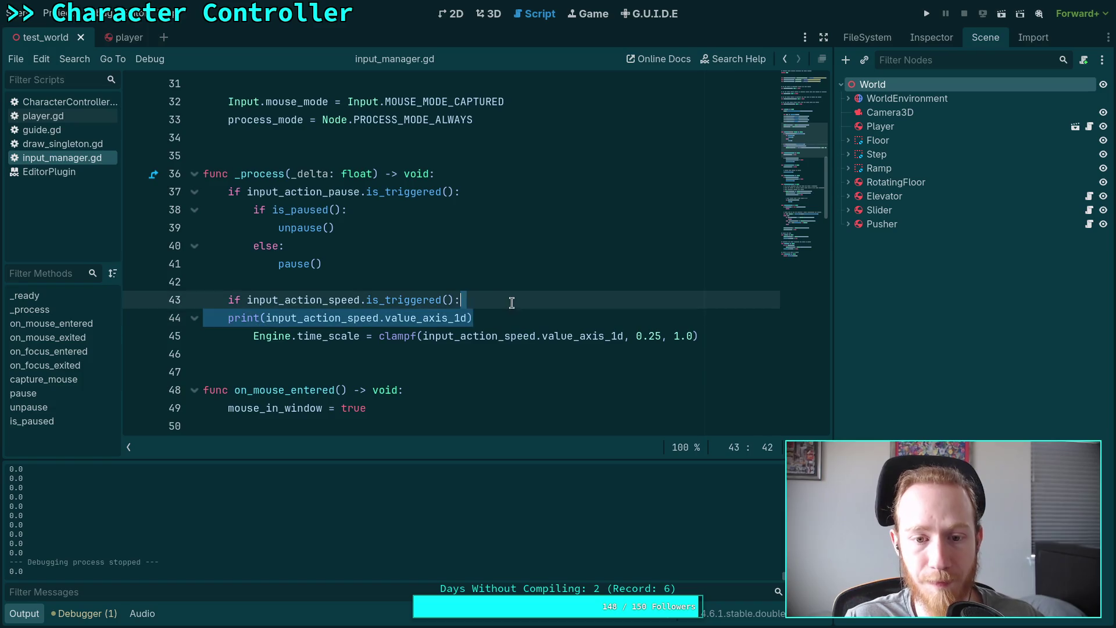
{"action": "key", "text": "BackSpace"}
{"action": "key", "text": "ctrl+z"}
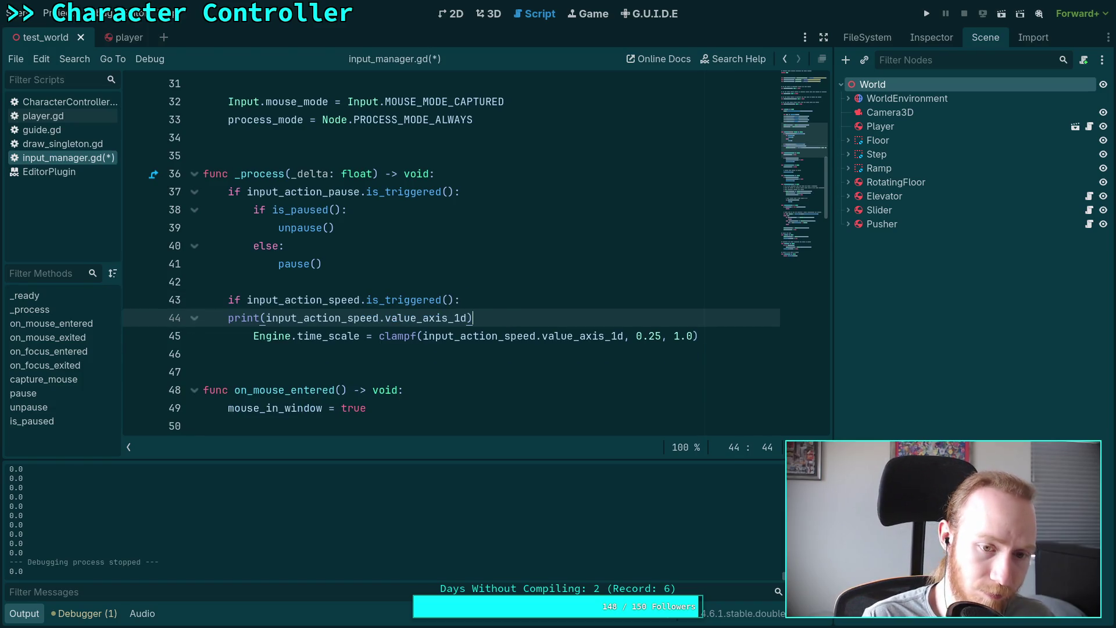
Step: Indent the print under the speed check and make it print 'Time scale: %.4f' % input_action_speed.value_axis_1d
{"action": "key", "text": "Home"}
{"action": "left_click", "coordinate": [292, 318]}
{"action": "type", "text": "'"}
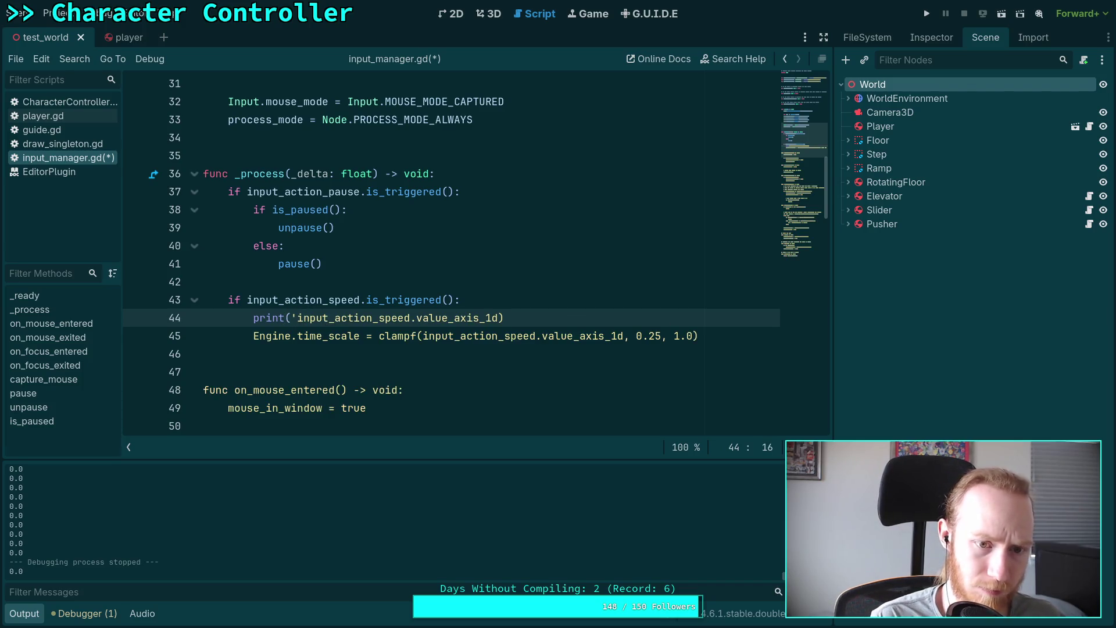
{"action": "type", "text": "Time scale: "}
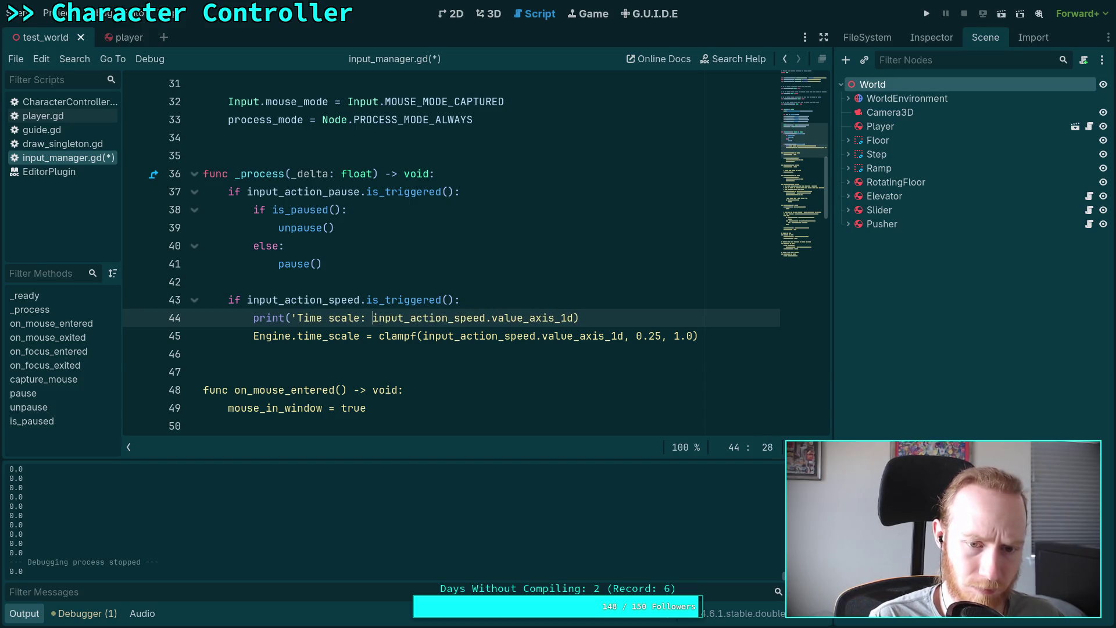
{"action": "type", "text": "$"}
{"action": "key", "text": "BackSpace"}
{"action": "type", "text": "%,"}
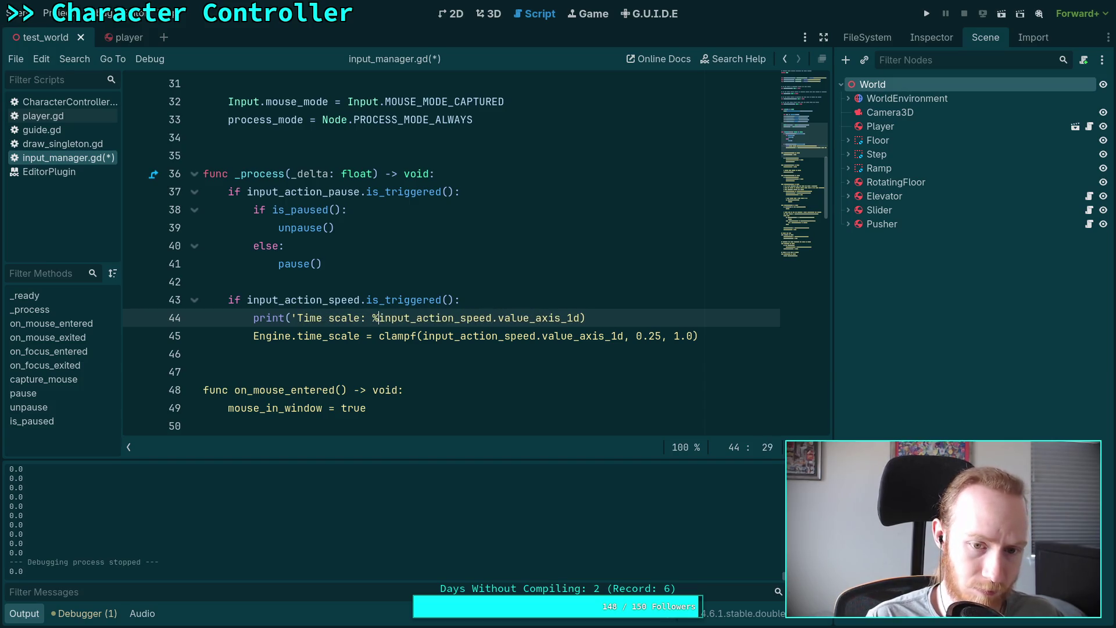
{"action": "type", "text": "2"}
{"action": "key", "text": "BackSpace"}
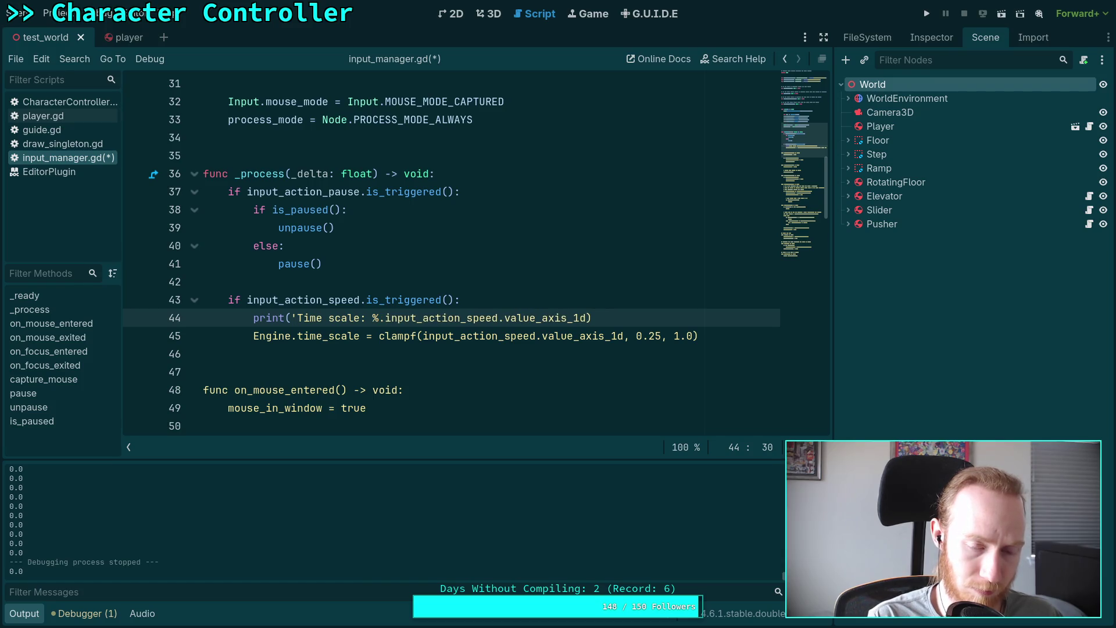
{"action": "type", "text": "4f"}
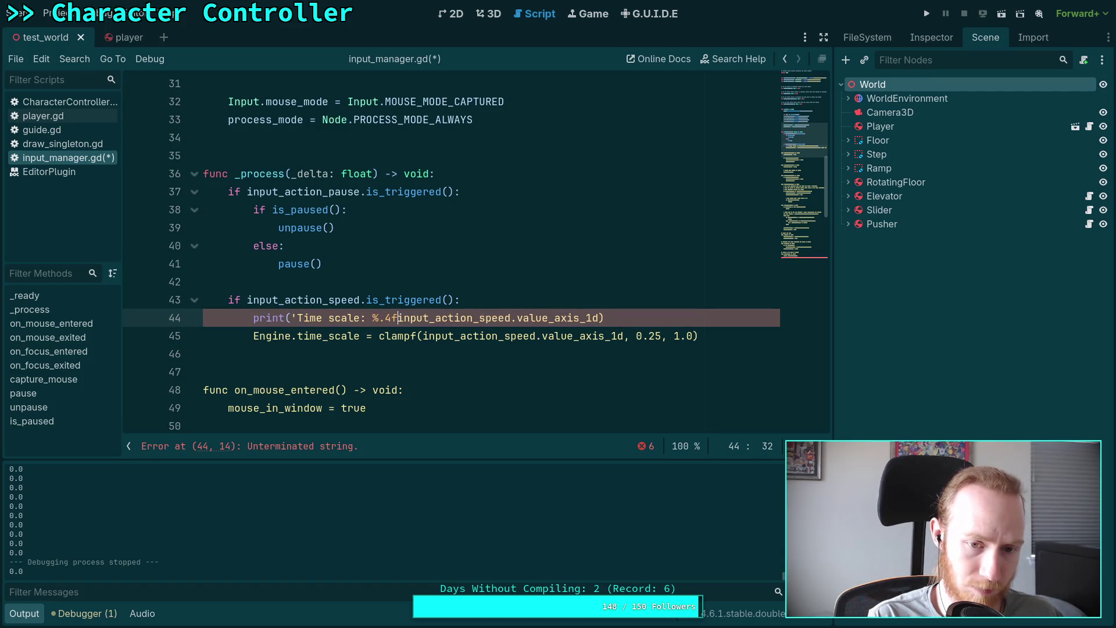
{"action": "type", "text": "' %"}
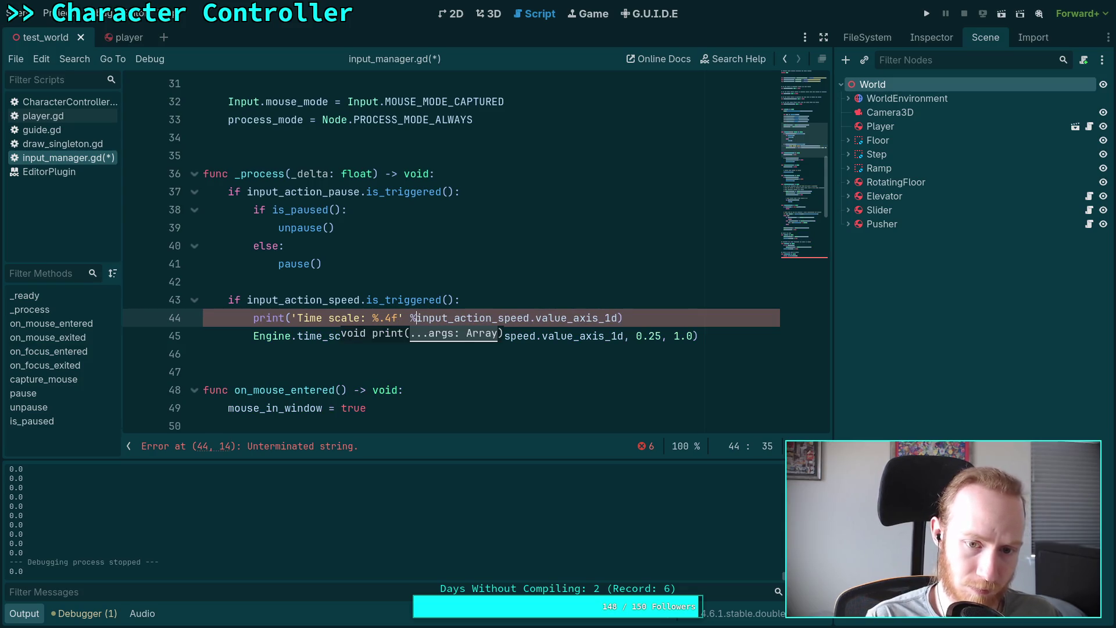
{"action": "key", "text": "End"}
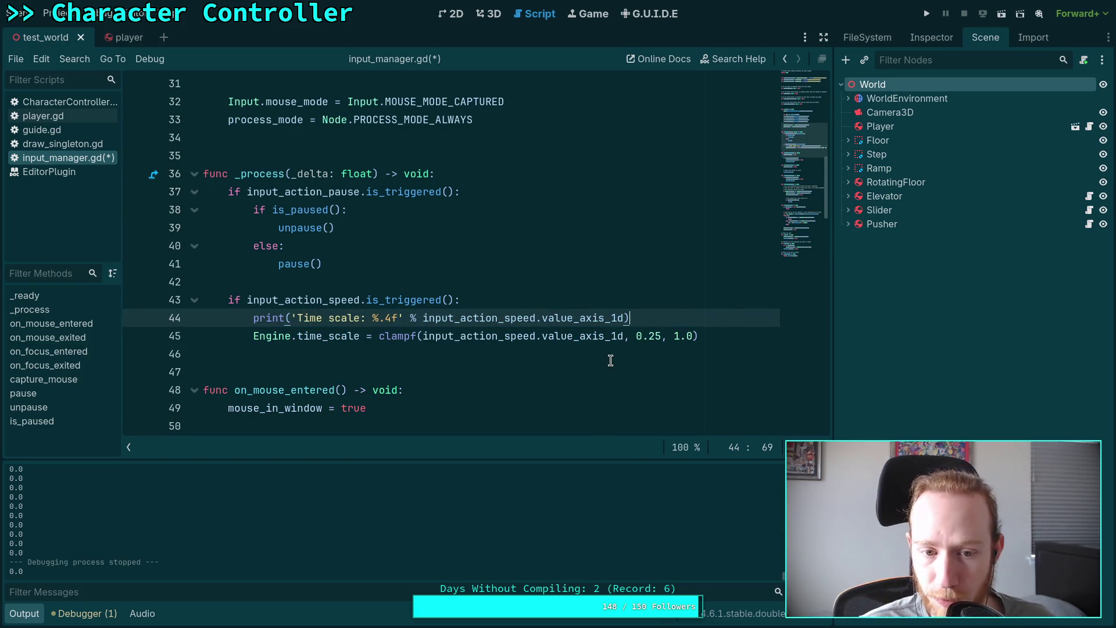
{"action": "left_click", "coordinate": [395, 300]}
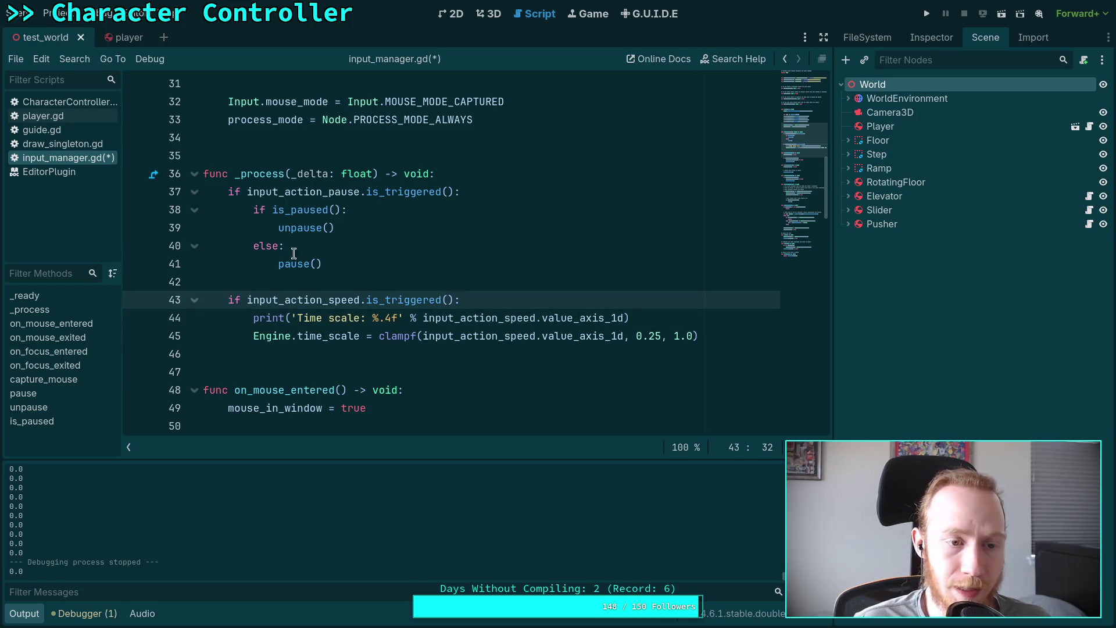
{"action": "left_click", "coordinate": [1032, 38]}
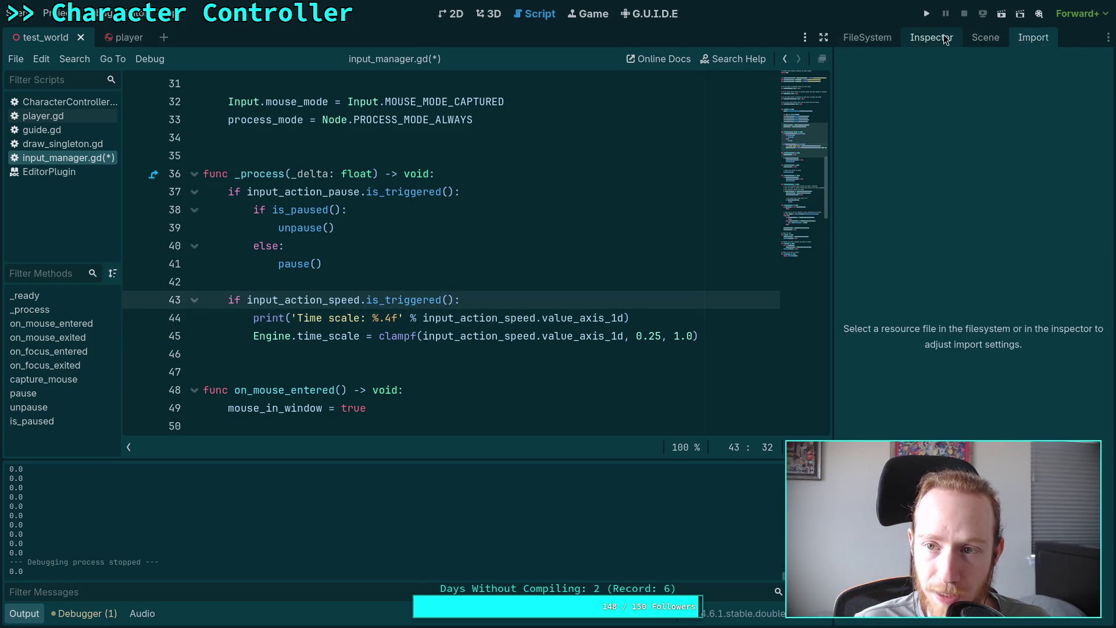
Step: Open global_context.tres, select a Set Game Speed Pressed trigger, try threshold 0, then undo
{"action": "left_click", "coordinate": [891, 38]}
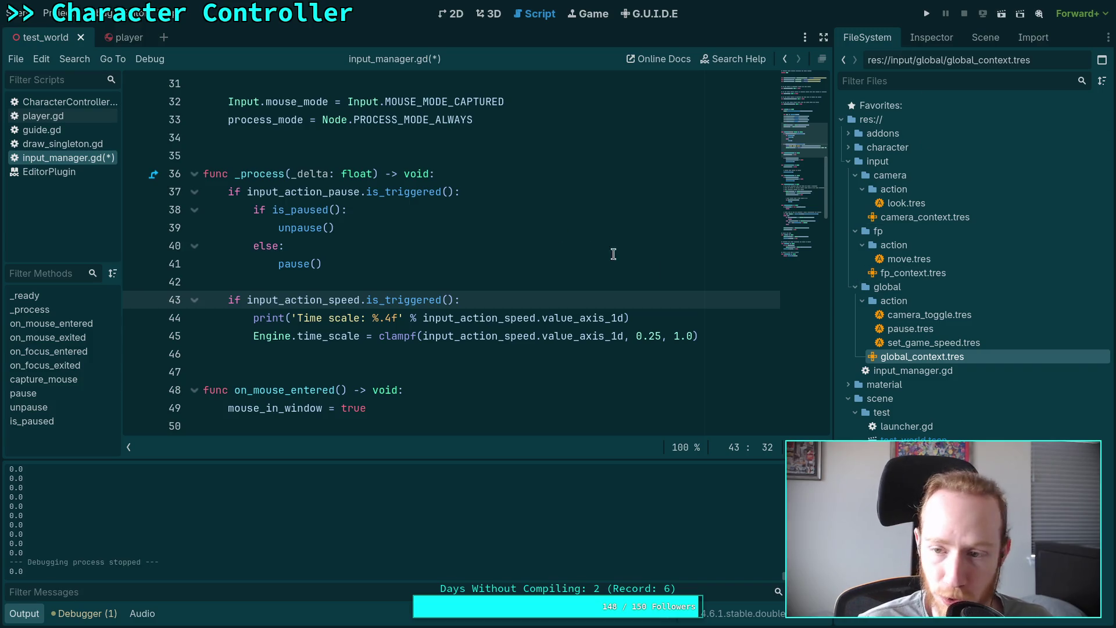
{"action": "double_click", "coordinate": [941, 356]}
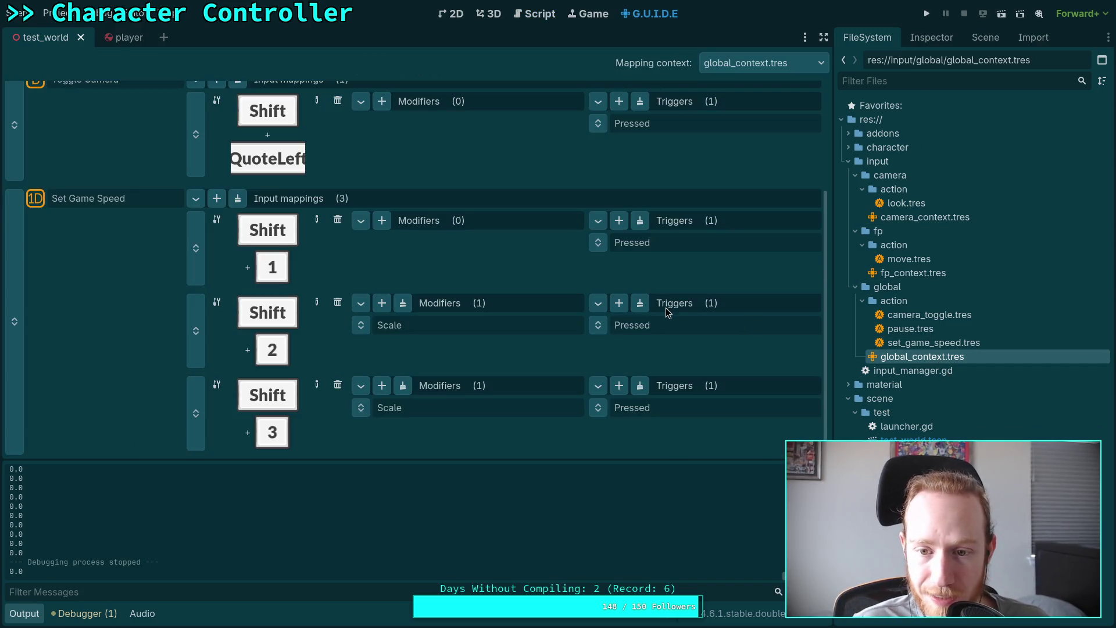
{"action": "left_click", "coordinate": [931, 38]}
{"action": "left_click", "coordinate": [1014, 145]}
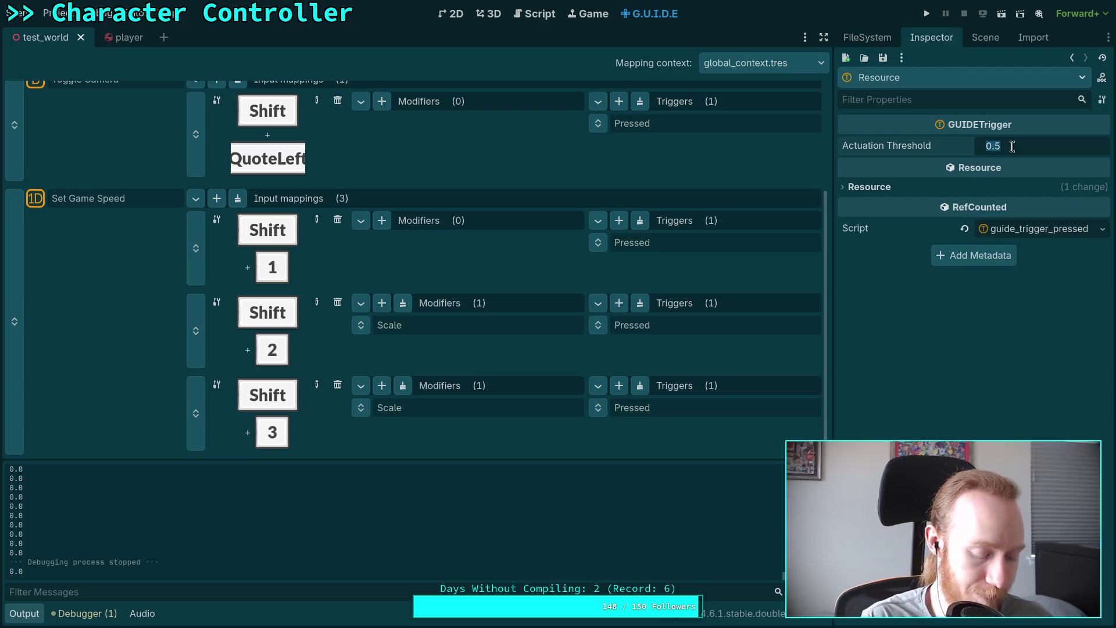
{"action": "type", "text": "0"}
{"action": "key", "text": "Return"}
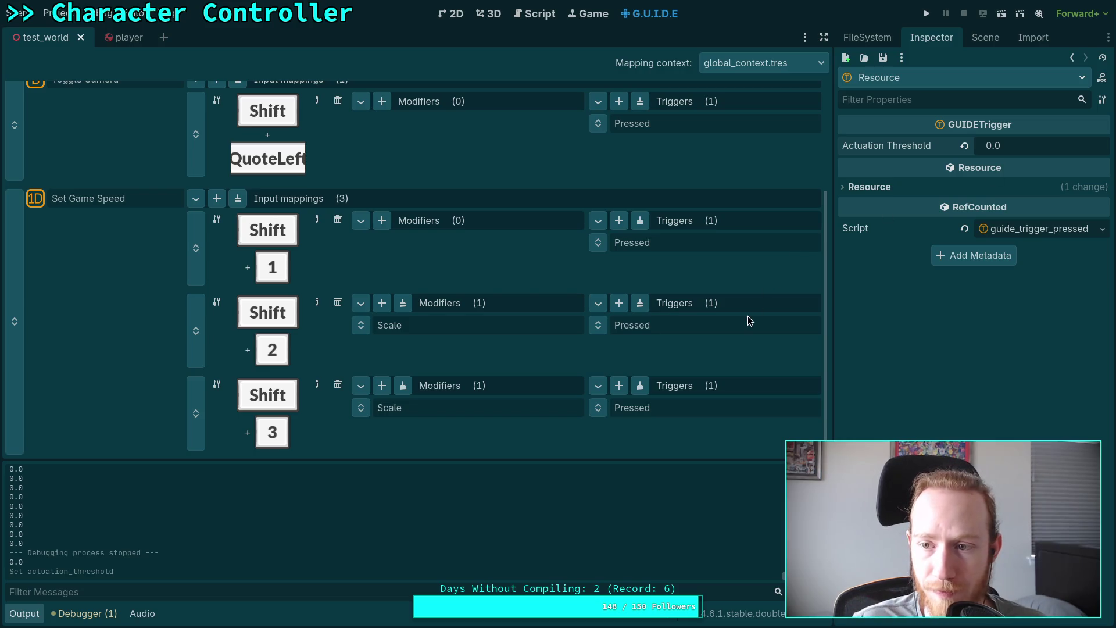
{"action": "key", "text": "ctrl+z"}
Step: Set the Pressed trigger's Actuation Threshold to 0.1
{"action": "left_click", "coordinate": [1030, 150]}
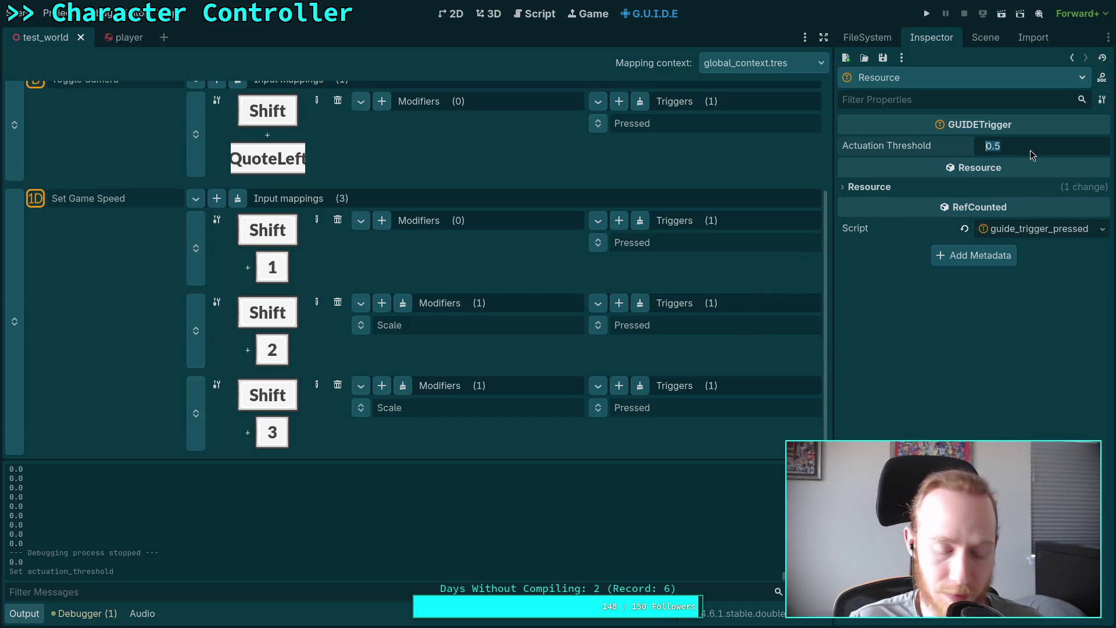
{"action": "type", "text": "0"}
{"action": "key", "text": "Return"}
{"action": "key", "text": "Return"}
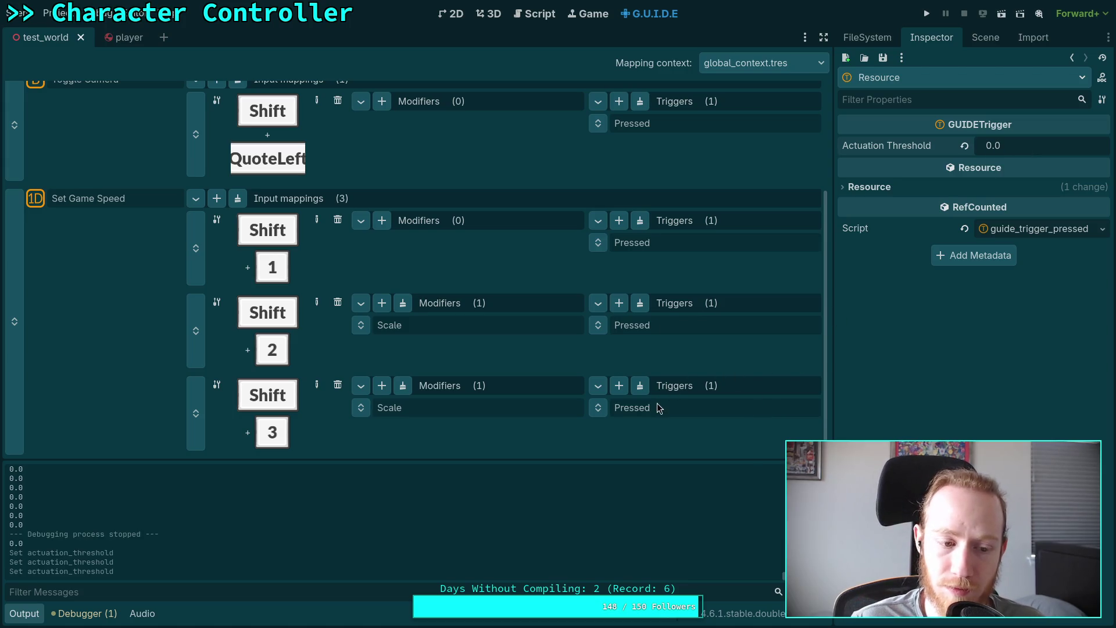
{"action": "left_click", "coordinate": [1041, 146]}
{"action": "key", "text": "BackSpace"}
{"action": "type", "text": "1"}
{"action": "key", "text": "Return"}
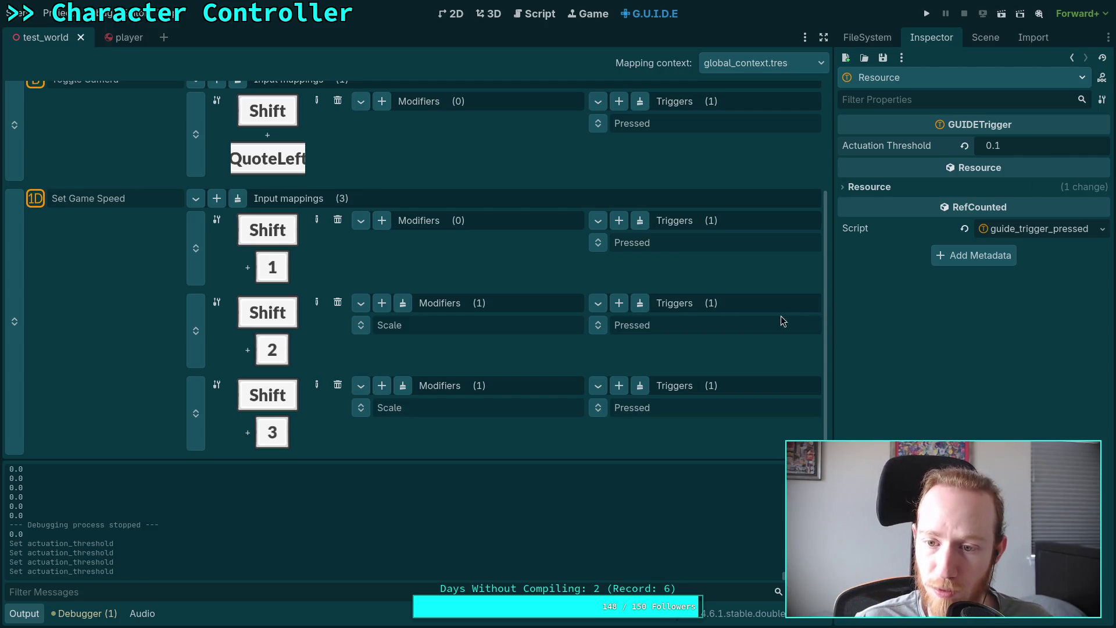
{"action": "left_click", "coordinate": [1023, 147]}
{"action": "type", "text": ".1"}
{"action": "key", "text": "Return"}
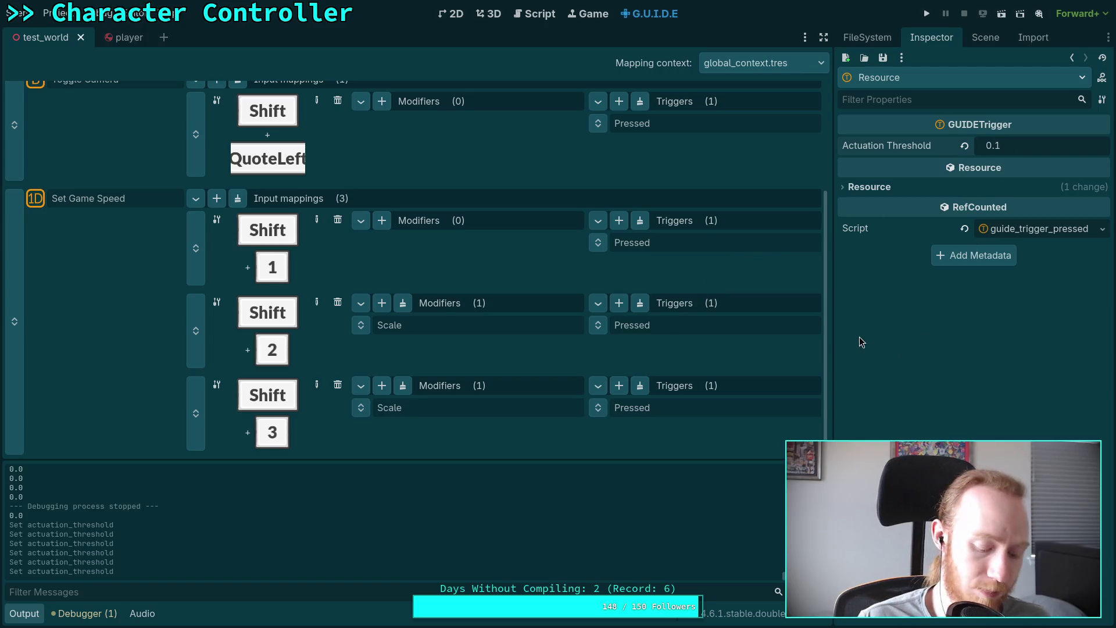
Step: Launch the game, set the time scale to 0.5, and walk the player over the blue ramps
{"action": "key", "text": "F5"}
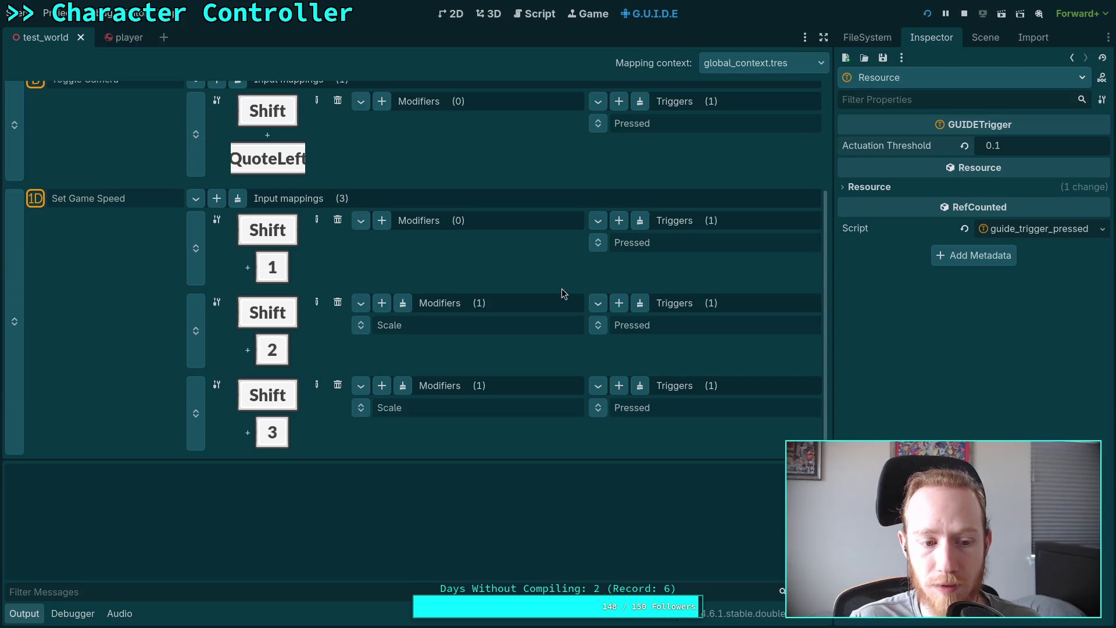
{"action": "key", "text": "1"}
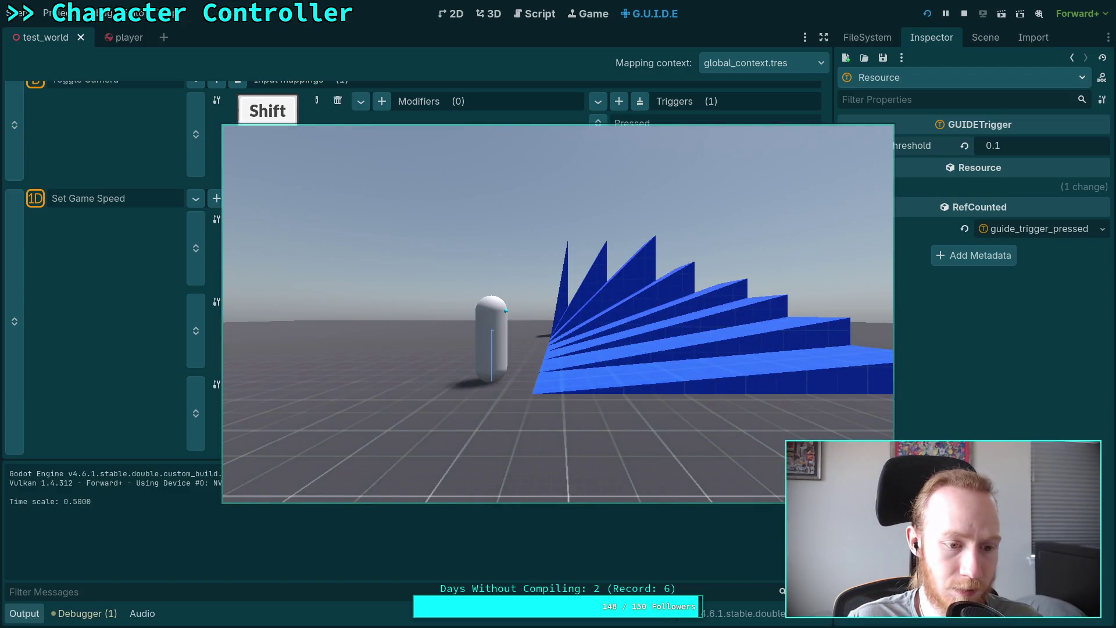
{"action": "key", "text": "d"}
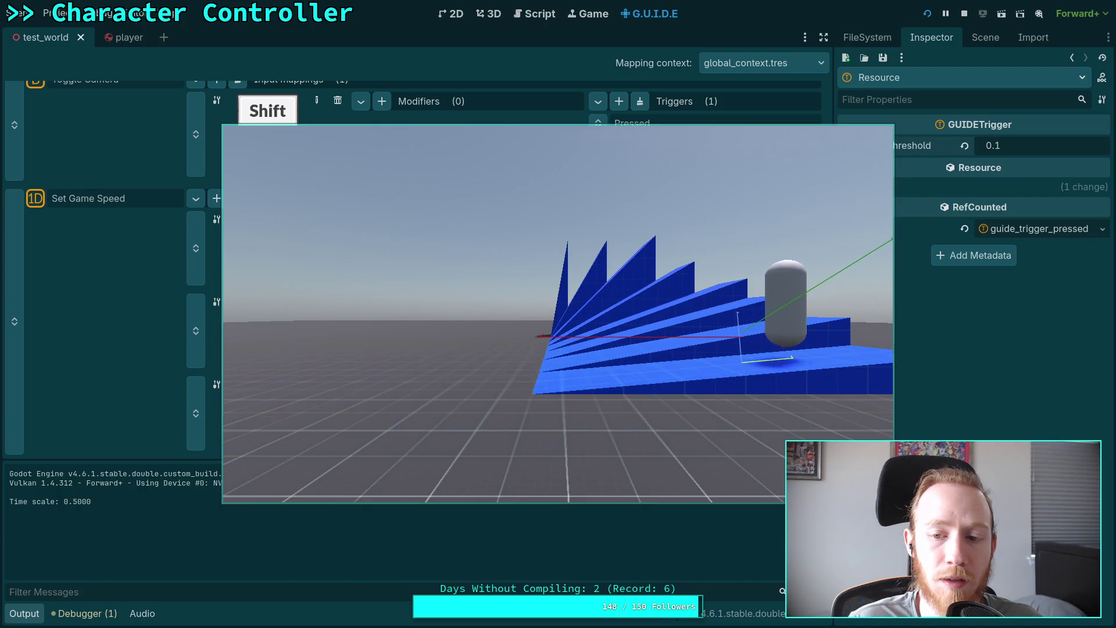
{"action": "key", "text": "a"}
{"action": "key", "text": "a"}
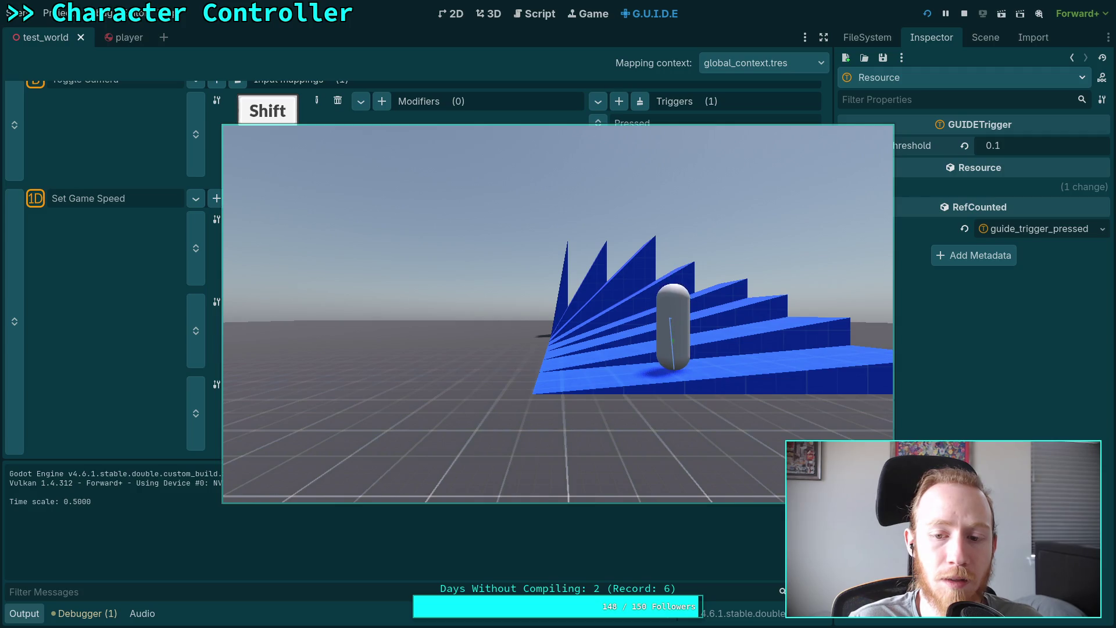
{"action": "key", "text": "a"}
{"action": "key", "text": "a"}
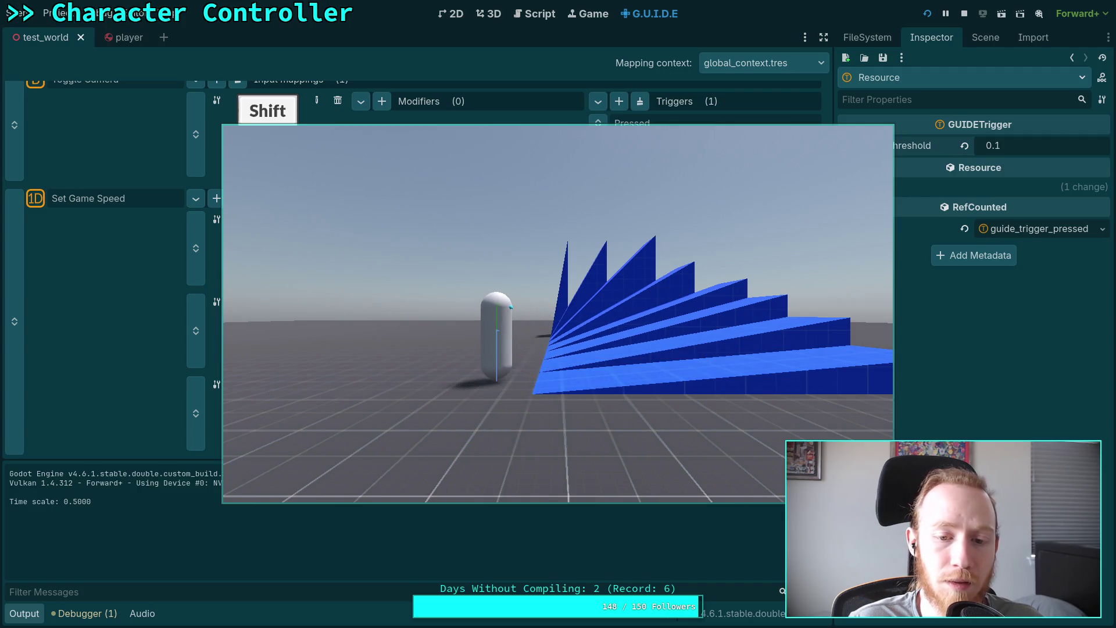
{"action": "key", "text": "d"}
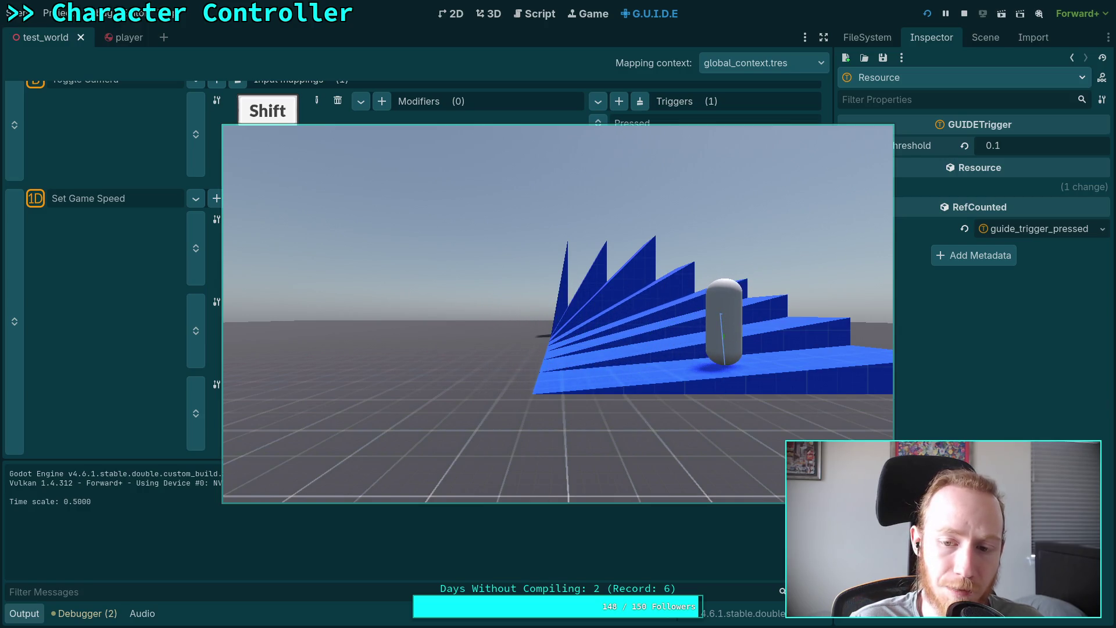
Step: Toggle the time scale between 1.0, 0.5 and 1.0 while walking across the ramps
{"action": "key", "text": "shift"}
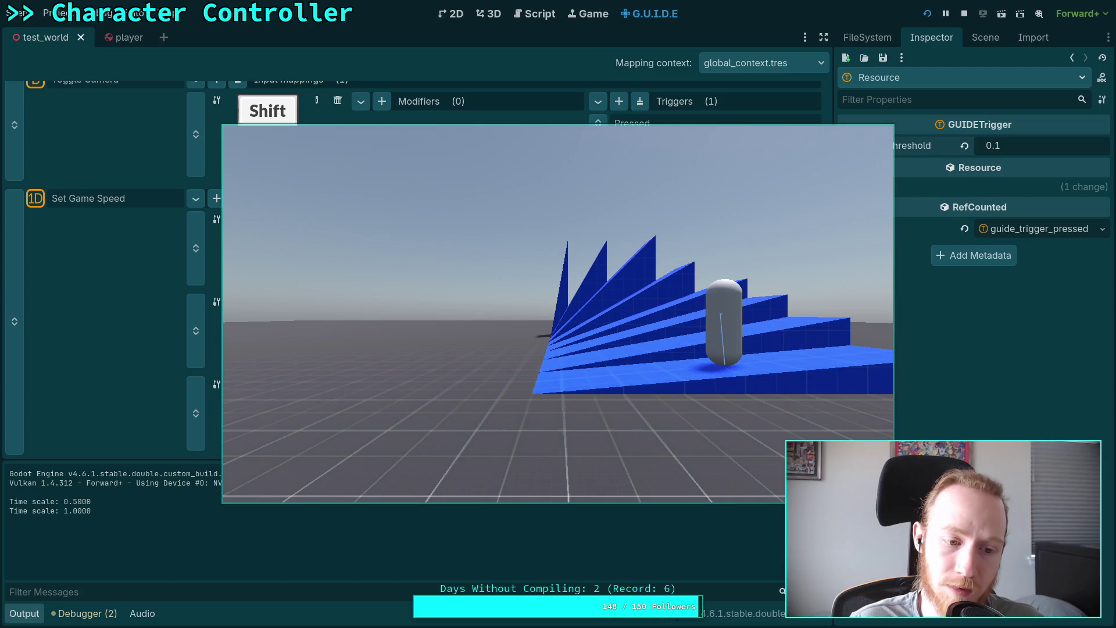
{"action": "key", "text": "a"}
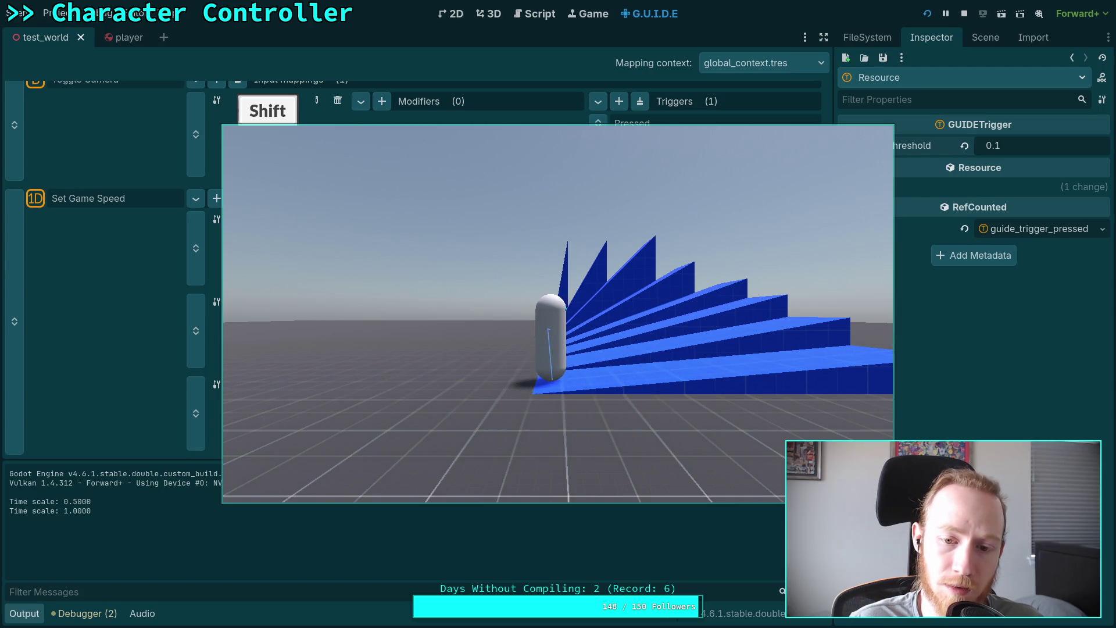
{"action": "key", "text": "d"}
{"action": "key", "text": "a"}
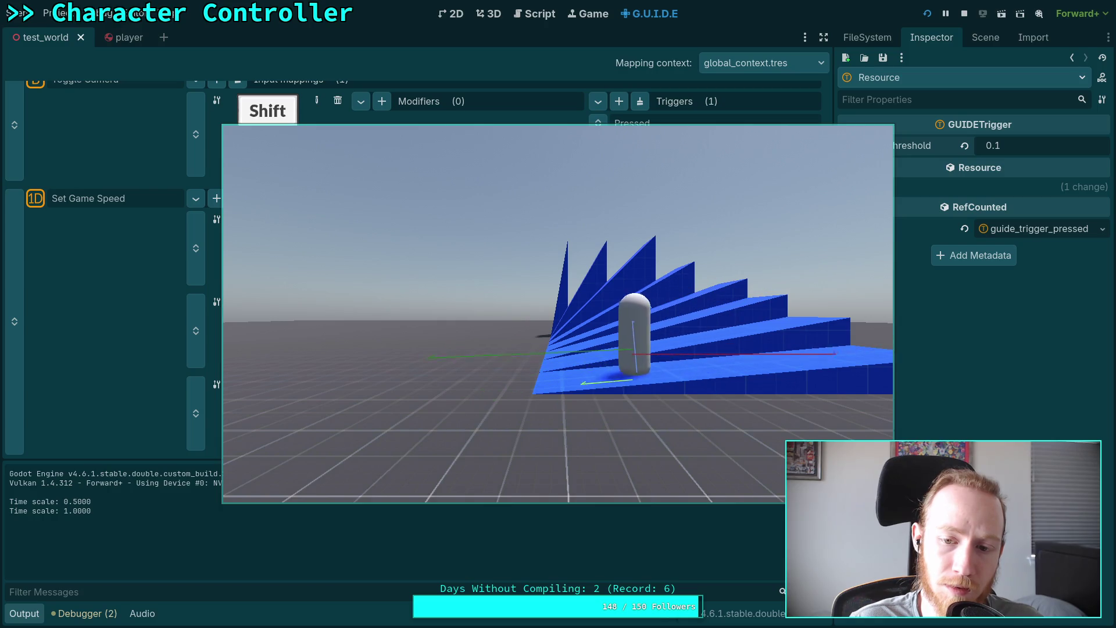
{"action": "key", "text": "shift"}
{"action": "key", "text": "d"}
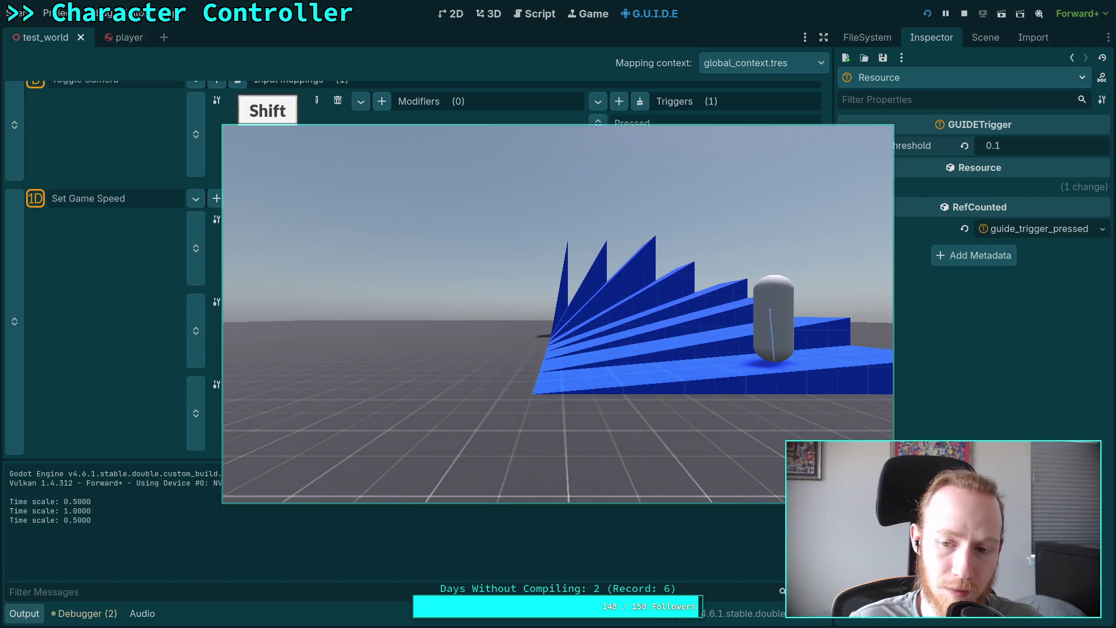
{"action": "key", "text": "shift"}
{"action": "key", "text": "a"}
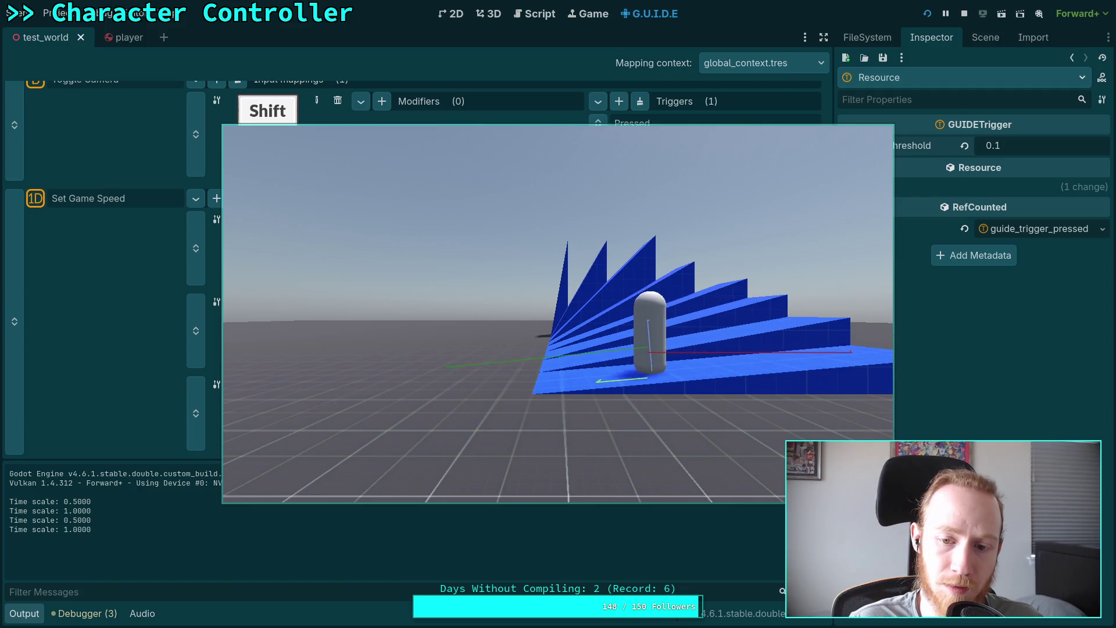
Step: Walk the ramps again, switch back to 0.5 speed, and stop the test run
{"action": "key", "text": "d"}
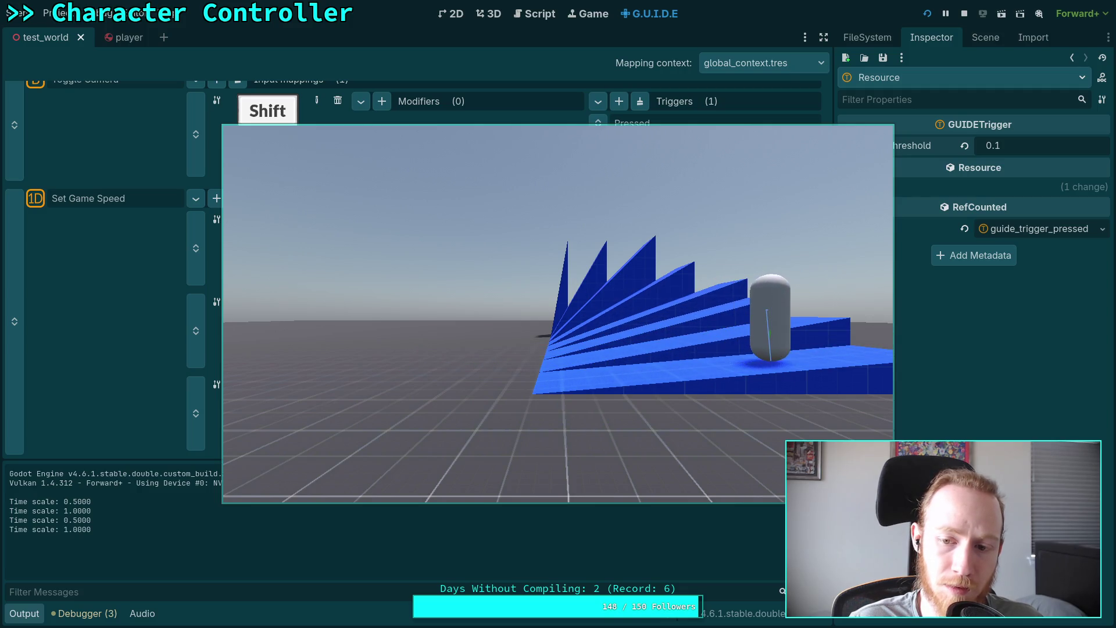
{"action": "key", "text": "a"}
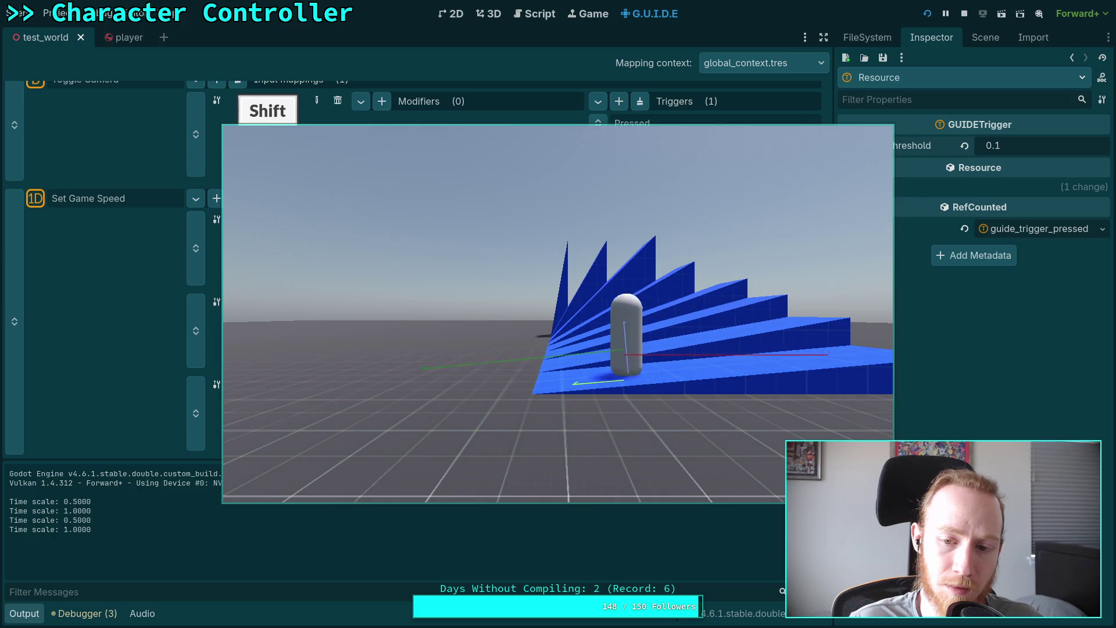
{"action": "key", "text": "d"}
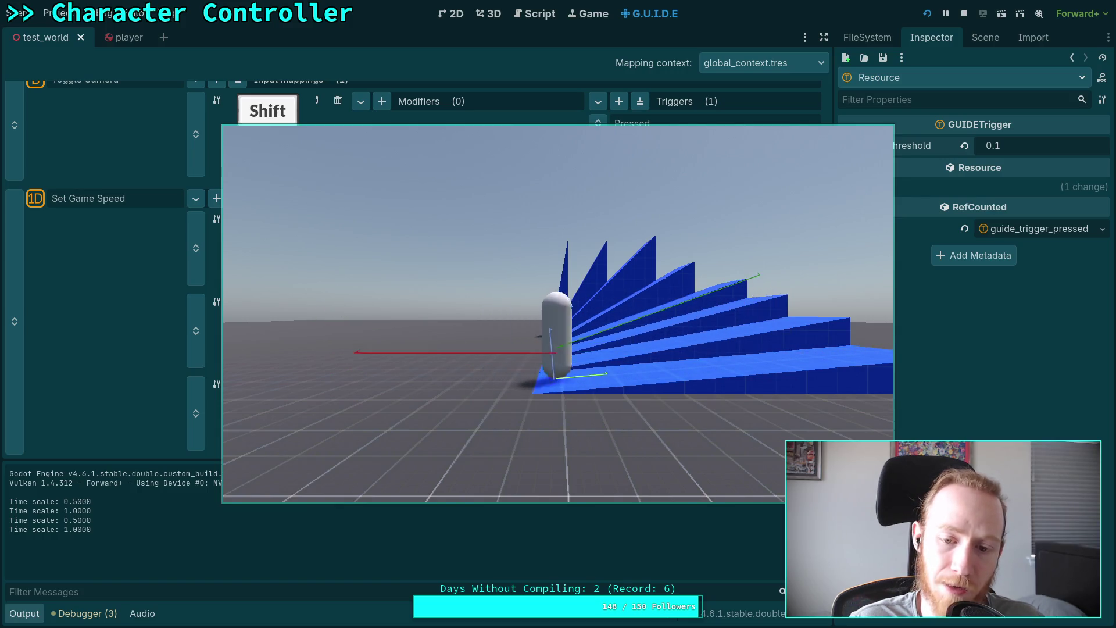
{"action": "key", "text": "shift"}
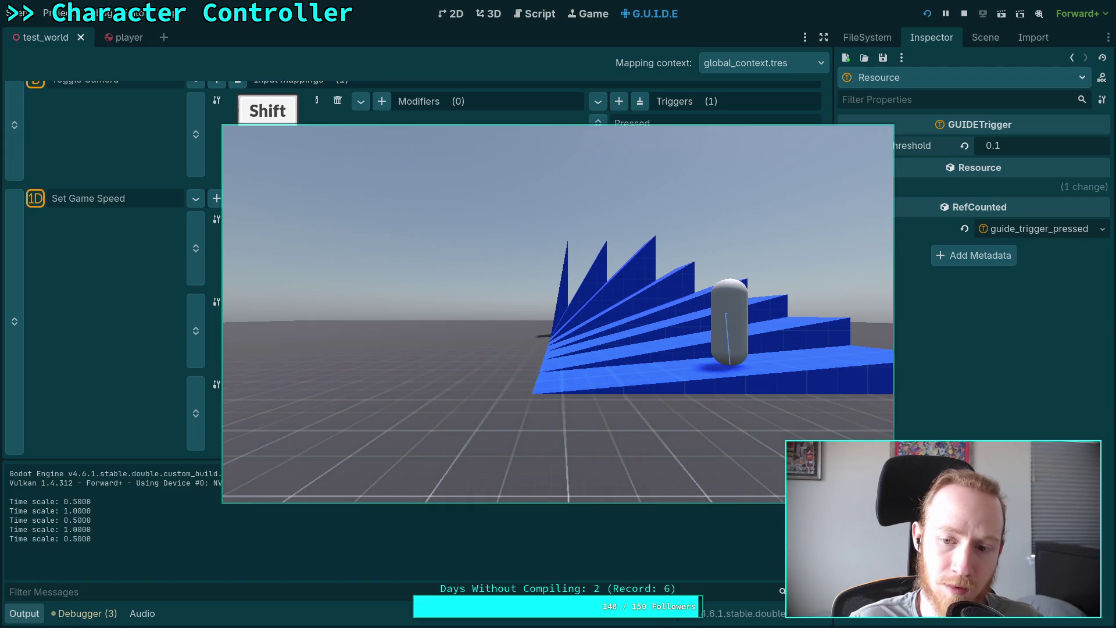
{"action": "key", "text": "a"}
{"action": "key", "text": "a"}
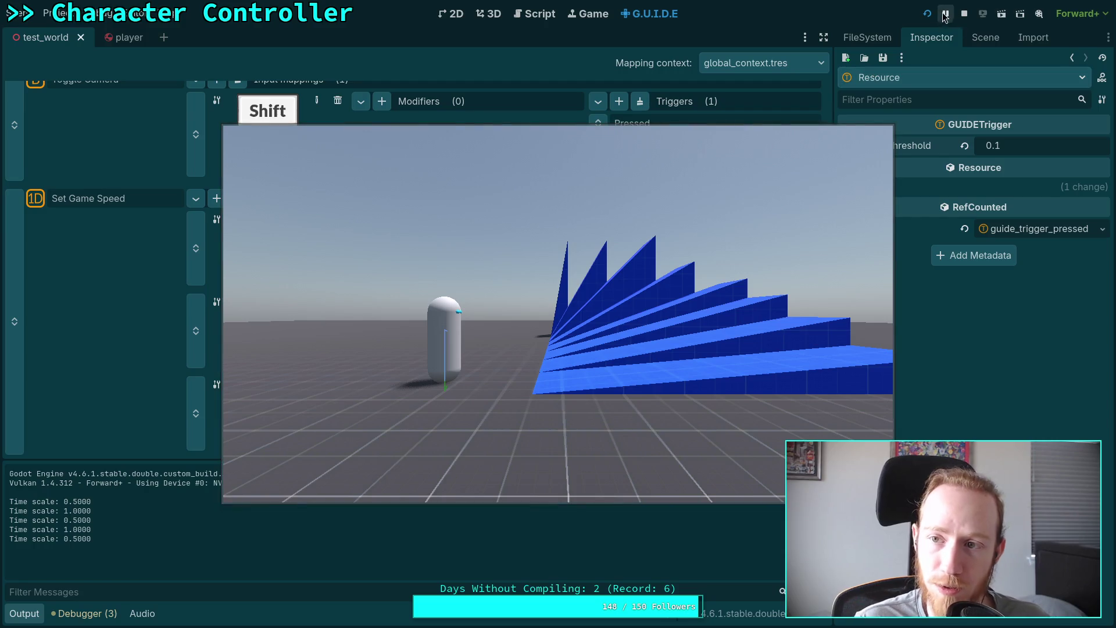
{"action": "left_click", "coordinate": [965, 14]}
Step: Show CharacterController.gd in the script editor with Output hidden, scrolled to _integrate_forces
{"action": "left_click", "coordinate": [536, 14]}
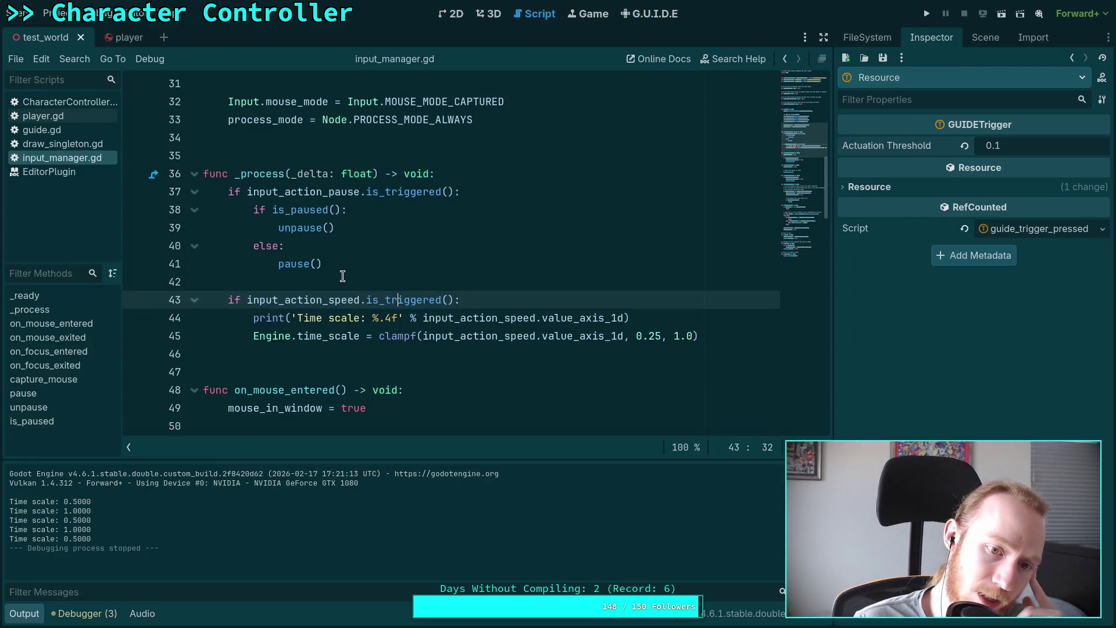
{"action": "left_click", "coordinate": [25, 614]}
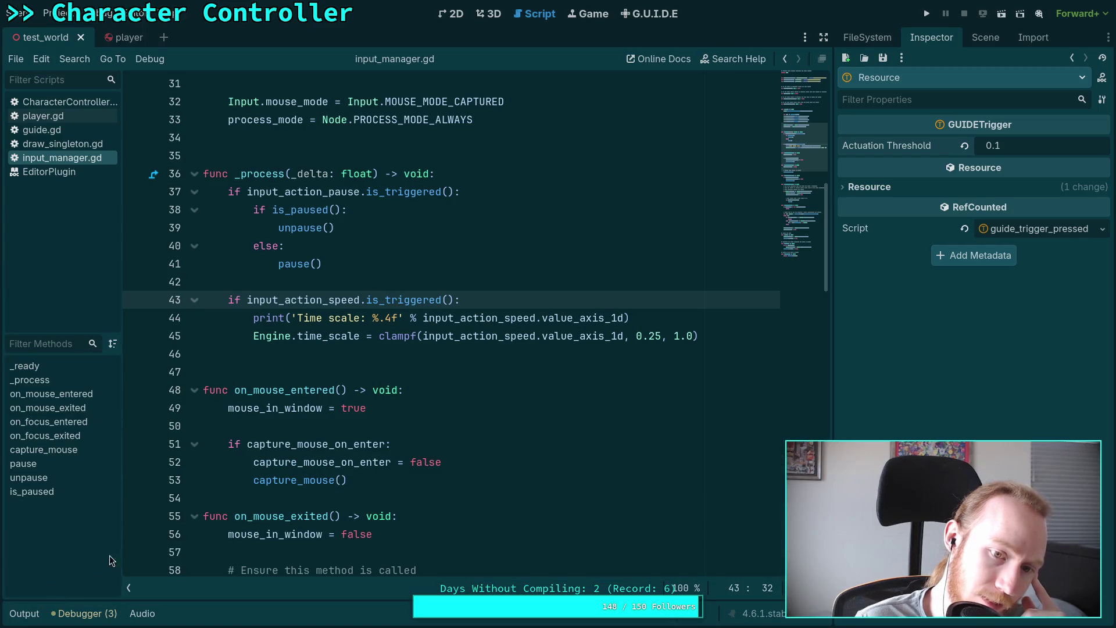
{"action": "scroll", "coordinate": [233, 453], "scroll_direction": "down", "scroll_amount": 3}
{"action": "scroll", "coordinate": [248, 436], "scroll_direction": "down", "scroll_amount": 9}
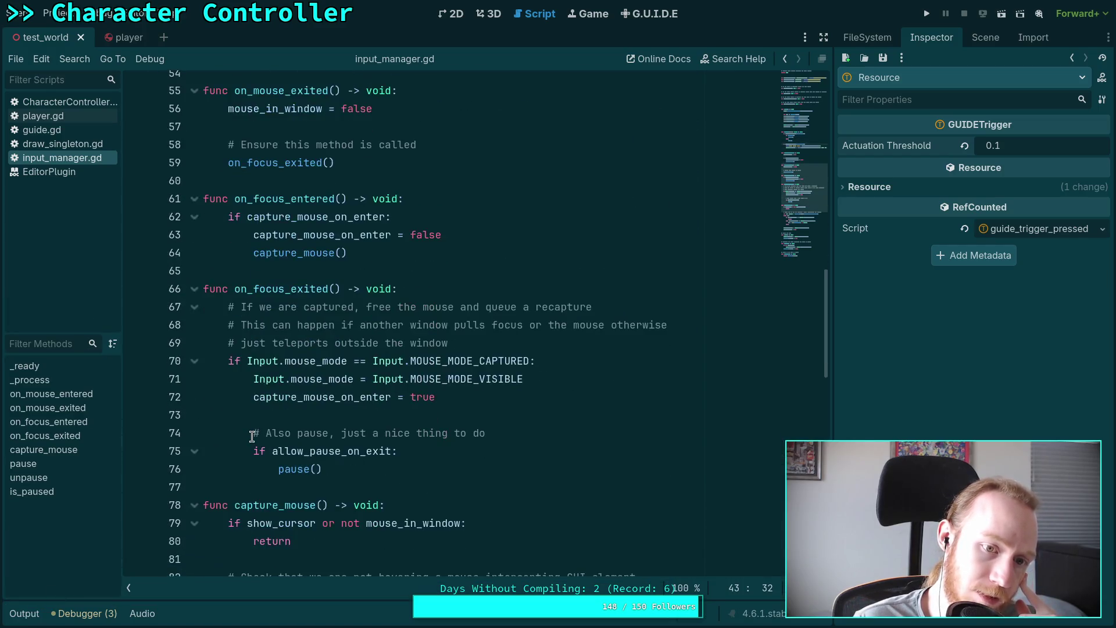
{"action": "left_click", "coordinate": [76, 117]}
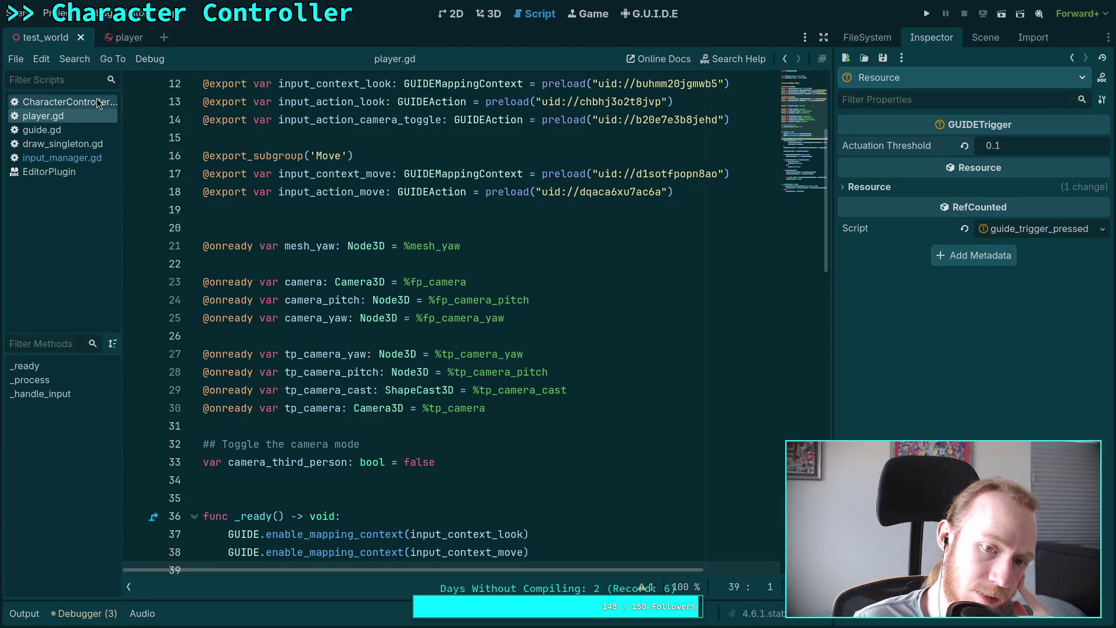
{"action": "left_click", "coordinate": [96, 102]}
{"action": "scroll", "coordinate": [393, 369], "scroll_direction": "up", "scroll_amount": 8}
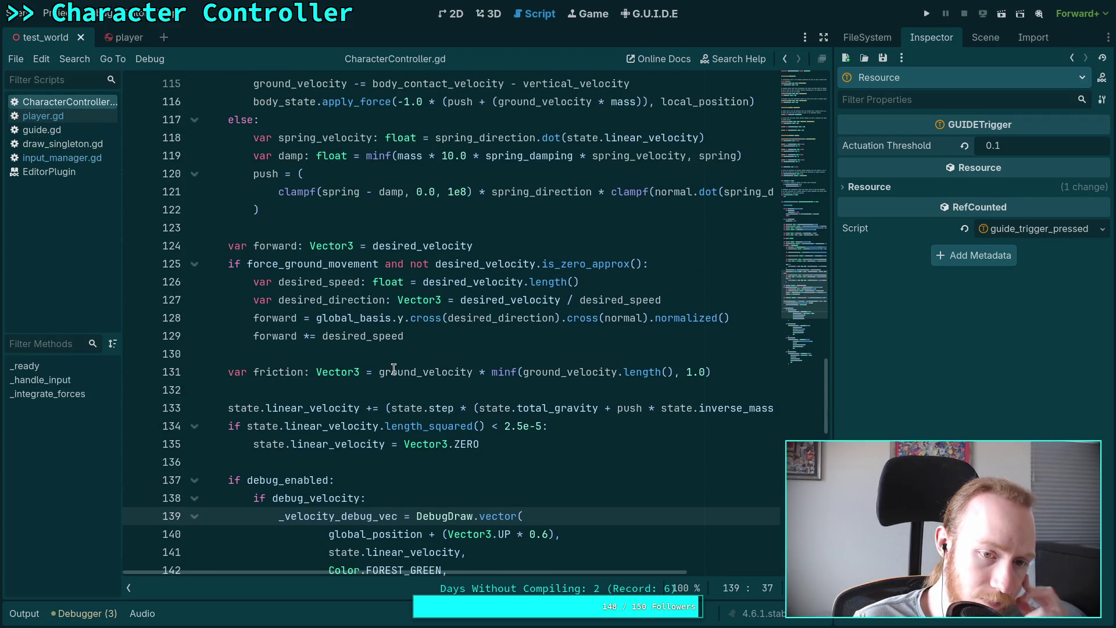
{"action": "scroll", "coordinate": [340, 359], "scroll_direction": "up", "scroll_amount": 18}
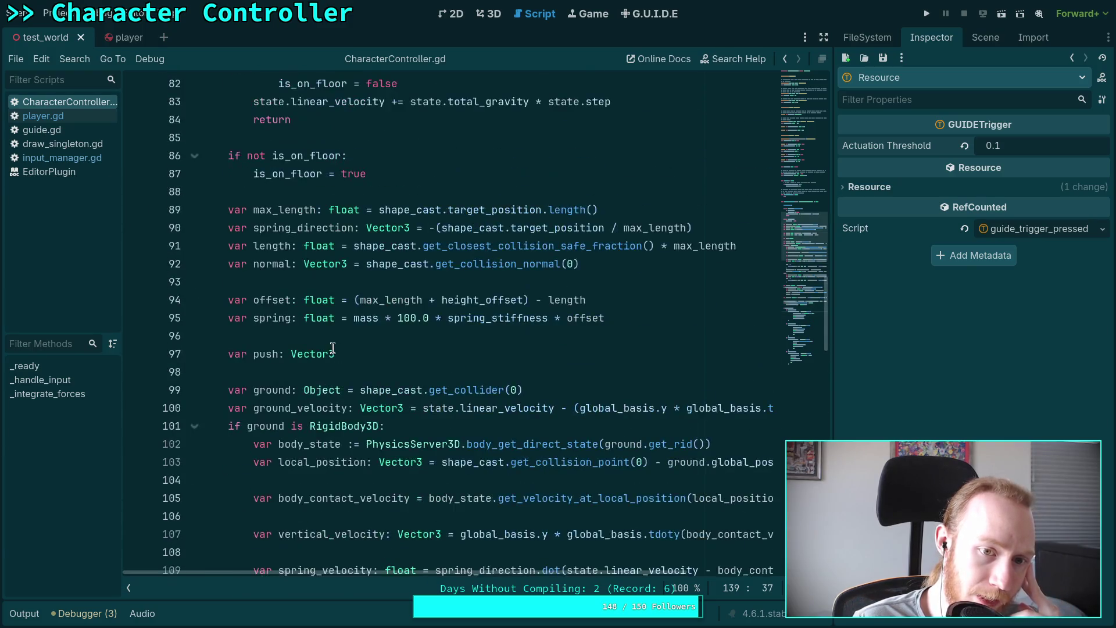
{"action": "scroll", "coordinate": [331, 315], "scroll_direction": "up", "scroll_amount": 1}
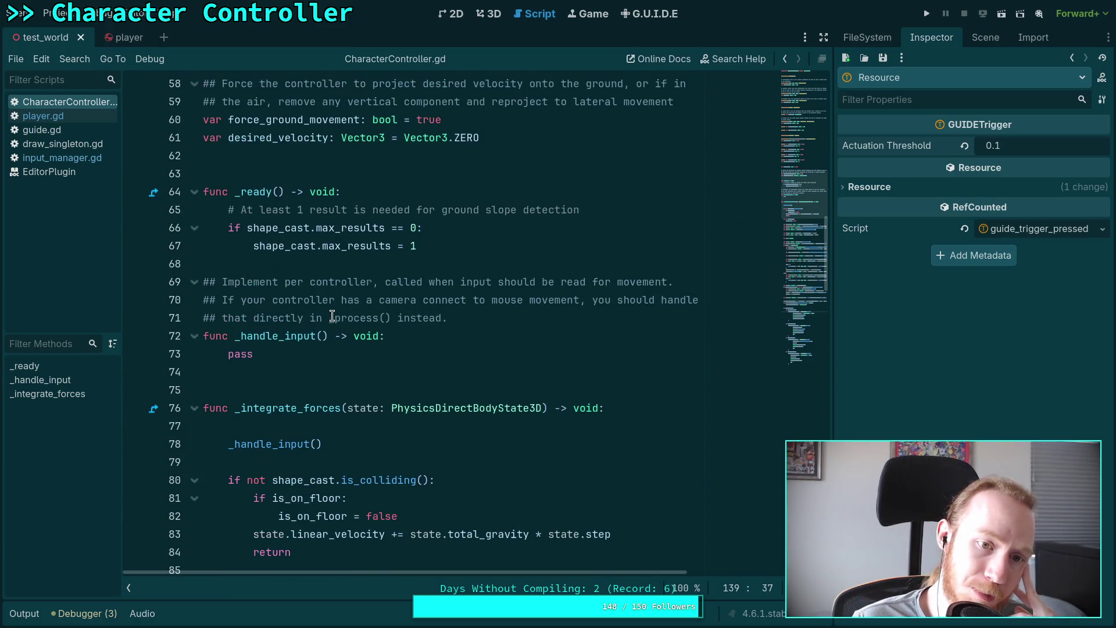
{"action": "scroll", "coordinate": [395, 364], "scroll_direction": "down", "scroll_amount": 3}
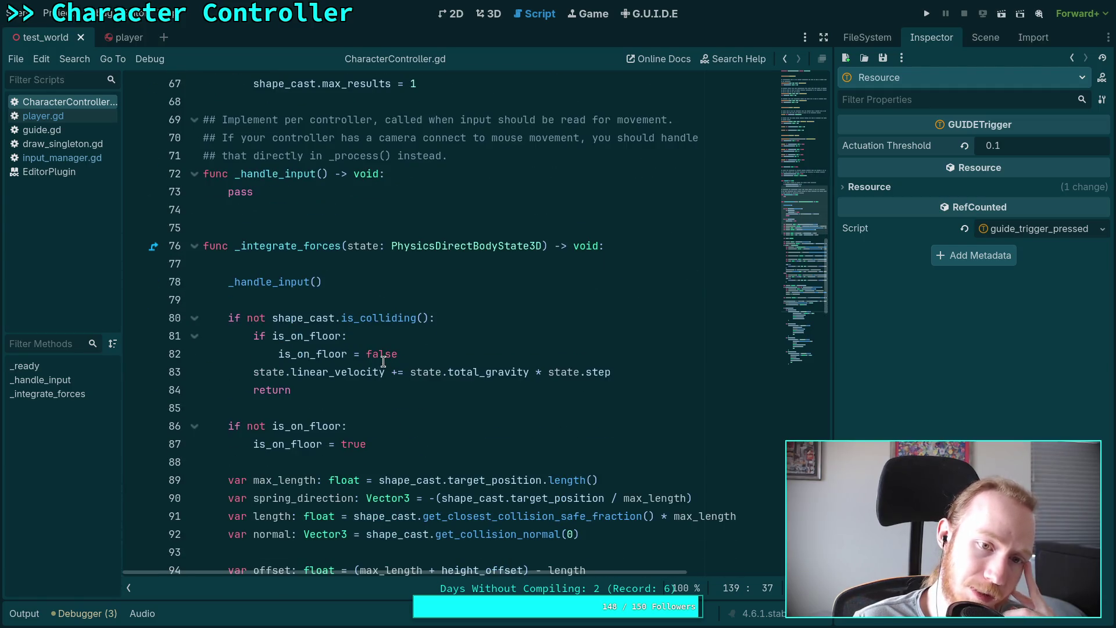
Step: Add 'var delta: float = state.step' and 'print(delta)' after _handle_input() and save the script
{"action": "left_click", "coordinate": [388, 285]}
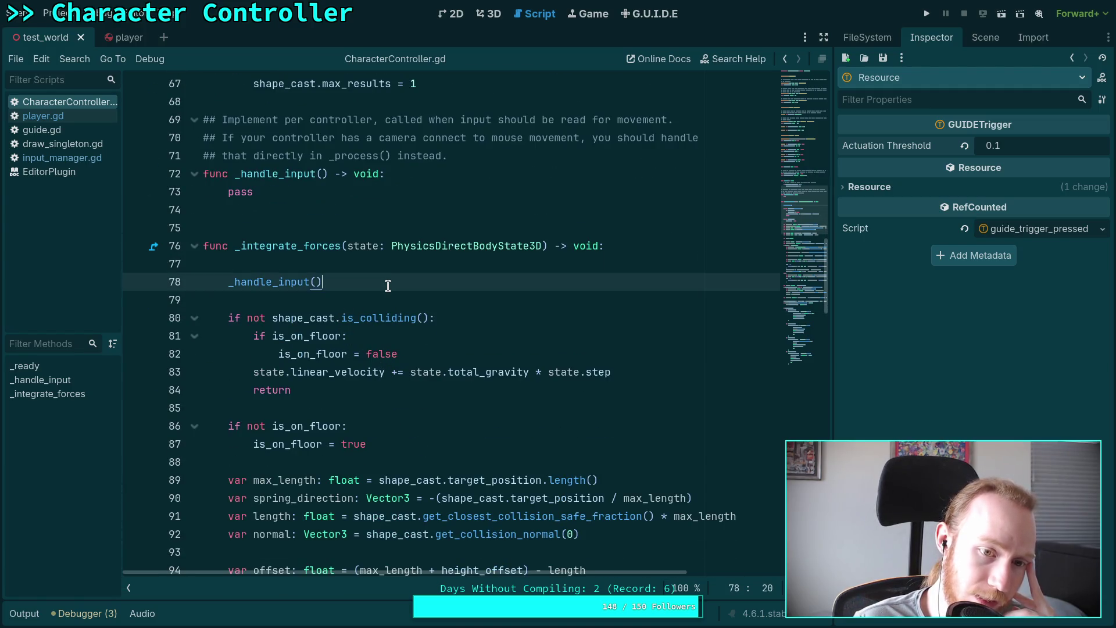
{"action": "mouse_move", "coordinate": [453, 248]}
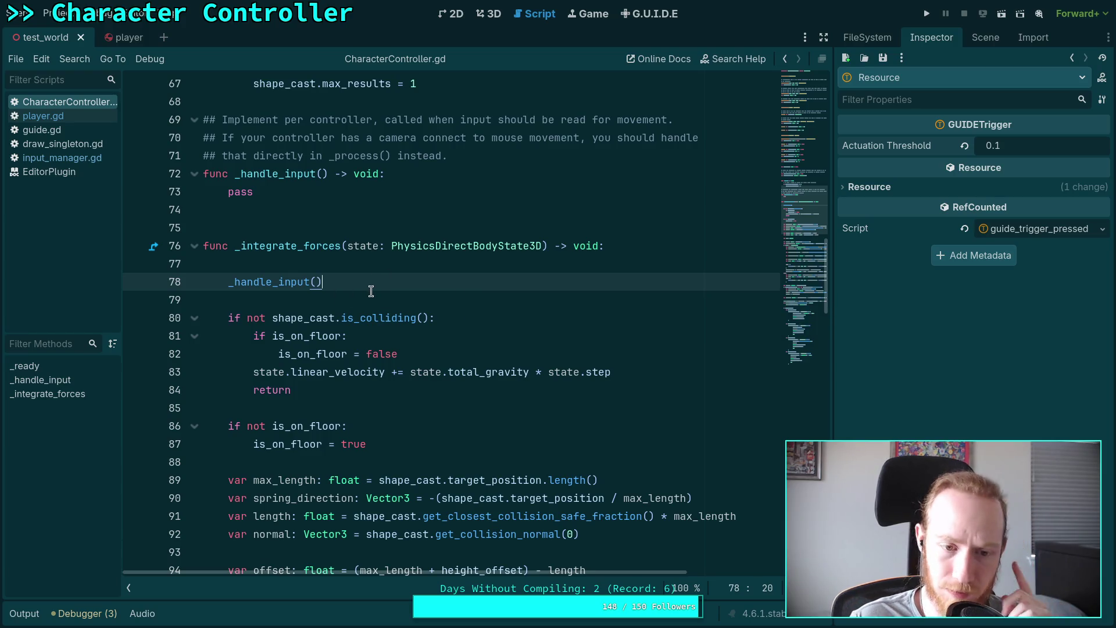
{"action": "key", "text": "Return"}
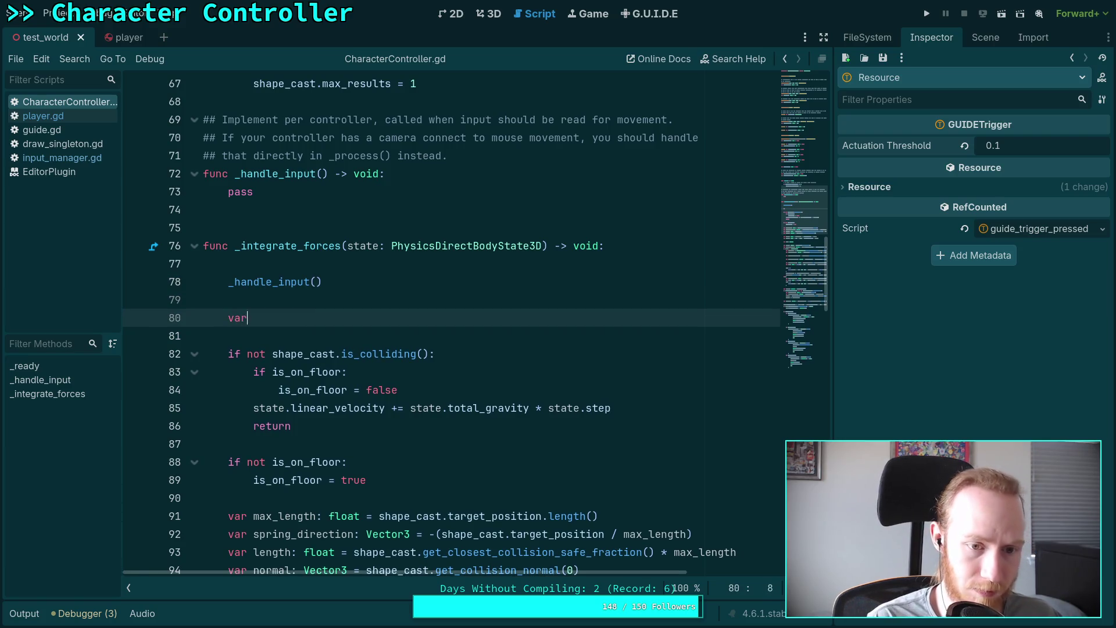
{"action": "type", "text": "r delta: float = "}
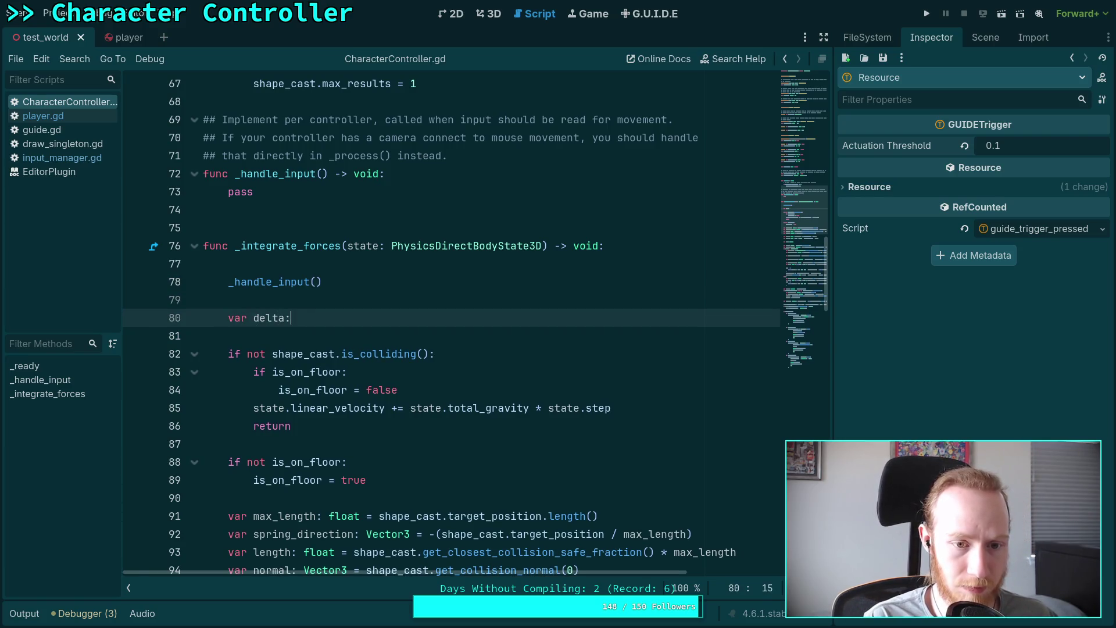
{"action": "type", "text": "state.st"}
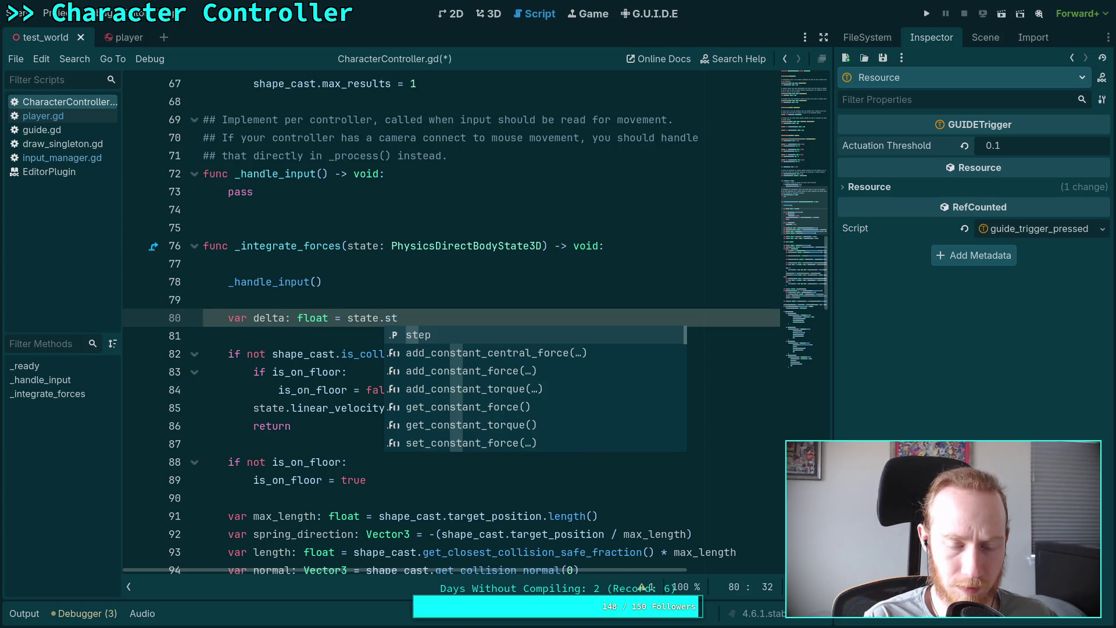
{"action": "key", "text": "Return"}
{"action": "key", "text": "Return"}
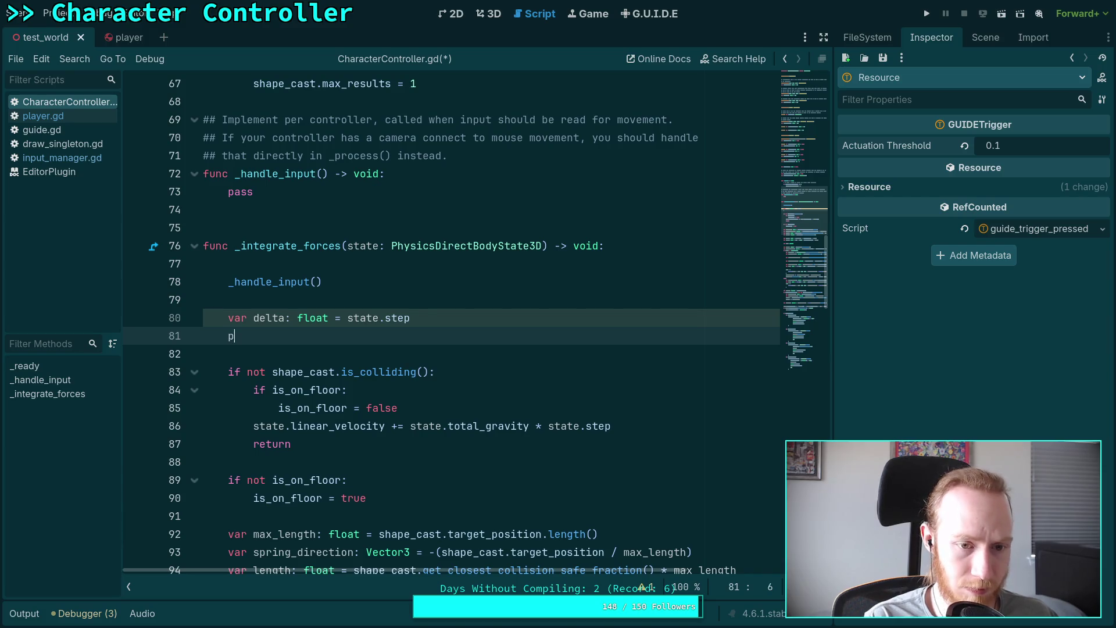
{"action": "type", "text": "t(delta)"}
{"action": "key", "text": "ctrl+s"}
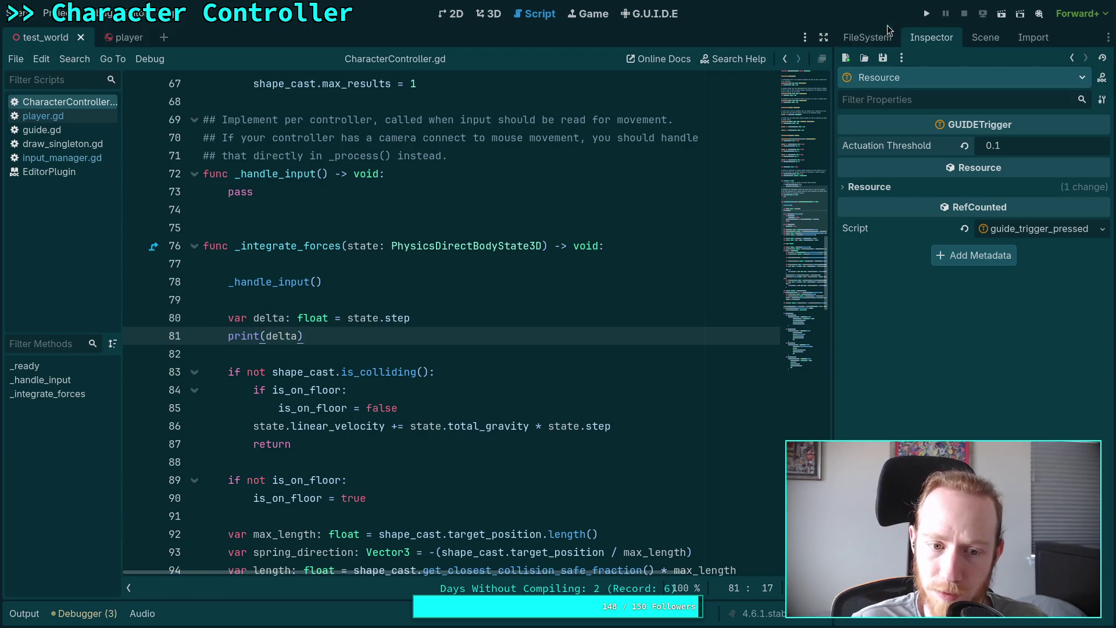
Step: Run the game and walk the player, logging delta 0.0167 then 0.0083, then stop
{"action": "left_click", "coordinate": [927, 15]}
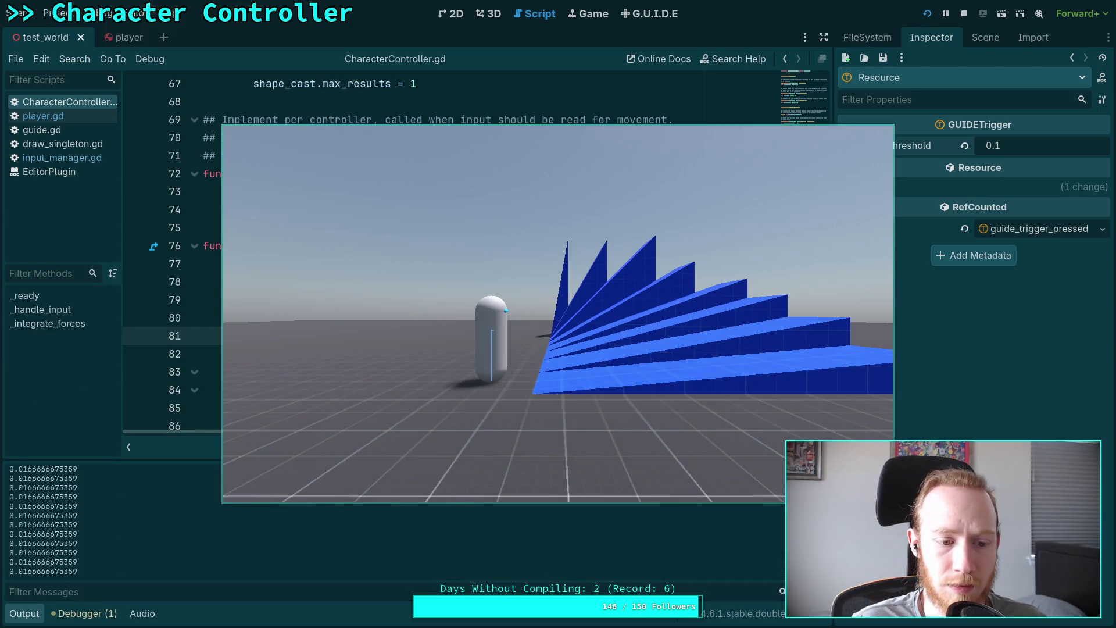
{"action": "key", "text": "d"}
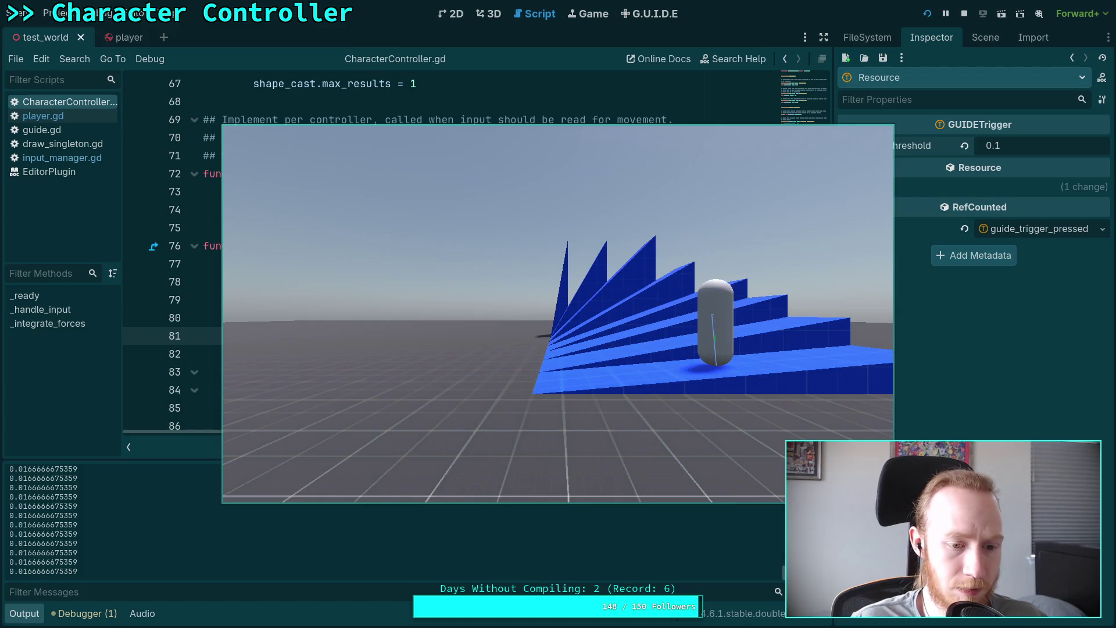
{"action": "key", "text": "a"}
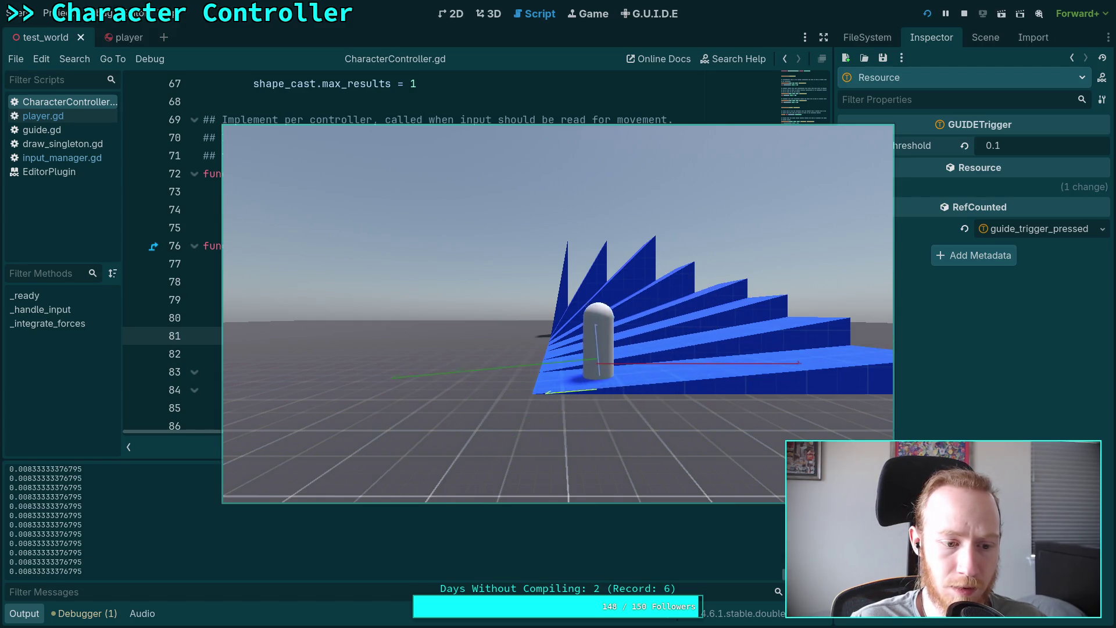
{"action": "key", "text": "F8"}
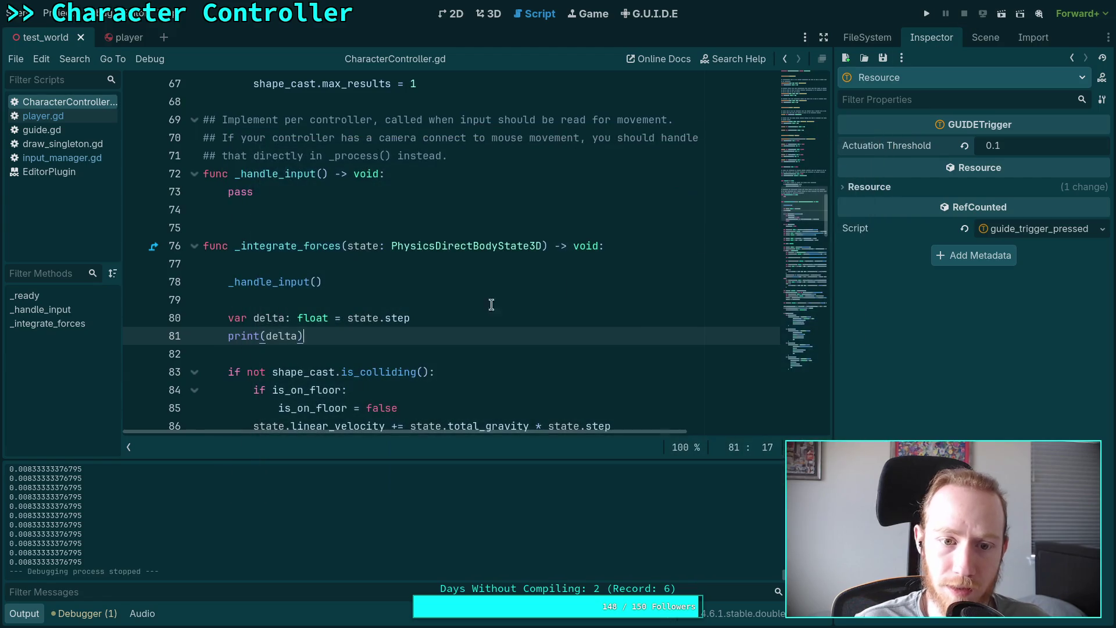
Step: Delete the var delta and print(delta) debug lines and hide the Output panel
{"action": "left_click_drag", "start_coordinate": [341, 336], "coordinate": [226, 300]}
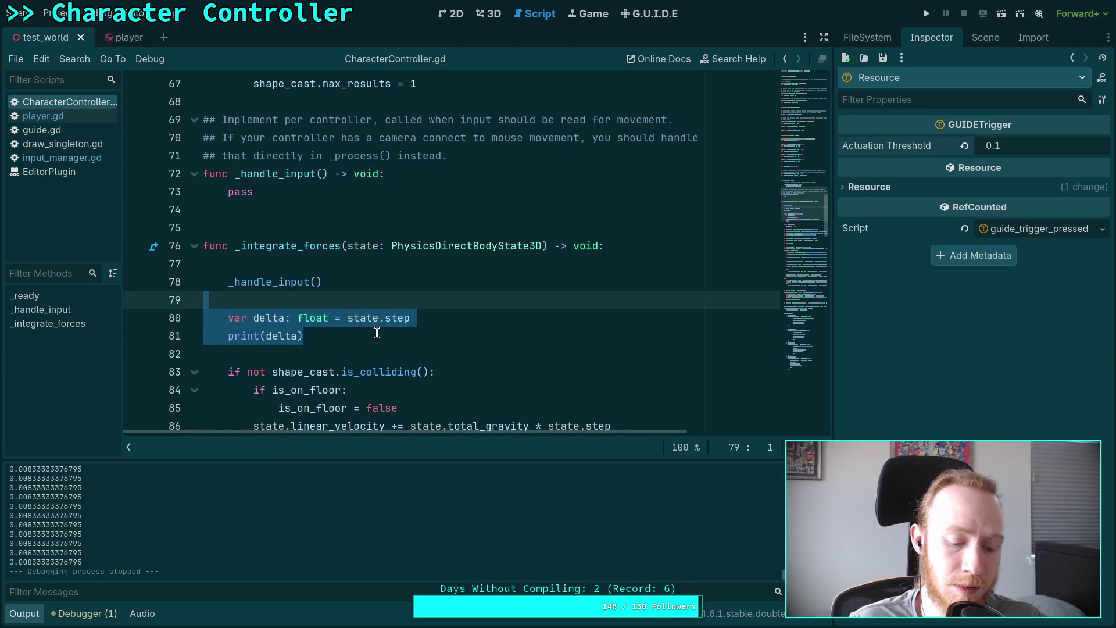
{"action": "key", "text": "BackSpace"}
{"action": "key", "text": "BackSpace"}
{"action": "scroll", "coordinate": [408, 317], "scroll_direction": "down", "scroll_amount": 3}
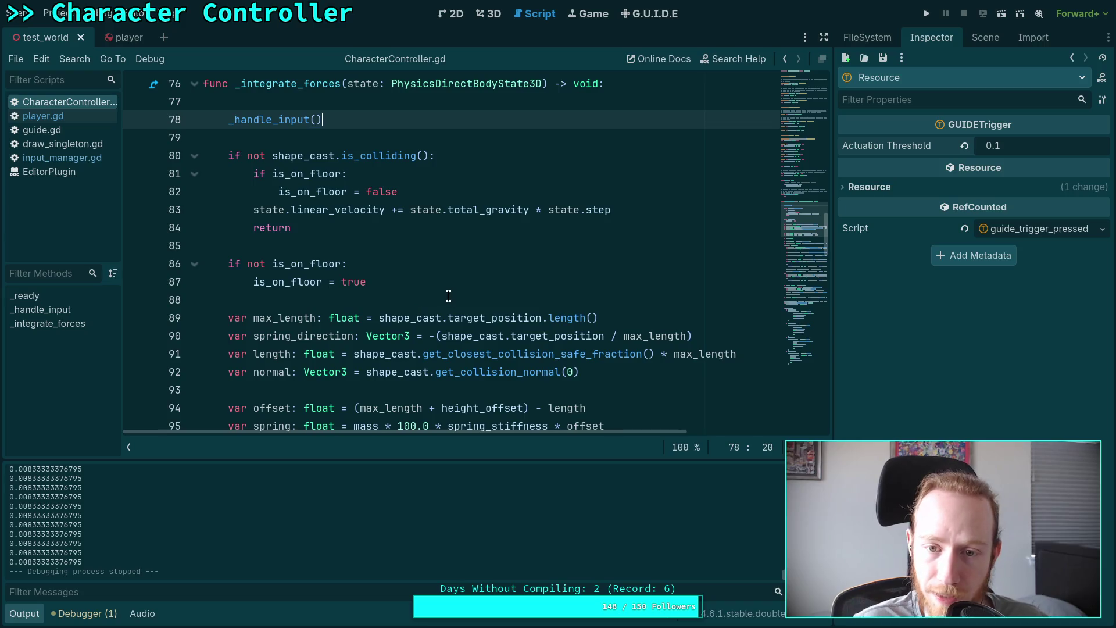
{"action": "scroll", "coordinate": [491, 279], "scroll_direction": "down", "scroll_amount": 1}
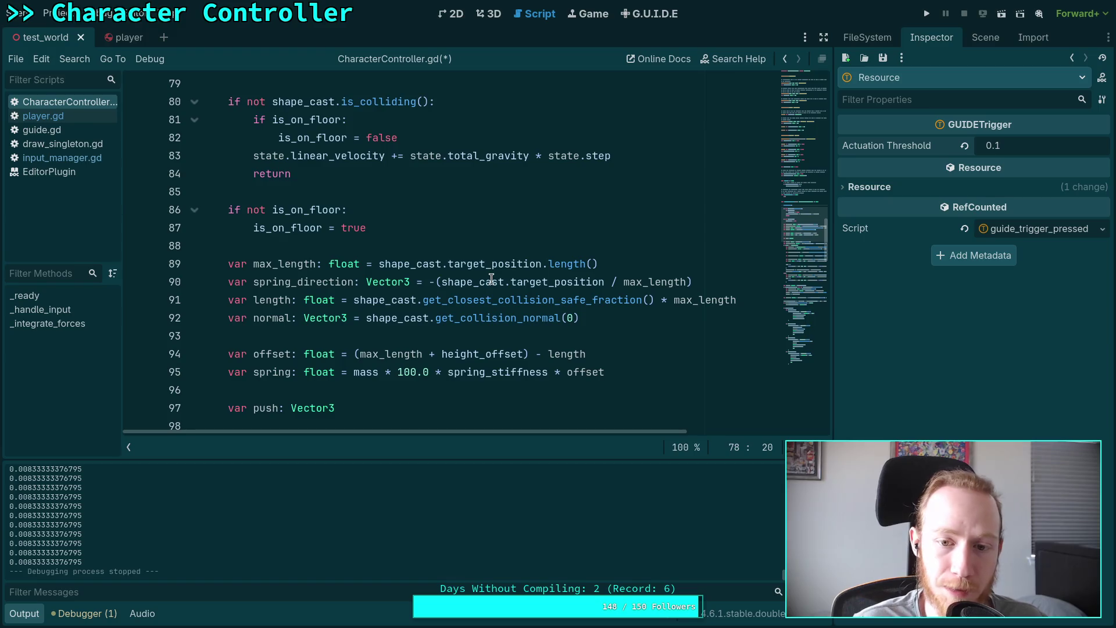
{"action": "scroll", "coordinate": [465, 285], "scroll_direction": "down", "scroll_amount": 3}
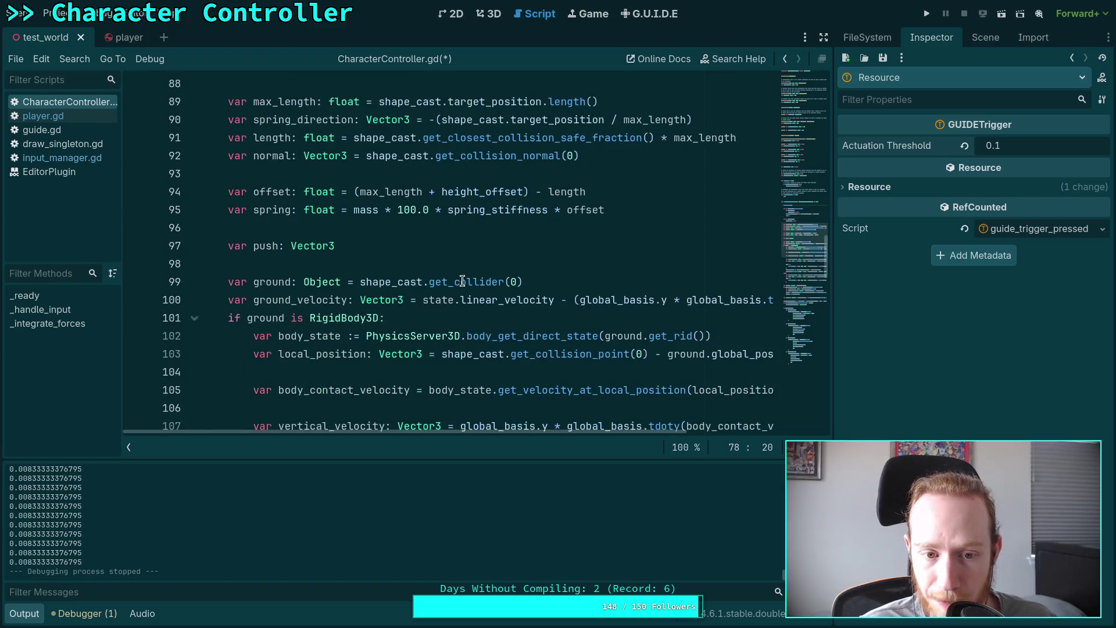
{"action": "left_click", "coordinate": [22, 622]}
{"action": "scroll", "coordinate": [323, 350], "scroll_direction": "down", "scroll_amount": 1}
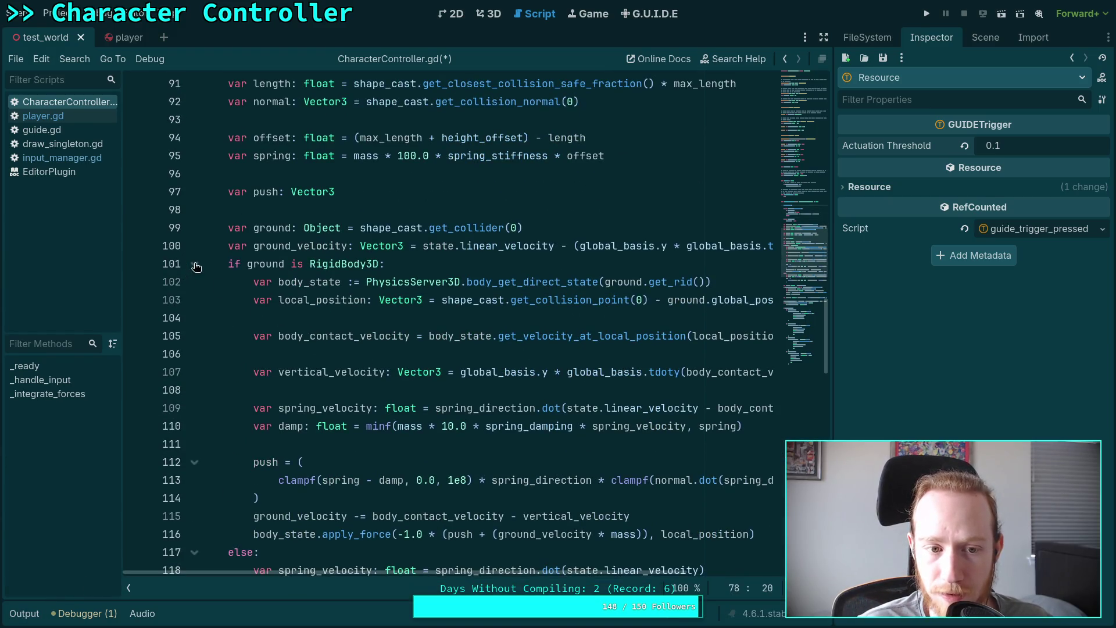
{"action": "scroll", "coordinate": [368, 326], "scroll_direction": "down", "scroll_amount": 3}
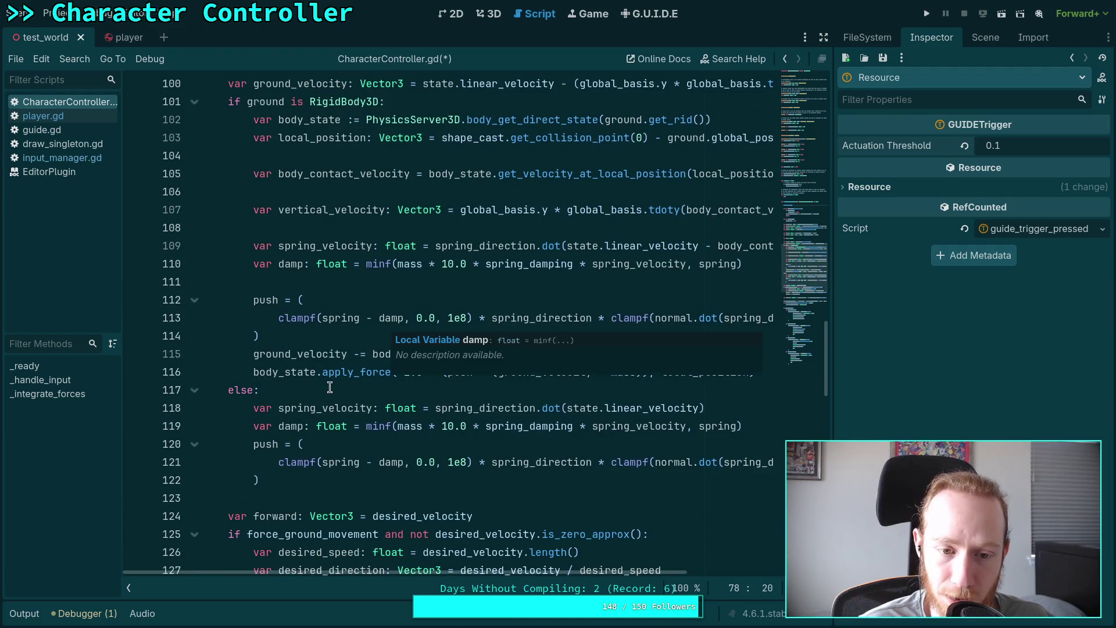
Step: Review the velocity code on lines 131–133 and place the caret before state.step
{"action": "mouse_move", "coordinate": [412, 414]}
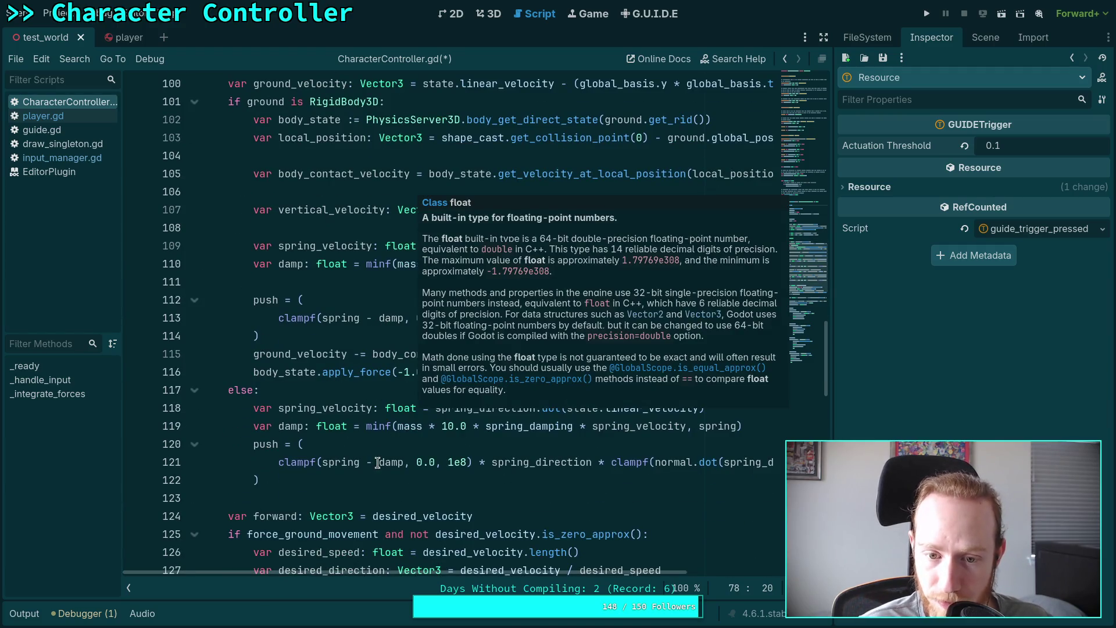
{"action": "scroll", "coordinate": [378, 462], "scroll_direction": "down", "scroll_amount": 15}
{"action": "scroll", "coordinate": [243, 459], "scroll_direction": "down", "scroll_amount": 2}
{"action": "scroll", "coordinate": [262, 456], "scroll_direction": "up", "scroll_amount": 12}
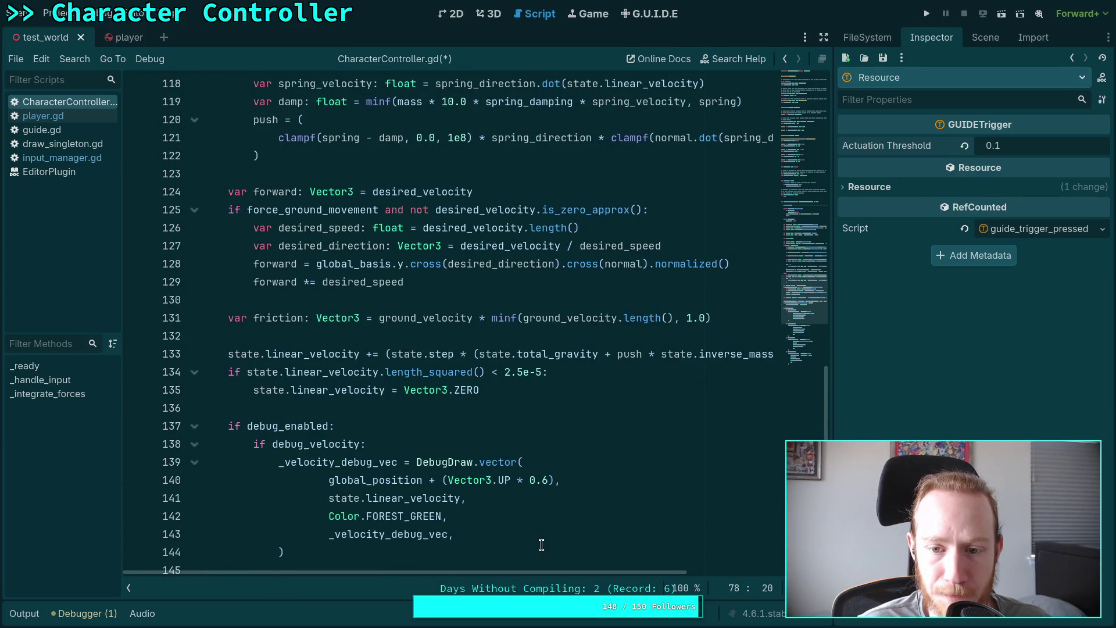
{"action": "mouse_move", "coordinate": [599, 572]}
{"action": "left_mouse_down"}
{"action": "mouse_move", "coordinate": [739, 571]}
{"action": "mouse_move", "coordinate": [603, 571]}
{"action": "left_mouse_up"}
{"action": "double_click", "coordinate": [279, 318]}
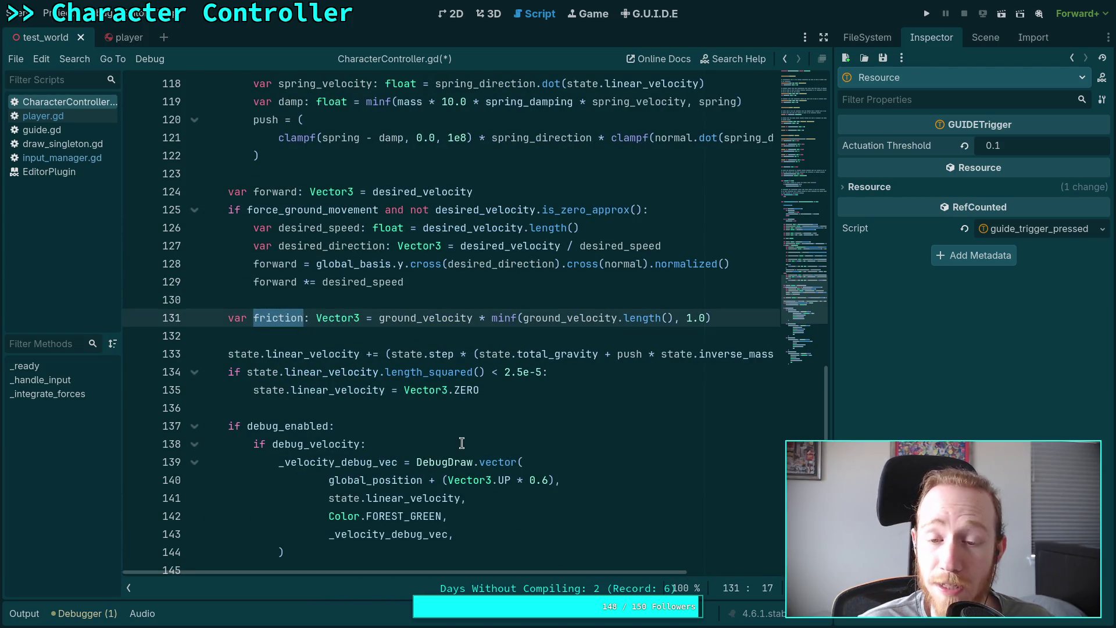
{"action": "scroll", "coordinate": [556, 508], "scroll_direction": "up", "scroll_amount": 2}
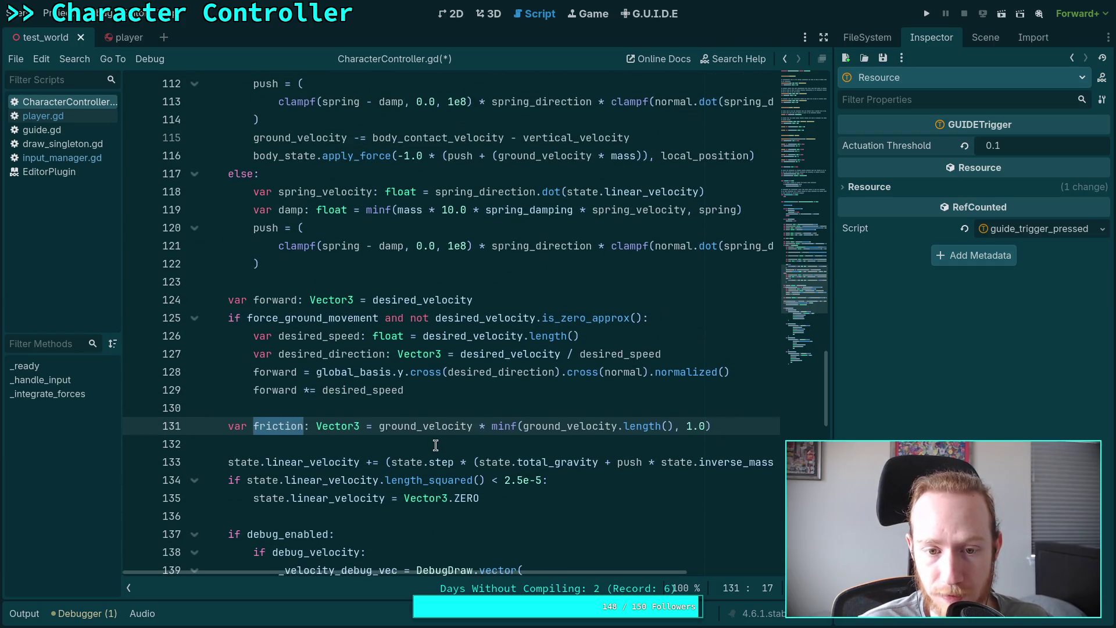
{"action": "mouse_move", "coordinate": [490, 573]}
{"action": "left_mouse_down"}
{"action": "mouse_move", "coordinate": [659, 574]}
{"action": "mouse_move", "coordinate": [424, 573]}
{"action": "left_mouse_up"}
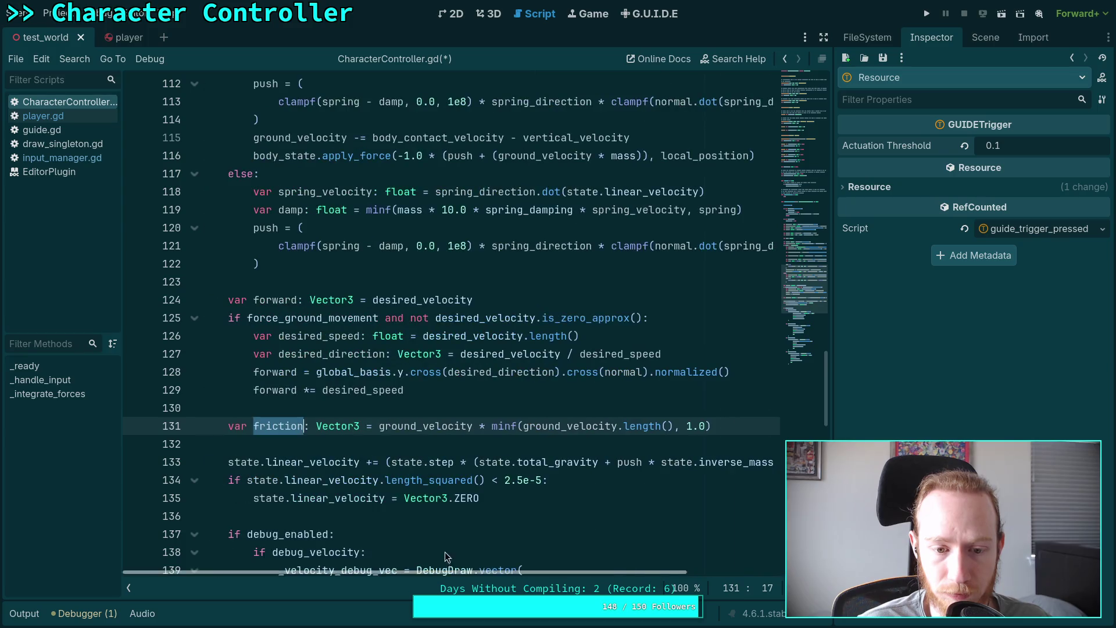
{"action": "left_click", "coordinate": [390, 463]}
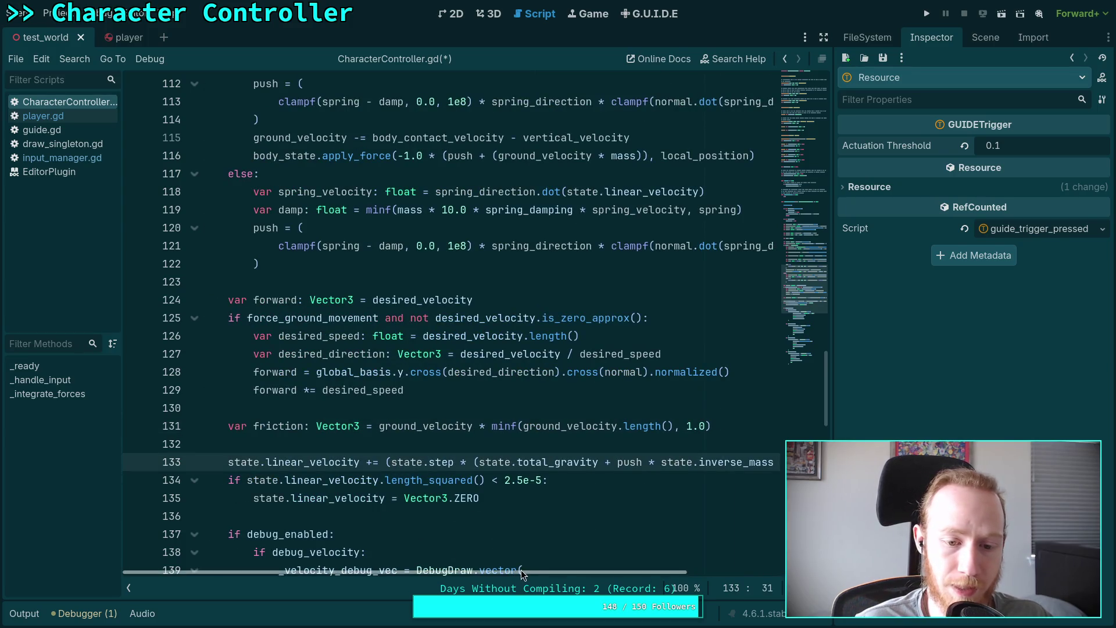
{"action": "scroll", "coordinate": [519, 570], "scroll_direction": "right", "scroll_amount": 3}
Step: Make state.step multiply the whole sum on line 133, wrapping push * state.inverse_mass in parentheses, then save and run
{"action": "key", "text": "BackSpace"}
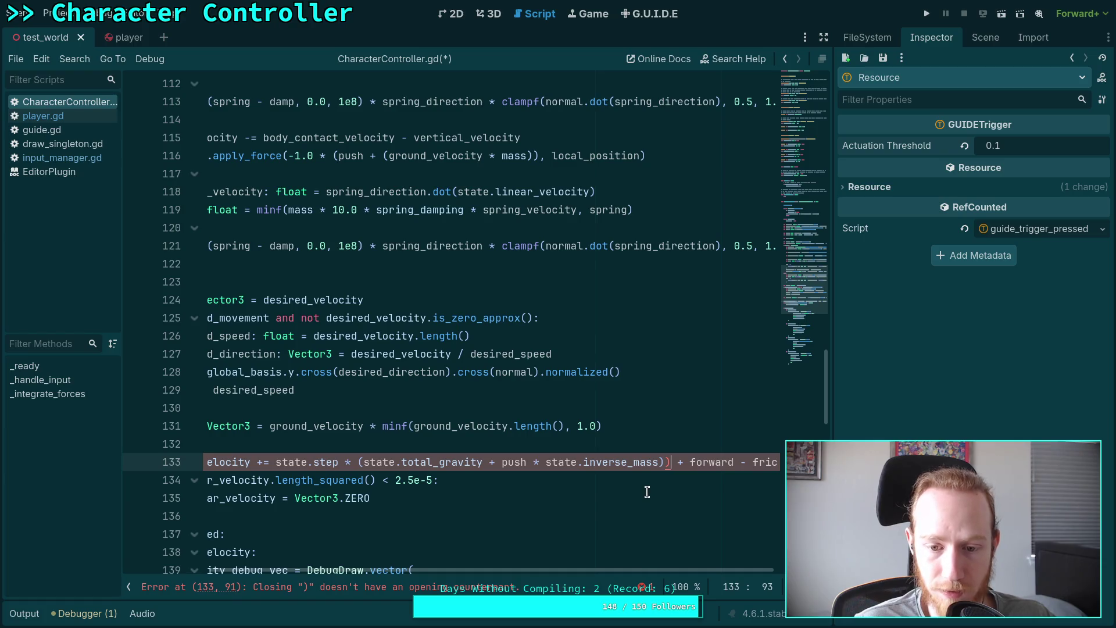
{"action": "key", "text": "BackSpace"}
{"action": "key", "text": "BackSpace"}
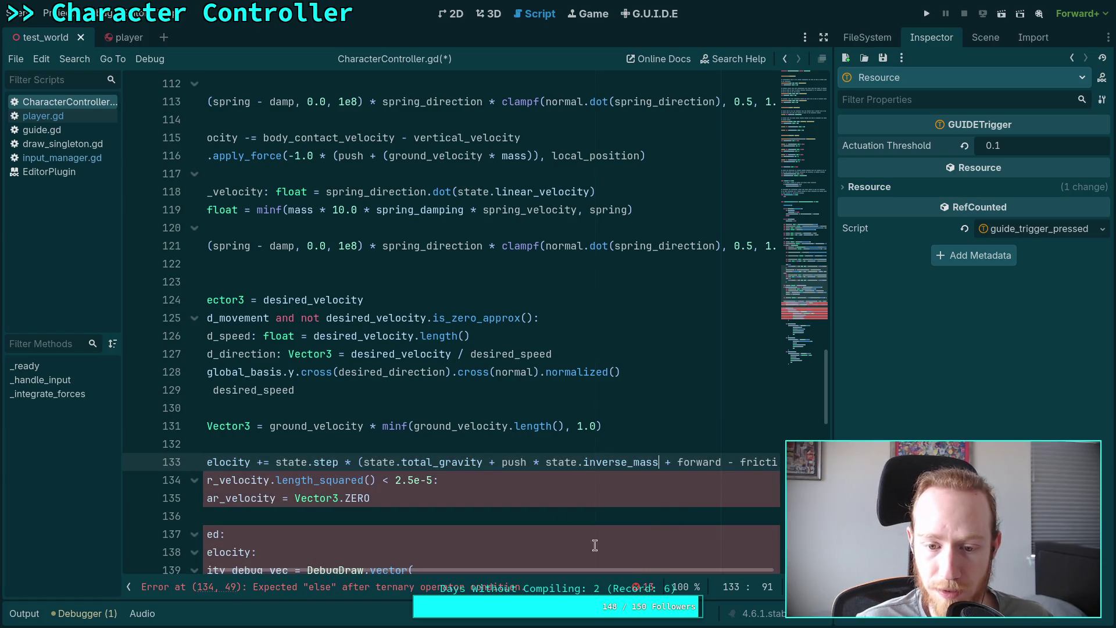
{"action": "left_click_drag", "start_coordinate": [501, 461], "coordinate": [661, 465]}
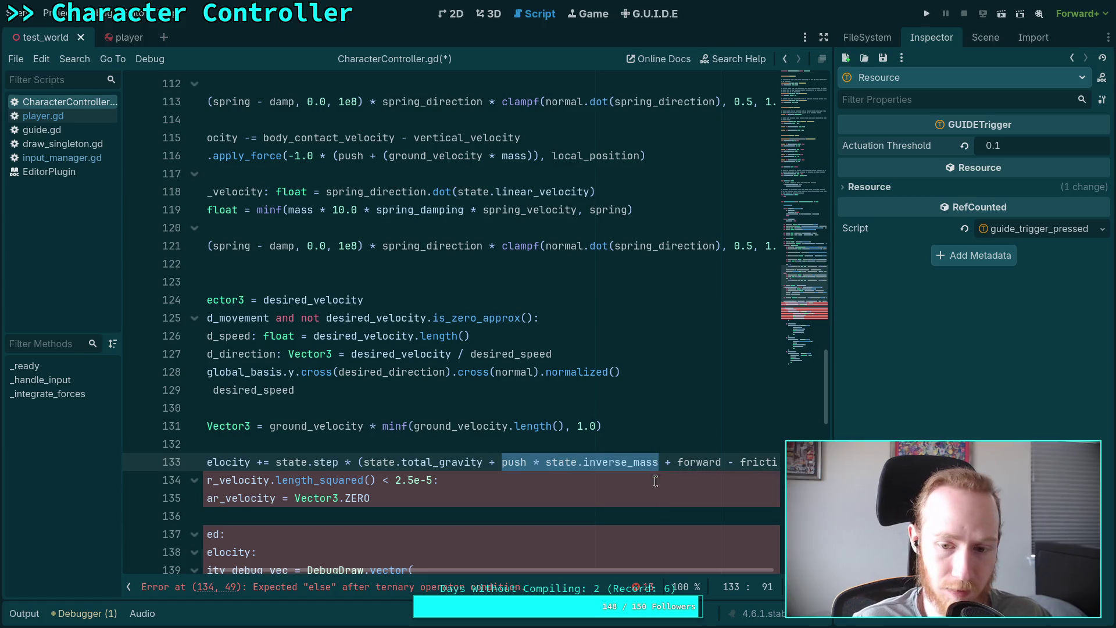
{"action": "type", "text": "("}
{"action": "scroll", "coordinate": [763, 571], "scroll_direction": "right", "scroll_amount": 3}
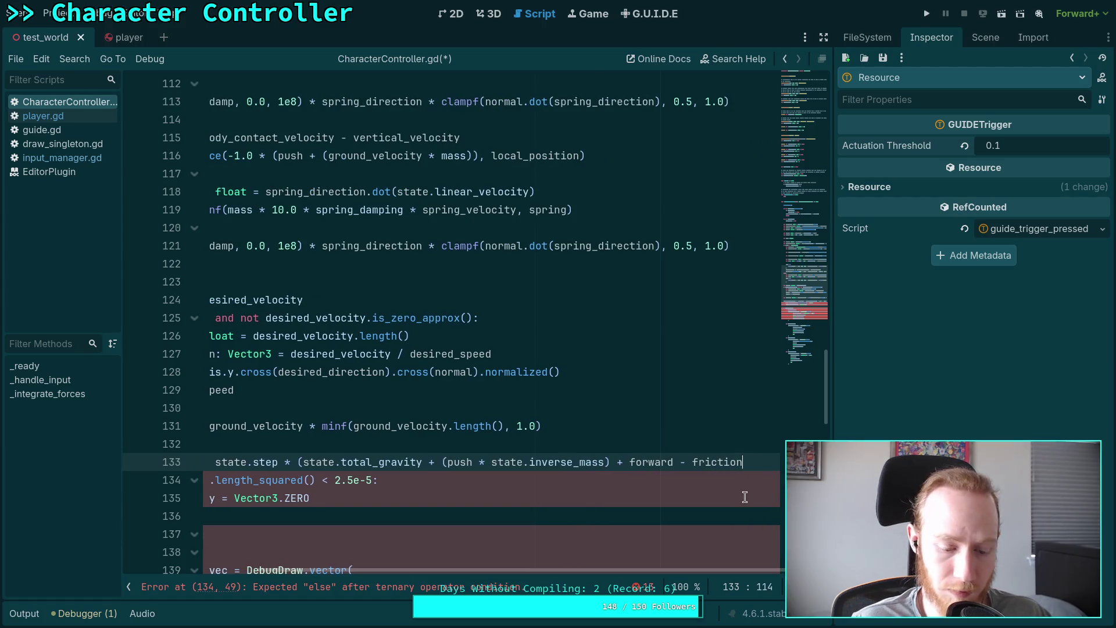
{"action": "scroll", "coordinate": [578, 570], "scroll_direction": "left", "scroll_amount": 5}
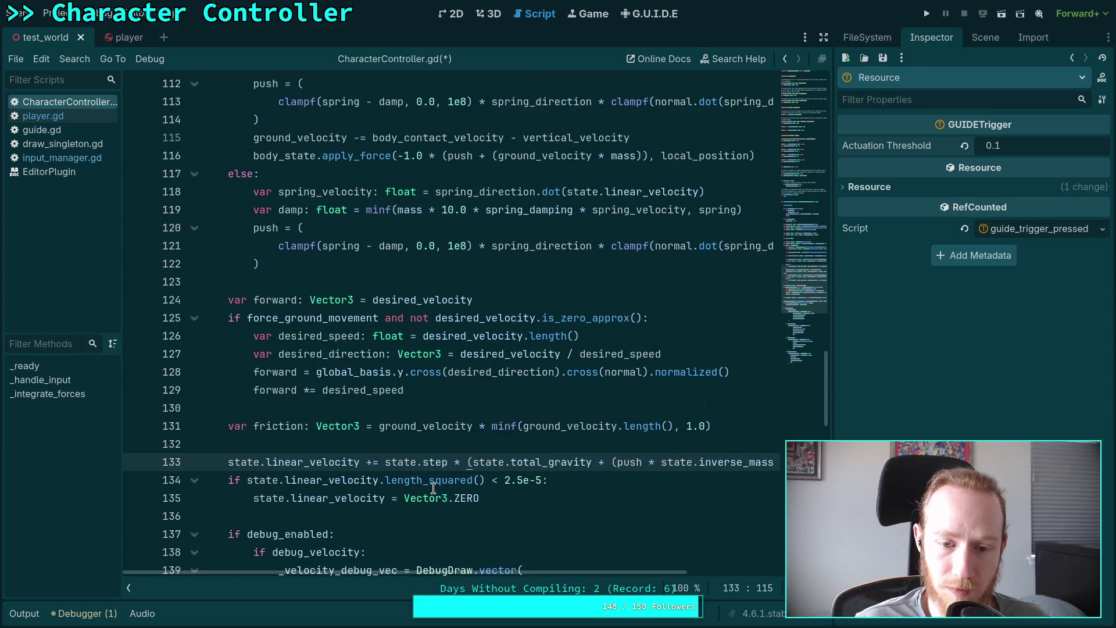
{"action": "key", "text": "ctrl+s"}
{"action": "key", "text": "F5"}
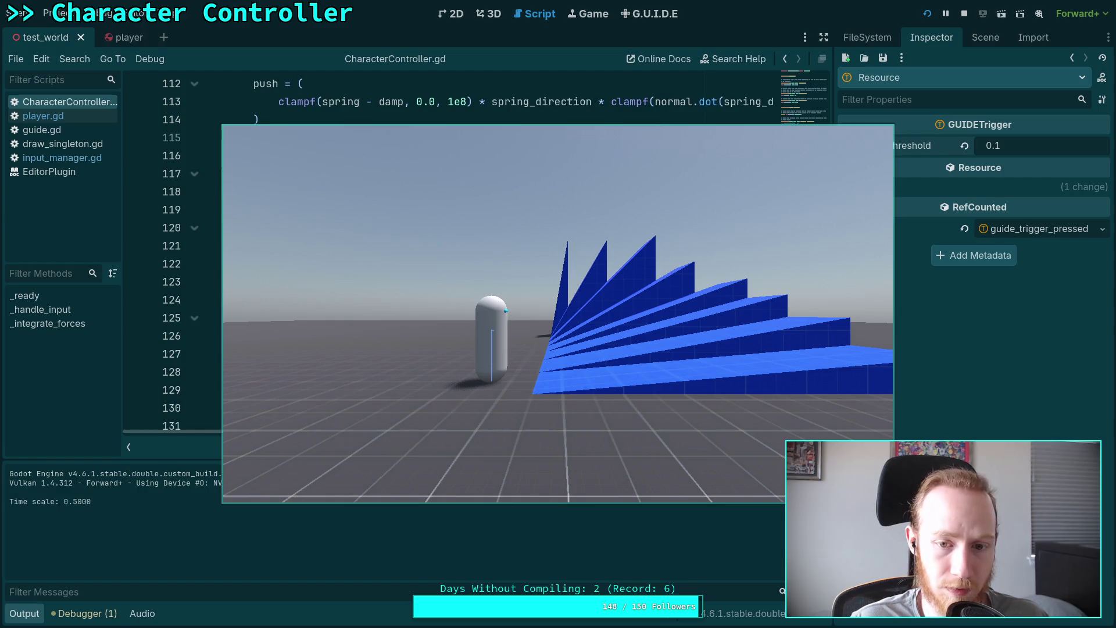
Step: Walk the capsule up the blue ramps and back, switching the time scale from 0.5 to 1.0
{"action": "key", "text": "d"}
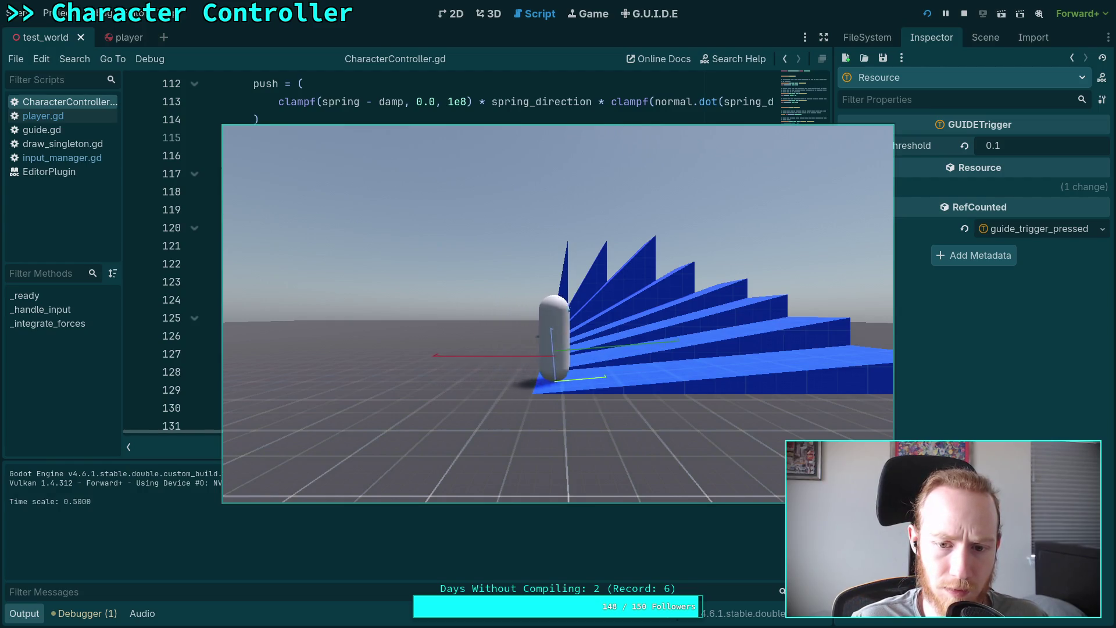
{"action": "key", "text": "d"}
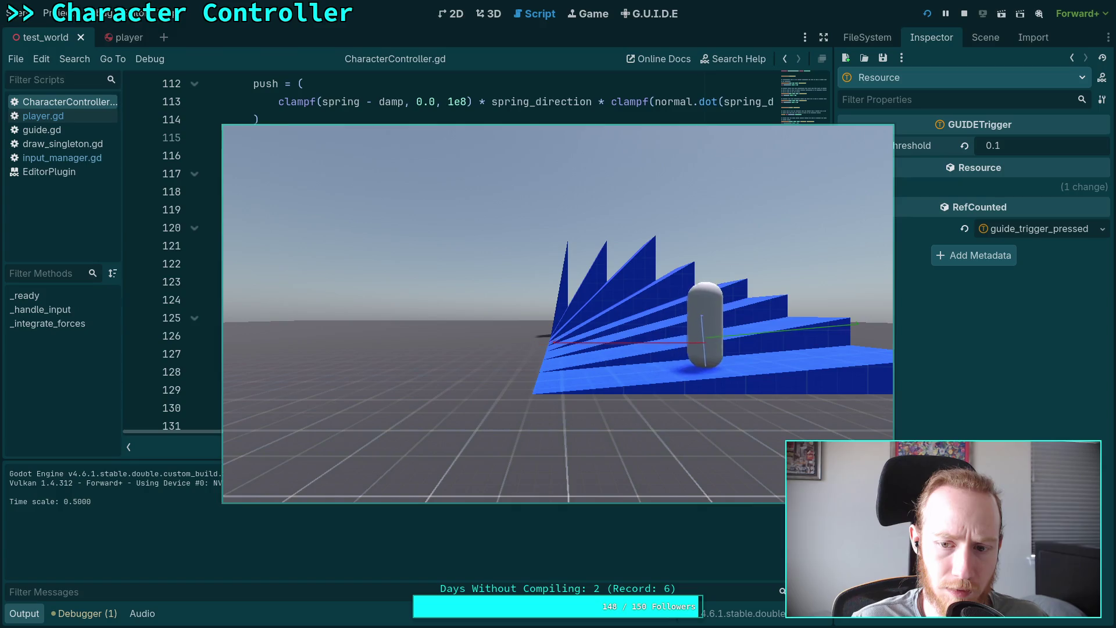
{"action": "key", "text": "d"}
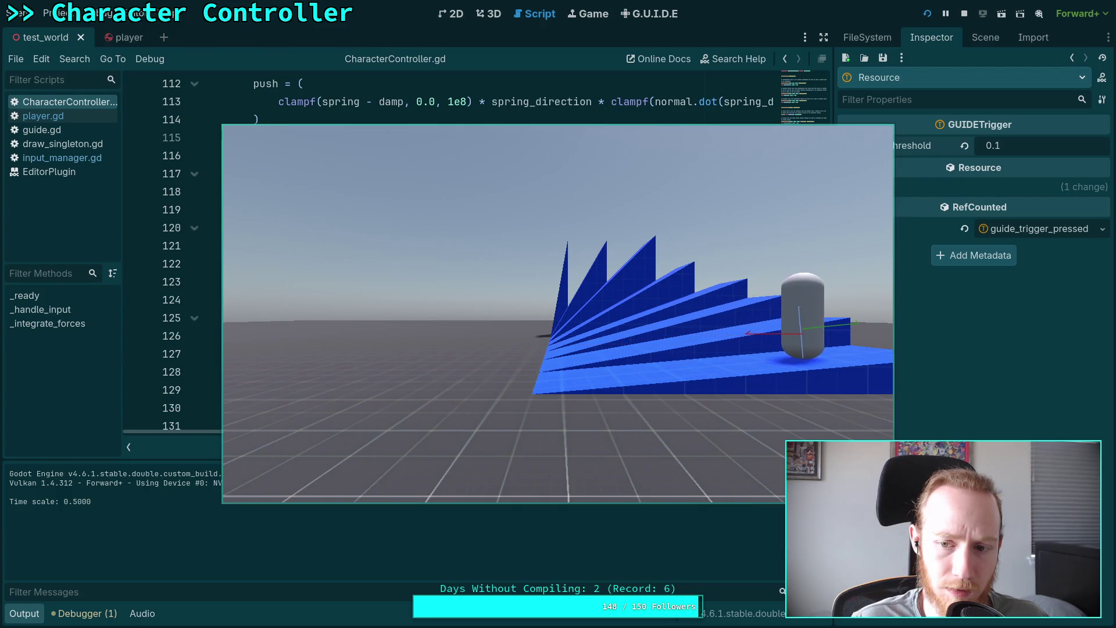
{"action": "key", "text": "d"}
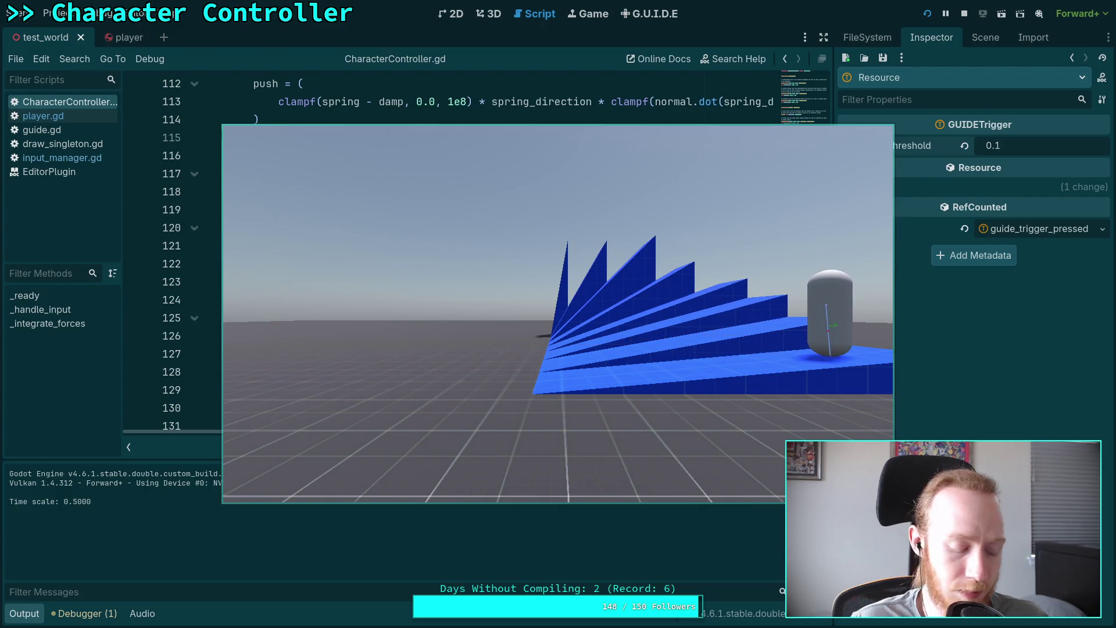
{"action": "key", "text": "a"}
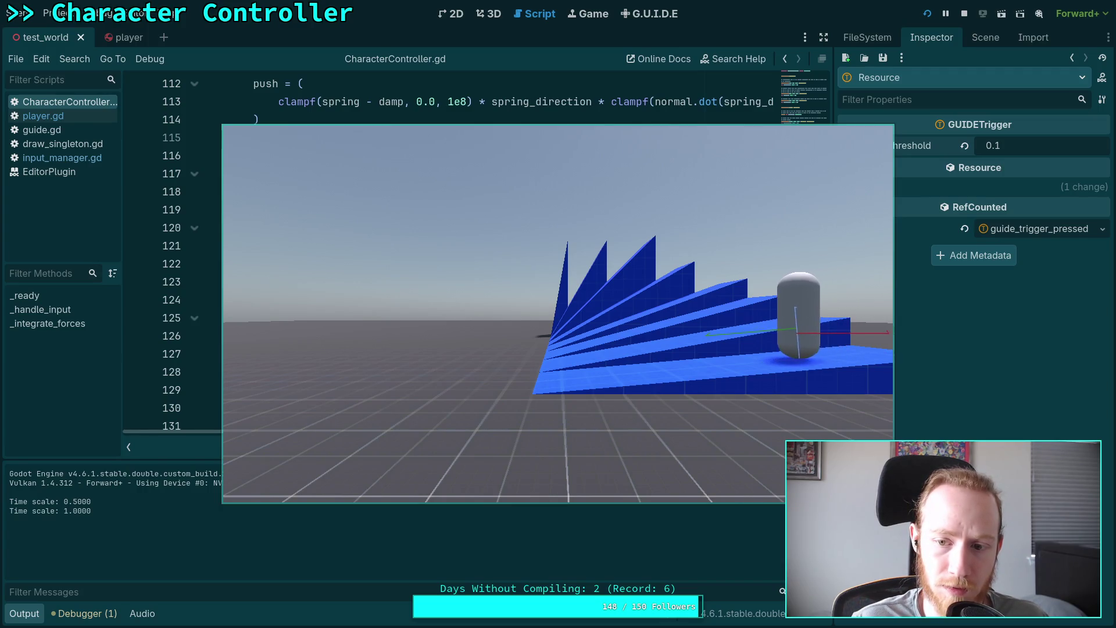
{"action": "key", "text": "a"}
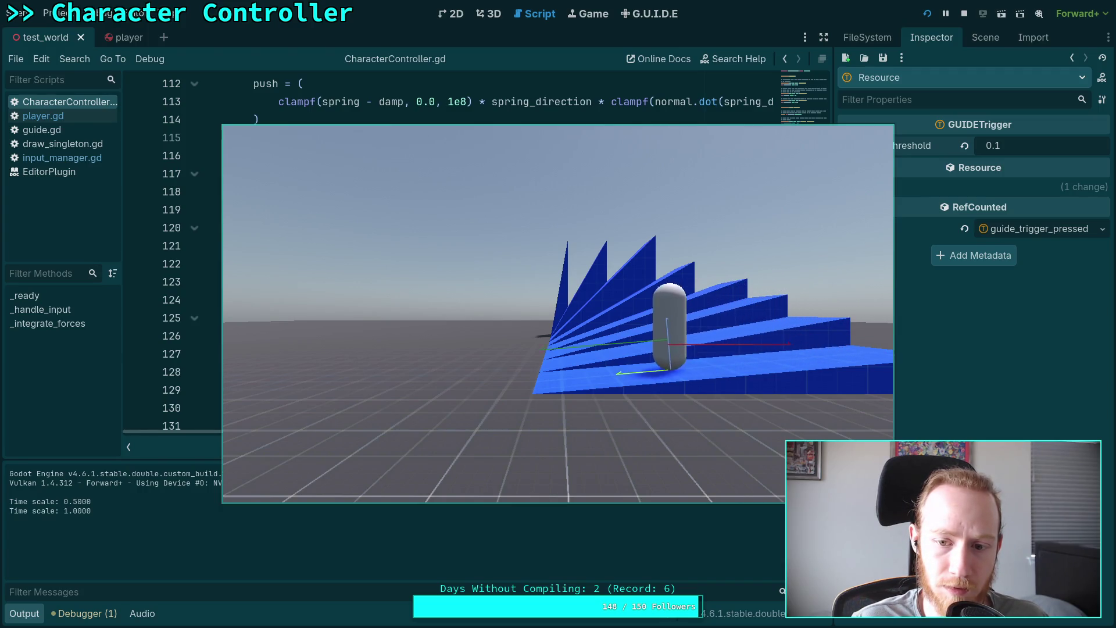
{"action": "key", "text": "d"}
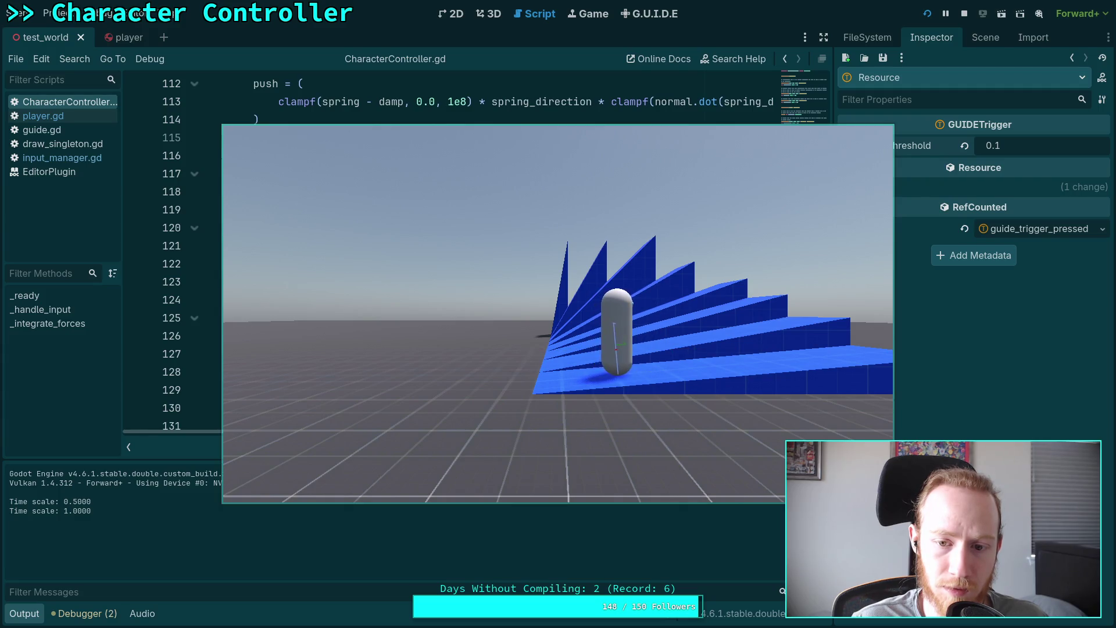
{"action": "key", "text": "a"}
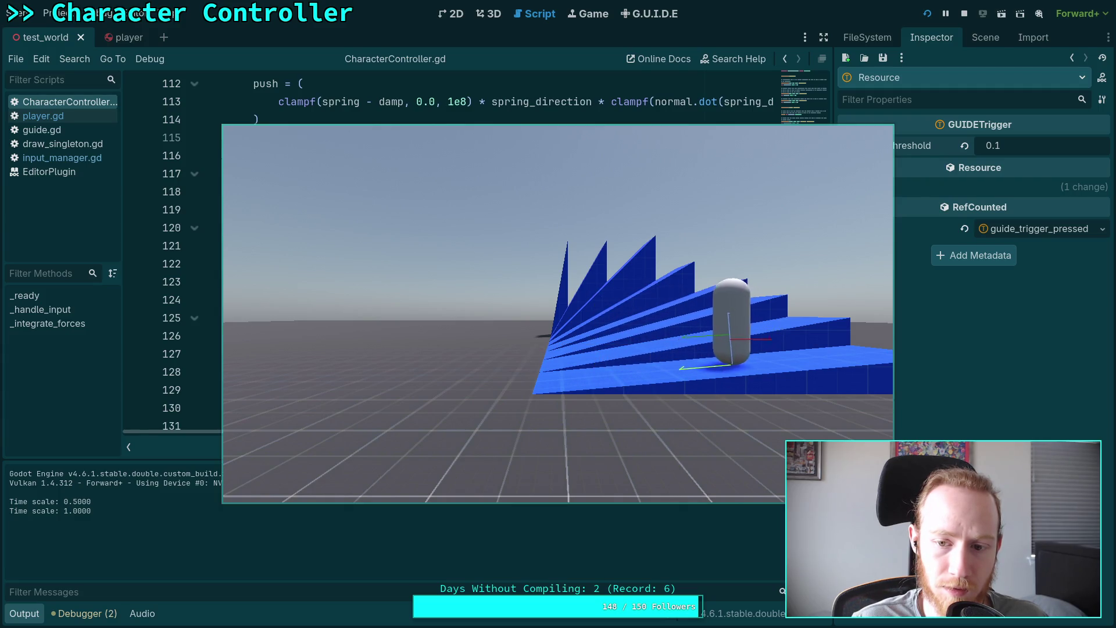
{"action": "key", "text": "a"}
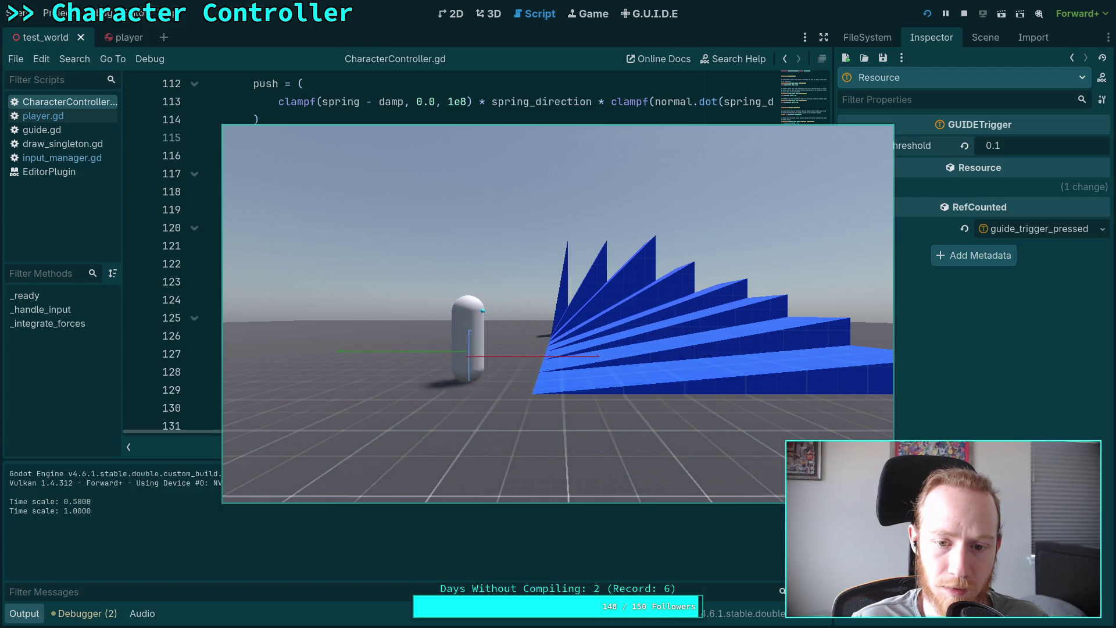
{"action": "key", "text": "d"}
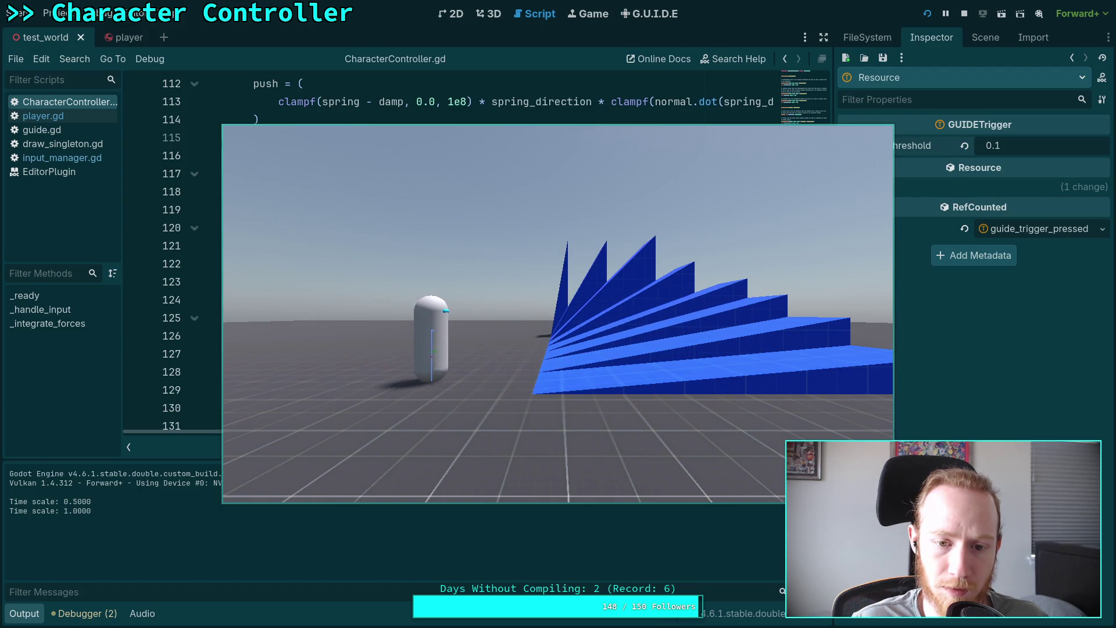
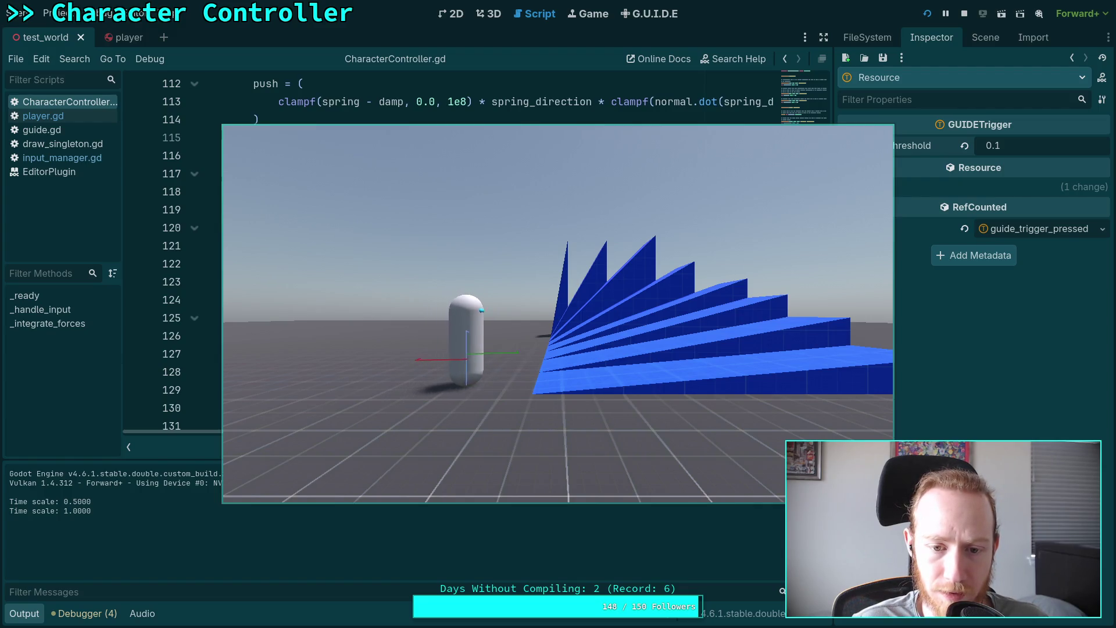
Step: Stop the test game and examine line 131's ground_velocity * minf(ground_velocity.length(), 1.0) friction
{"action": "key", "text": "F8"}
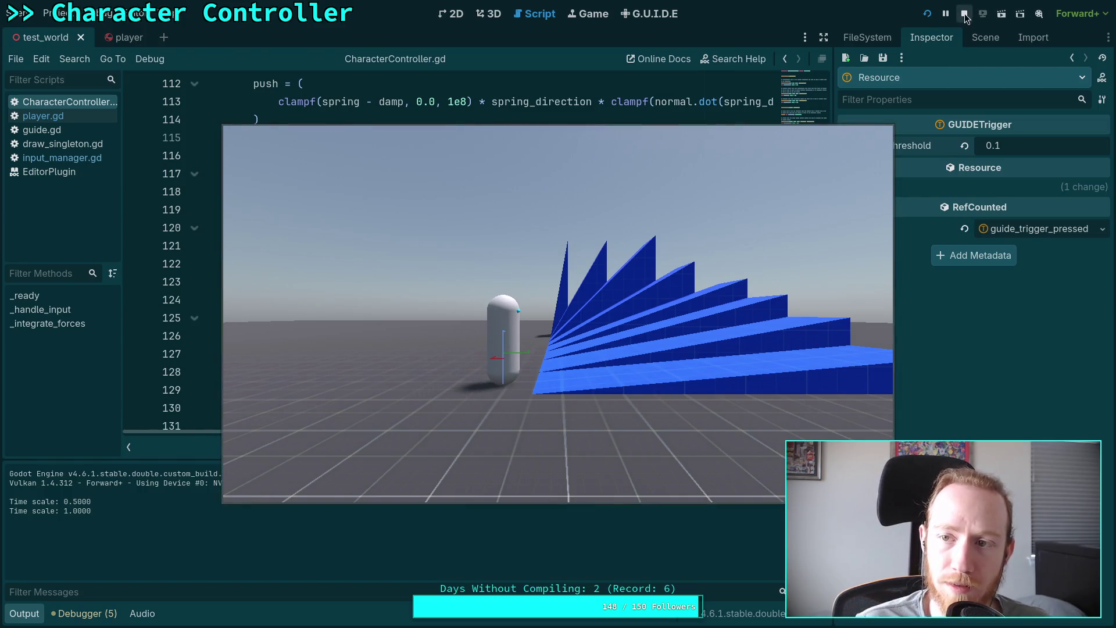
{"action": "scroll", "coordinate": [551, 303], "scroll_direction": "down", "scroll_amount": 3}
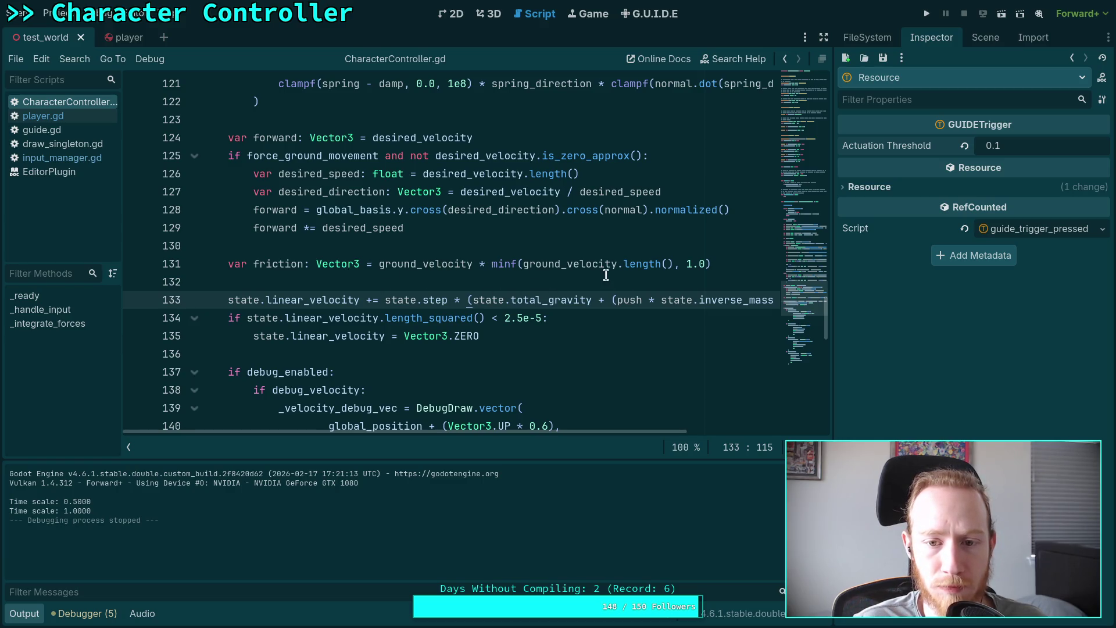
{"action": "left_click_drag", "start_coordinate": [378, 263], "coordinate": [711, 264]}
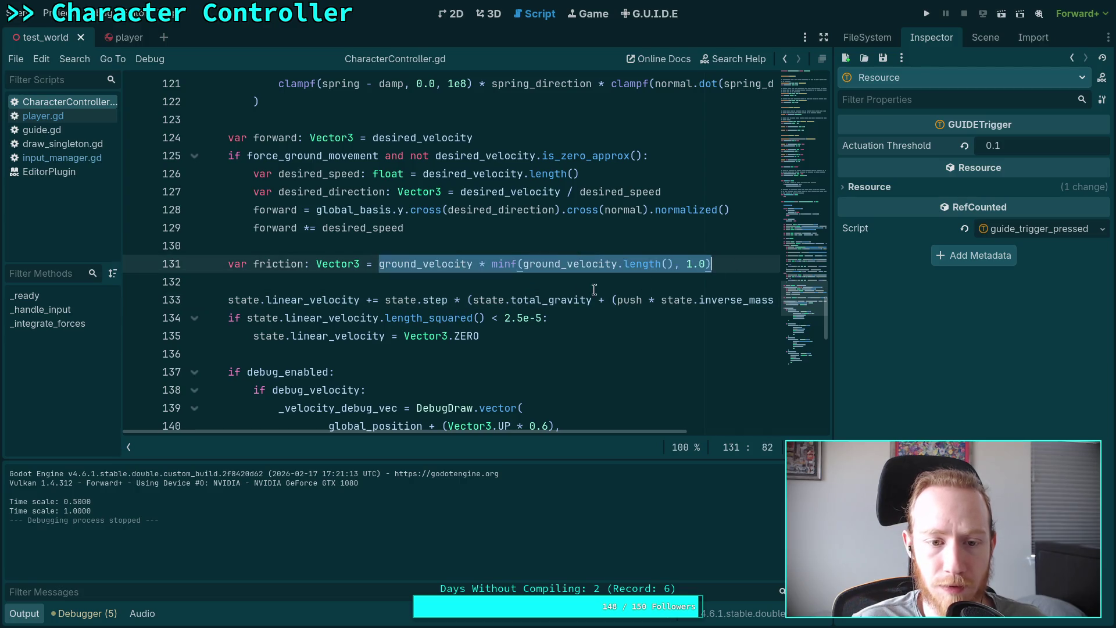
{"action": "left_click", "coordinate": [521, 265]}
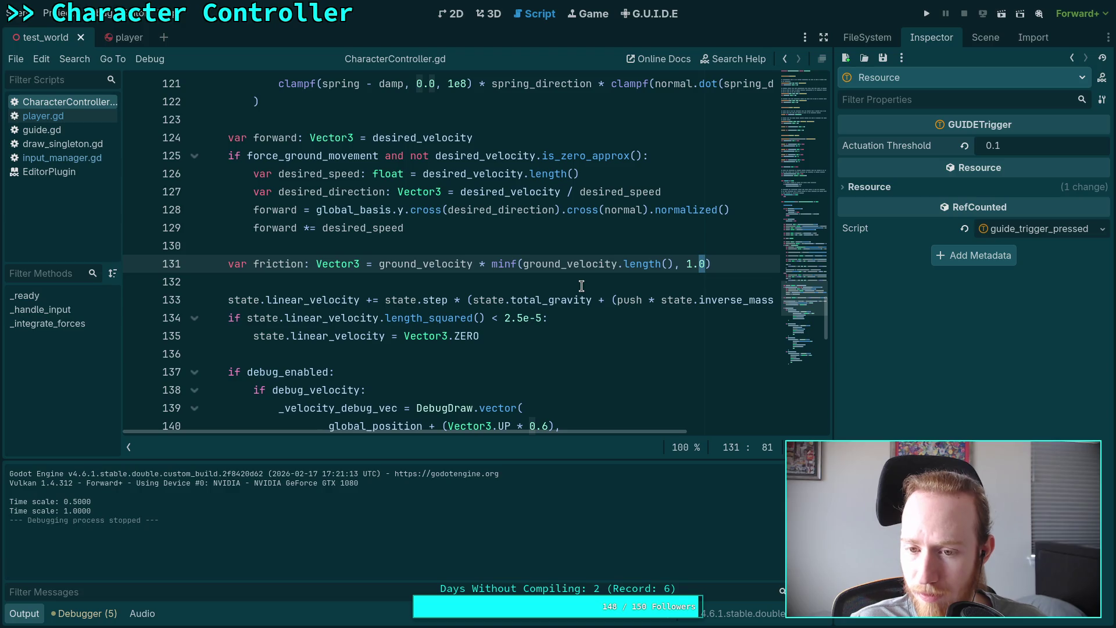
{"action": "left_click", "coordinate": [553, 289]}
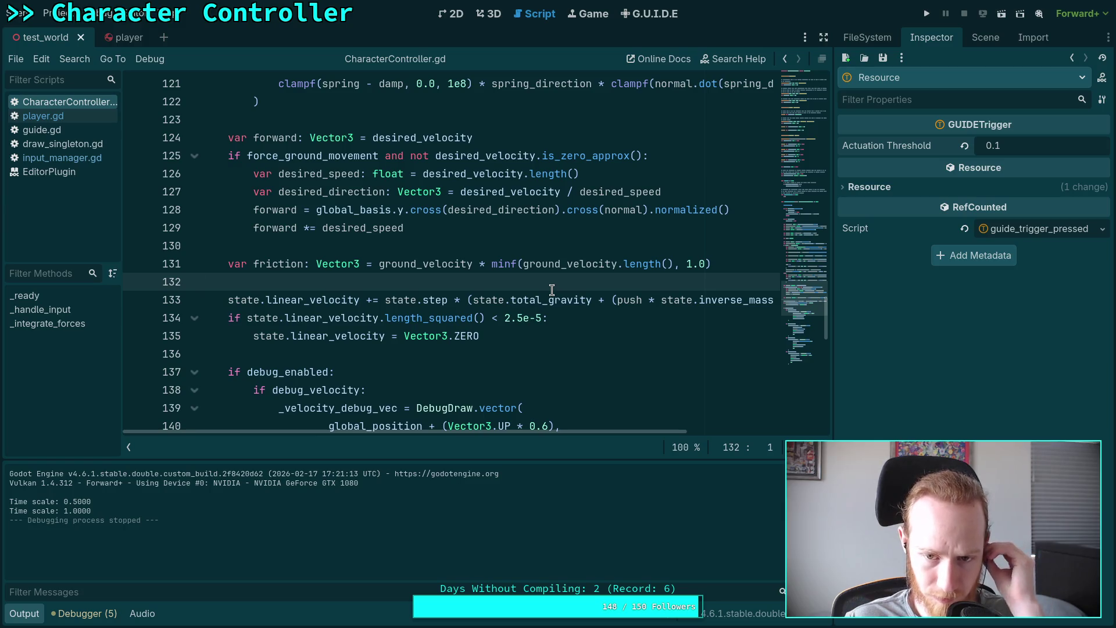
{"action": "double_click", "coordinate": [436, 265]}
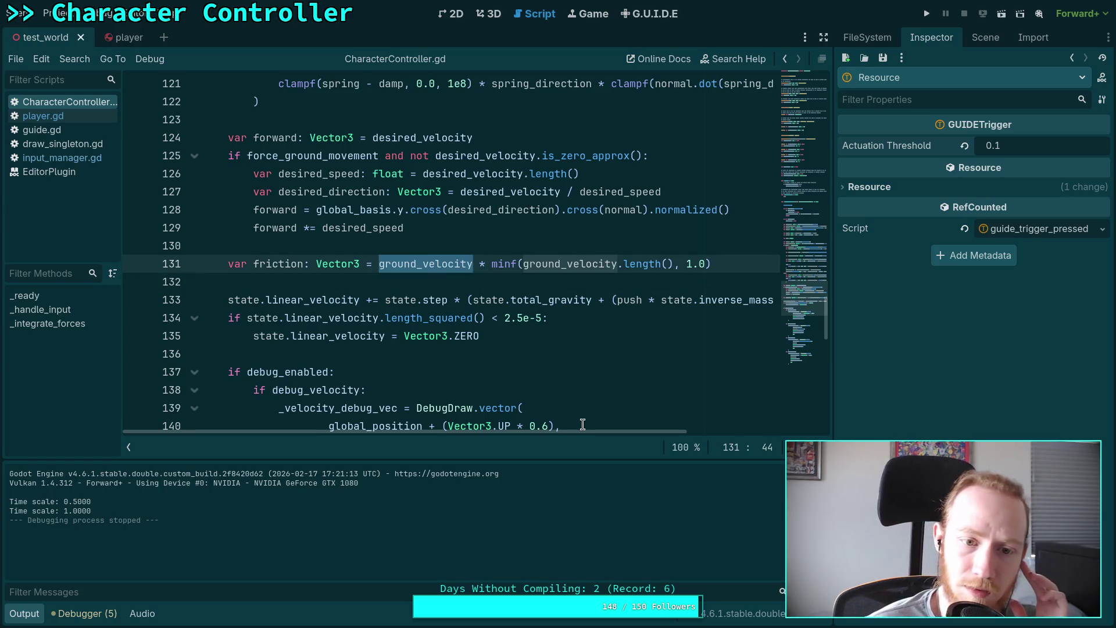
{"action": "mouse_move", "coordinate": [587, 432]}
{"action": "left_mouse_down"}
{"action": "mouse_move", "coordinate": [721, 438]}
{"action": "mouse_move", "coordinate": [504, 414]}
{"action": "left_mouse_up"}
{"action": "mouse_move", "coordinate": [574, 431]}
{"action": "left_mouse_down"}
{"action": "mouse_move", "coordinate": [768, 446]}
{"action": "mouse_move", "coordinate": [531, 426]}
{"action": "left_mouse_up"}
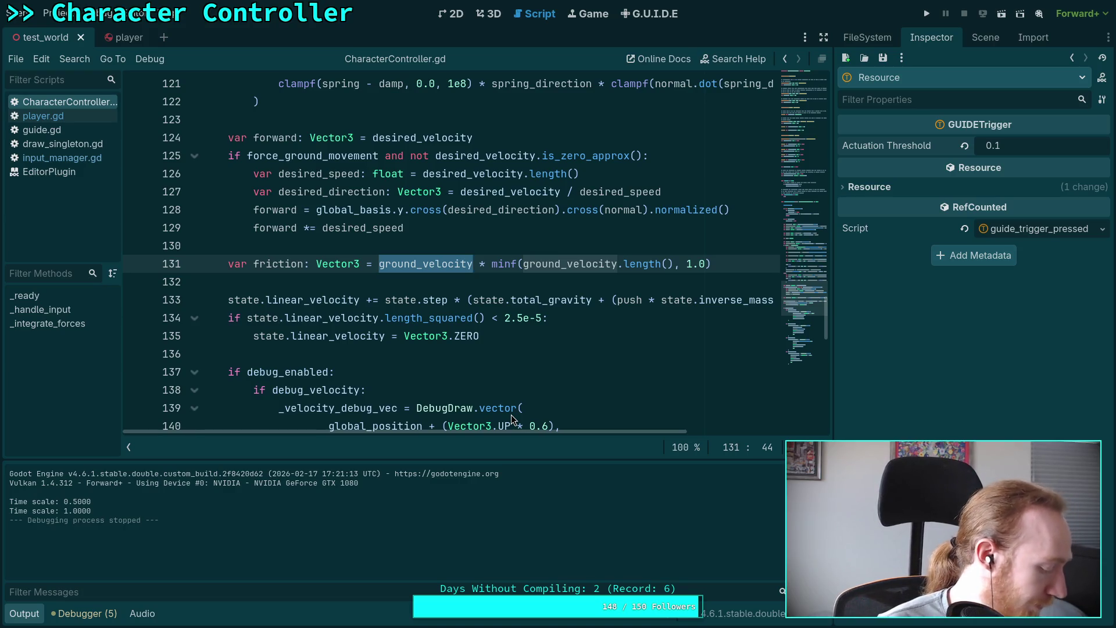
Step: Multiply length() by 1.2 on line 131, then test on the ramps and stop
{"action": "left_click", "coordinate": [675, 265]}
{"action": "type", "text": "* 1.2"}
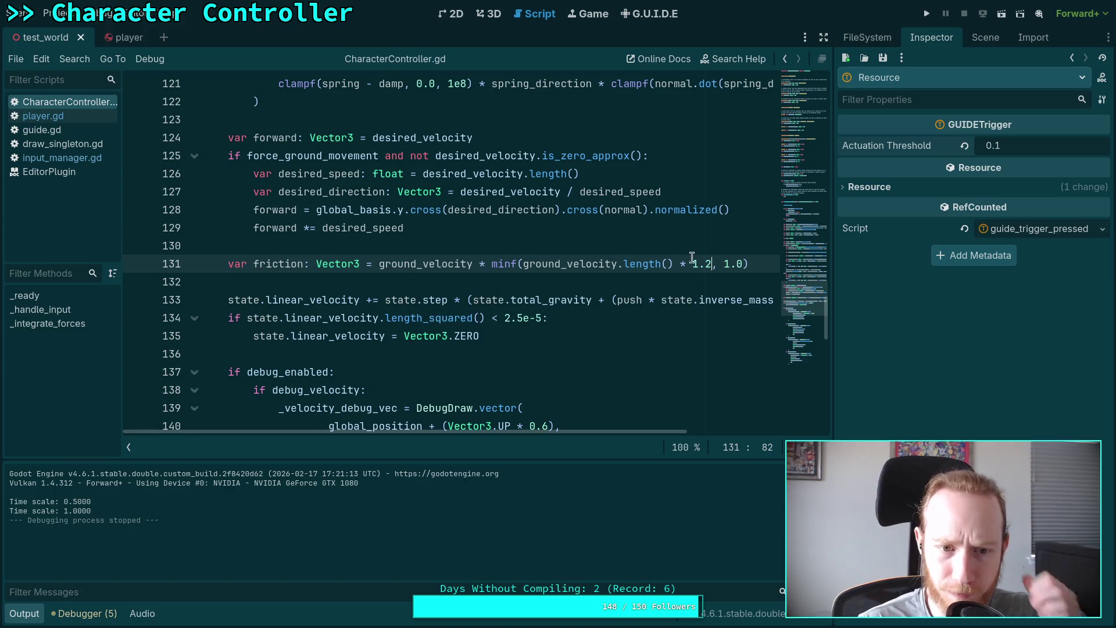
{"action": "key", "text": "F5"}
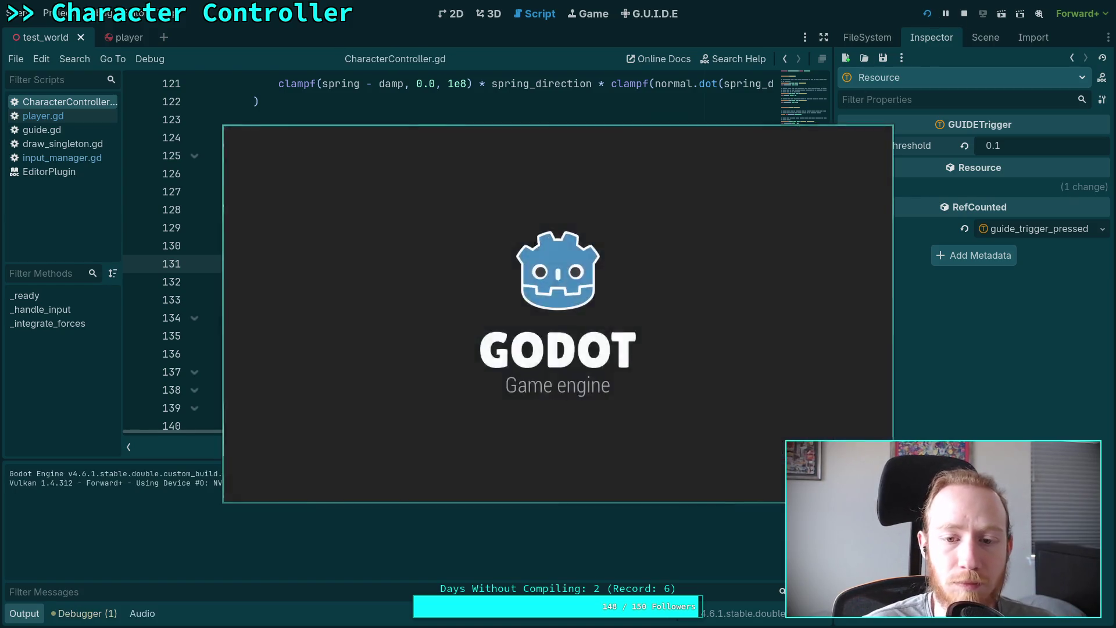
{"action": "key", "text": "d"}
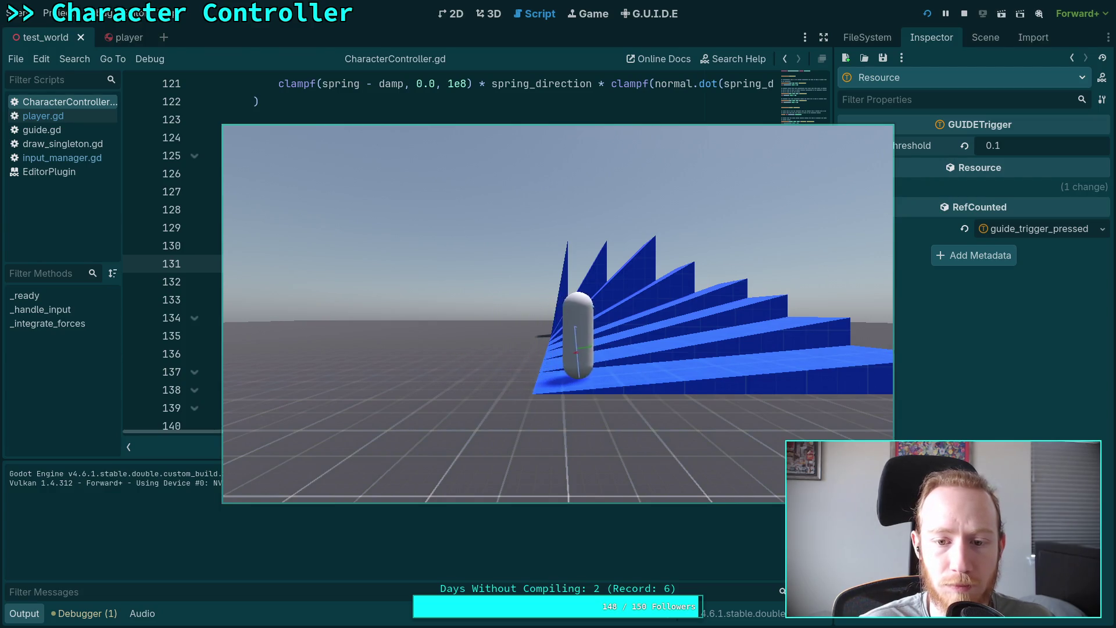
{"action": "key", "text": "a"}
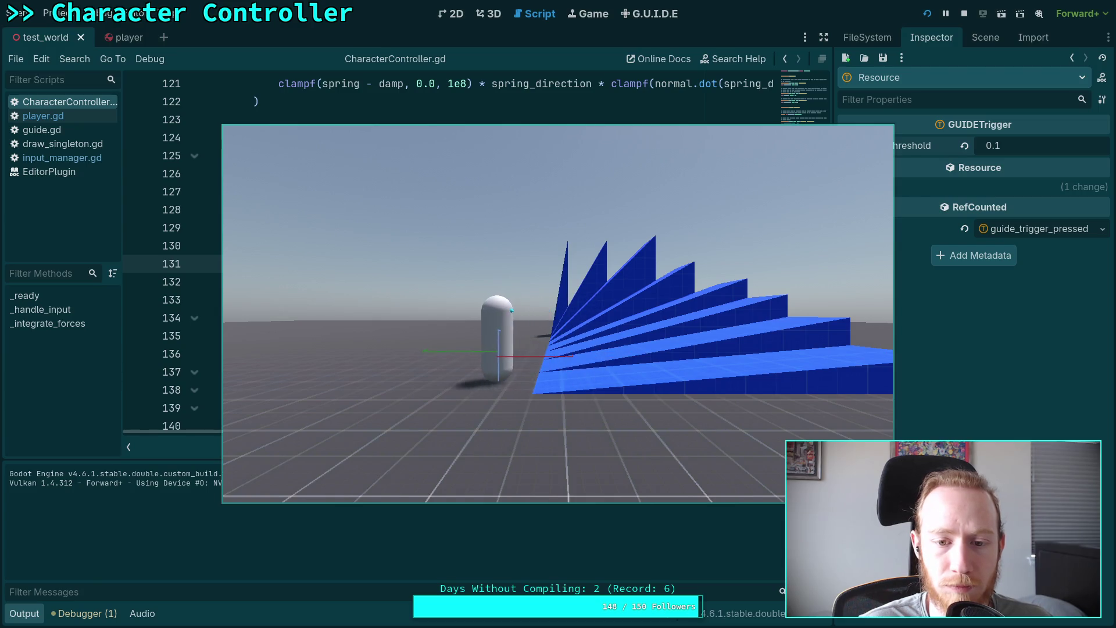
{"action": "left_click", "coordinate": [960, 18]}
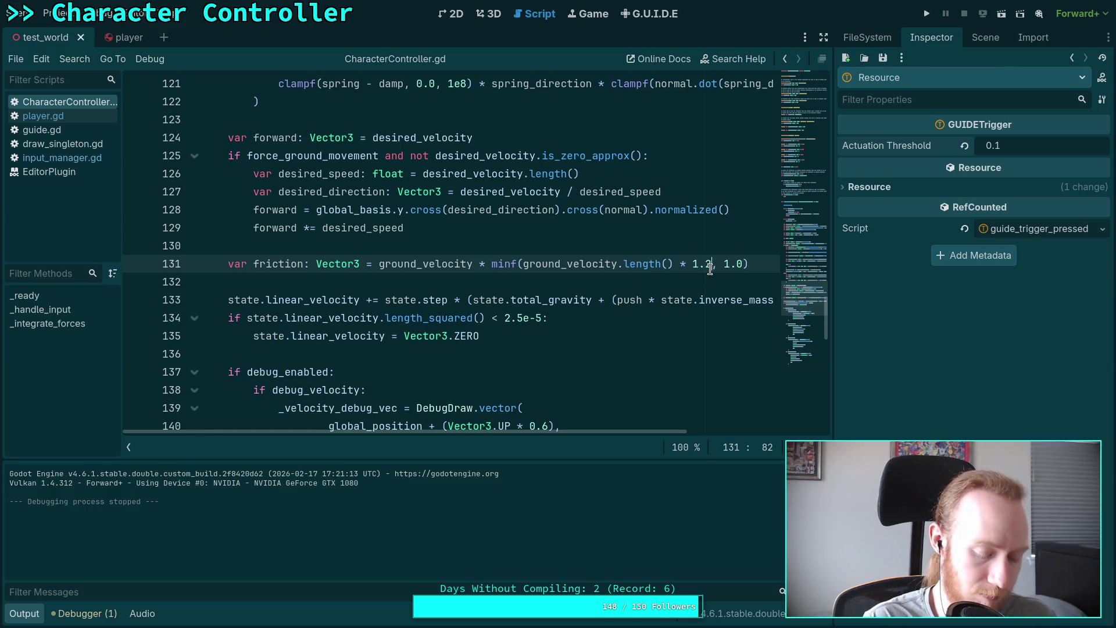
Step: Change the multiplier to 2.0, then test on the ramps and stop
{"action": "key", "text": "BackSpace"}
{"action": "key", "text": "BackSpace"}
{"action": "key", "text": "BackSpace"}
{"action": "type", "text": "2.0"}
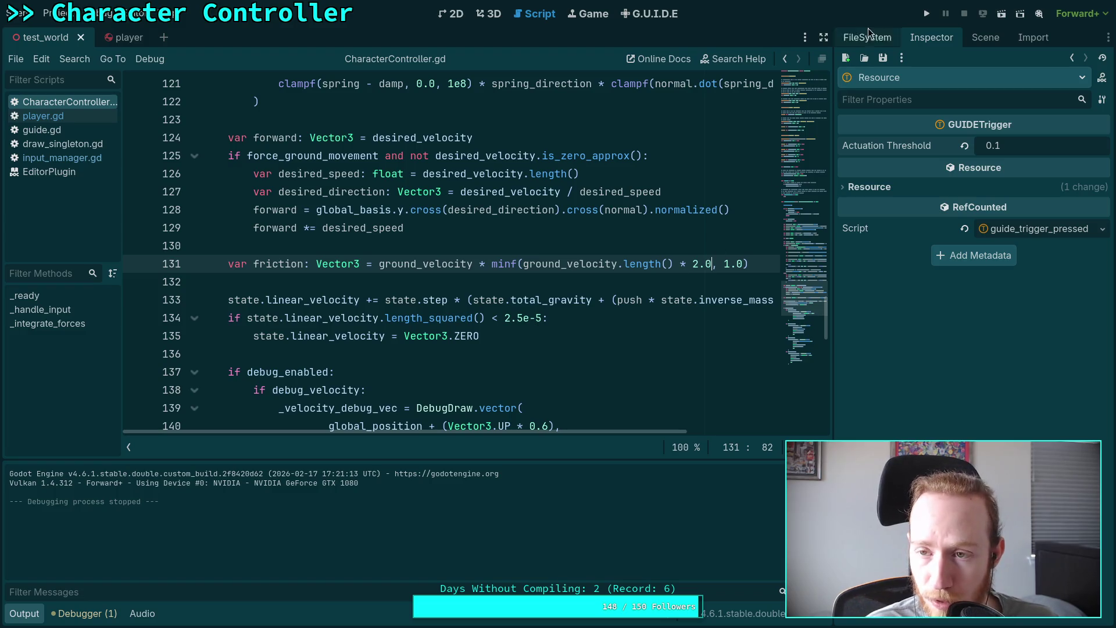
{"action": "left_click", "coordinate": [925, 21]}
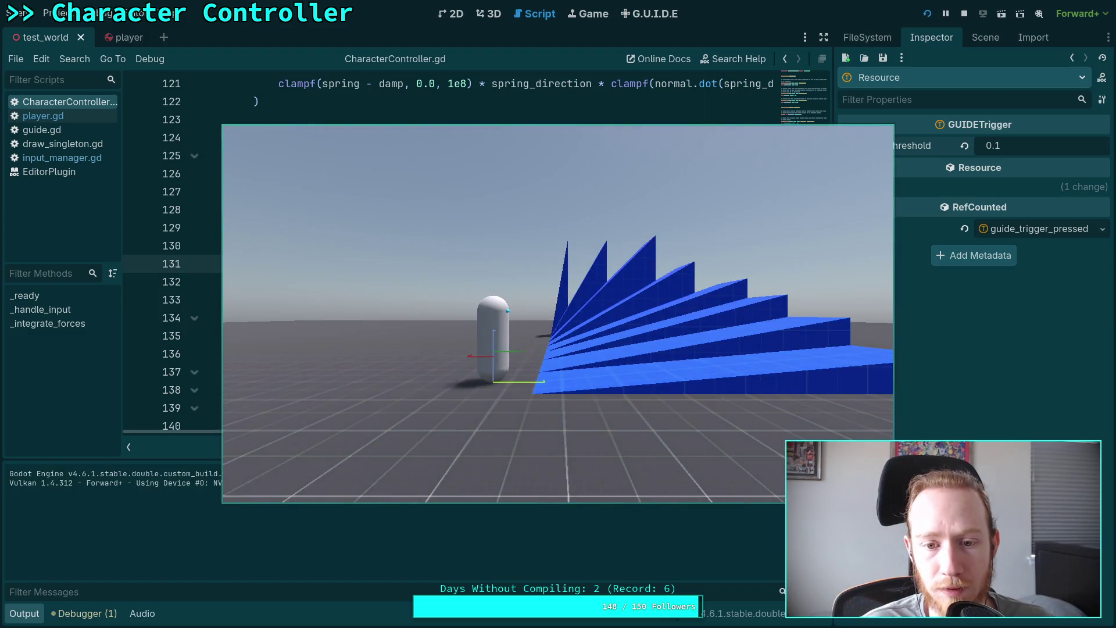
{"action": "key", "text": "d"}
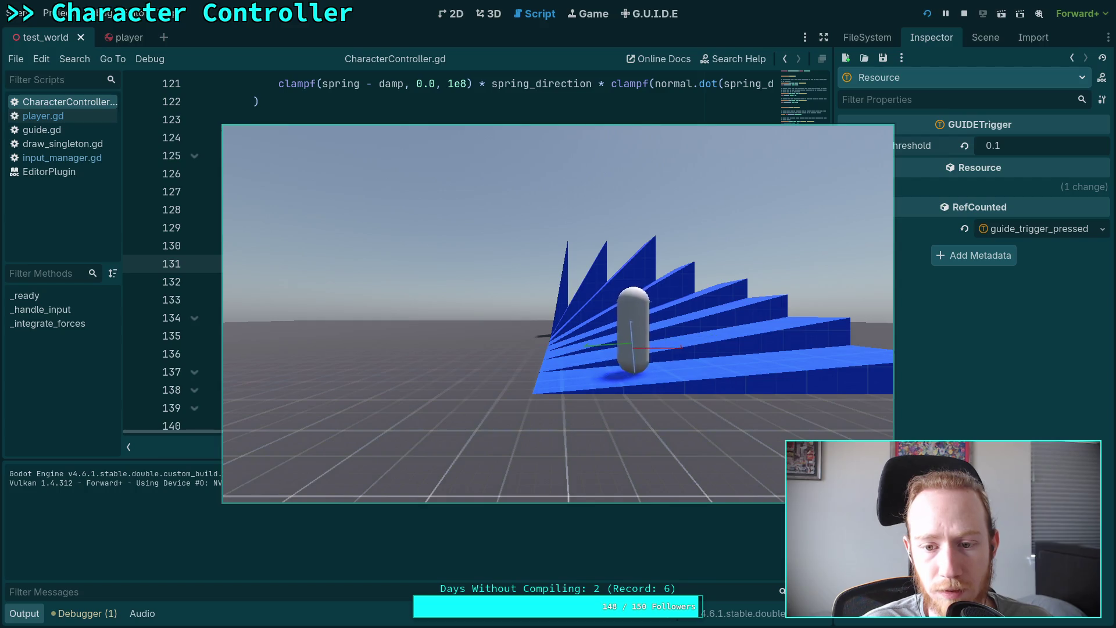
{"action": "key", "text": "a"}
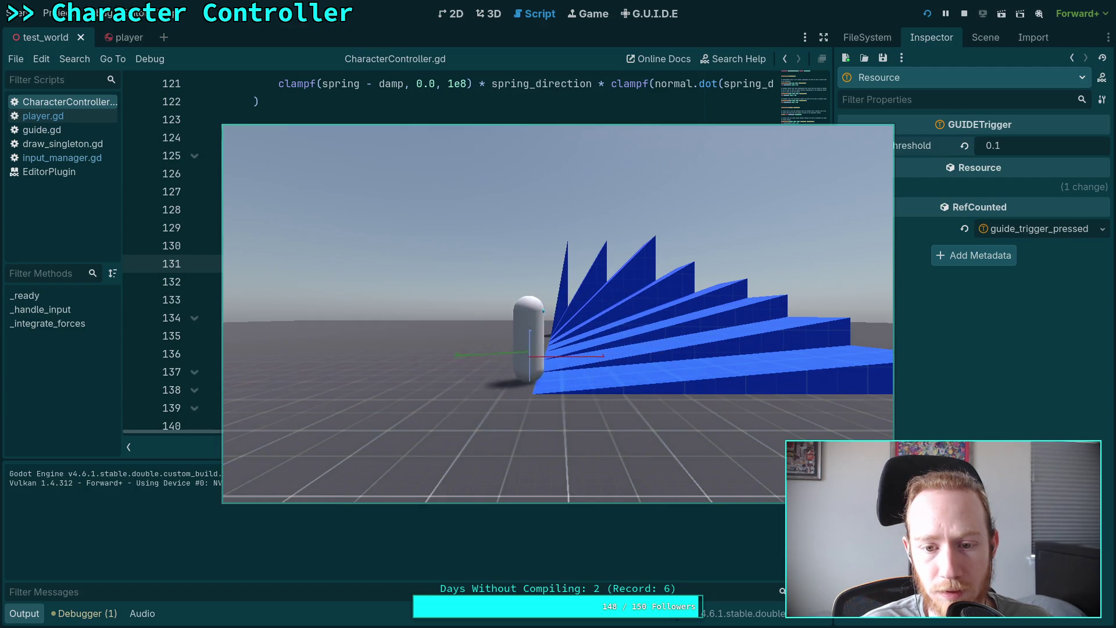
{"action": "key", "text": "a"}
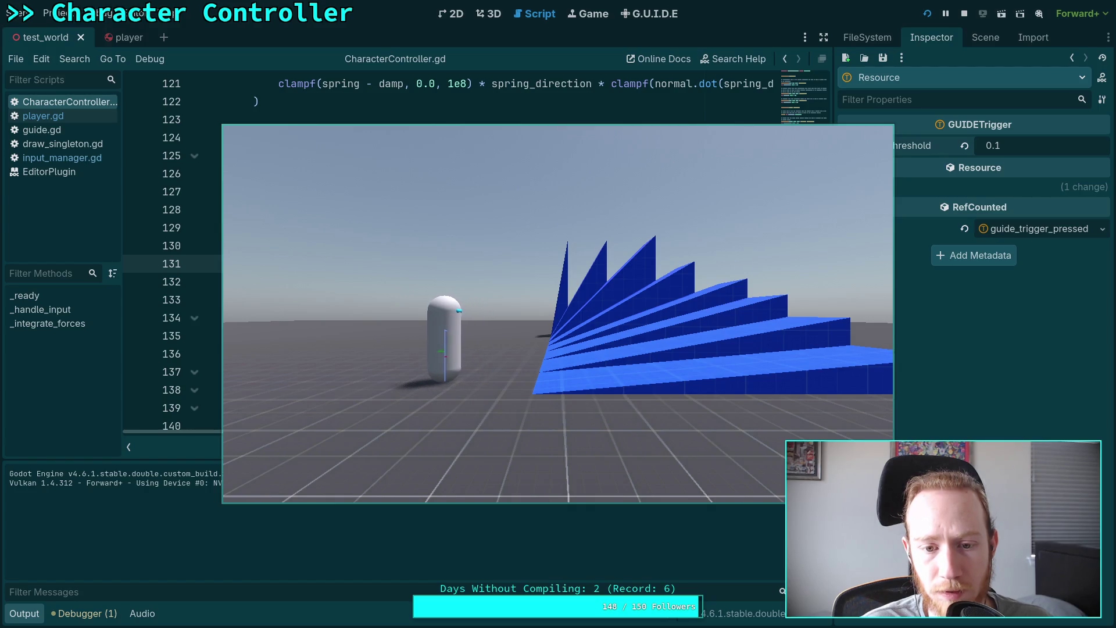
{"action": "left_click", "coordinate": [959, 16]}
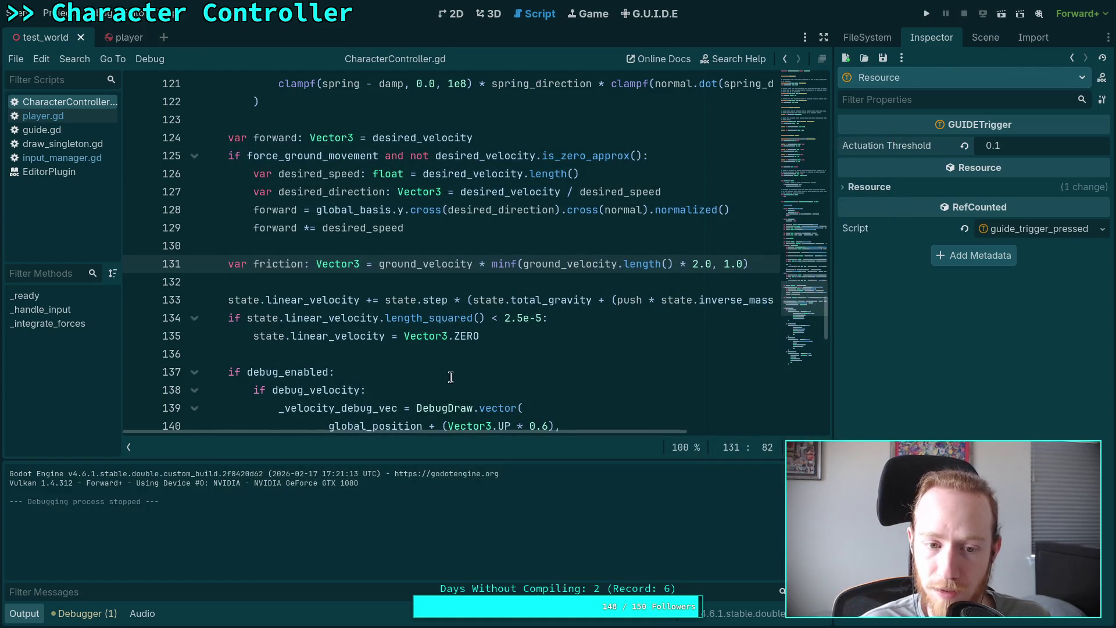
{"action": "scroll", "coordinate": [450, 378], "scroll_direction": "down", "scroll_amount": 10}
{"action": "scroll", "coordinate": [451, 378], "scroll_direction": "up", "scroll_amount": 3}
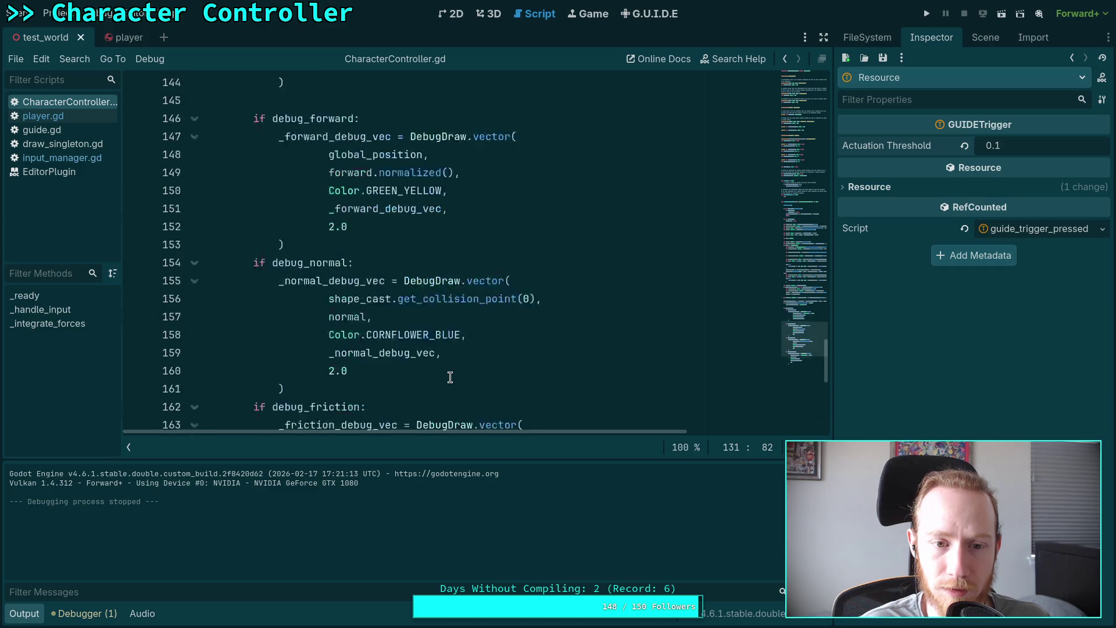
{"action": "scroll", "coordinate": [450, 377], "scroll_direction": "up", "scroll_amount": 7}
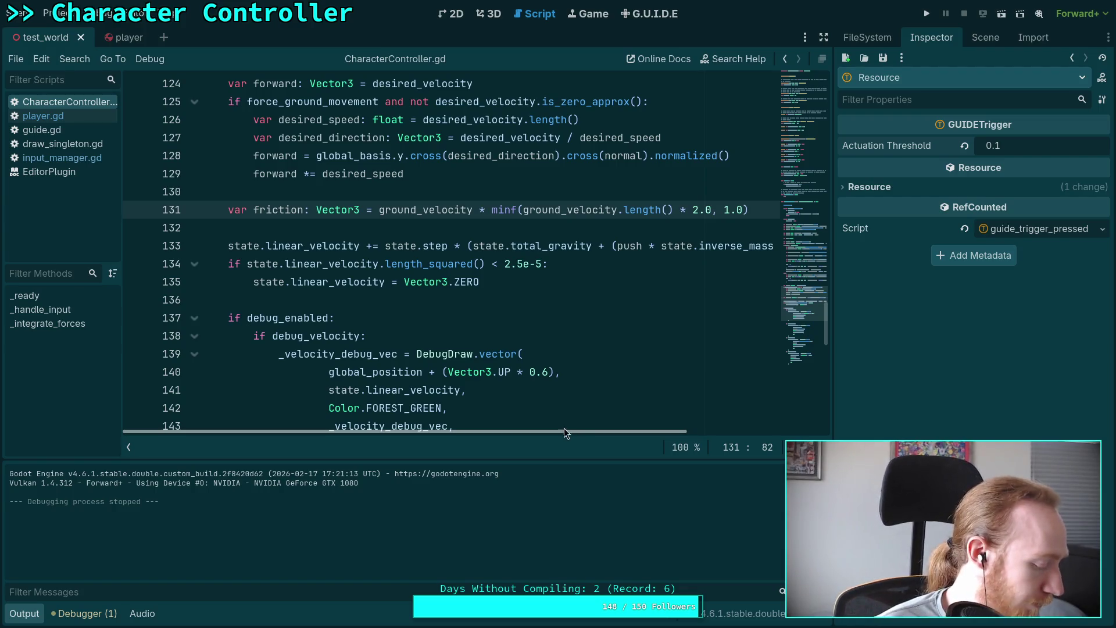
{"action": "left_click", "coordinate": [926, 14]}
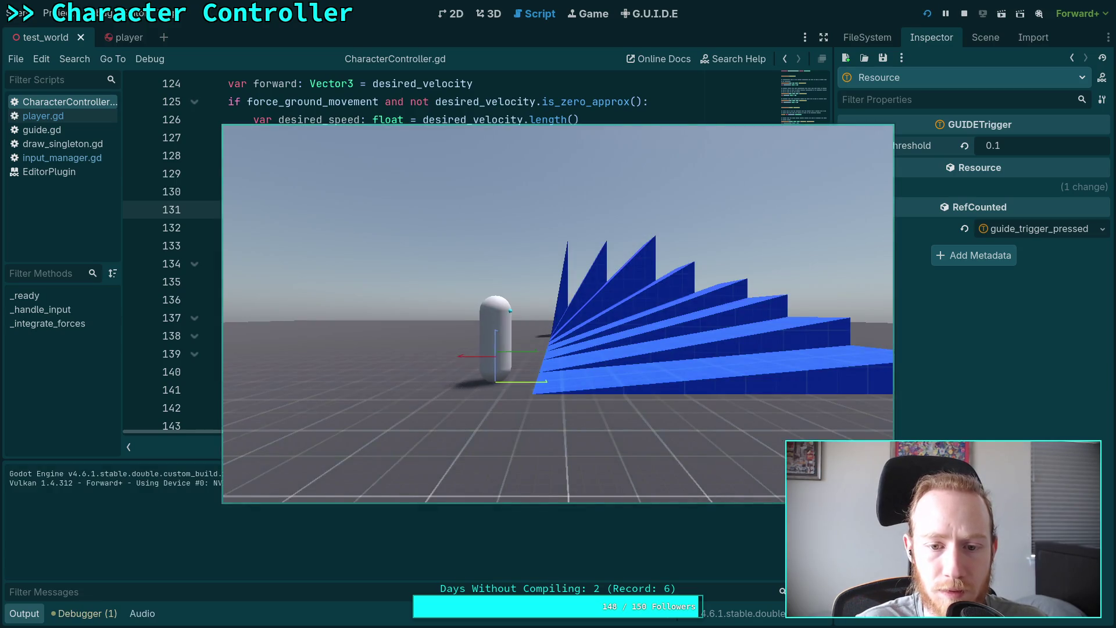
{"action": "key", "text": "d"}
{"action": "key", "text": "a"}
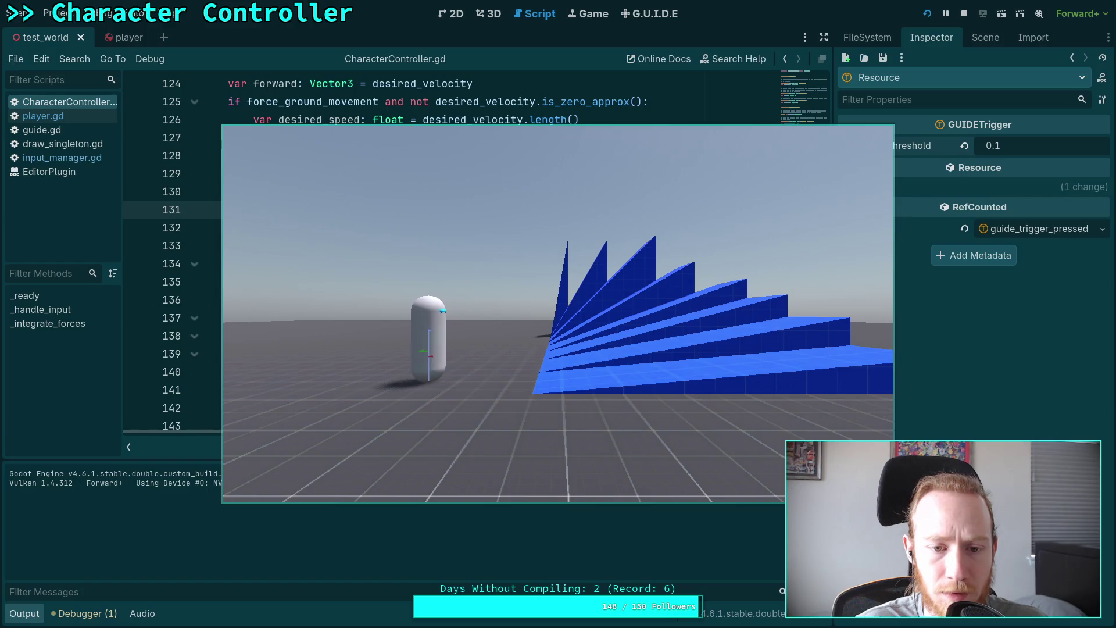
{"action": "key", "text": "a"}
{"action": "key", "text": "d"}
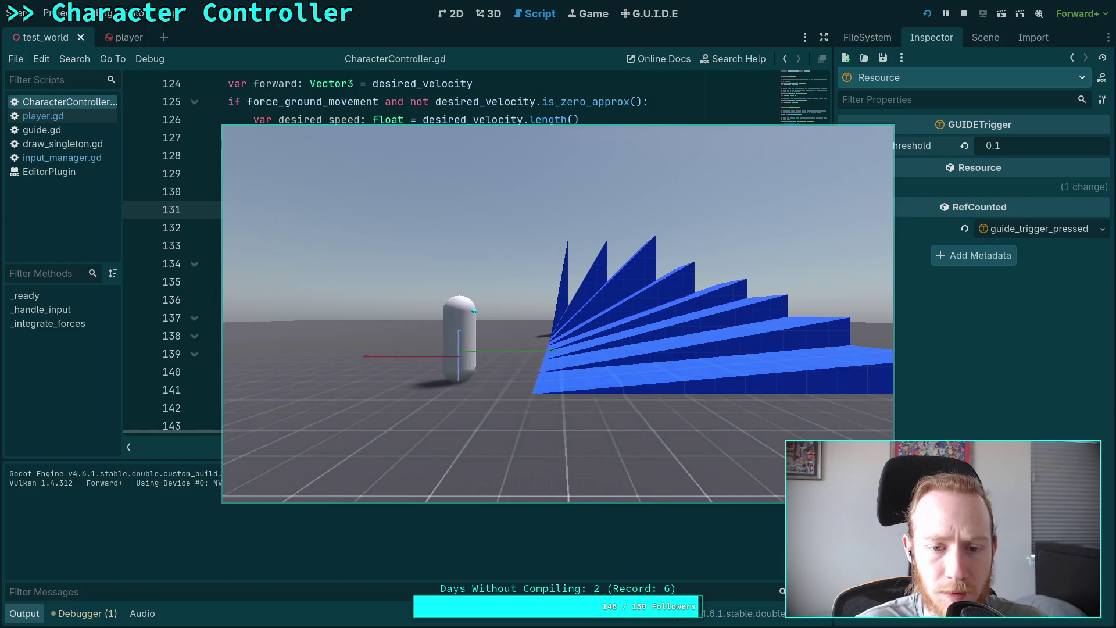
{"action": "key", "text": "a"}
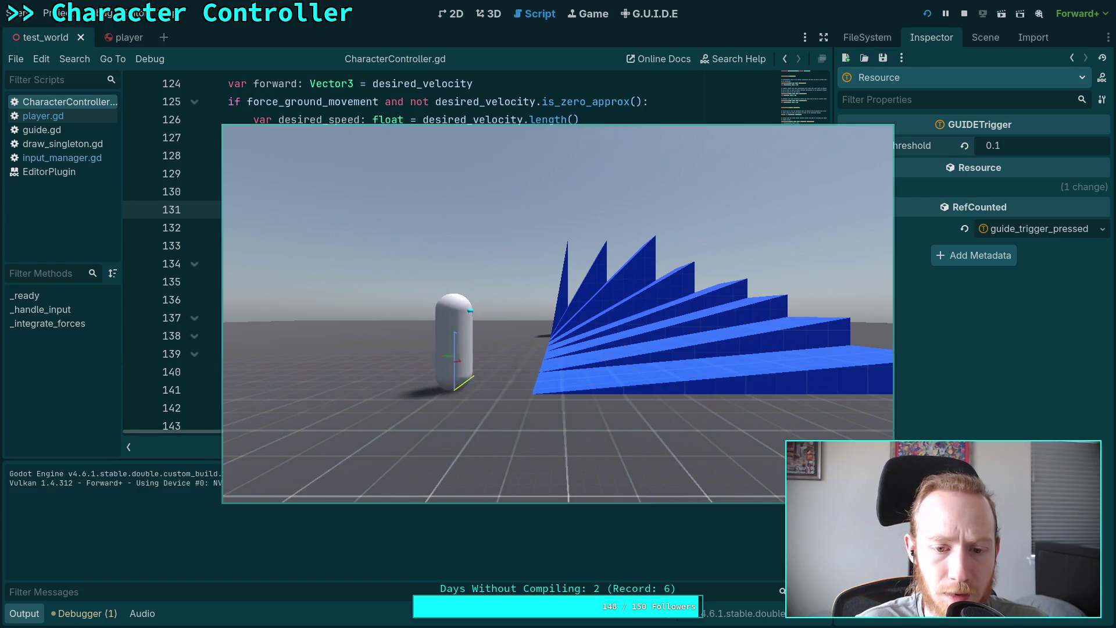
{"action": "key", "text": "d"}
{"action": "key", "text": "a"}
{"action": "key", "text": "d"}
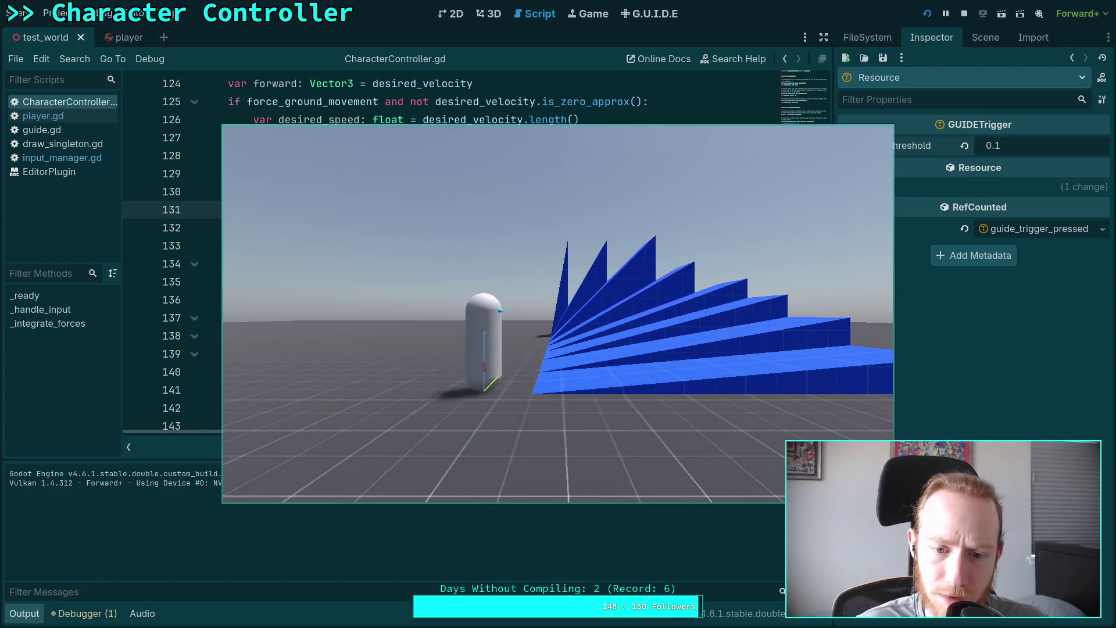
{"action": "key", "text": "d"}
{"action": "key", "text": "a"}
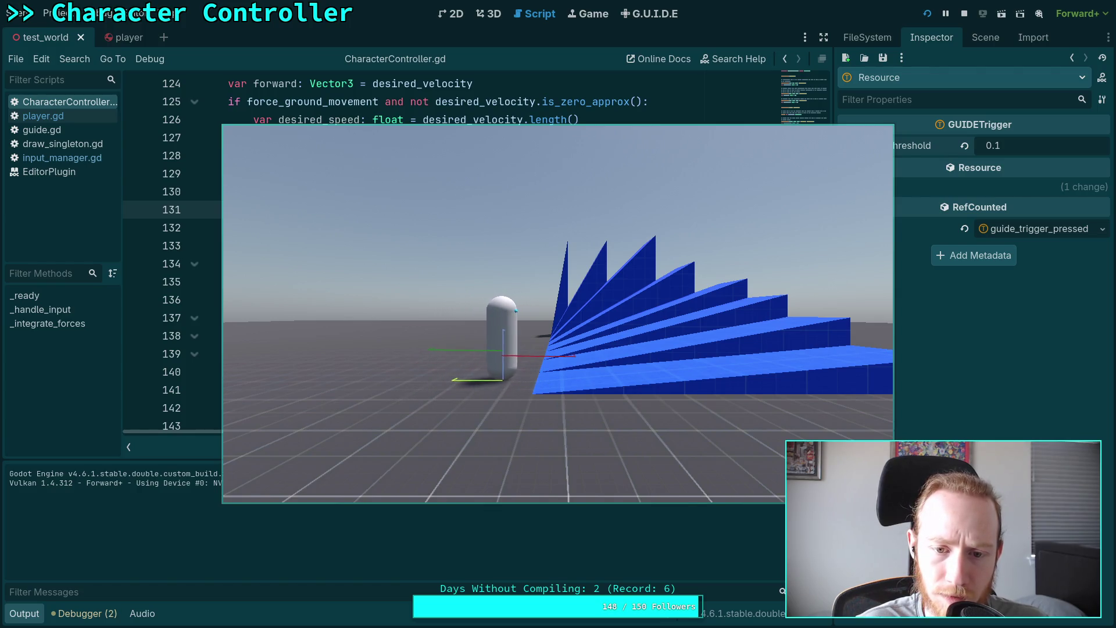
{"action": "key", "text": "d"}
{"action": "key", "text": "d"}
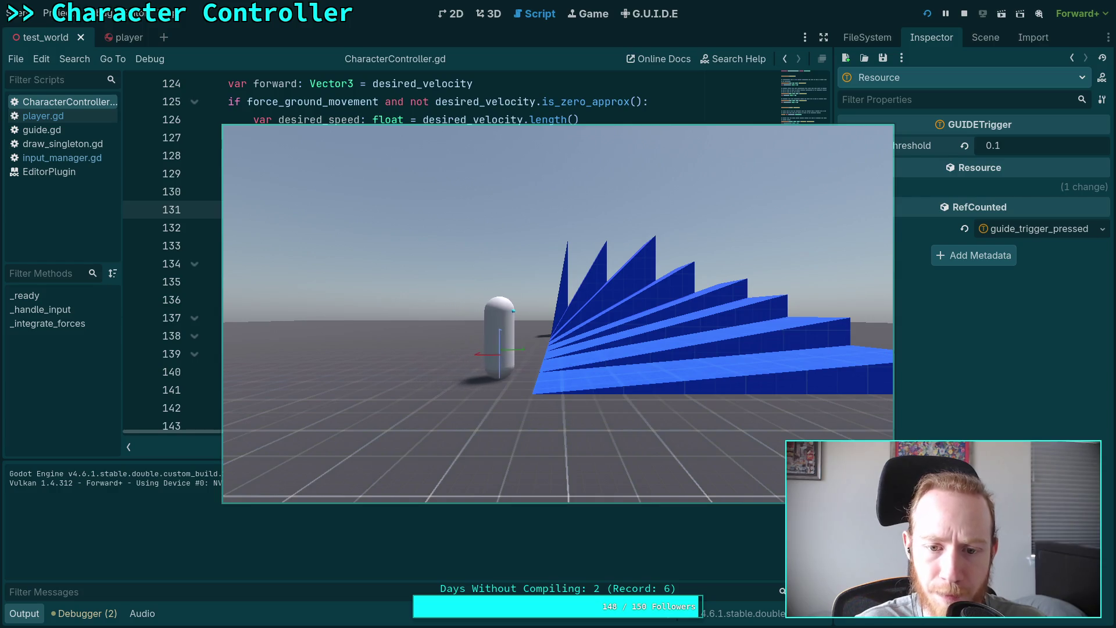
{"action": "left_click", "coordinate": [965, 14]}
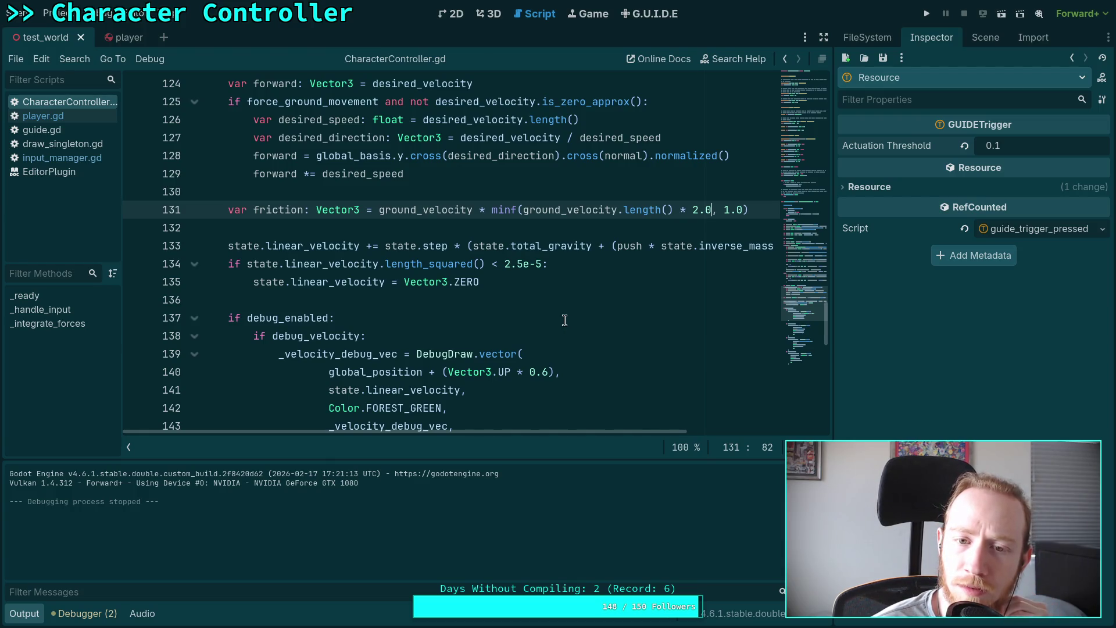
Step: Move the * 2.0 multiplier from inside minf() to the end of line 131
{"action": "left_click_drag", "start_coordinate": [675, 209], "coordinate": [710, 205]}
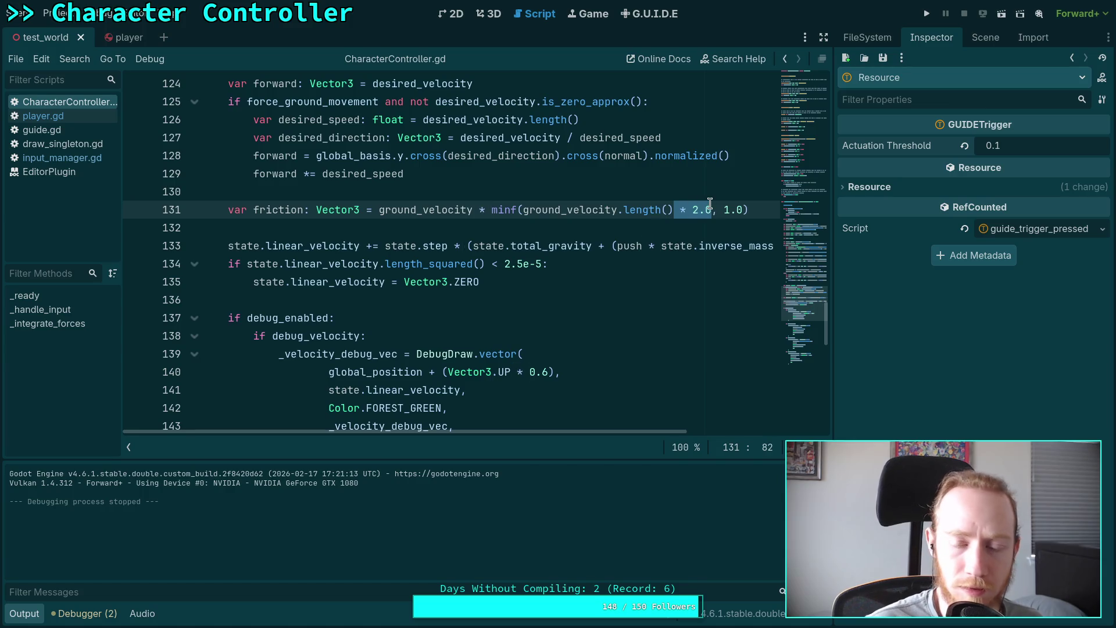
{"action": "key", "text": "BackSpace"}
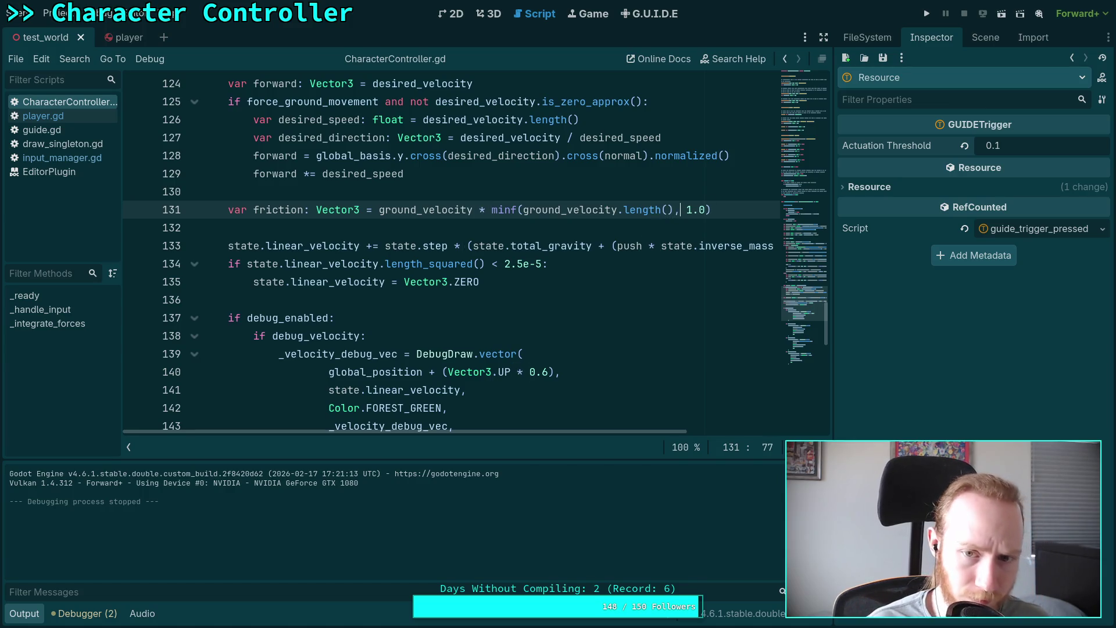
{"action": "key", "text": "End"}
{"action": "type", "text": "*"}
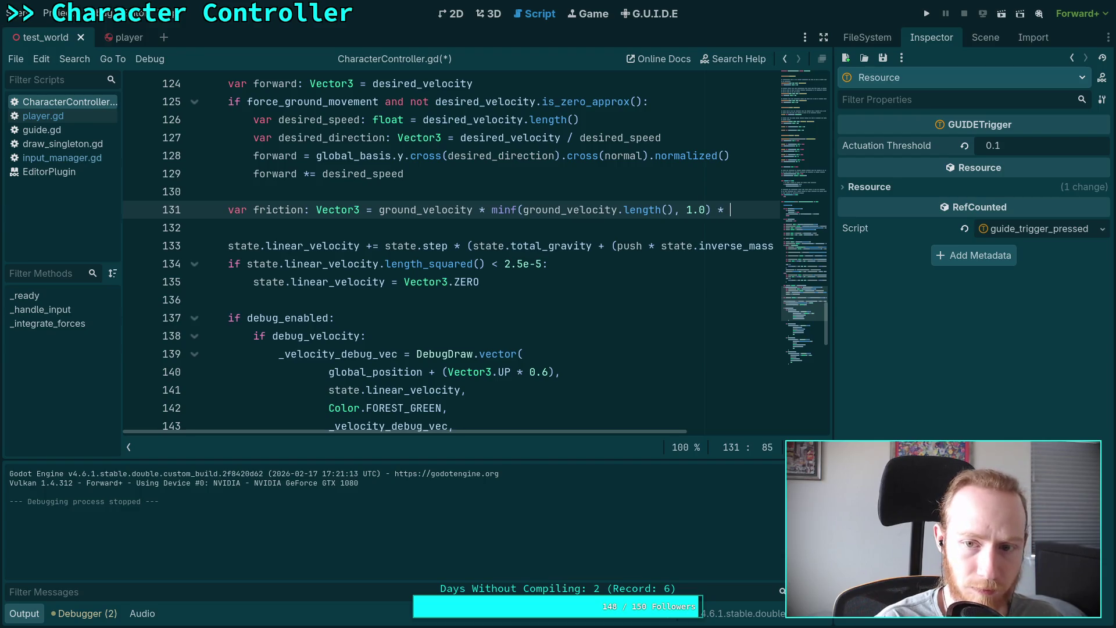
Step: Save and run the game, walk the character over the blue ramps, then stop
{"action": "key", "text": "F5"}
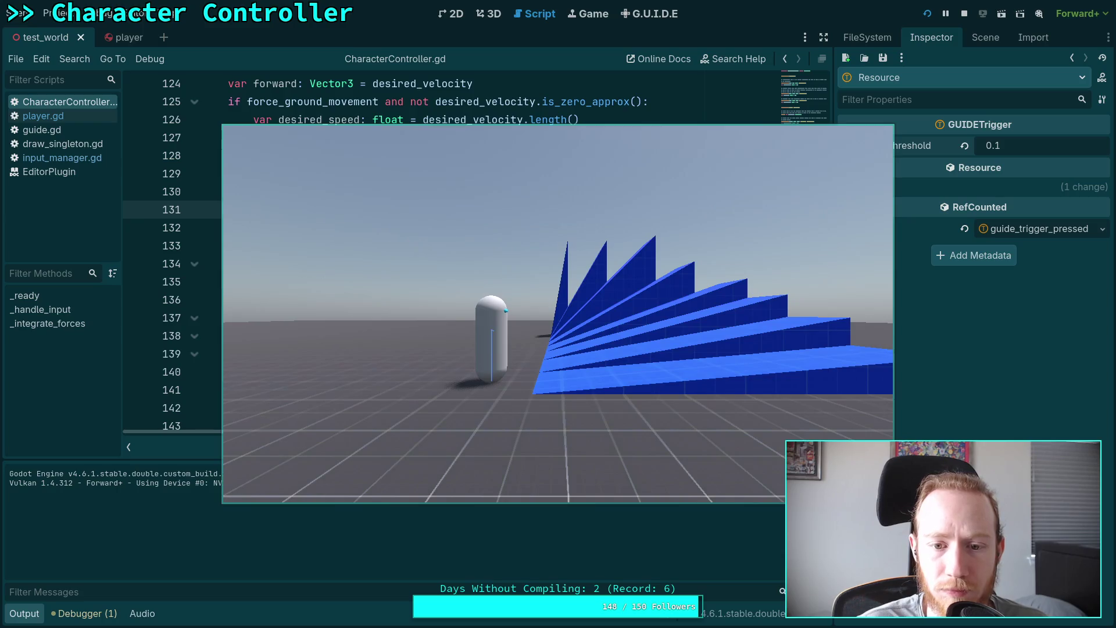
{"action": "key", "text": "a"}
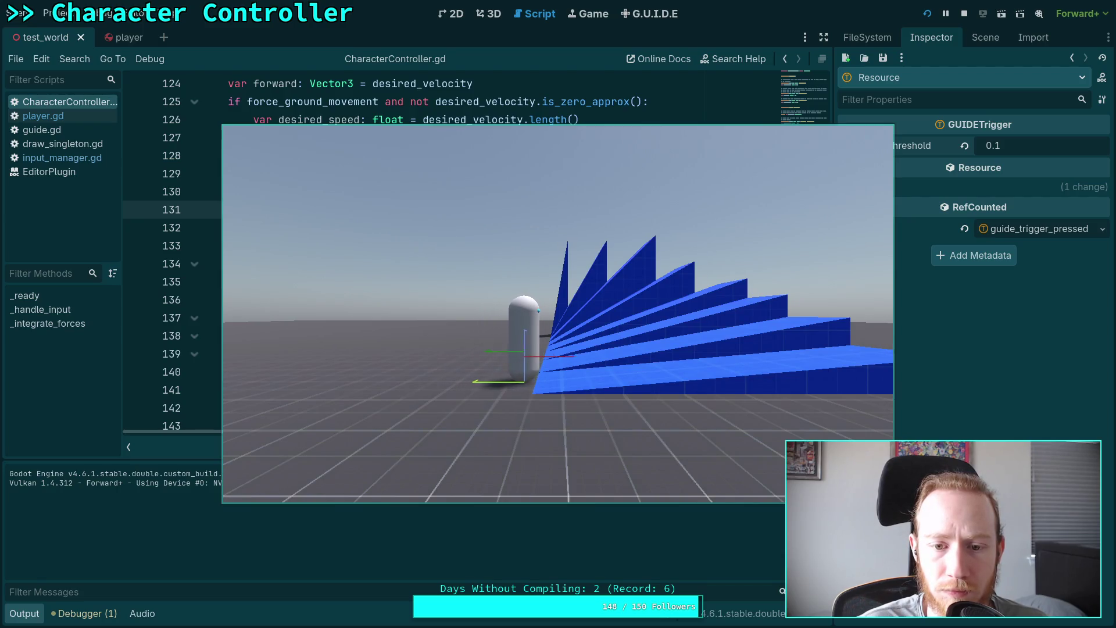
{"action": "key", "text": "d"}
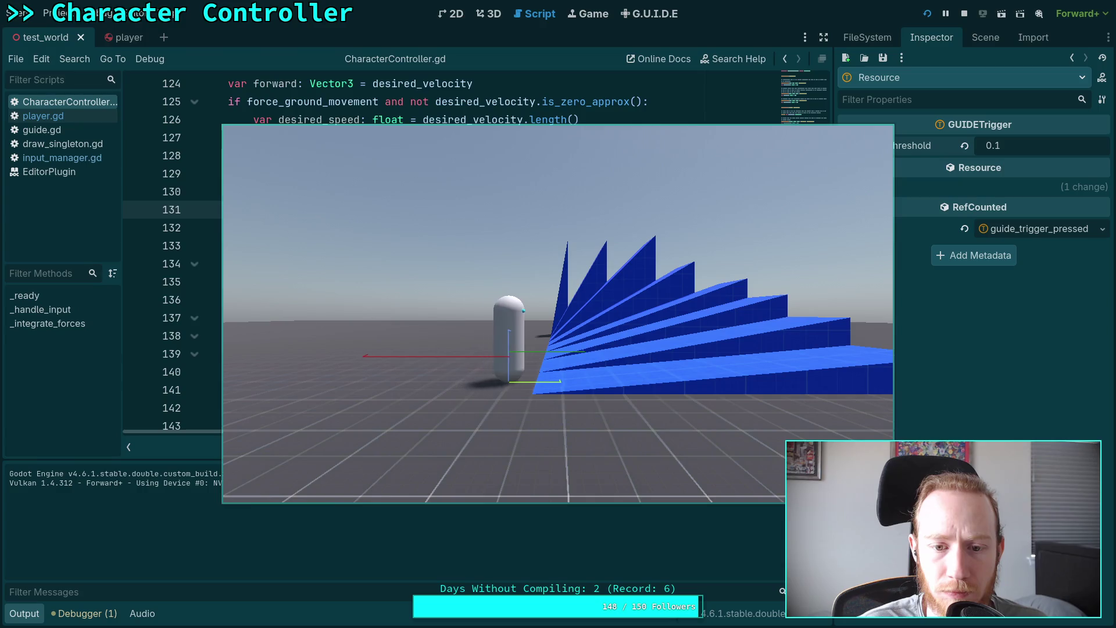
{"action": "key", "text": "a"}
{"action": "key", "text": "a"}
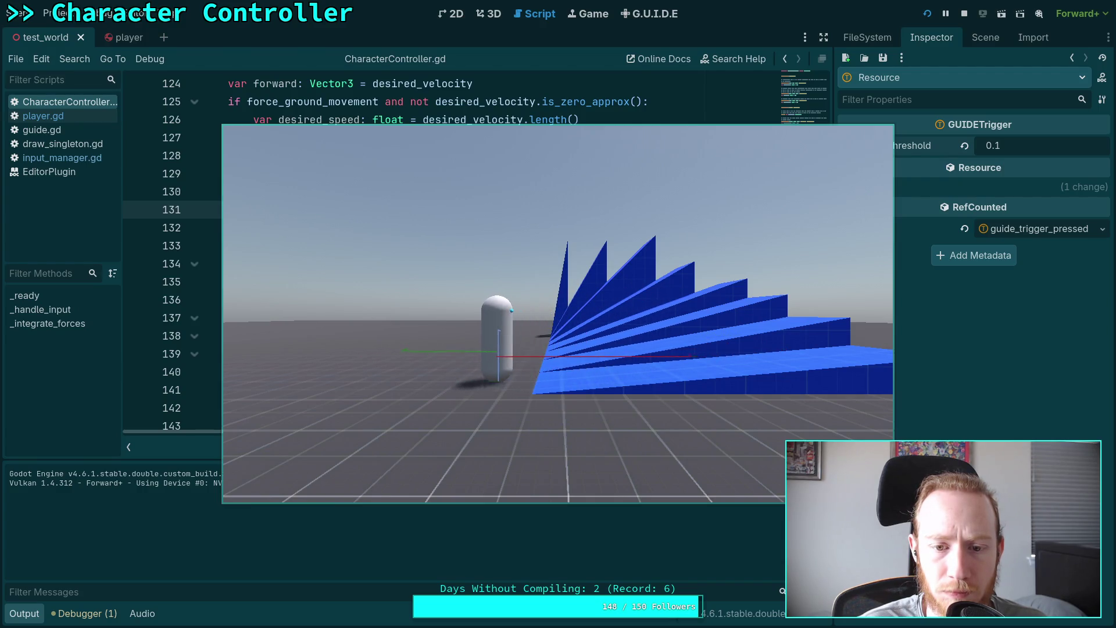
{"action": "key", "text": "a"}
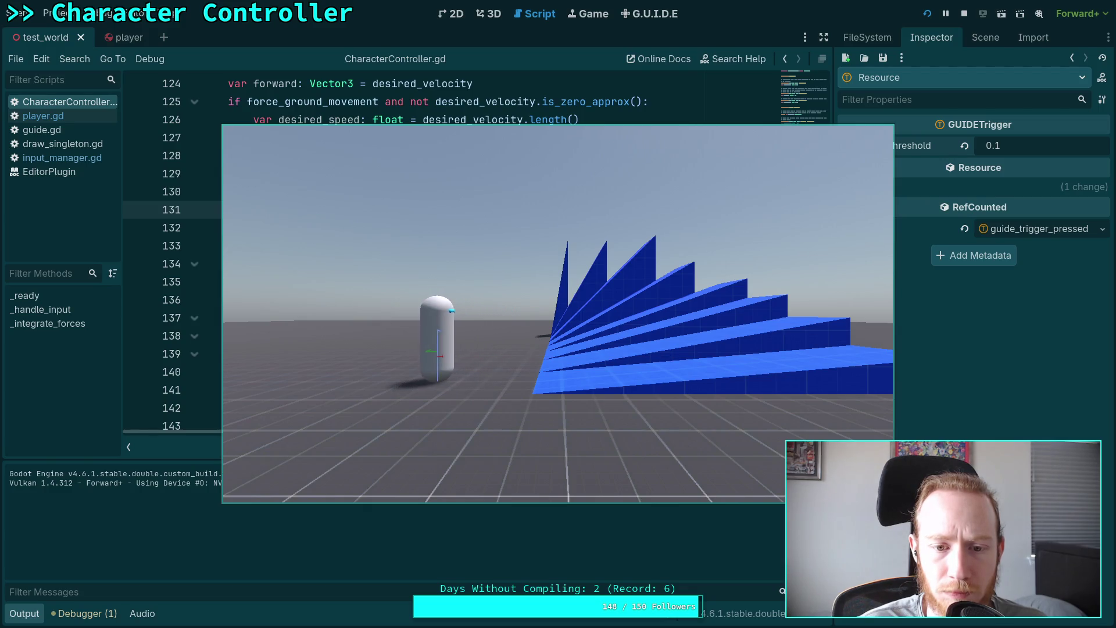
{"action": "left_click", "coordinate": [964, 14]}
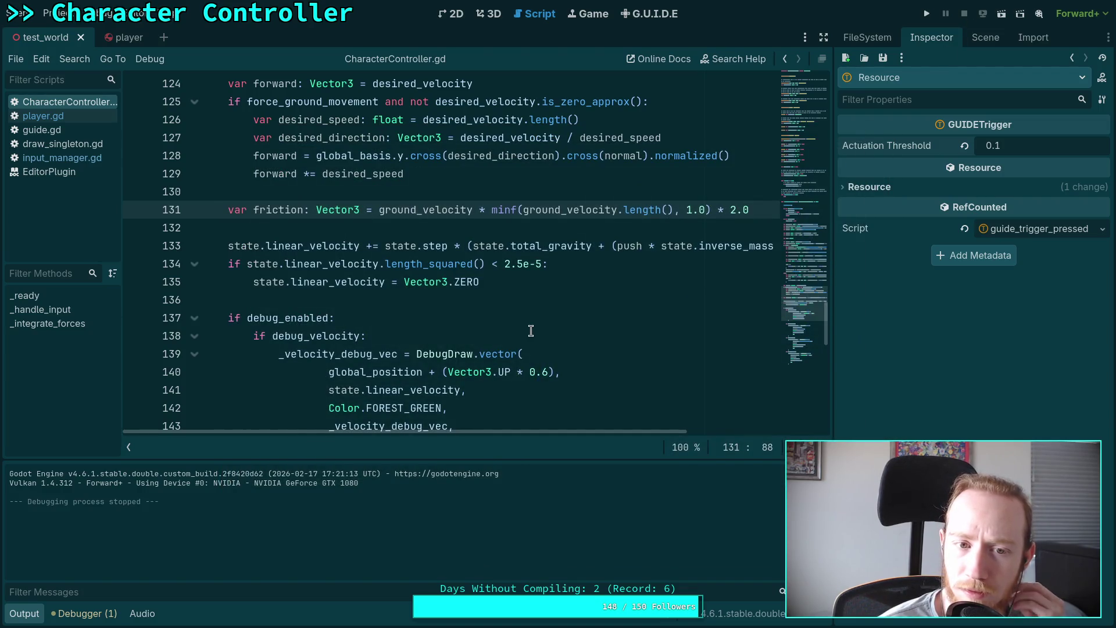
{"action": "scroll", "coordinate": [531, 331], "scroll_direction": "up", "scroll_amount": 3}
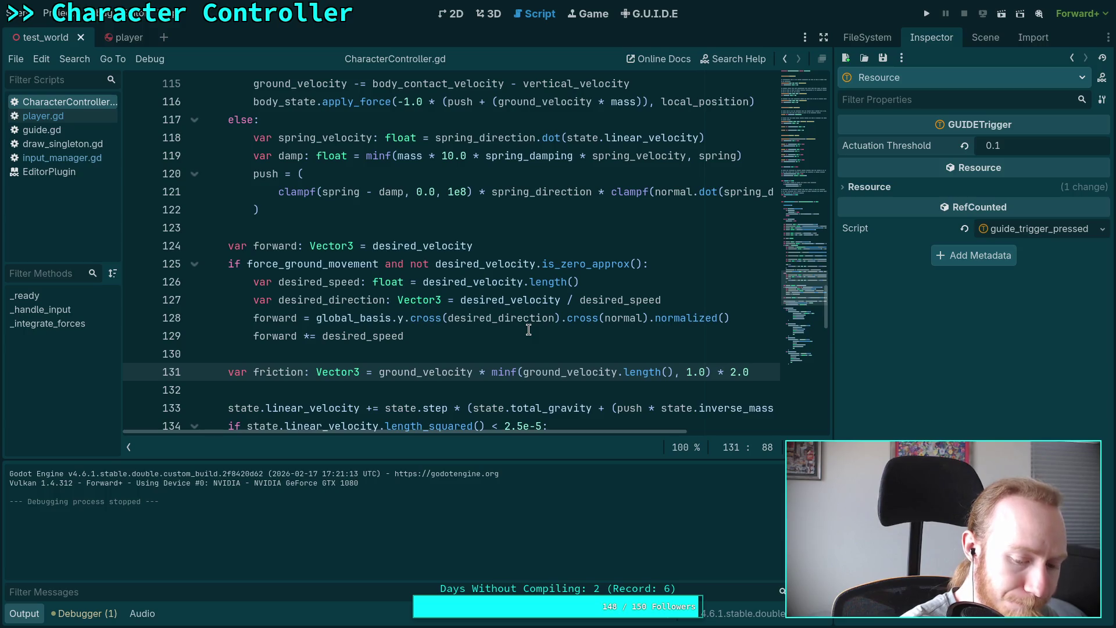
{"action": "scroll", "coordinate": [530, 331], "scroll_direction": "up", "scroll_amount": 4}
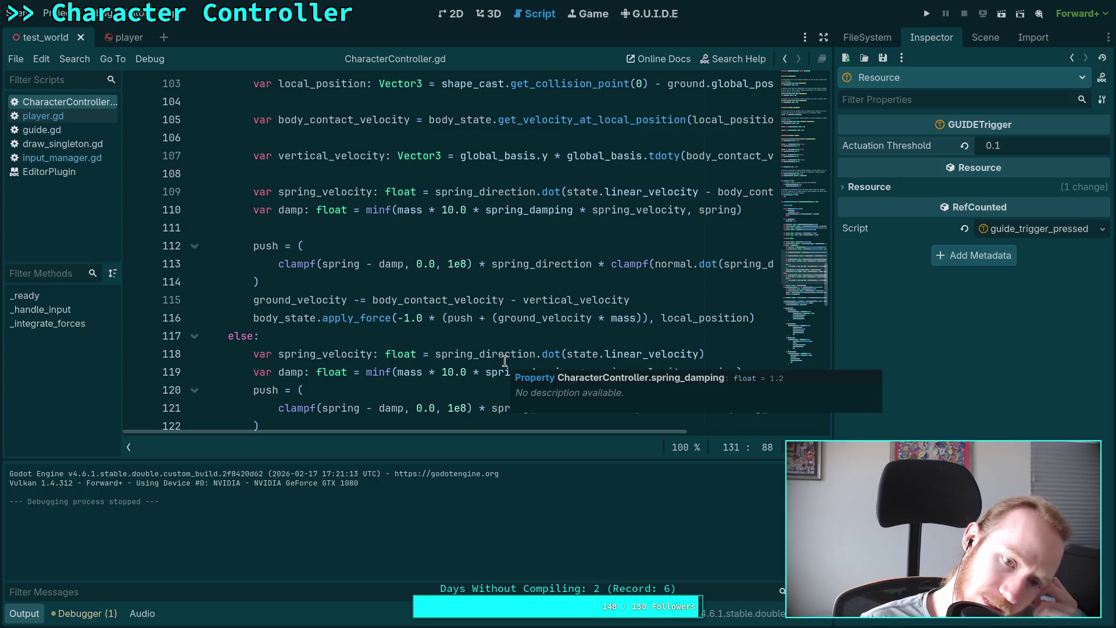
{"action": "left_click", "coordinate": [405, 281]}
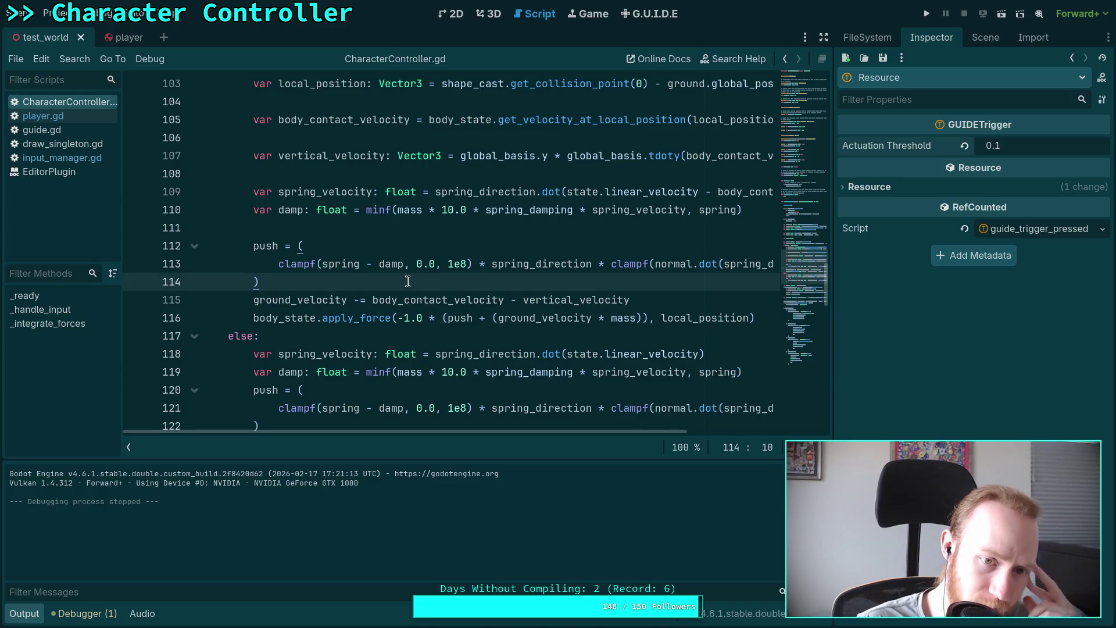
{"action": "scroll", "coordinate": [407, 282], "scroll_direction": "up", "scroll_amount": 1}
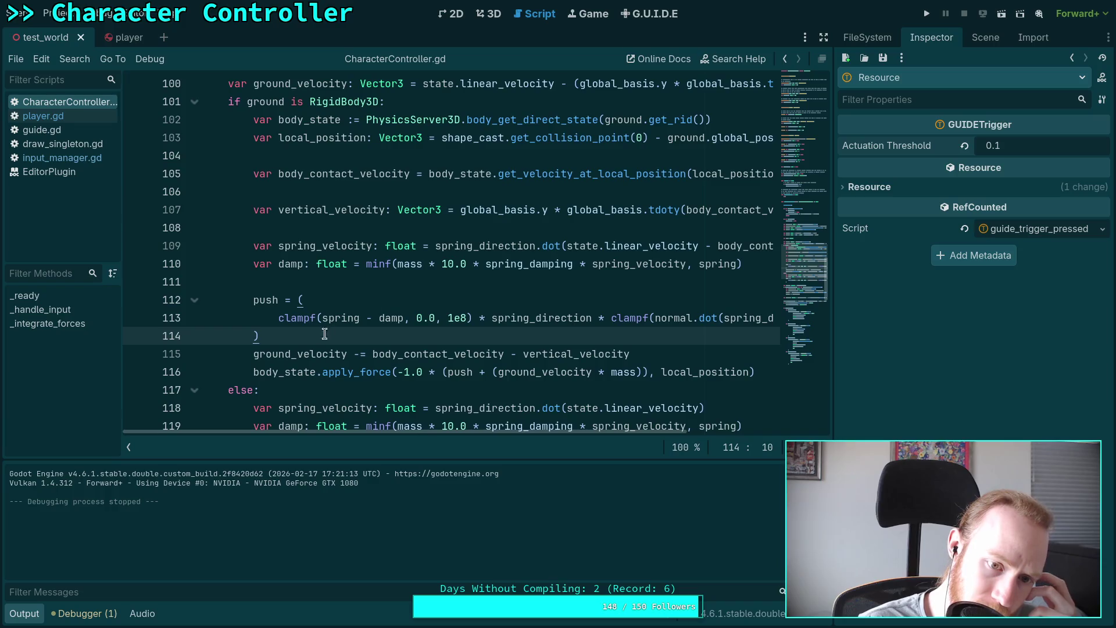
{"action": "double_click", "coordinate": [295, 356]}
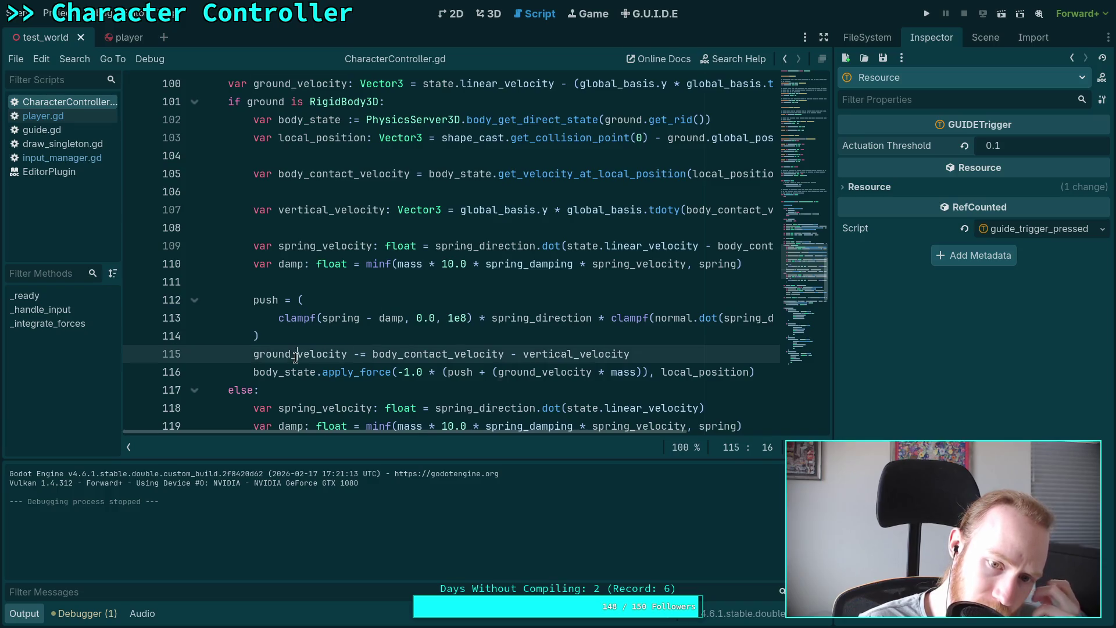
{"action": "double_click", "coordinate": [424, 354]}
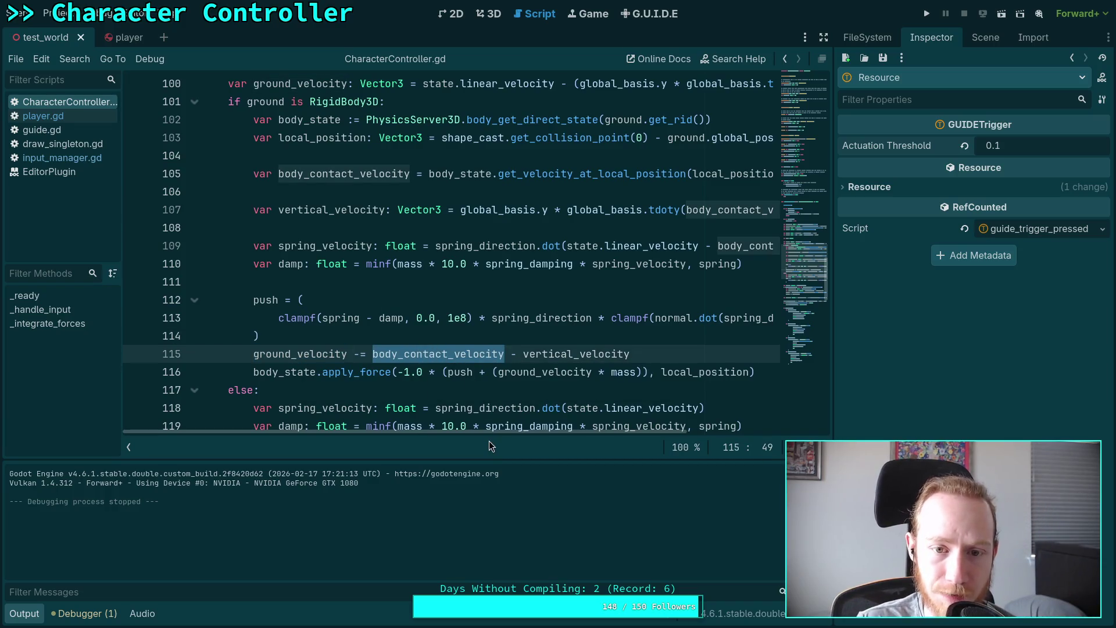
{"action": "left_click_drag", "start_coordinate": [510, 431], "coordinate": [575, 424]}
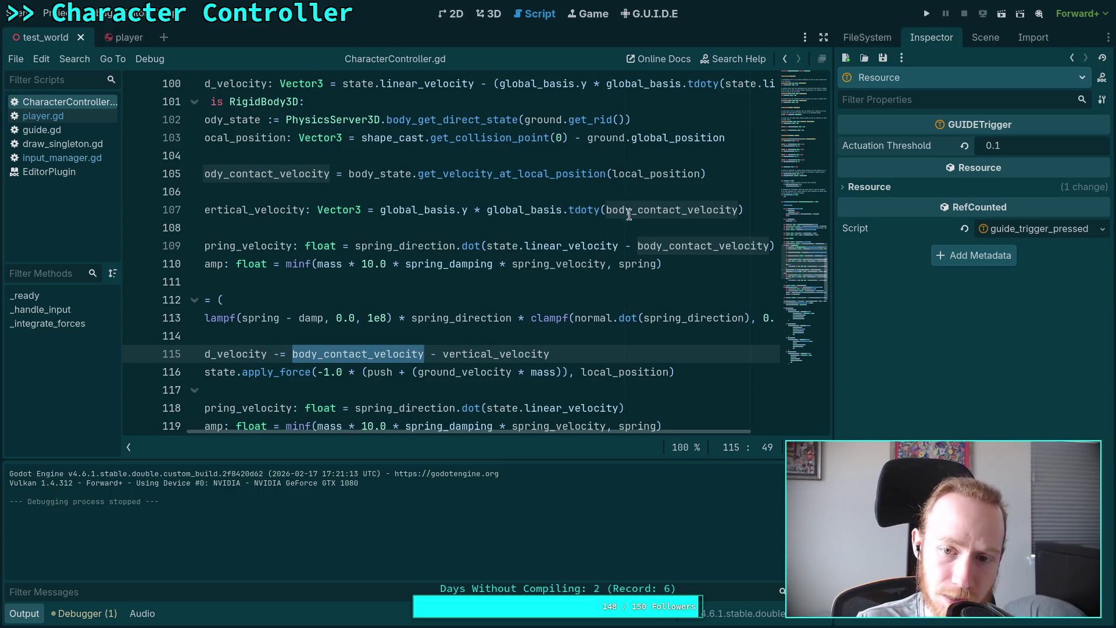
{"action": "left_click_drag", "start_coordinate": [538, 430], "coordinate": [469, 432]}
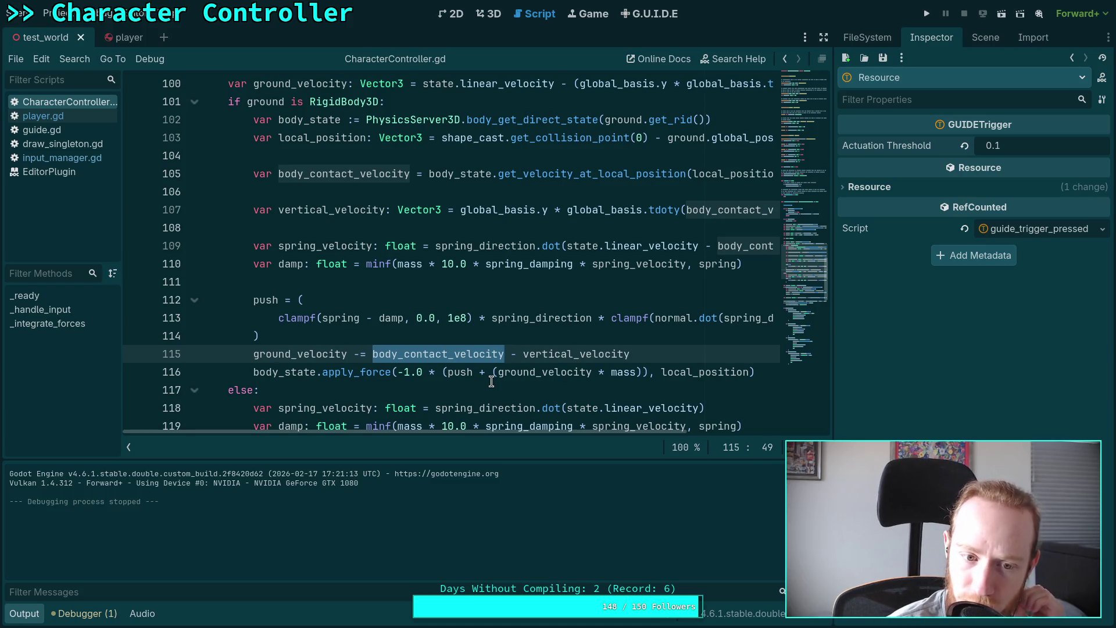
{"action": "scroll", "coordinate": [491, 381], "scroll_direction": "down", "scroll_amount": 2}
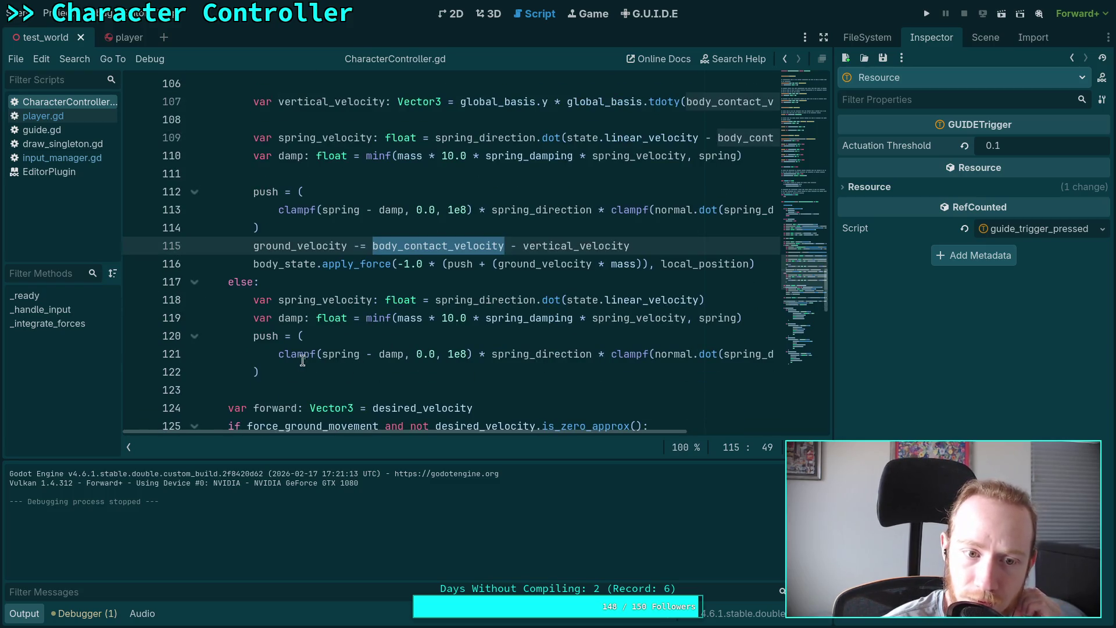
{"action": "scroll", "coordinate": [282, 368], "scroll_direction": "up", "scroll_amount": 4}
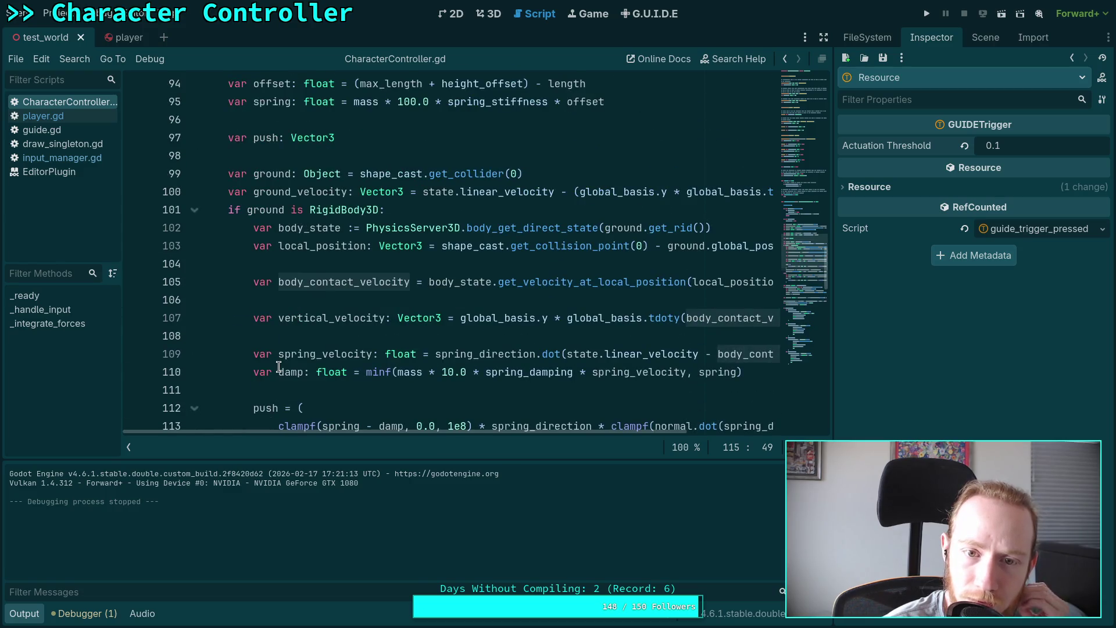
{"action": "left_click_drag", "start_coordinate": [403, 430], "coordinate": [535, 429]}
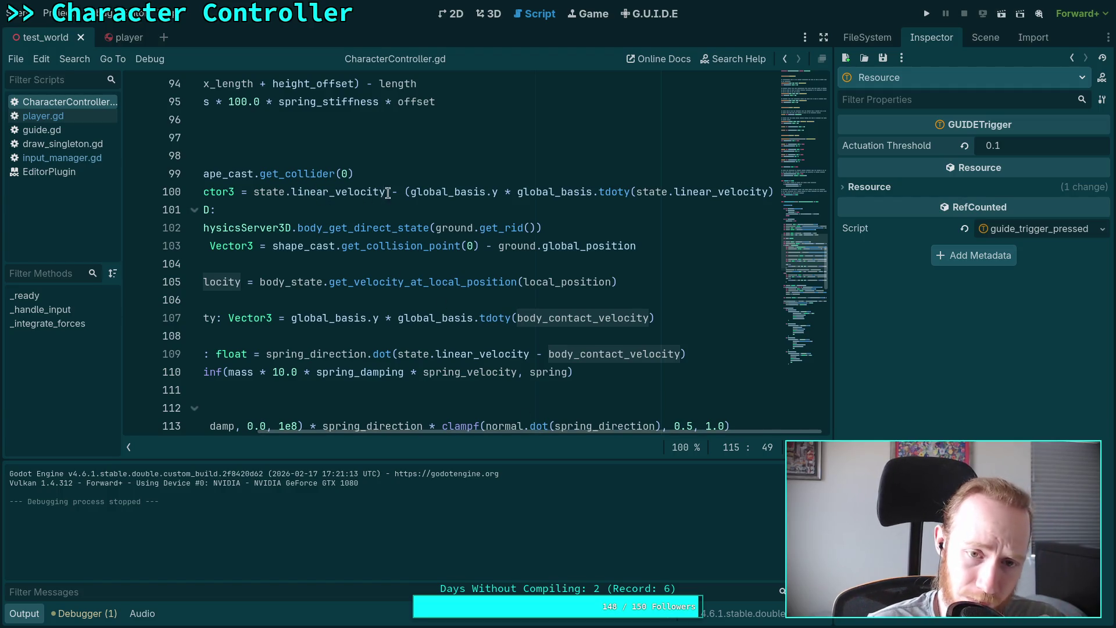
{"action": "mouse_move", "coordinate": [442, 193]}
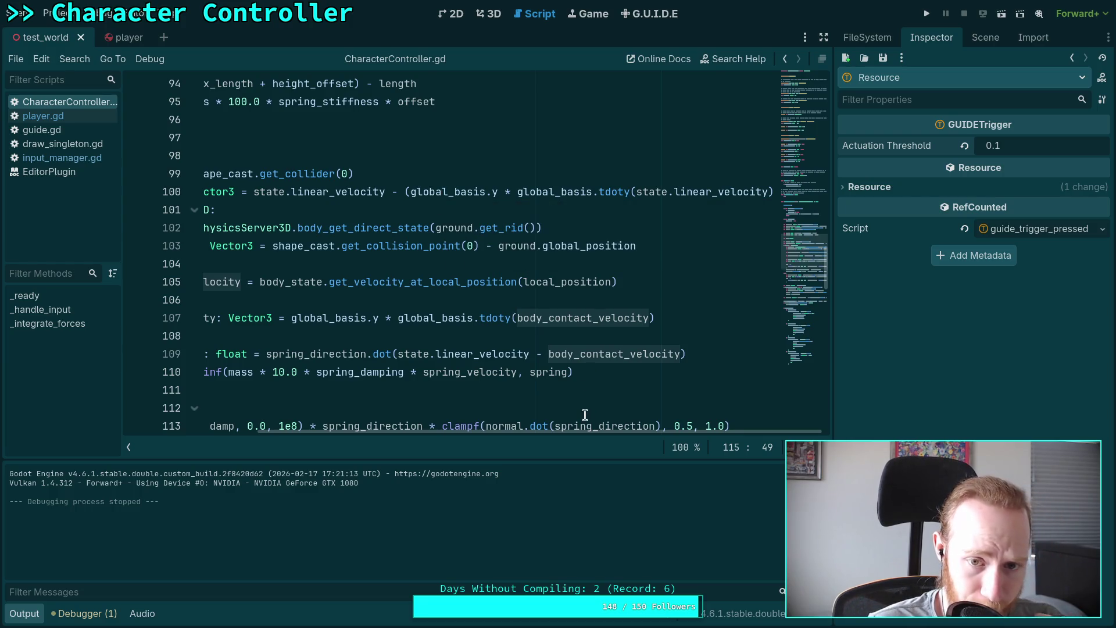
{"action": "mouse_move", "coordinate": [623, 433]}
{"action": "left_mouse_down"}
{"action": "mouse_move", "coordinate": [372, 431]}
{"action": "mouse_move", "coordinate": [704, 428]}
{"action": "left_mouse_up"}
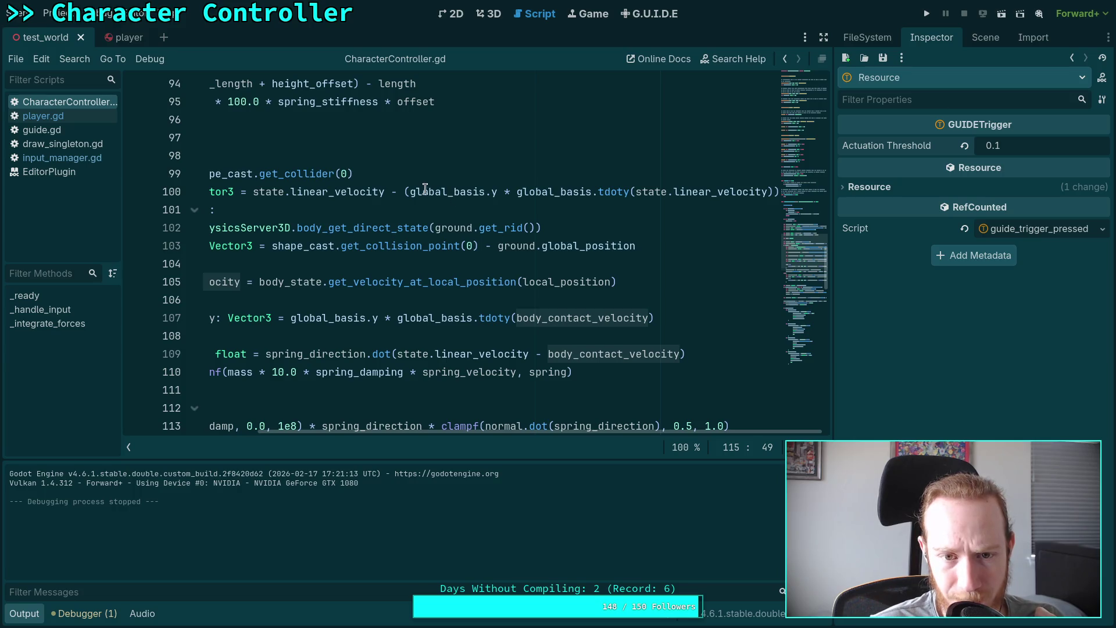
{"action": "left_click_drag", "start_coordinate": [410, 191], "coordinate": [515, 192]}
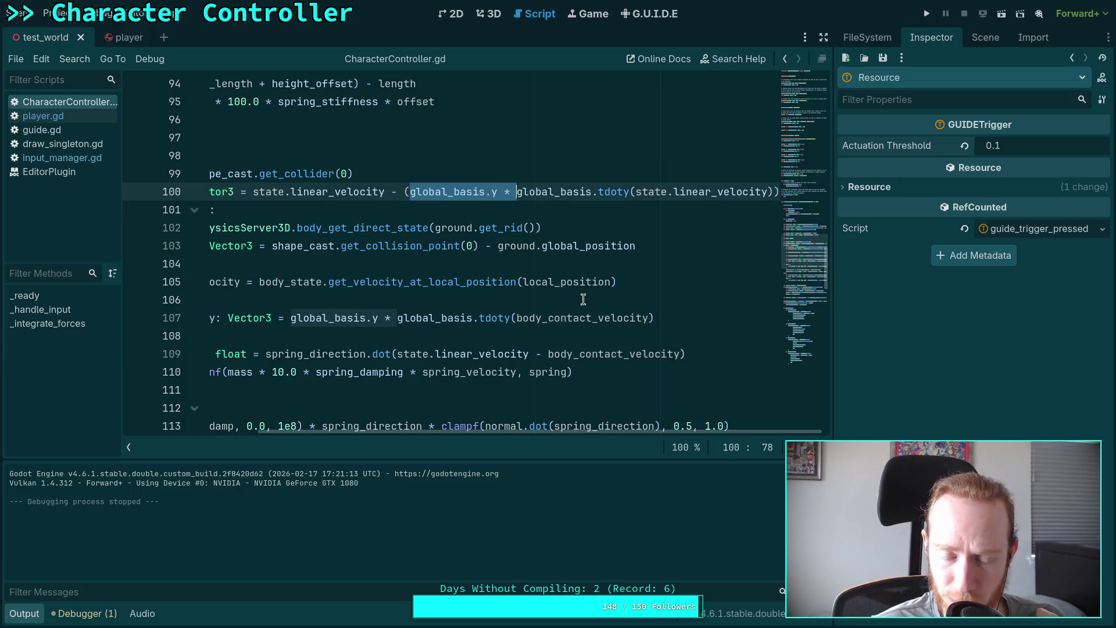
{"action": "left_click_drag", "start_coordinate": [557, 433], "coordinate": [418, 433]}
{"action": "left_click", "coordinate": [347, 267]}
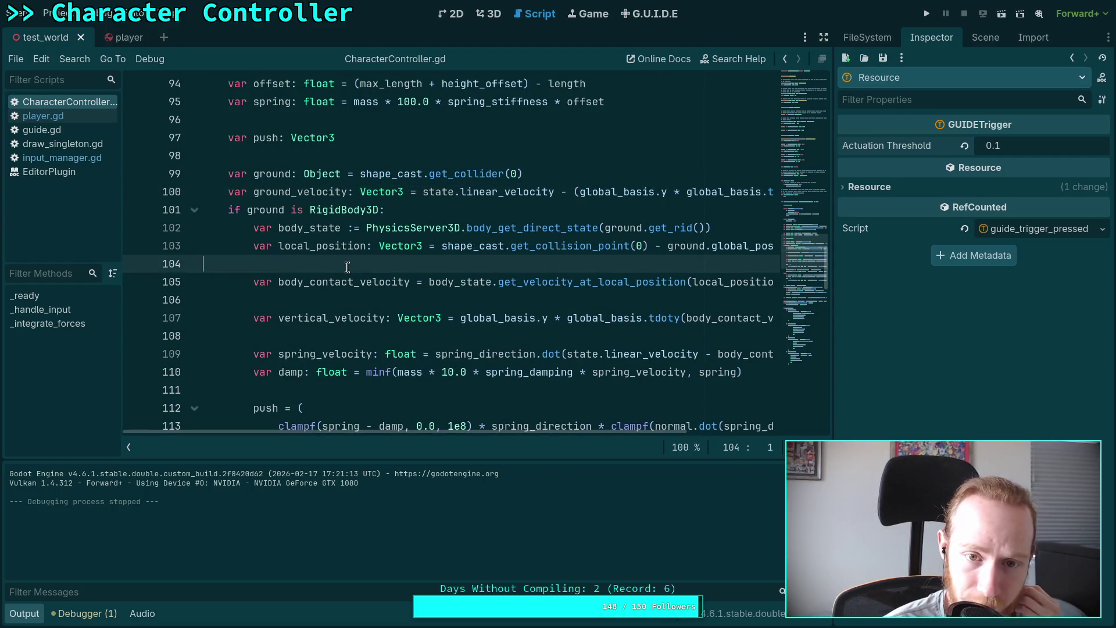
{"action": "scroll", "coordinate": [347, 267], "scroll_direction": "down", "scroll_amount": 8}
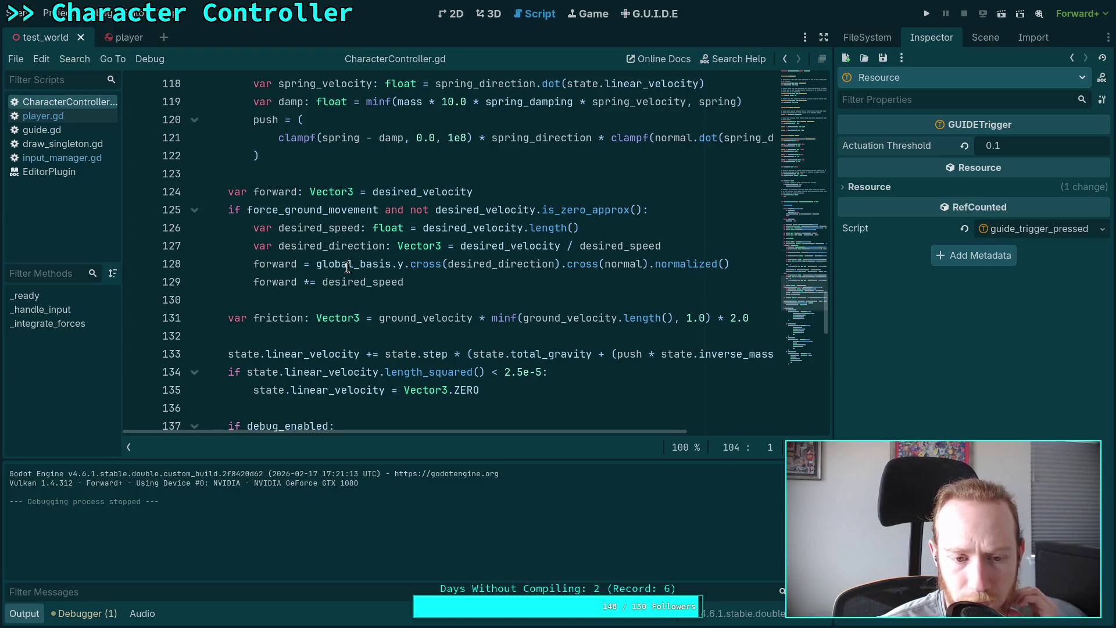
{"action": "scroll", "coordinate": [357, 298], "scroll_direction": "down", "scroll_amount": 2}
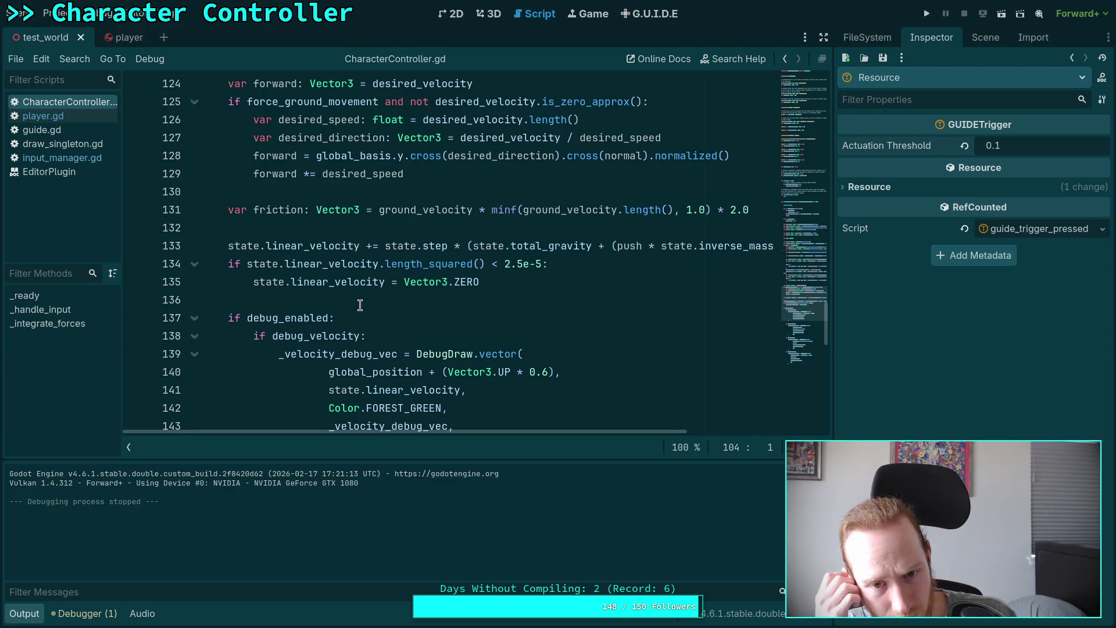
{"action": "scroll", "coordinate": [360, 304], "scroll_direction": "down", "scroll_amount": 8}
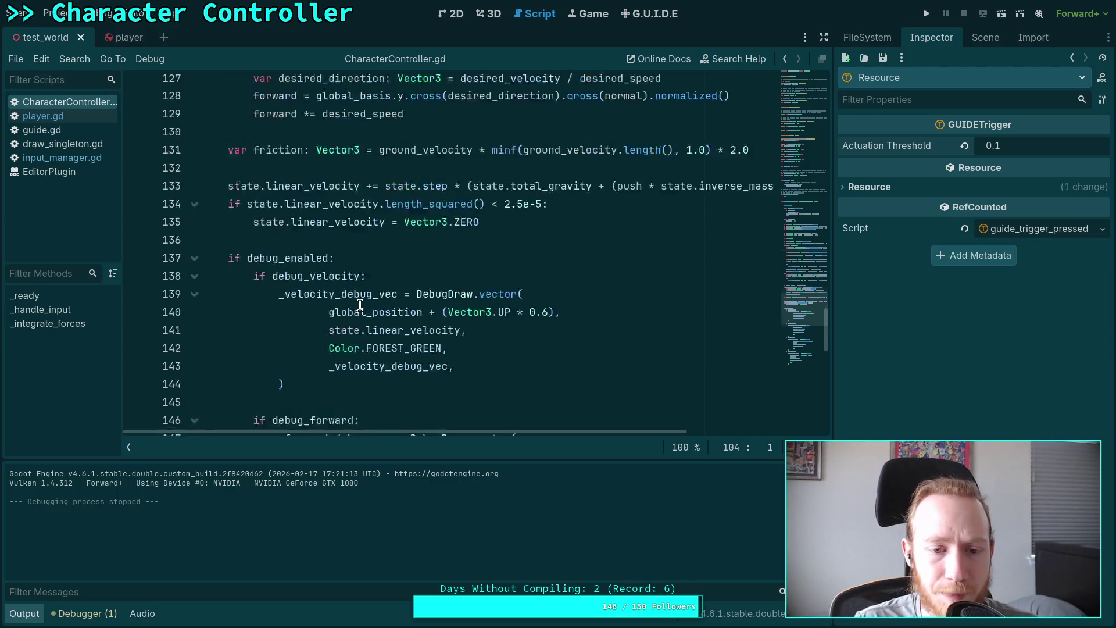
{"action": "scroll", "coordinate": [419, 328], "scroll_direction": "up", "scroll_amount": 10}
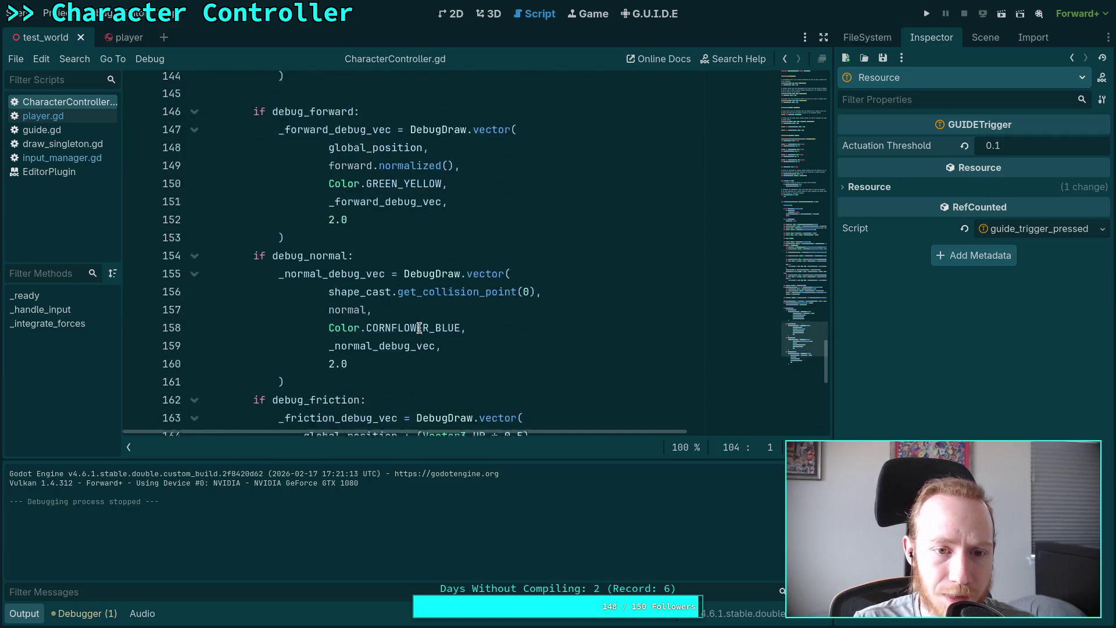
{"action": "mouse_move", "coordinate": [501, 434]}
{"action": "left_mouse_down"}
{"action": "mouse_move", "coordinate": [633, 438]}
{"action": "mouse_move", "coordinate": [581, 431]}
{"action": "mouse_move", "coordinate": [598, 431]}
{"action": "left_mouse_up"}
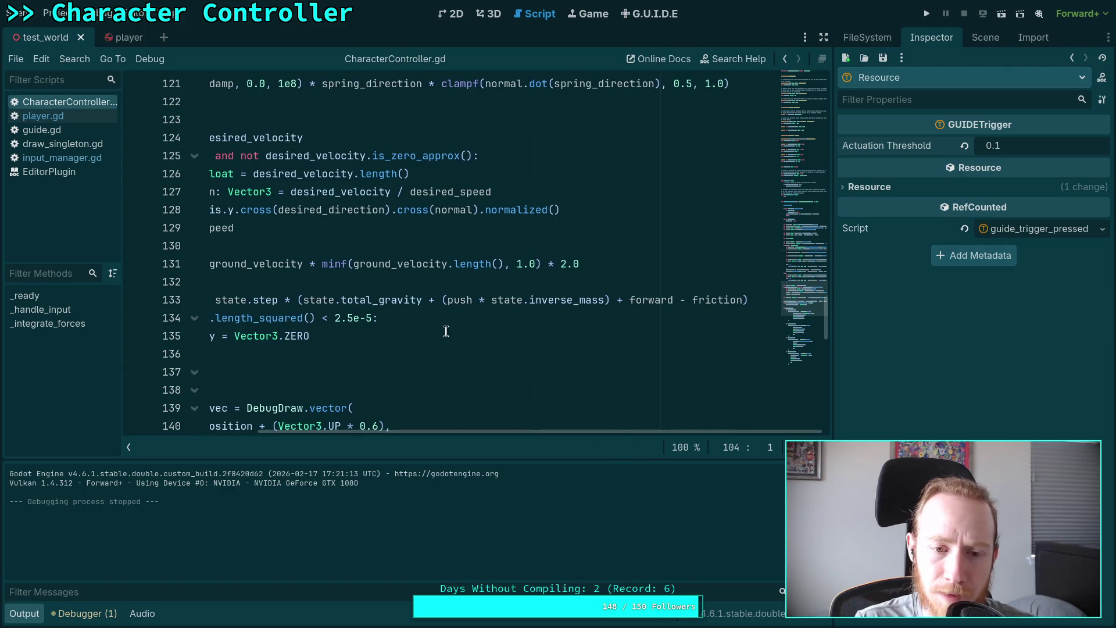
{"action": "double_click", "coordinate": [396, 301]}
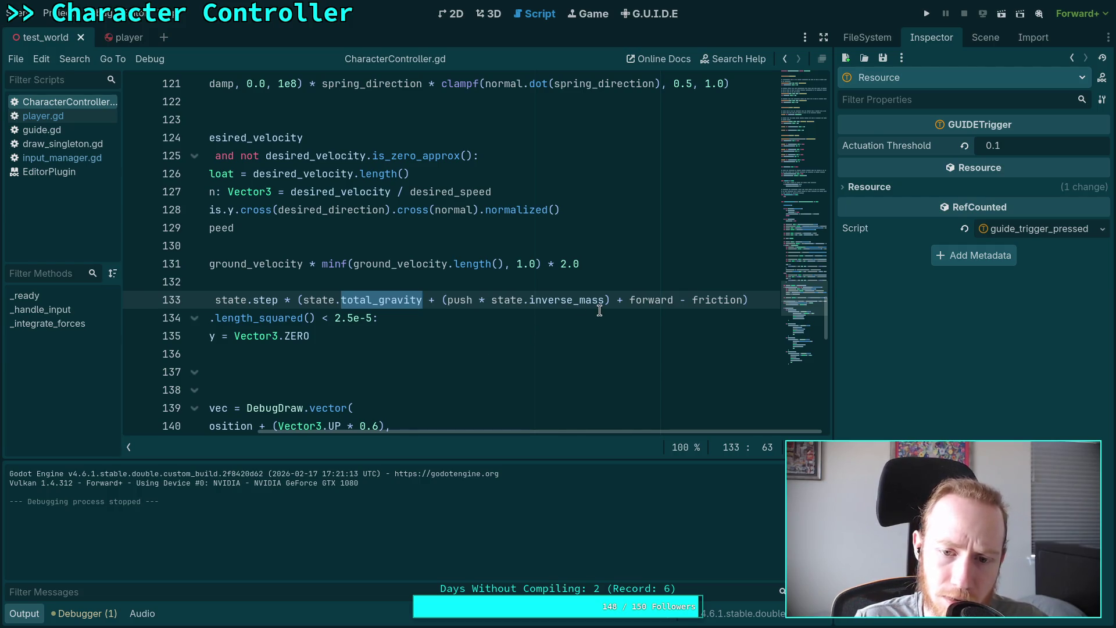
{"action": "mouse_move", "coordinate": [601, 301]}
{"action": "left_click_drag", "start_coordinate": [635, 429], "coordinate": [423, 413]}
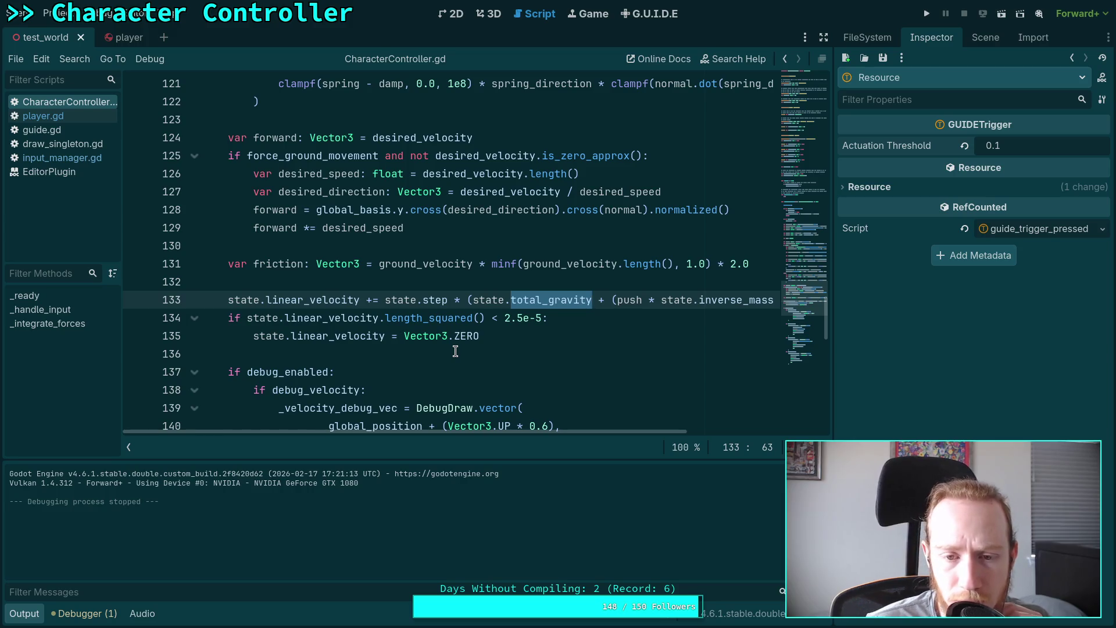
{"action": "scroll", "coordinate": [456, 351], "scroll_direction": "up", "scroll_amount": 1}
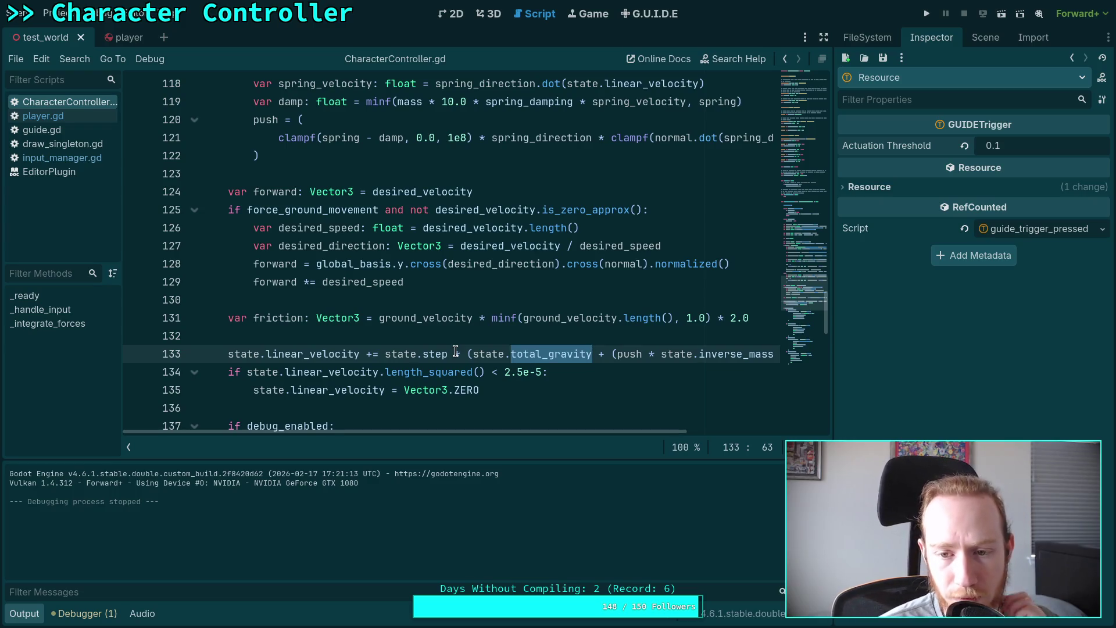
{"action": "left_click", "coordinate": [472, 321]}
{"action": "scroll", "coordinate": [465, 317], "scroll_direction": "up", "scroll_amount": 5}
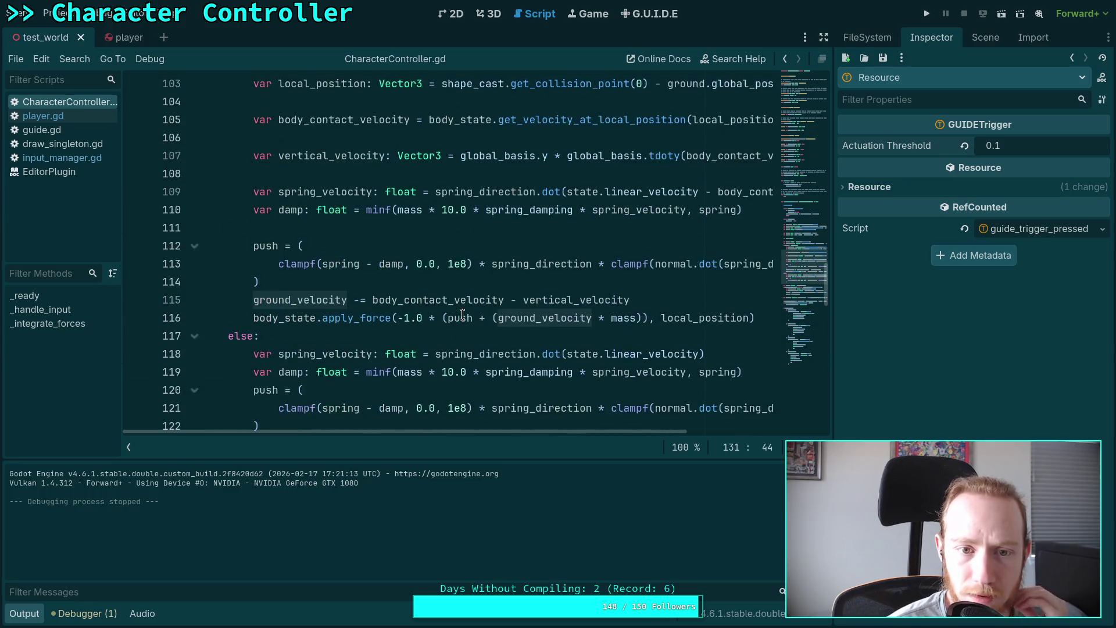
{"action": "scroll", "coordinate": [462, 314], "scroll_direction": "up", "scroll_amount": 3}
{"action": "scroll", "coordinate": [462, 314], "scroll_direction": "down", "scroll_amount": 7}
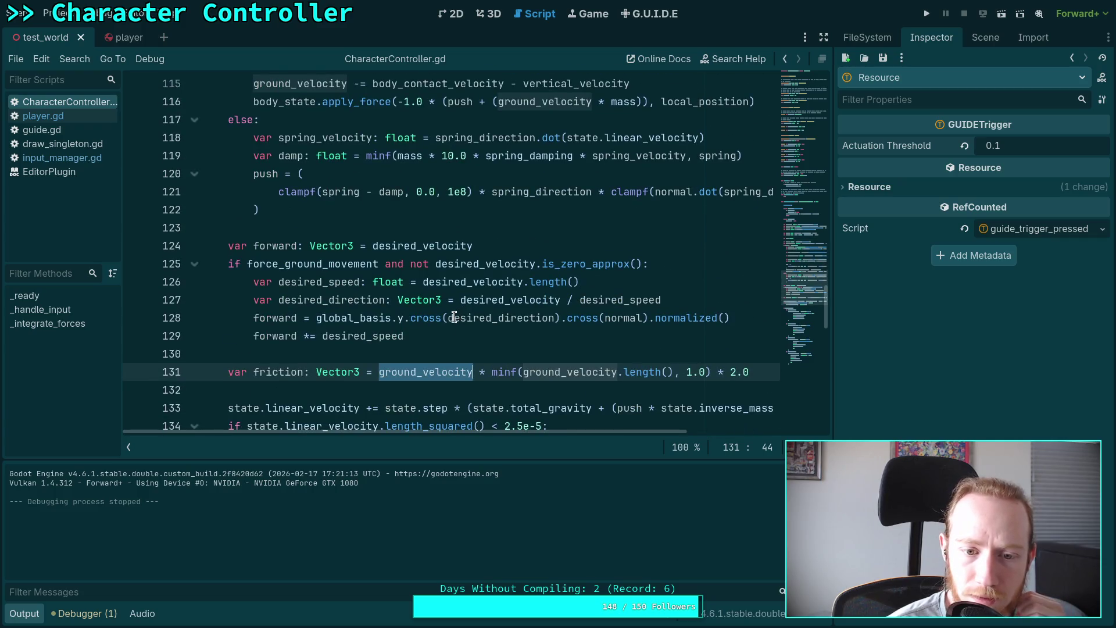
{"action": "scroll", "coordinate": [463, 315], "scroll_direction": "down", "scroll_amount": 1}
{"action": "left_click", "coordinate": [365, 318]}
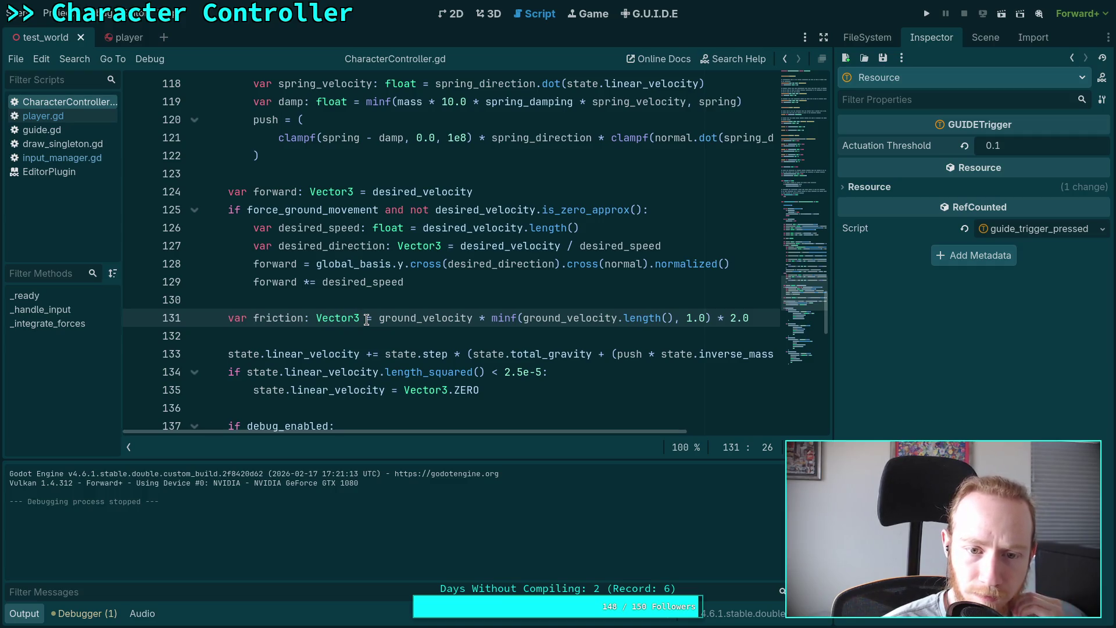
{"action": "left_click", "coordinate": [472, 318]}
Step: Reduce the friction line to a bare Vector3 declaration by deleting the minf scaling
{"action": "left_click_drag", "start_coordinate": [472, 317], "coordinate": [769, 320]}
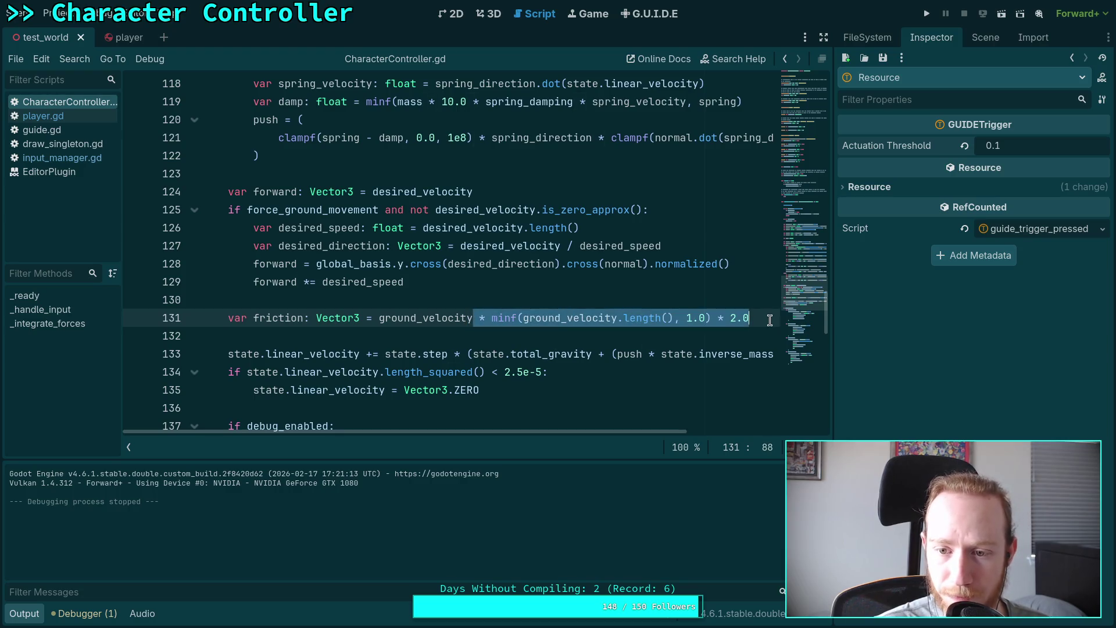
{"action": "key", "text": "BackSpace"}
{"action": "key", "text": "Return"}
{"action": "type", "text": "if fri"}
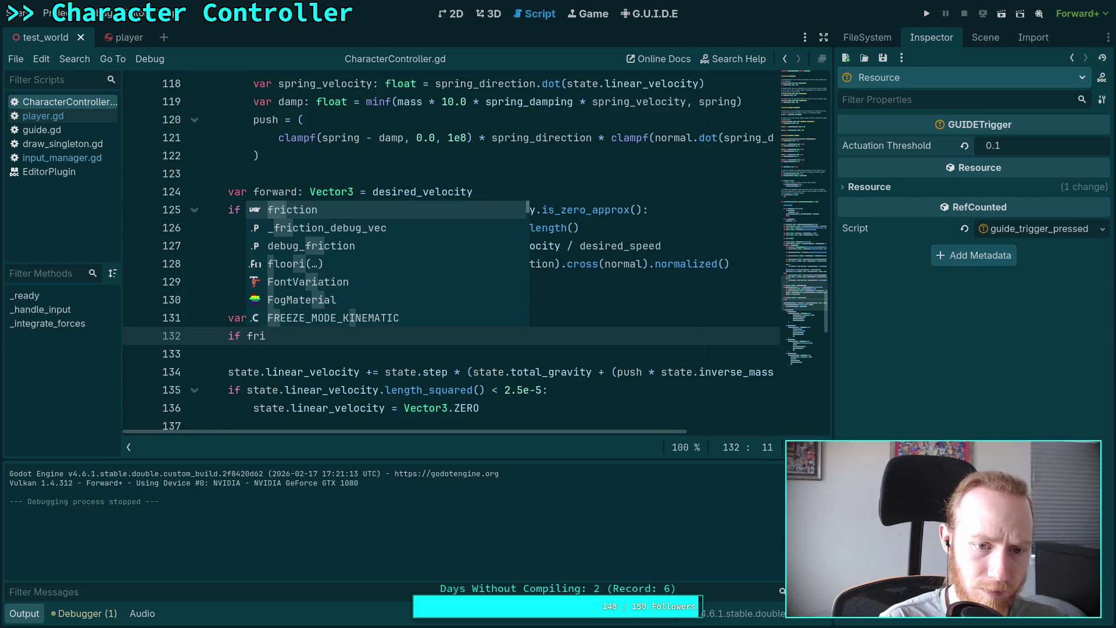
{"action": "key", "text": "BackSpace"}
{"action": "key", "text": "BackSpace"}
{"action": "key", "text": "BackSpace"}
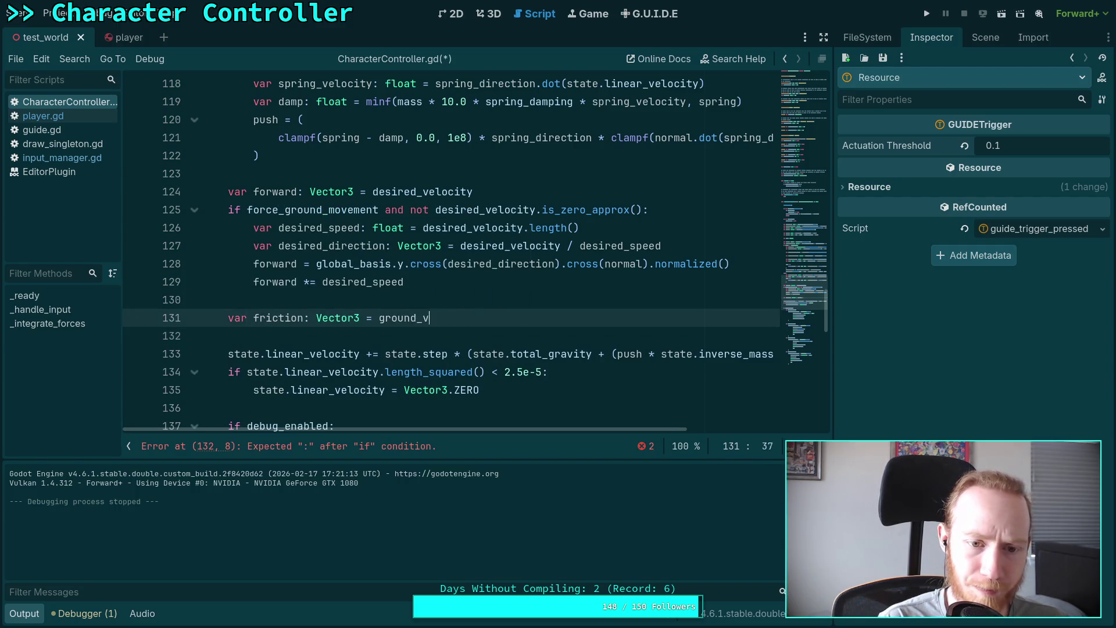
{"action": "key", "text": "Return"}
Step: Add an 'if not ground_velocity.is_zero_approx():' block below the friction declaration
{"action": "type", "text": "if grou"}
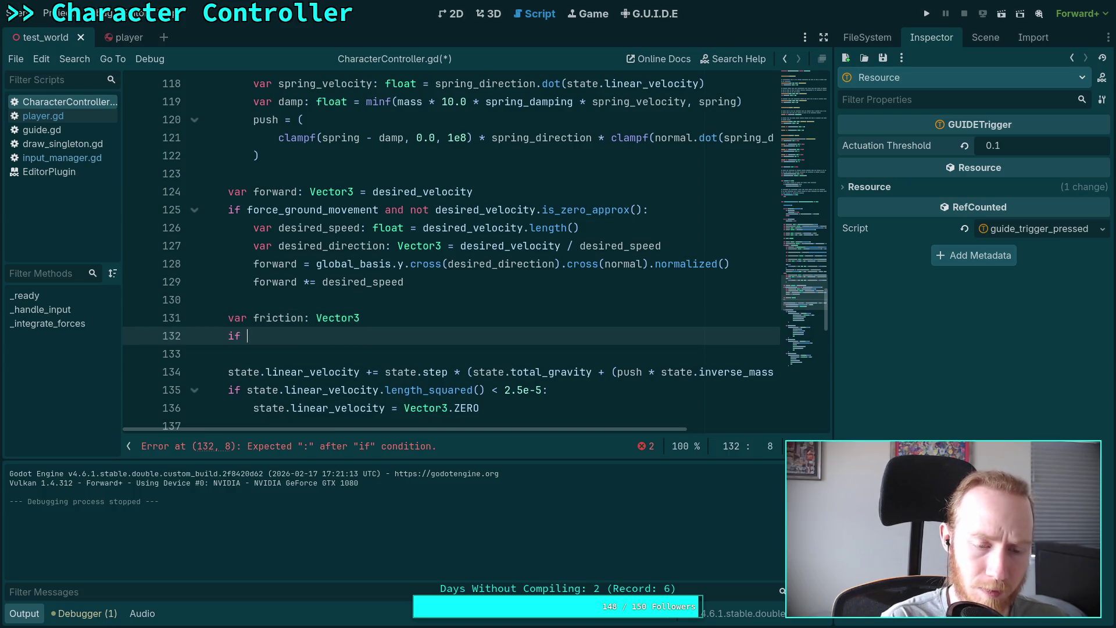
{"action": "key", "text": "Down"}
{"action": "key", "text": "Return"}
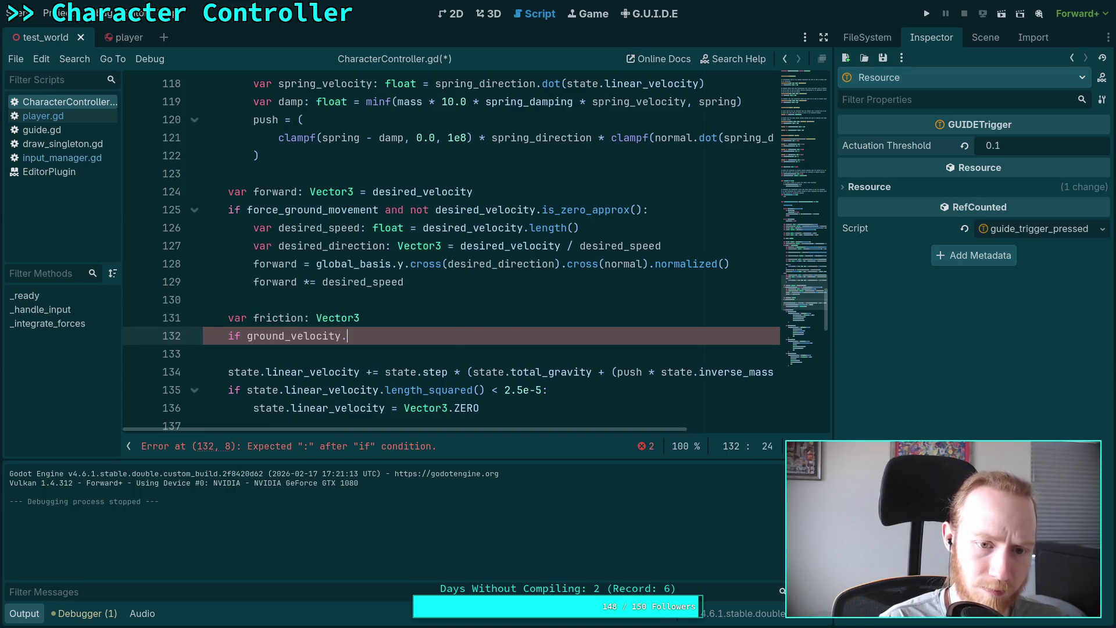
{"action": "type", "text": ".is"}
{"action": "key", "text": "Down"}
{"action": "key", "text": "Down"}
{"action": "key", "text": "Down"}
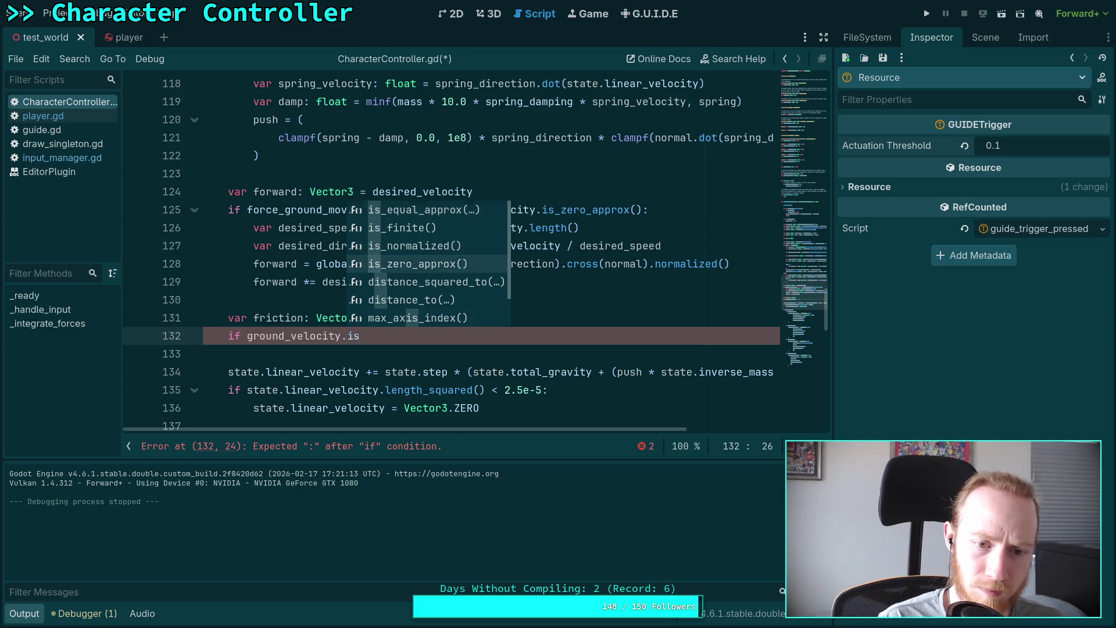
{"action": "key", "text": "Return"}
{"action": "type", "text": ":"}
{"action": "key", "text": "Return"}
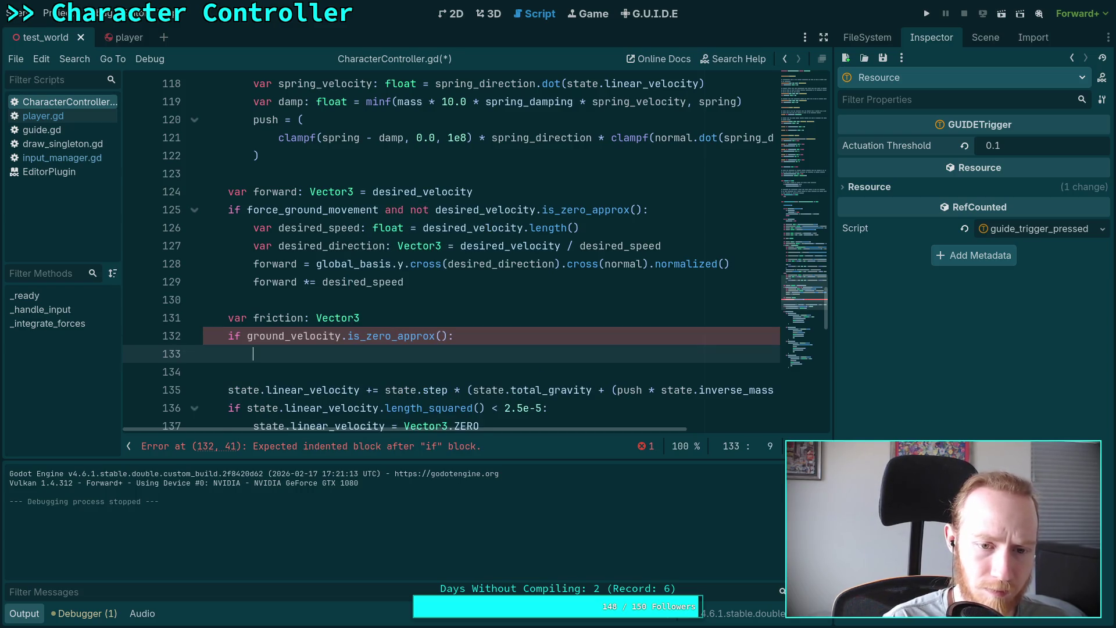
{"action": "left_click", "coordinate": [245, 337]}
{"action": "type", "text": "not"}
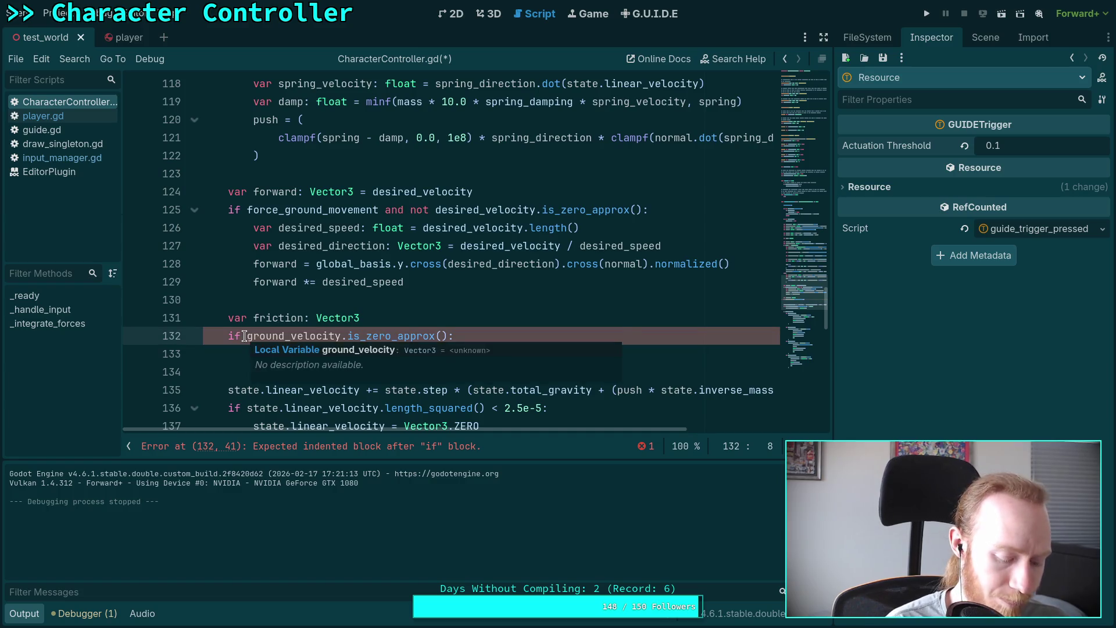
{"action": "left_click", "coordinate": [342, 353]}
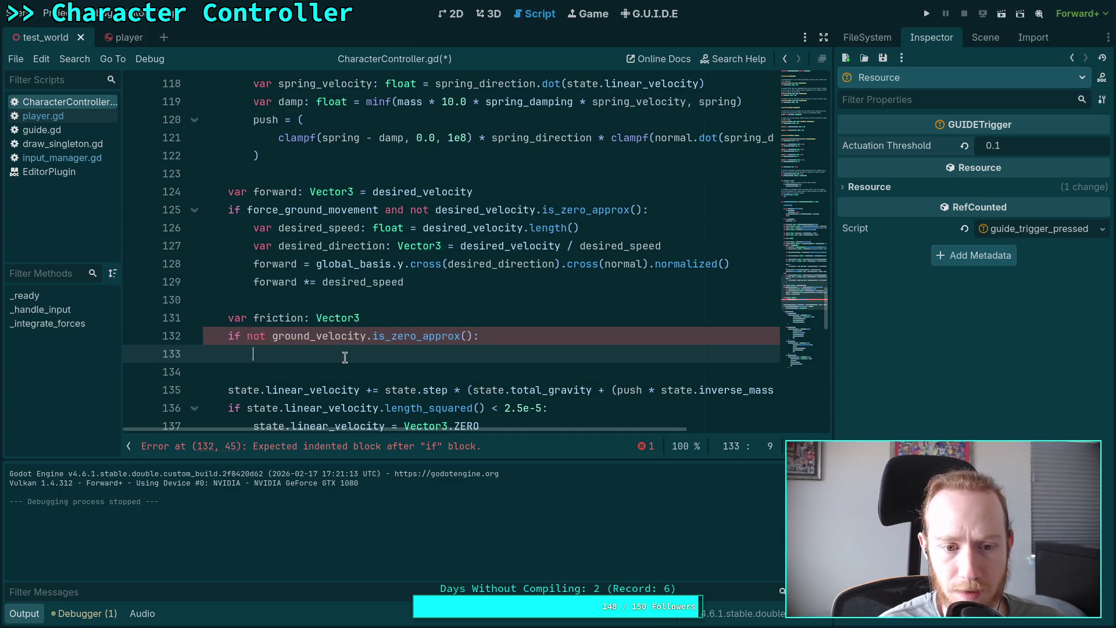
{"action": "scroll", "coordinate": [411, 349], "scroll_direction": "down", "scroll_amount": 1}
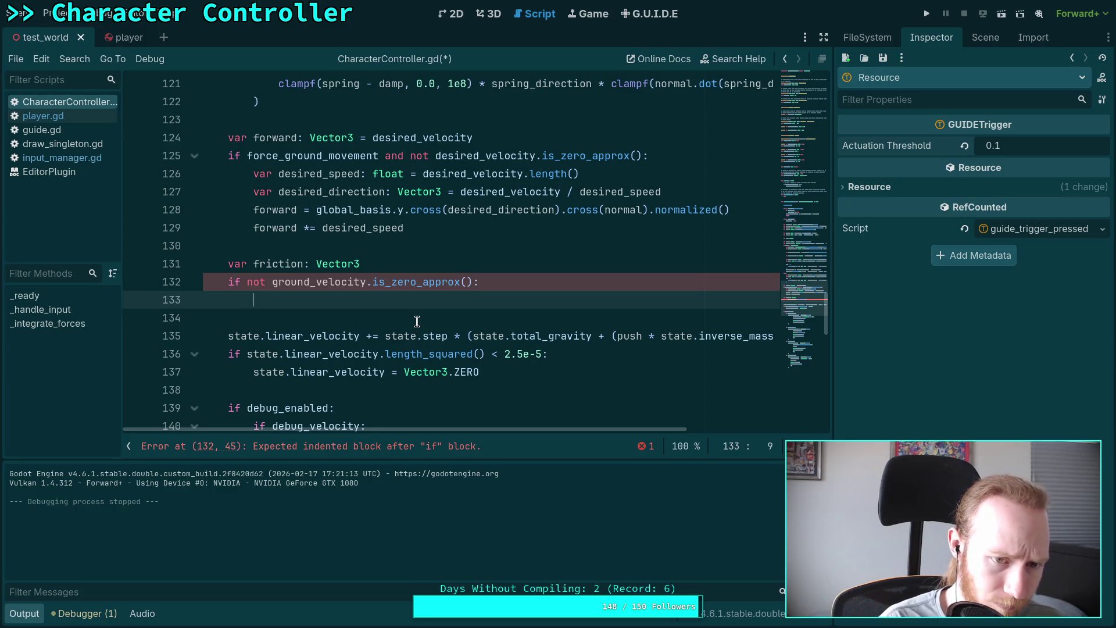
Step: Inside the block, start 'var ground_speed: float = ground_velocity'
{"action": "type", "text": "var ground_sp"}
{"action": "type", "text": "eed"}
{"action": "key", "text": "BackSpace"}
{"action": "key", "text": "BackSpace"}
{"action": "key", "text": "BackSpace"}
{"action": "type", "text": "direction"}
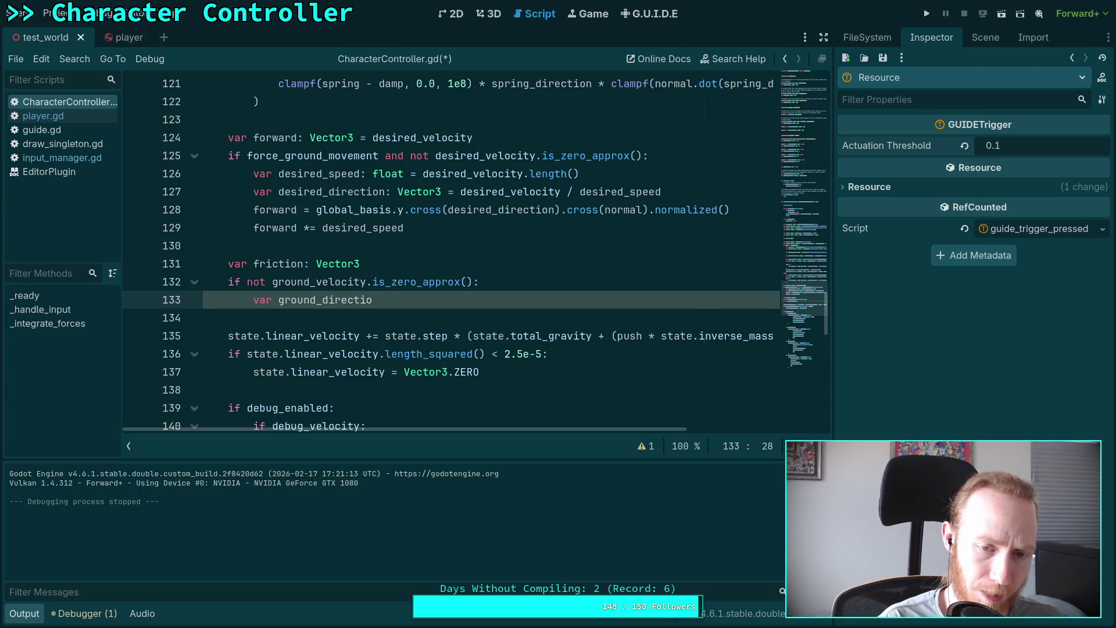
{"action": "type", "text": ":"}
{"action": "type", "text": "a"}
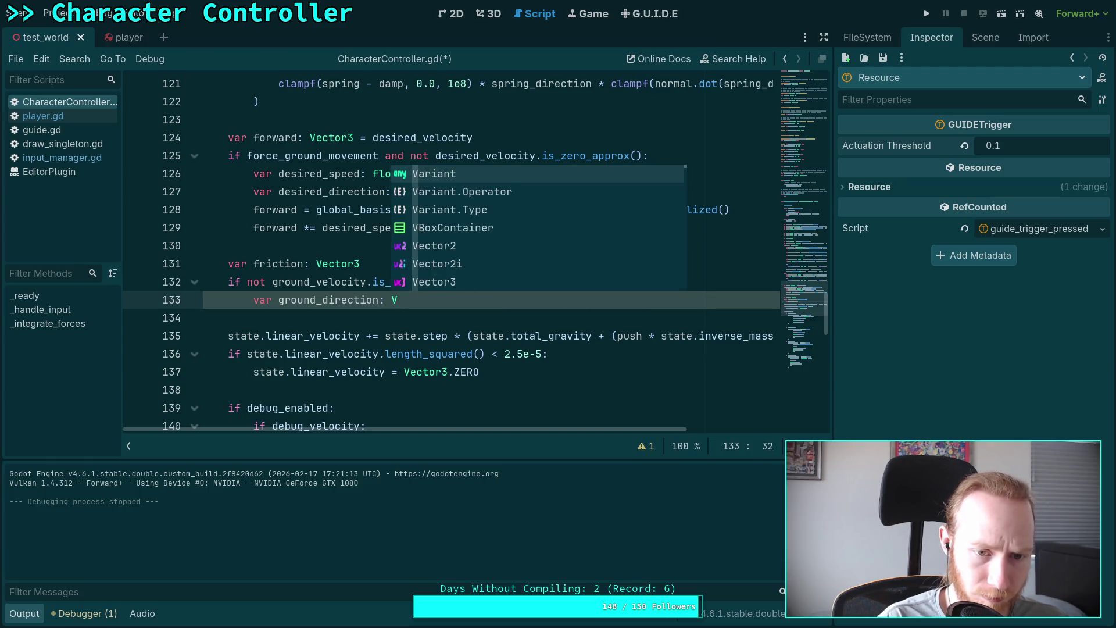
{"action": "key", "text": "BackSpace"}
{"action": "key", "text": "BackSpace"}
{"action": "key", "text": "BackSpace"}
{"action": "type", "text": "speed: float = grou"}
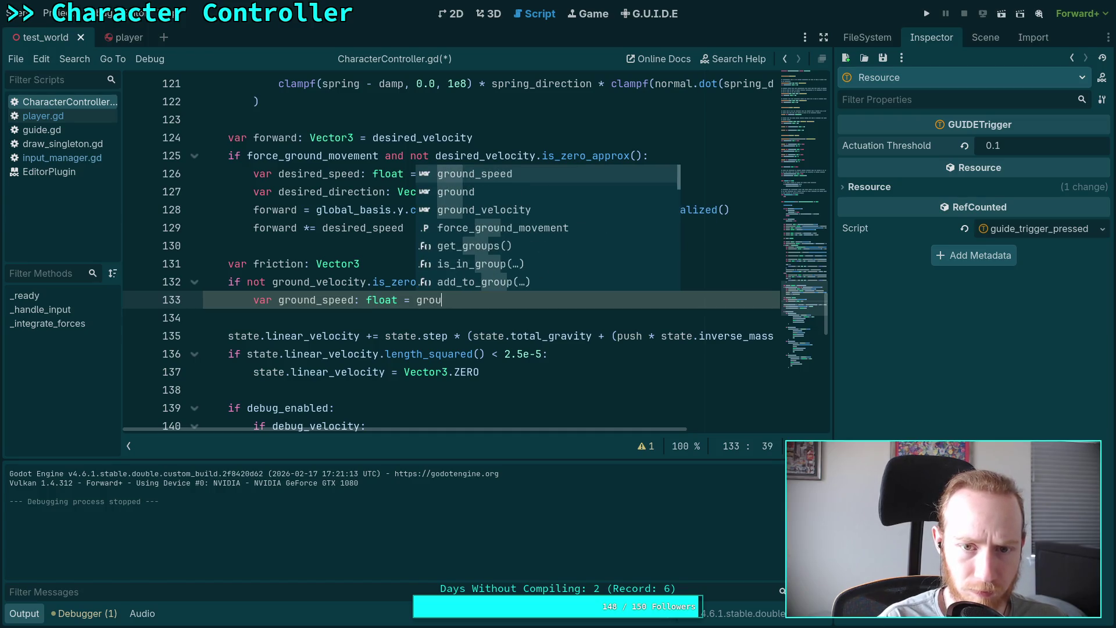
{"action": "key", "text": "Down"}
{"action": "key", "text": "Down"}
{"action": "key", "text": "Return"}
Step: Finish ground_speed with .length() and add 'var ground_dir: Vector3 = ground_velocity / ground_speed'
{"action": "type", "text": ".le"}
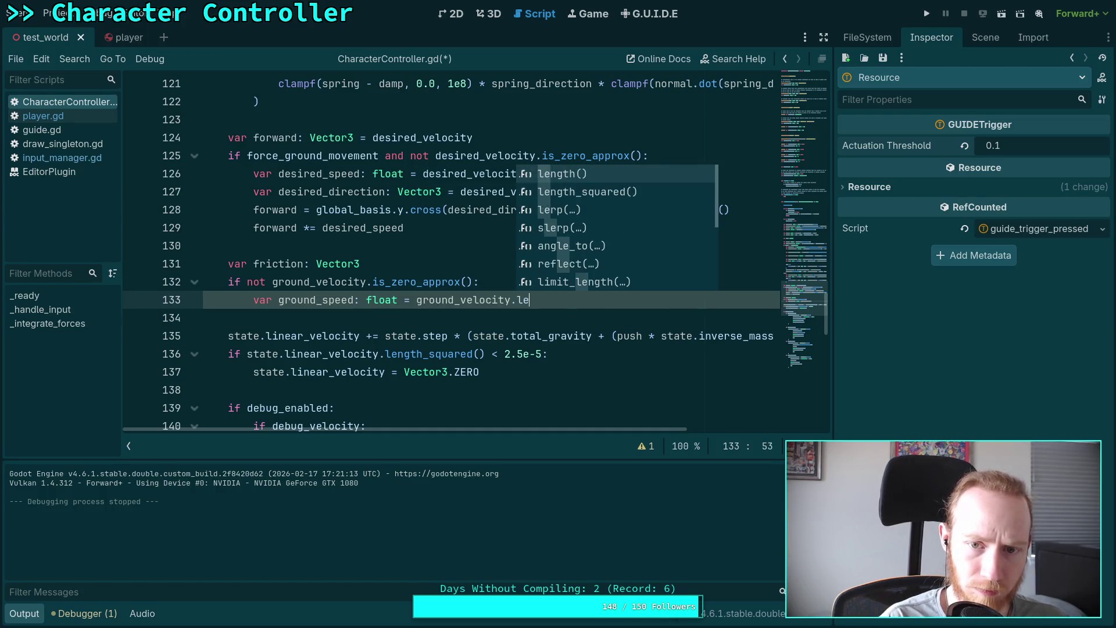
{"action": "key", "text": "Return"}
{"action": "key", "text": "Return"}
{"action": "type", "text": "var ground_dir: V"}
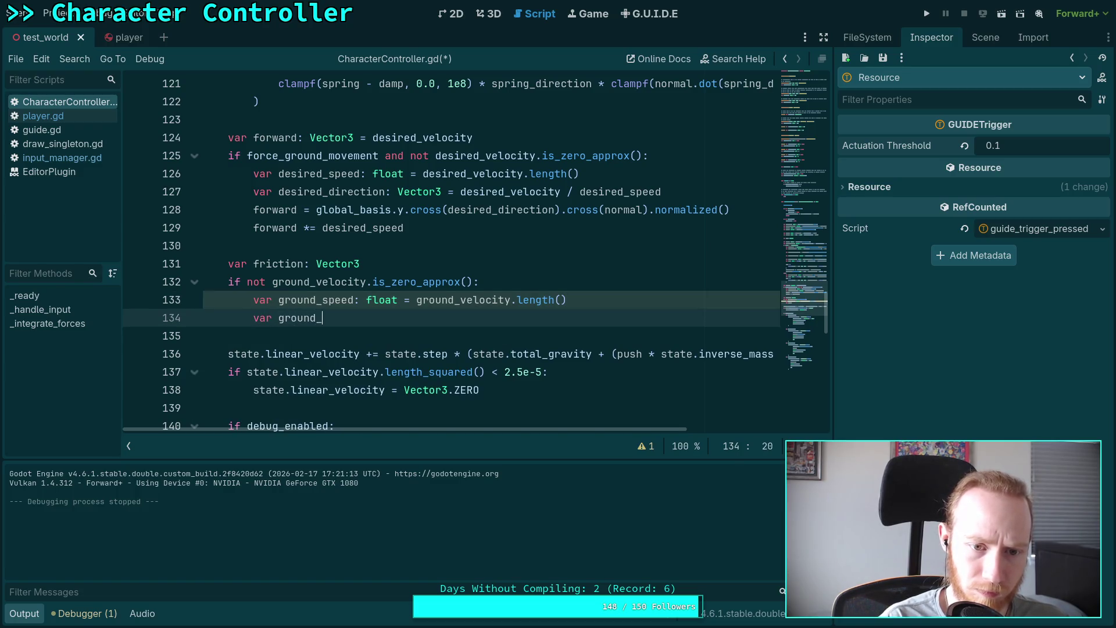
{"action": "type", "text": "ector3 = grou"}
{"action": "key", "text": "Down"}
{"action": "key", "text": "Down"}
{"action": "key", "text": "Down"}
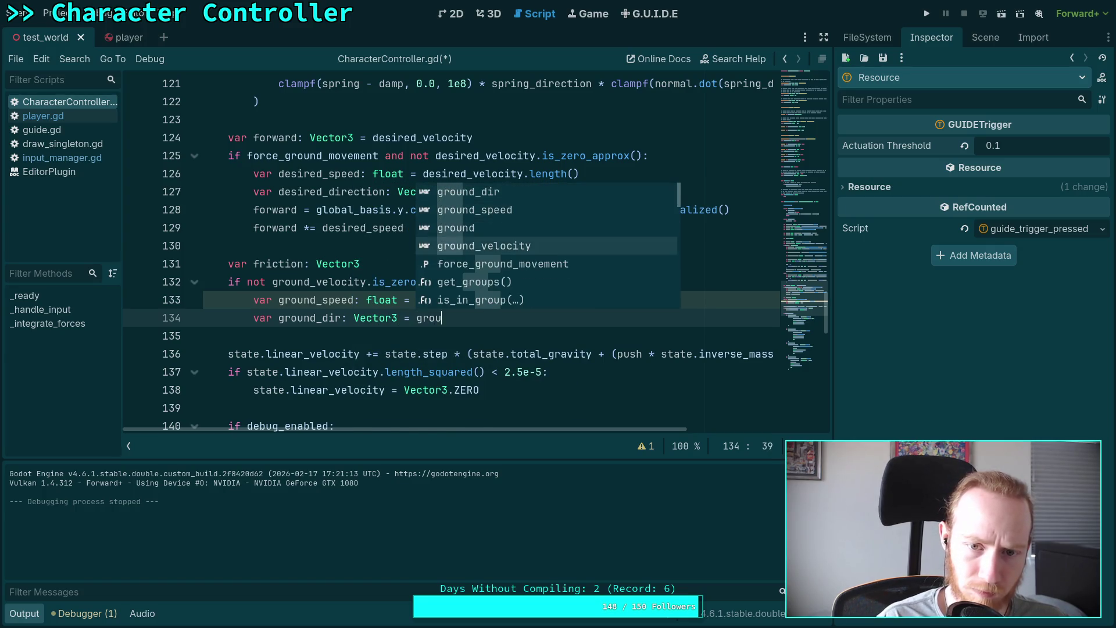
{"action": "key", "text": "Return"}
{"action": "type", "text": "ground_s"}
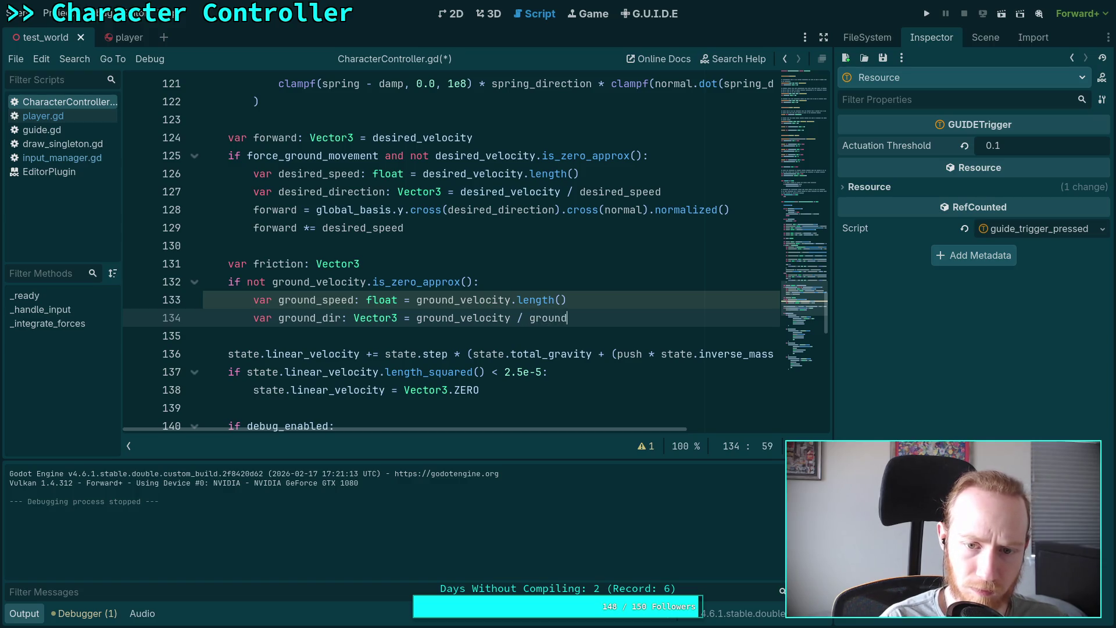
{"action": "key", "text": "Return"}
{"action": "key", "text": "Return"}
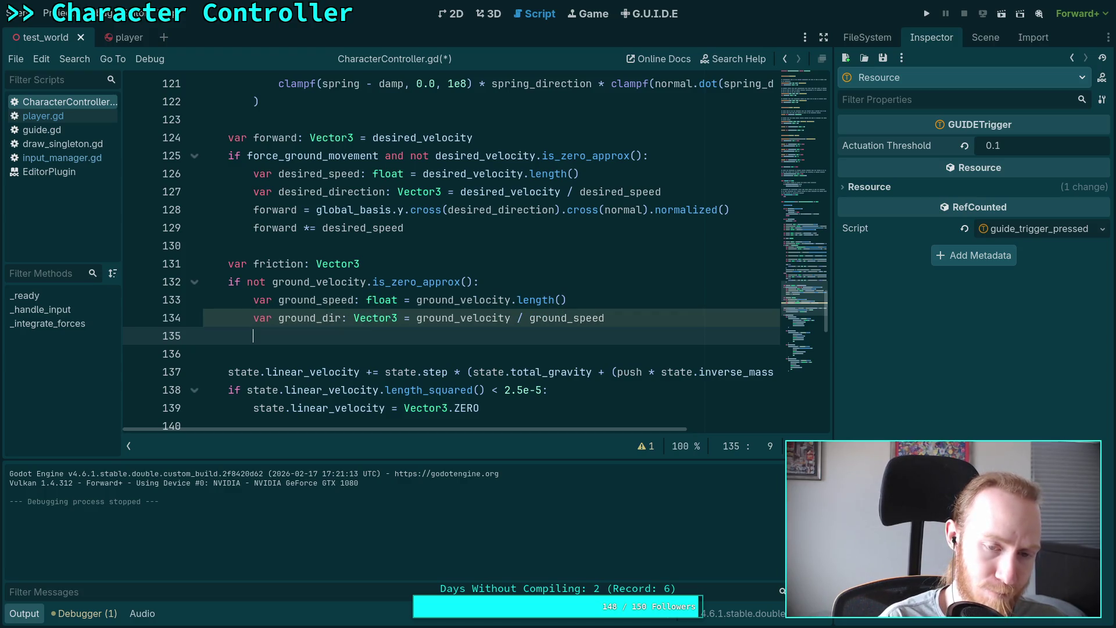
Step: Begin the update line 'friction += ground_dir'
{"action": "type", "text": "fr"}
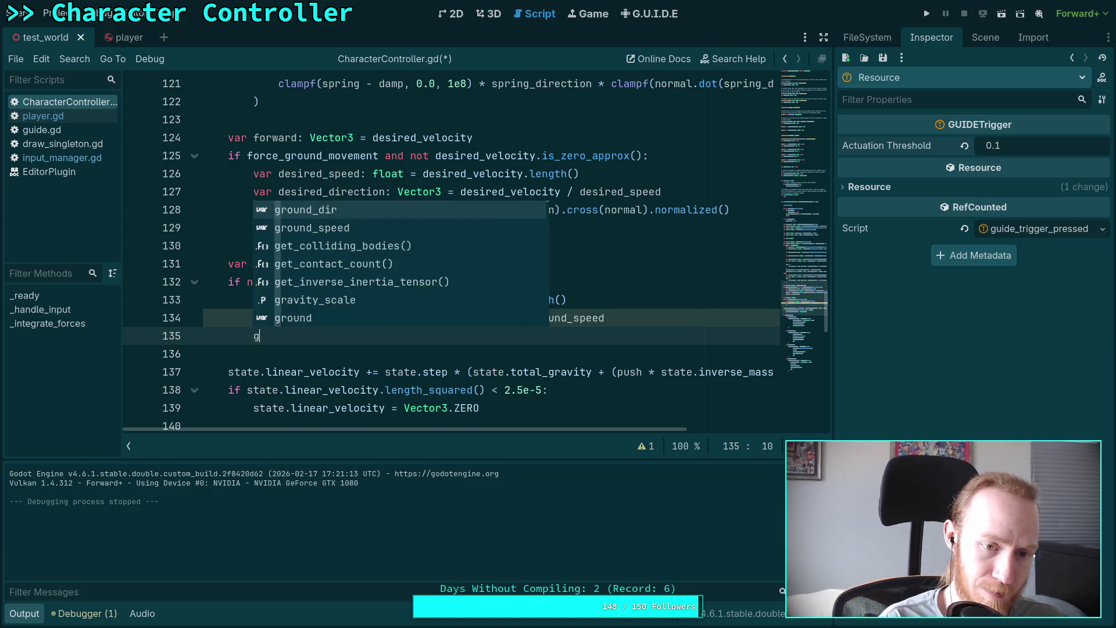
{"action": "key", "text": "Down"}
{"action": "key", "text": "Down"}
{"action": "key", "text": "Return"}
{"action": "type", "text": "+= gr"}
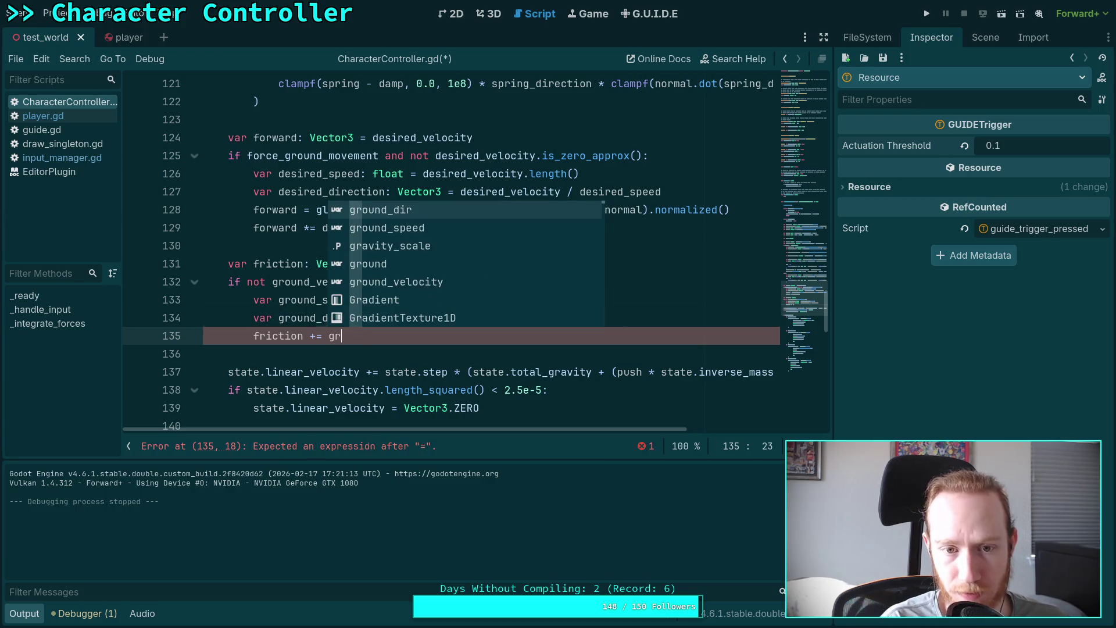
{"action": "key", "text": "Down"}
{"action": "key", "text": "Up"}
{"action": "key", "text": "Return"}
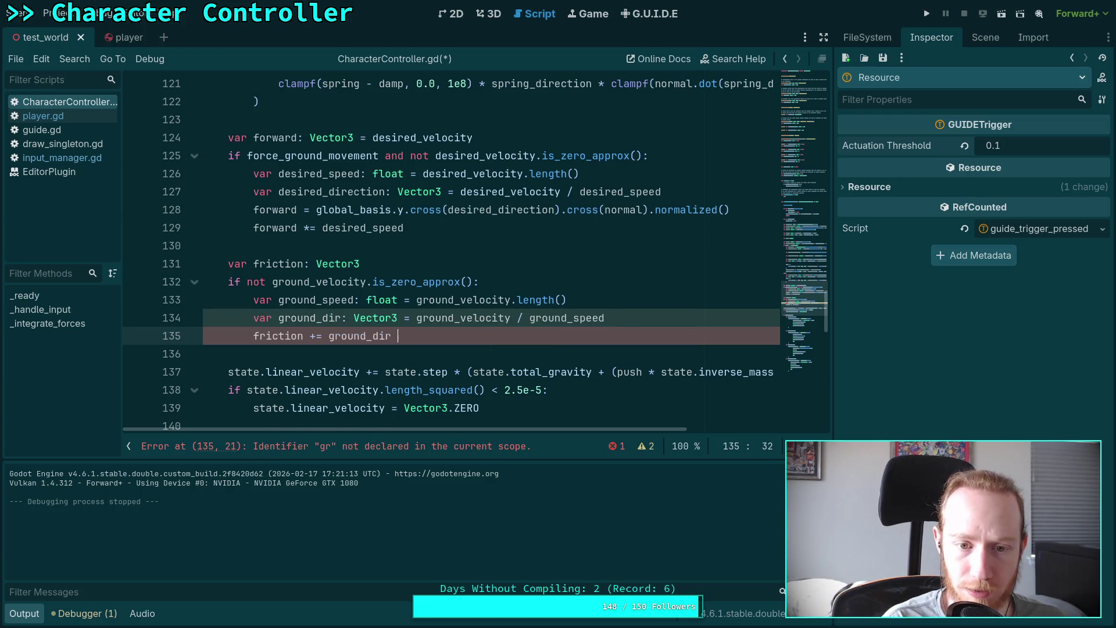
Step: Scale the friction update by minf(ground_speed, 2.0) * 2.0
{"action": "type", "text": "* "}
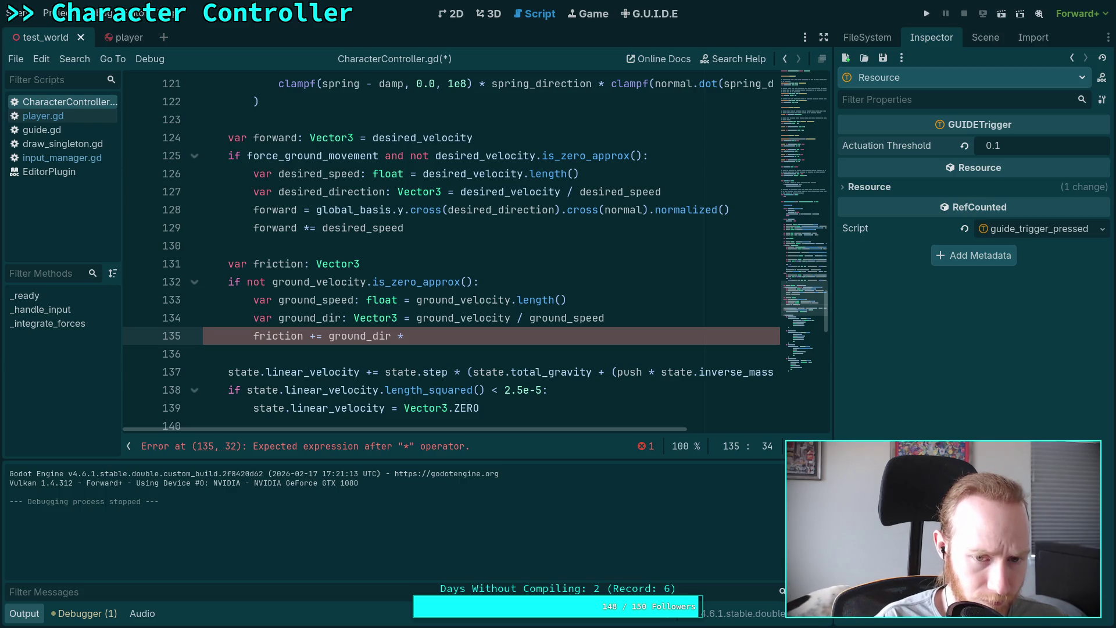
{"action": "type", "text": "minf"}
{"action": "key", "text": "Return"}
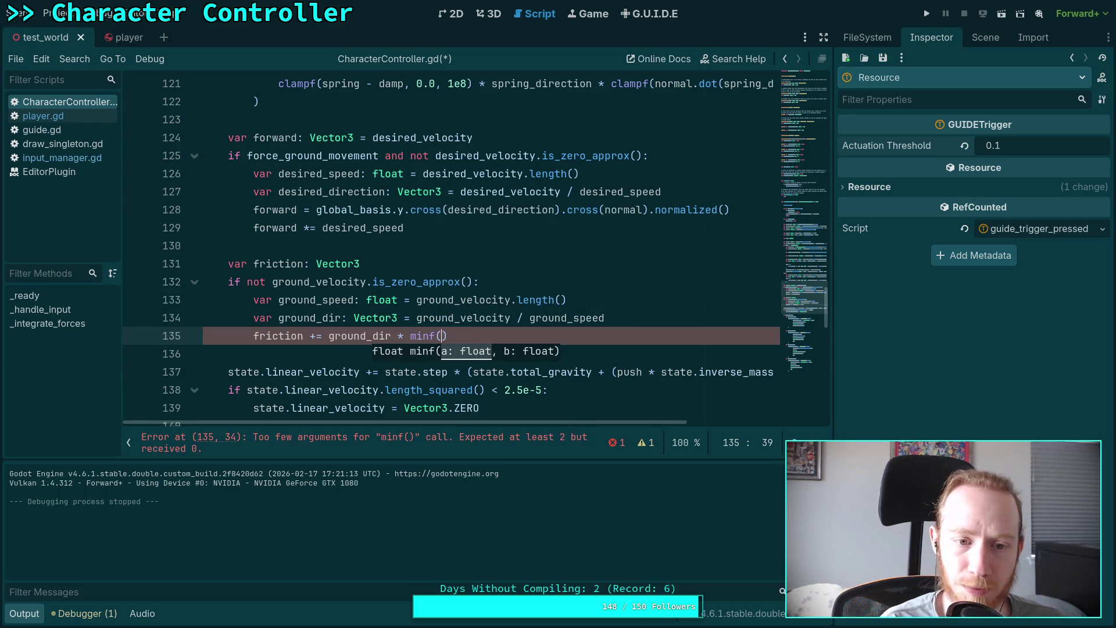
{"action": "type", "text": "gr"}
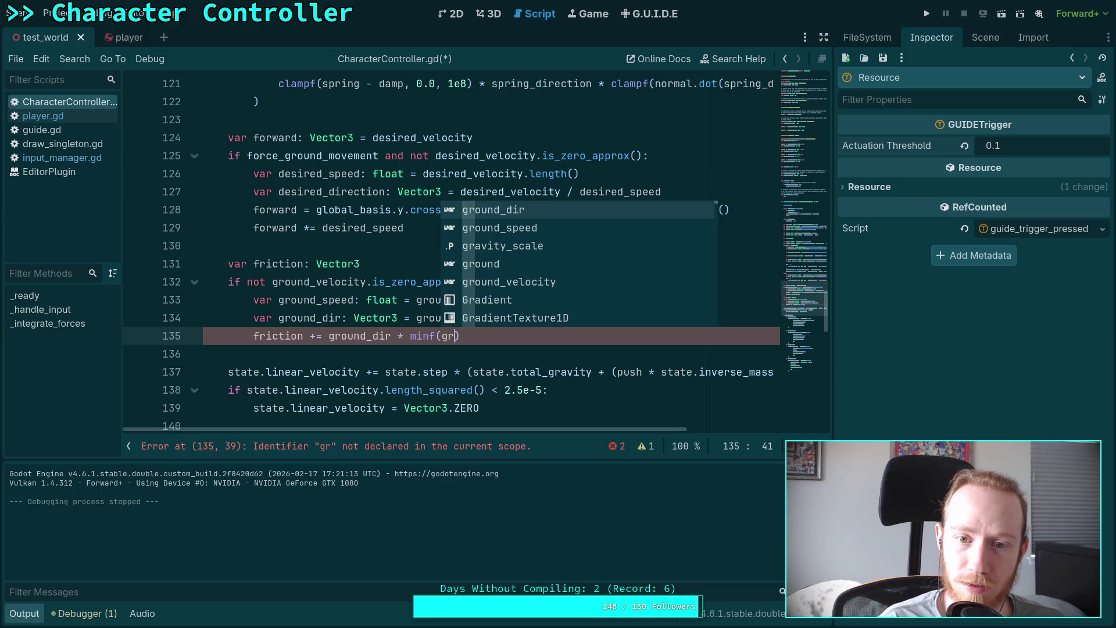
{"action": "key", "text": "Down"}
{"action": "key", "text": "Return"}
{"action": "type", "text": "*"}
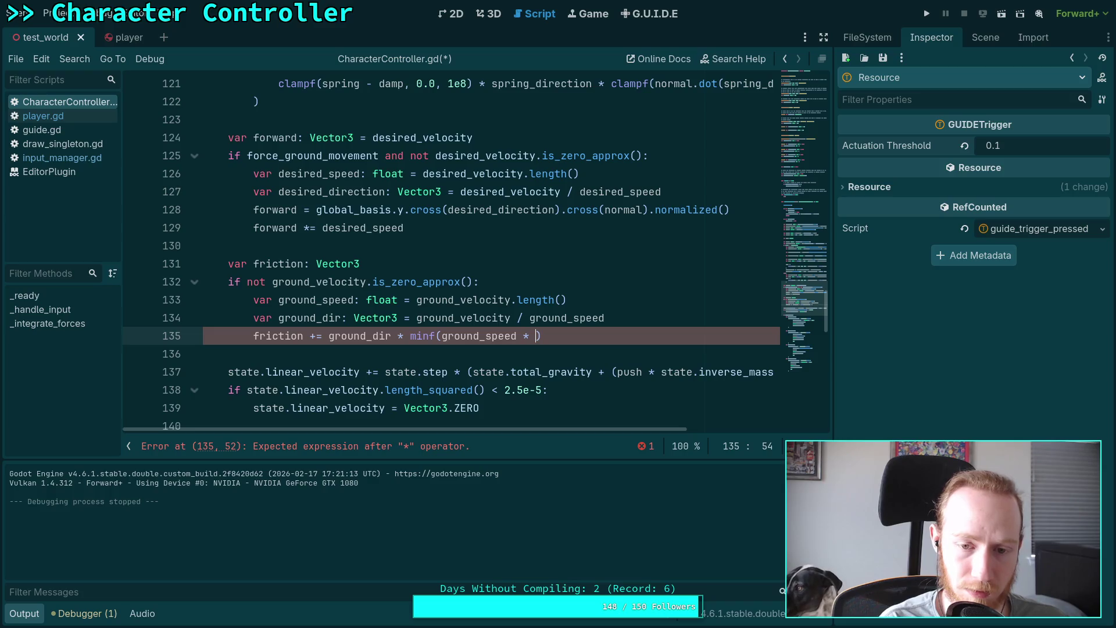
{"action": "key", "text": "BackSpace"}
{"action": "key", "text": "BackSpace"}
{"action": "key", "text": "BackSpace"}
{"action": "type", "text": ", "}
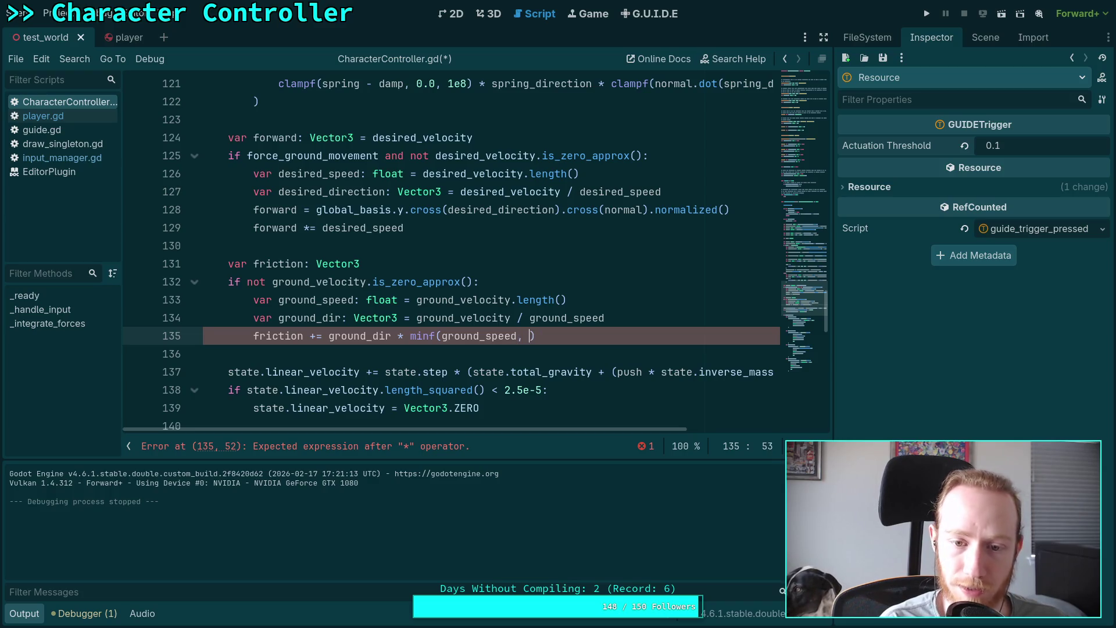
{"action": "type", "text": "1.0)"}
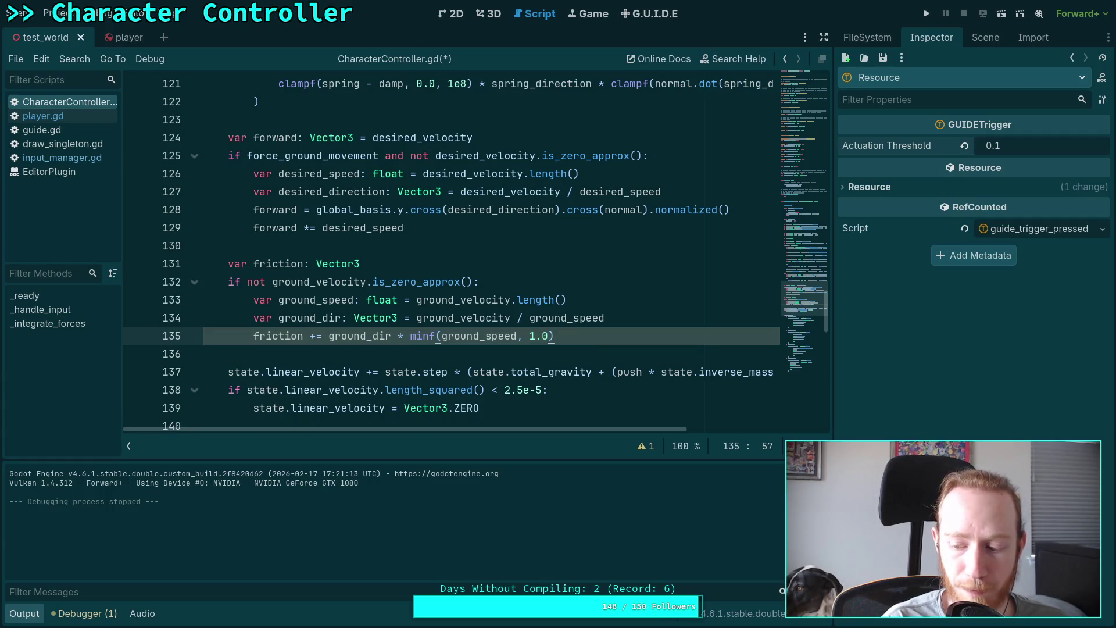
Step: Initialize friction to Vector3.ZERO and run the game
{"action": "left_click", "coordinate": [359, 263]}
{"action": "type", "text": "= Vector3.ZERO"}
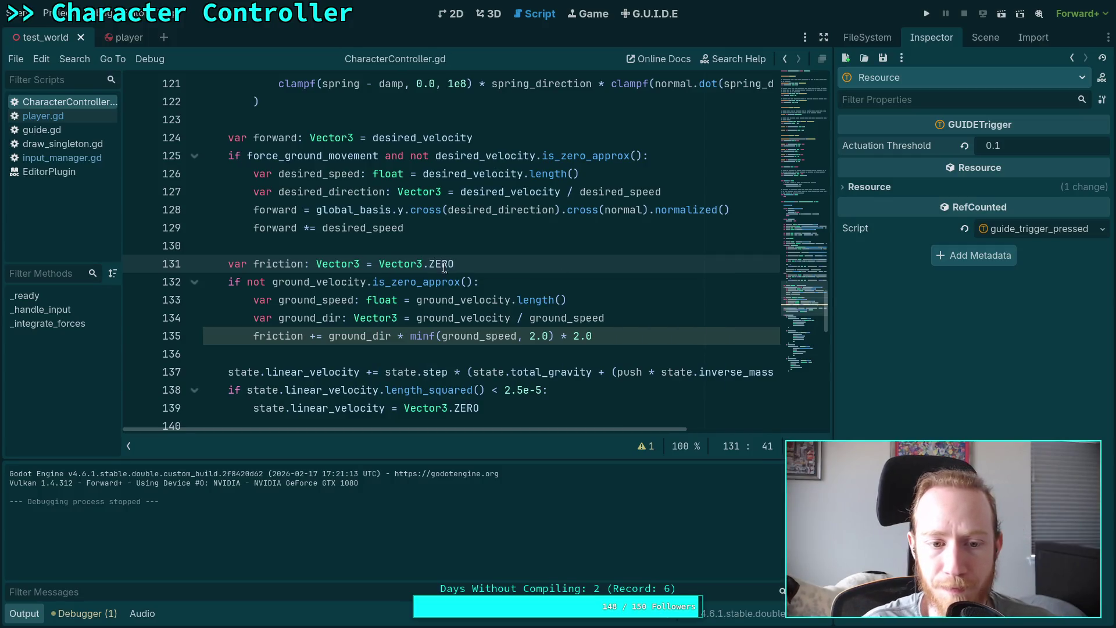
{"action": "left_click", "coordinate": [444, 354]}
{"action": "left_click", "coordinate": [927, 13]}
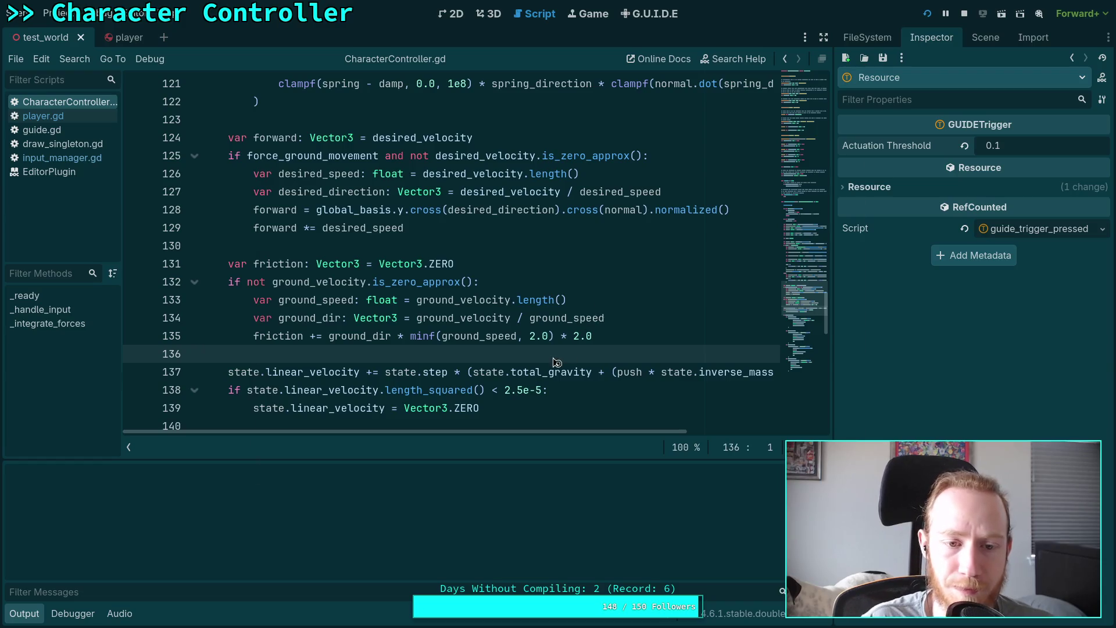
Step: Walk the capsule right and left along the blue ramps, then stop the test run
{"action": "key", "text": "d"}
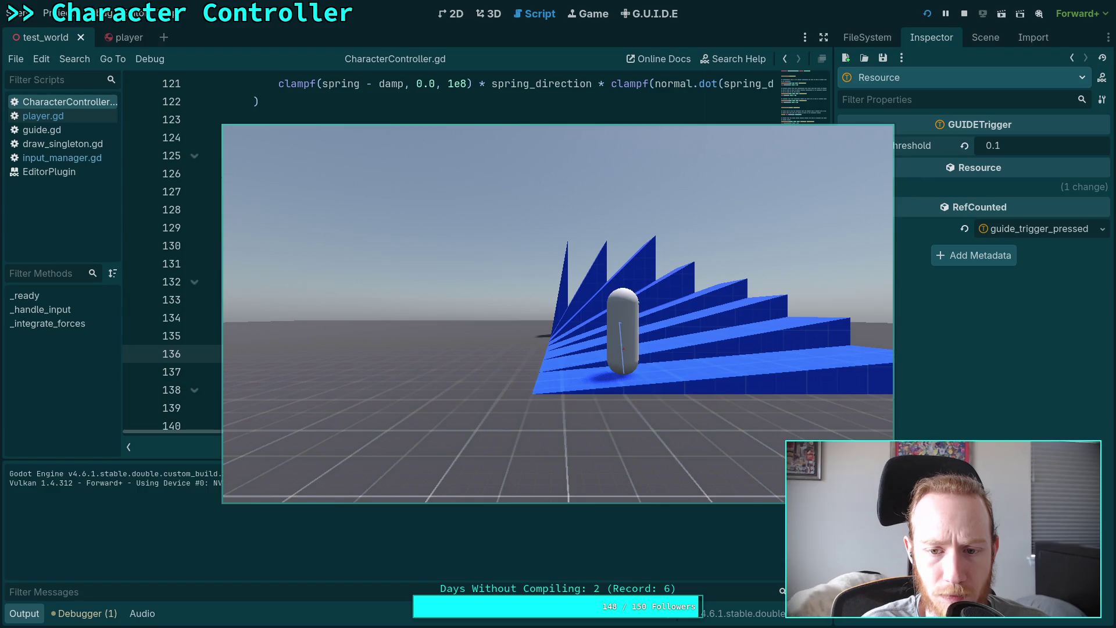
{"action": "key", "text": "a"}
{"action": "key", "text": "a"}
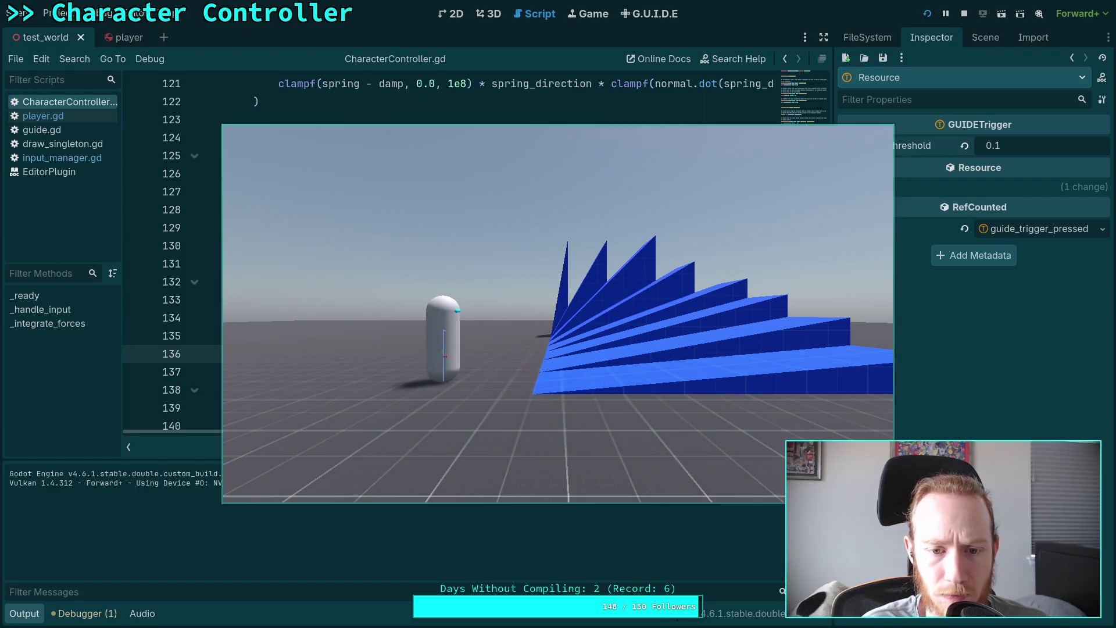
{"action": "left_click", "coordinate": [965, 13]}
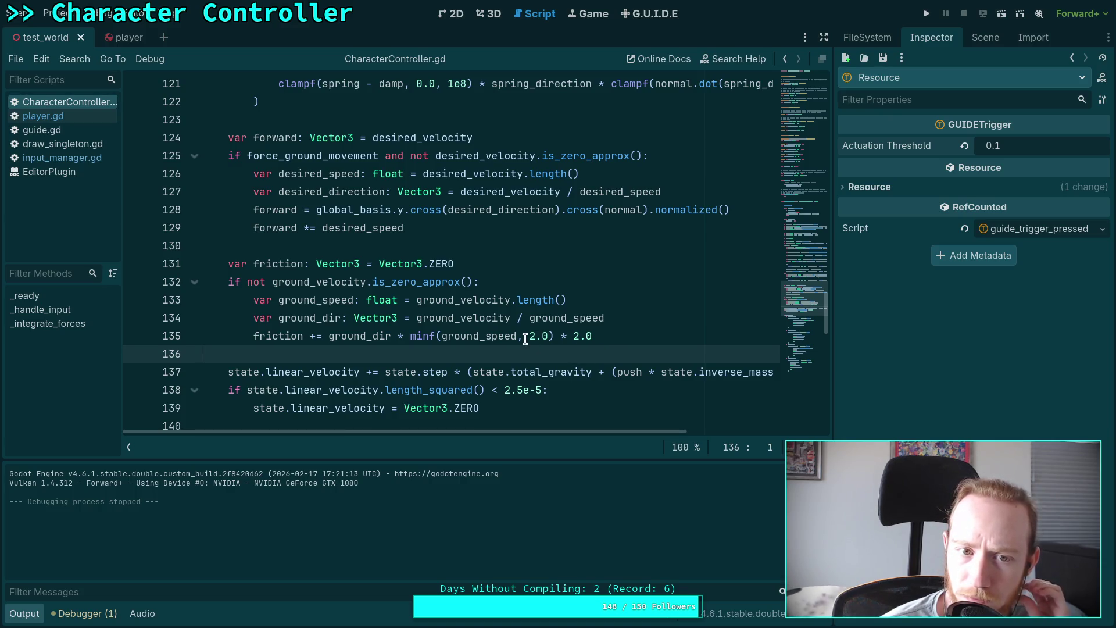
{"action": "left_click", "coordinate": [490, 134]}
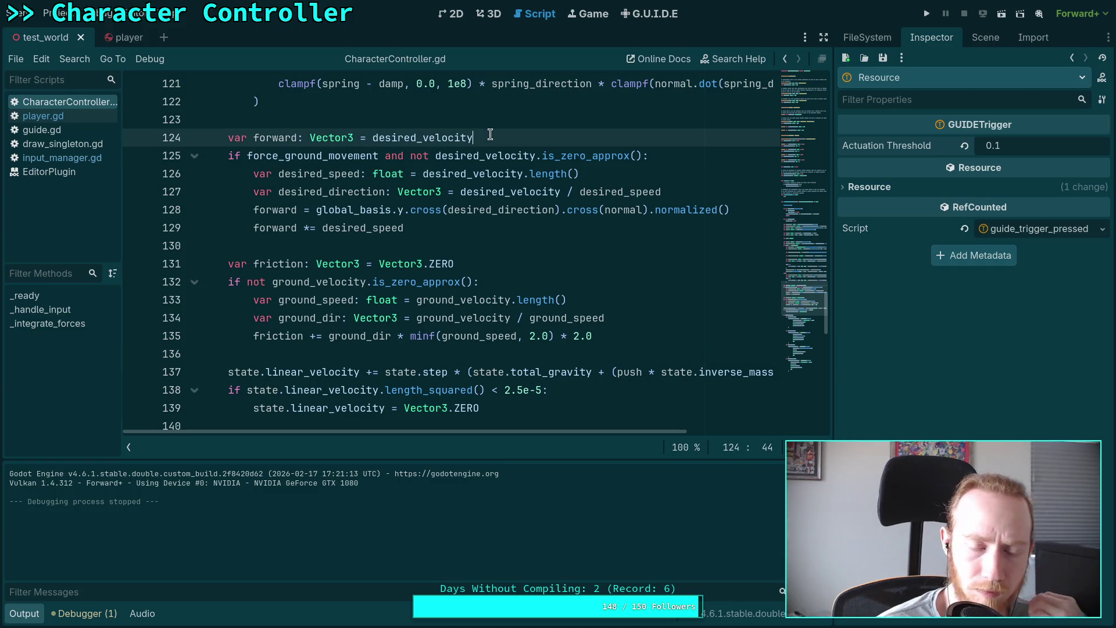
Step: Declare 'var wants_move: bool = not desired_velocity.is_zero_approx()' after line 124
{"action": "key", "text": "Return"}
{"action": "type", "text": "var wants"}
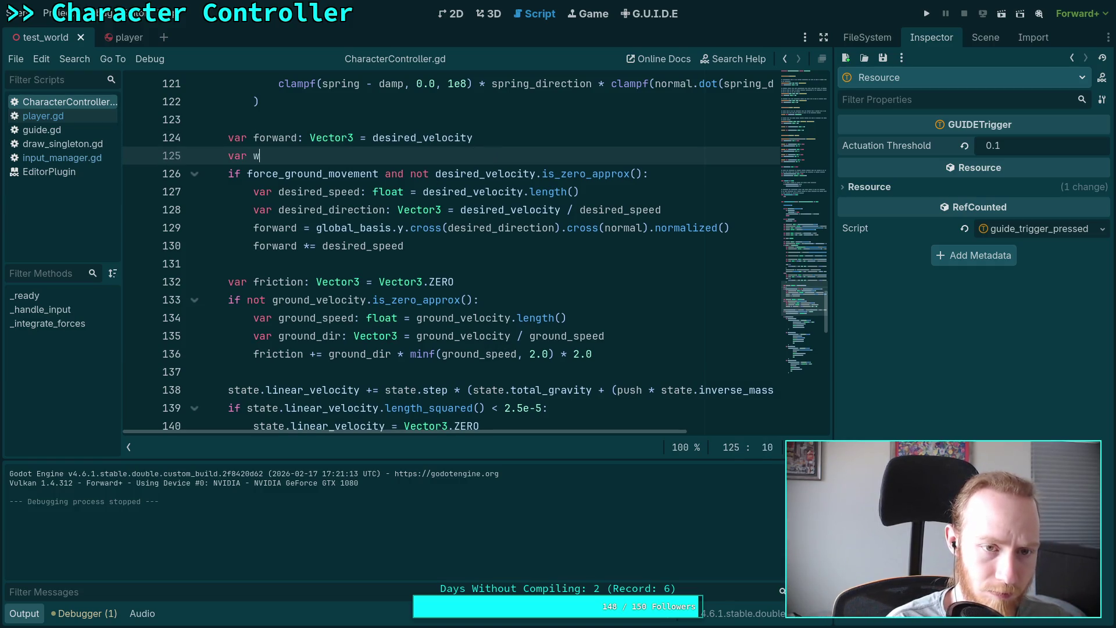
{"action": "type", "text": "_move: bool"}
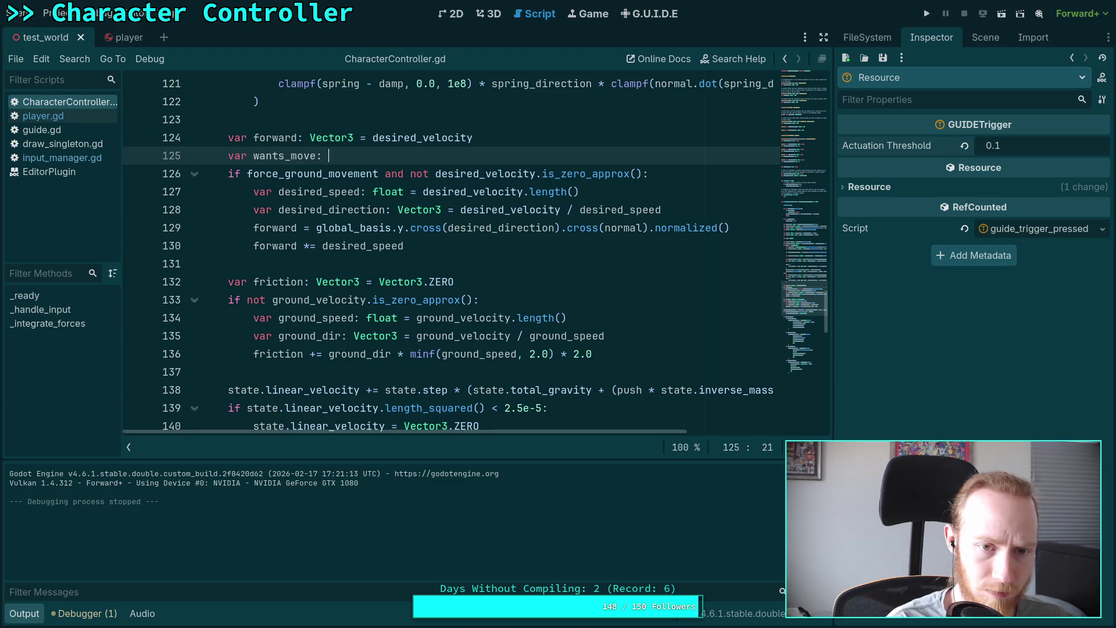
{"action": "type", "text": " = di"}
{"action": "key", "text": "BackSpace"}
{"action": "type", "text": "es"}
{"action": "key", "text": "Return"}
{"action": "type", "text": ".is"}
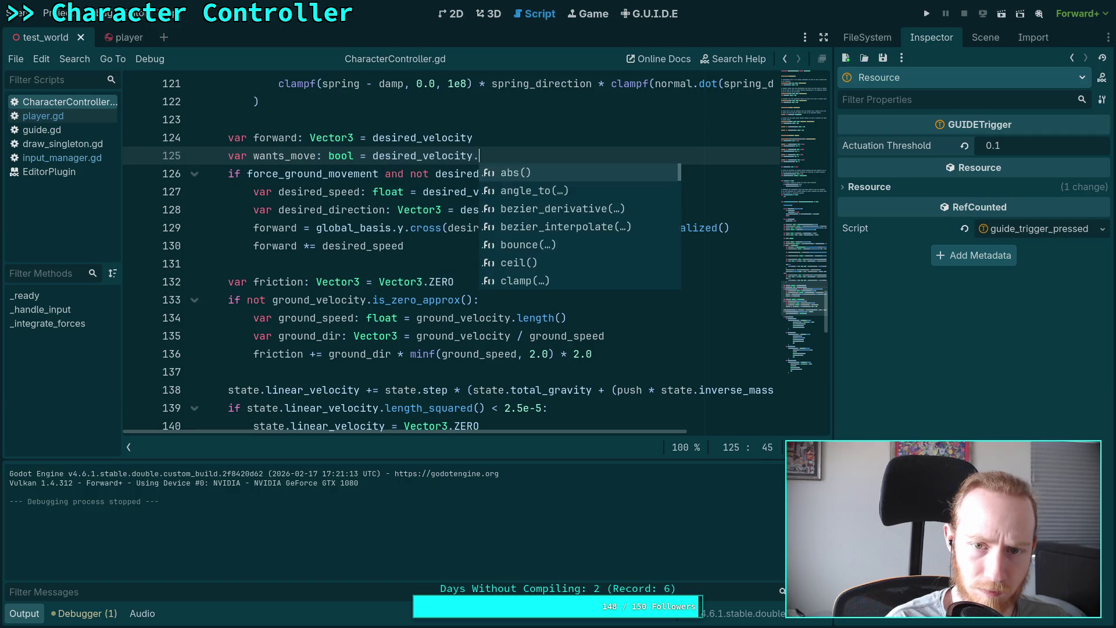
{"action": "key", "text": "Down"}
{"action": "key", "text": "Down"}
{"action": "key", "text": "Down"}
{"action": "key", "text": "Return"}
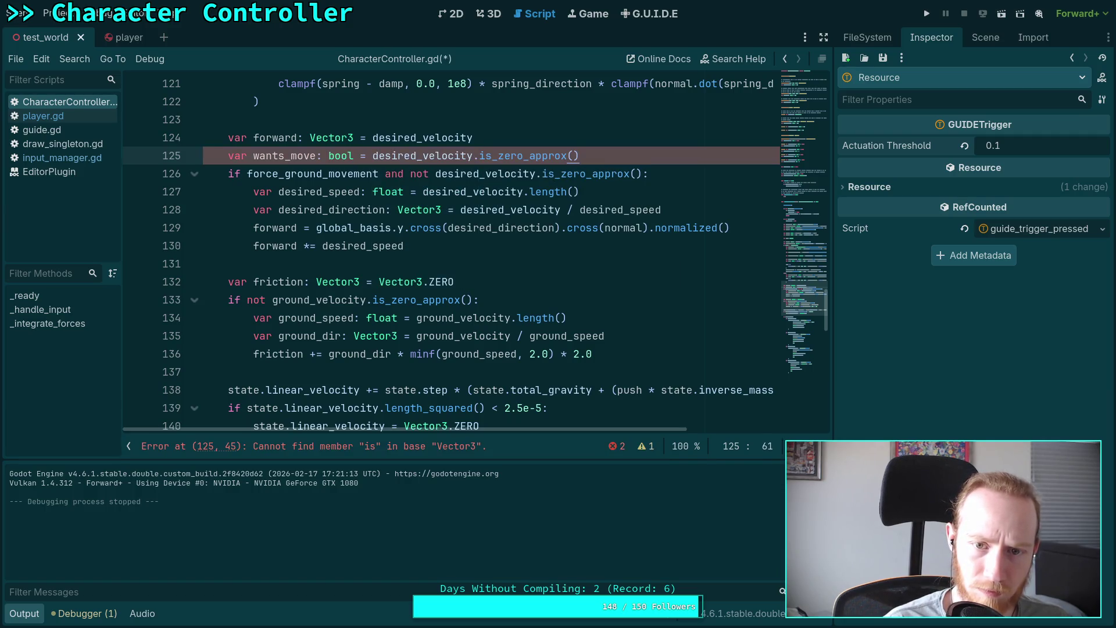
{"action": "left_click", "coordinate": [365, 156]}
{"action": "type", "text": "not"}
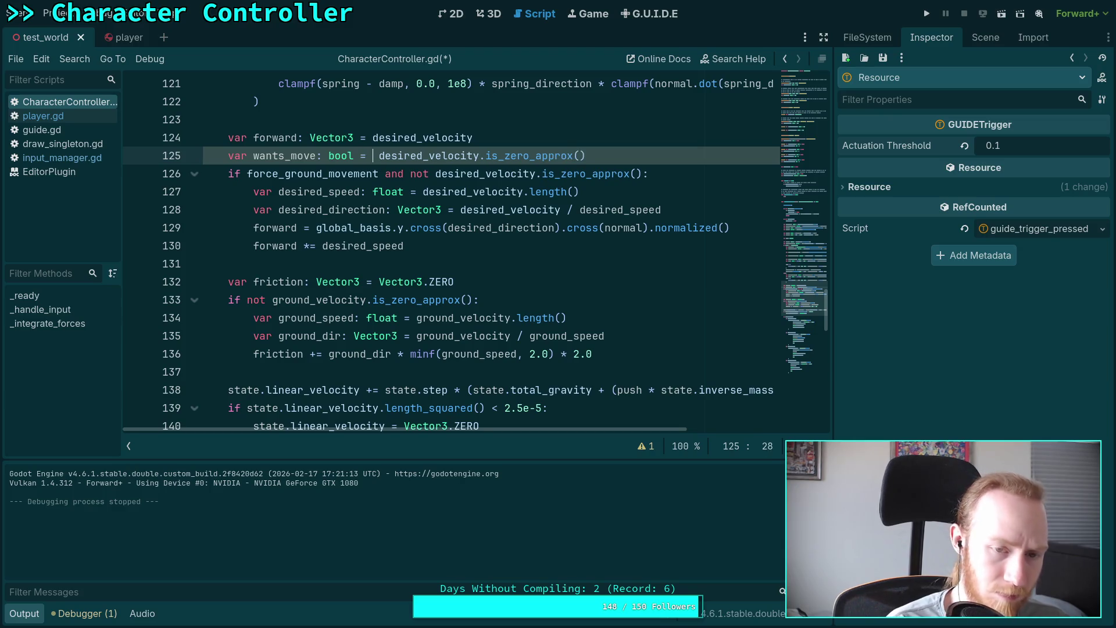
{"action": "key", "text": "Escape"}
Step: Replace the old condition on line 126 with wants_move
{"action": "mouse_move", "coordinate": [410, 173]}
{"action": "left_mouse_down"}
{"action": "mouse_move", "coordinate": [639, 173]}
{"action": "mouse_move", "coordinate": [411, 174]}
{"action": "left_mouse_up"}
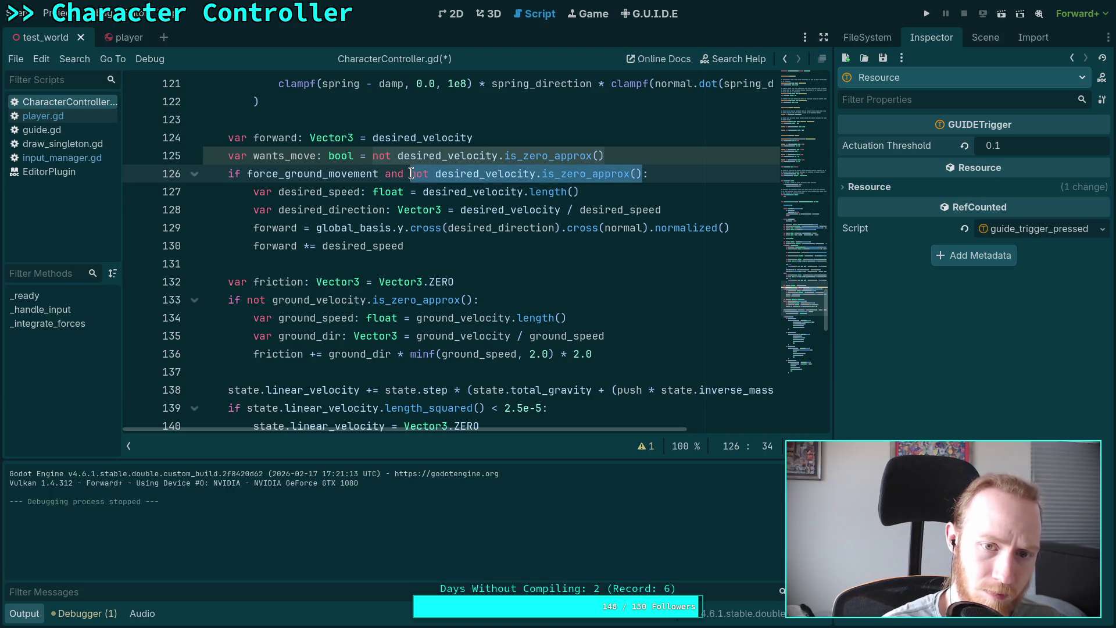
{"action": "type", "text": "wan:"}
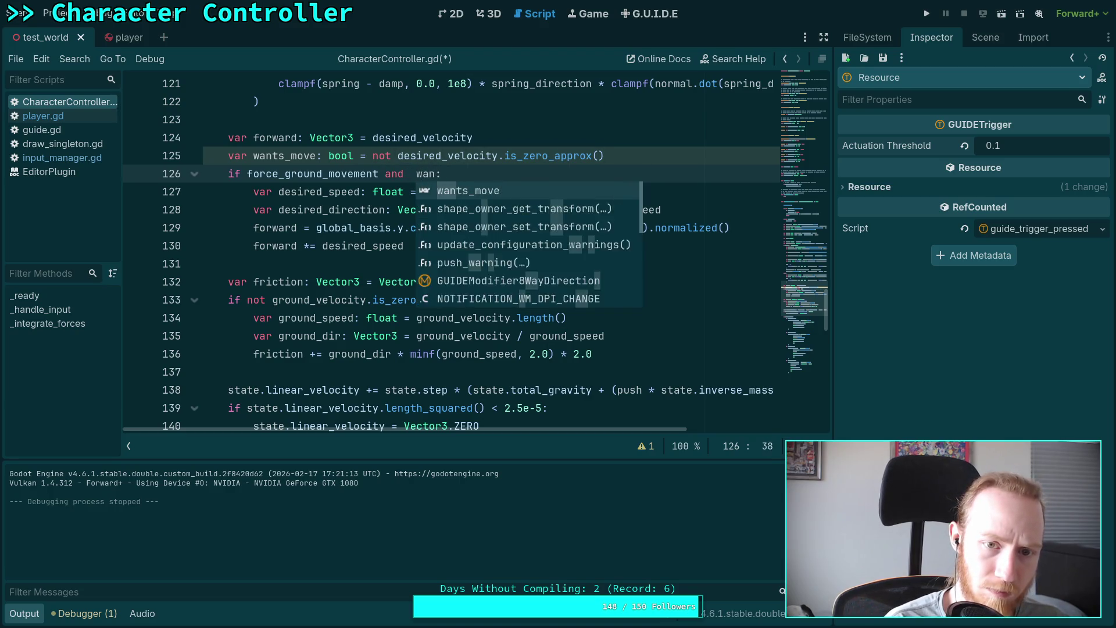
{"action": "key", "text": "BackSpace"}
{"action": "key", "text": "BackSpace"}
{"action": "type", "text": "w"}
{"action": "key", "text": "Return"}
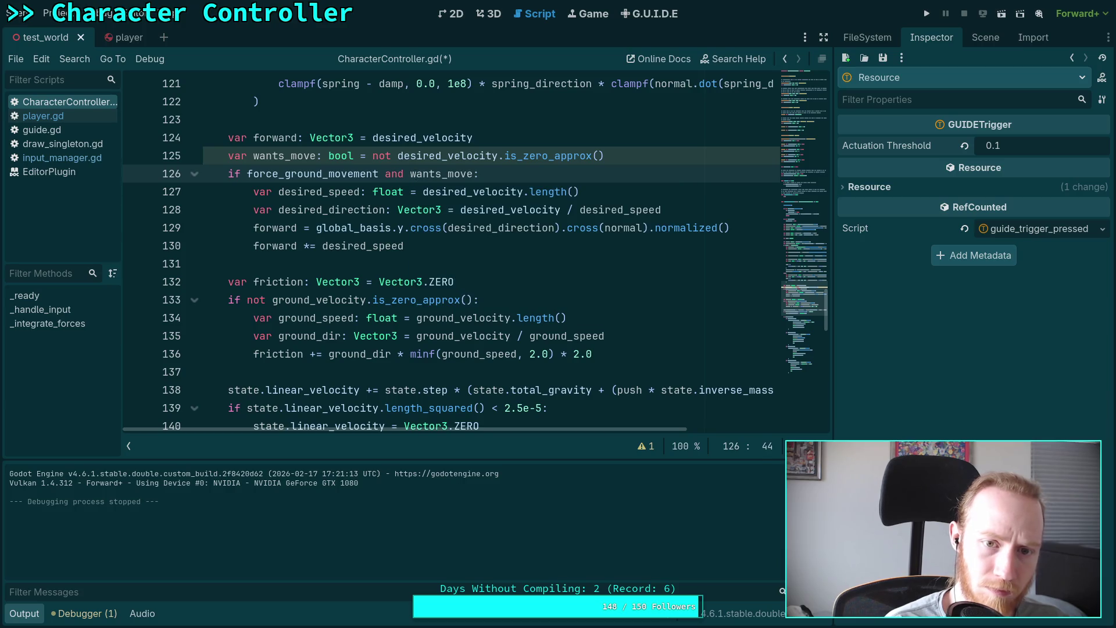
{"action": "scroll", "coordinate": [435, 167], "scroll_direction": "down", "scroll_amount": 1}
{"action": "left_click", "coordinate": [673, 300]}
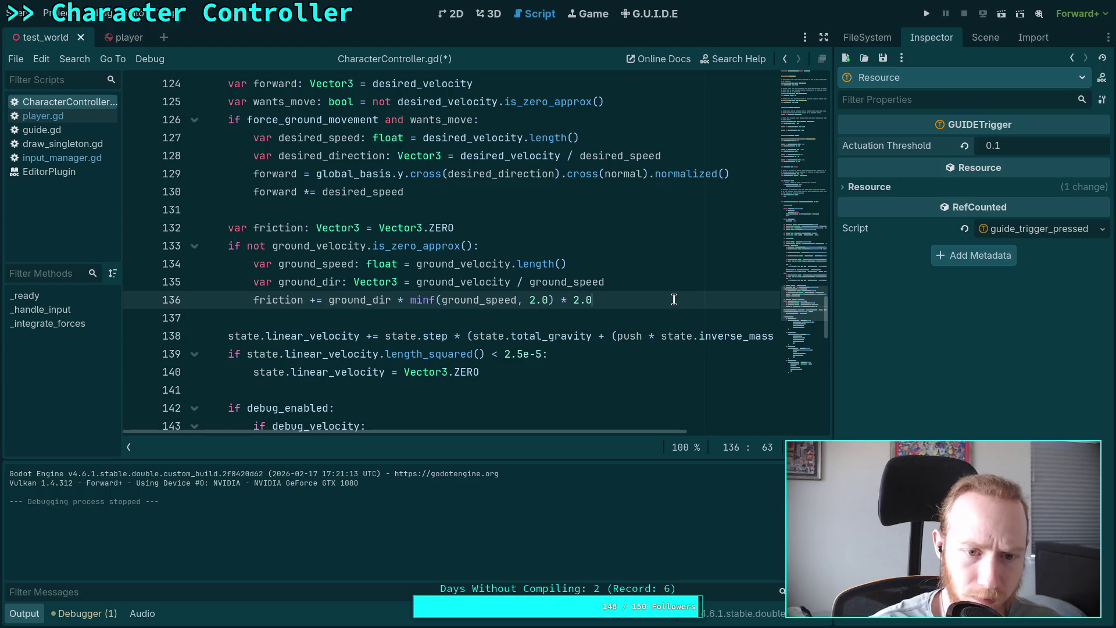
{"action": "left_click", "coordinate": [695, 288]}
Step: Insert an 'if wants_move:' line above the friction update
{"action": "key", "text": "Return"}
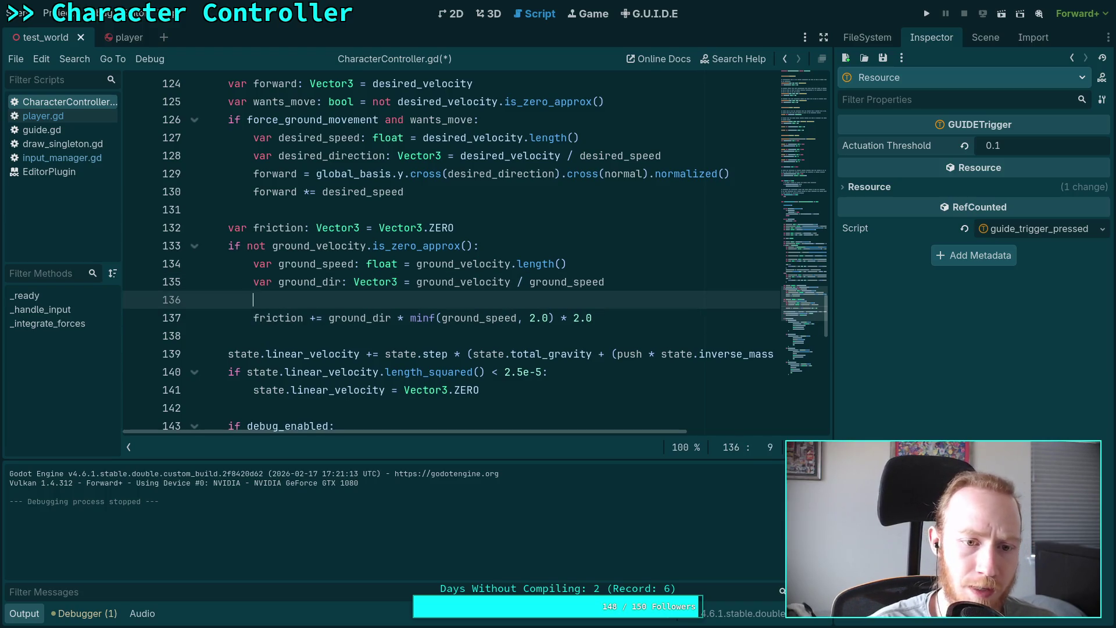
{"action": "type", "text": "if ("}
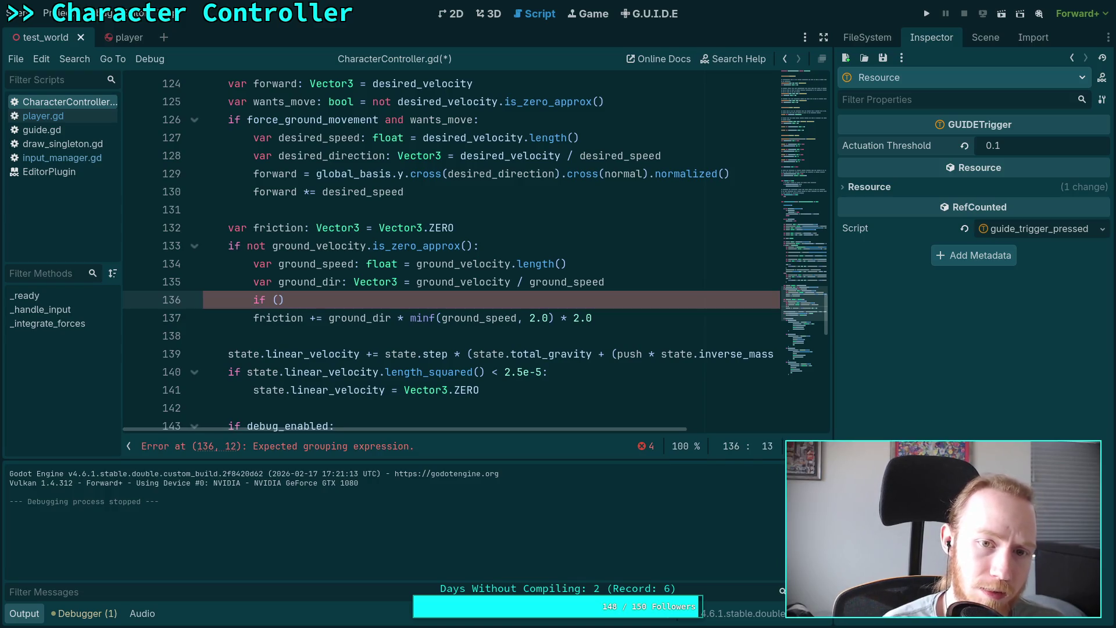
{"action": "key", "text": "BackSpace"}
{"action": "type", "text": "w"}
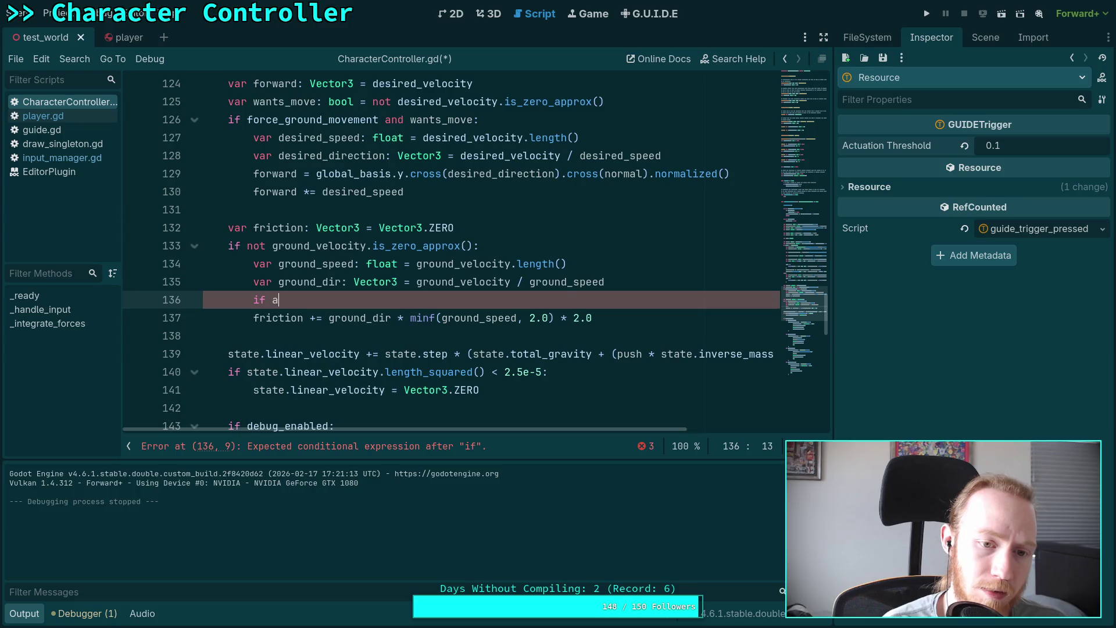
{"action": "type", "text": "a"}
{"action": "key", "text": "Return"}
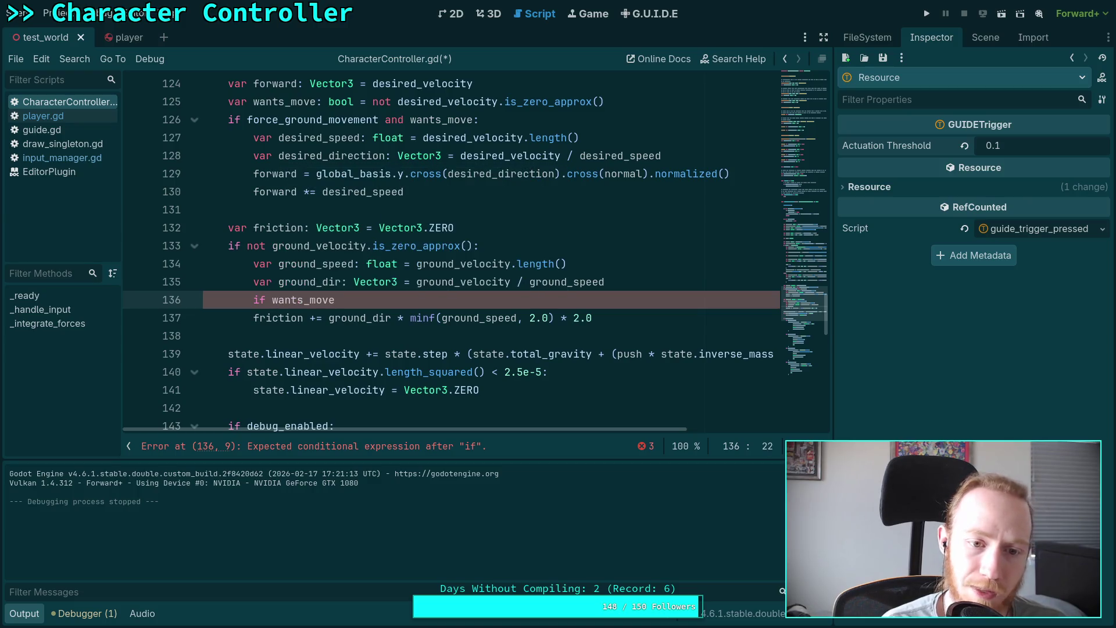
{"action": "type", "text": ":"}
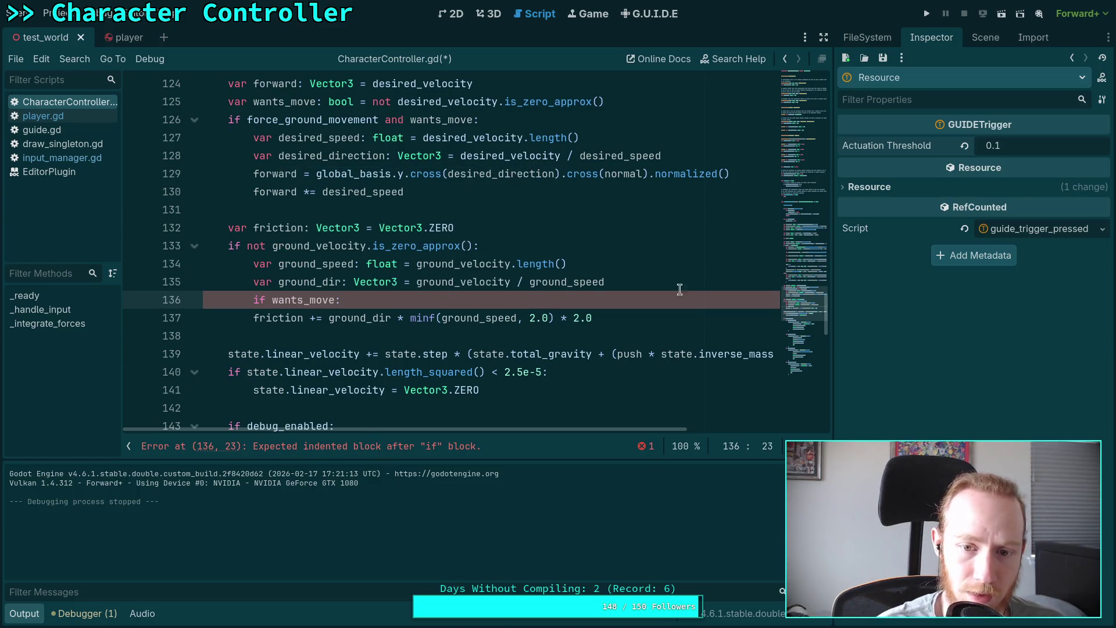
Step: Move the ground_speed and ground_dir declarations below the friction line
{"action": "left_click", "coordinate": [251, 319]}
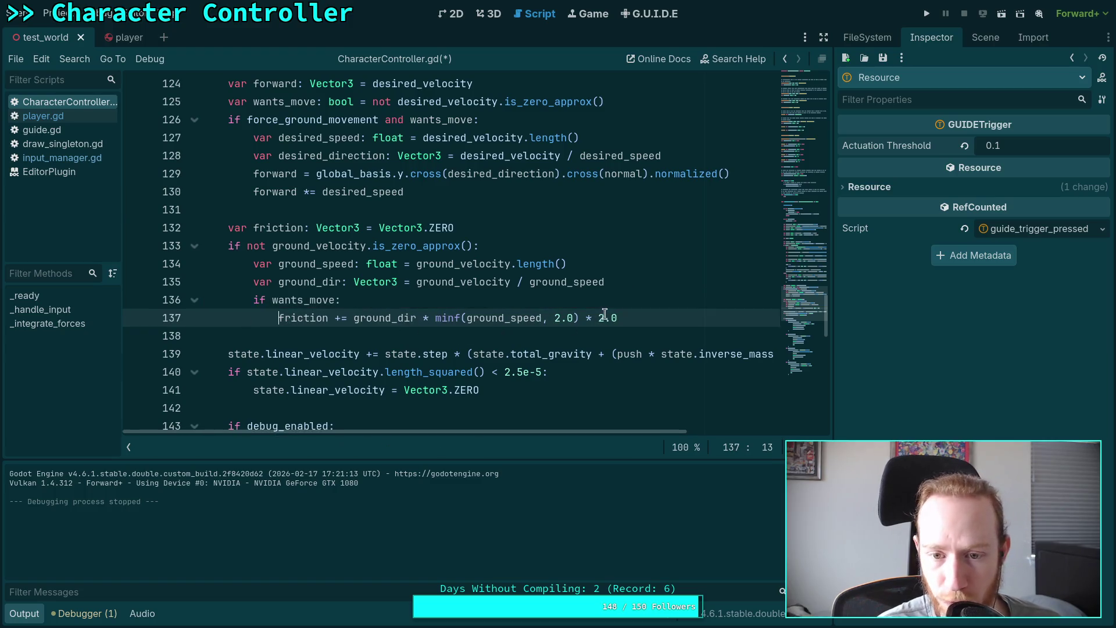
{"action": "left_click", "coordinate": [554, 318]}
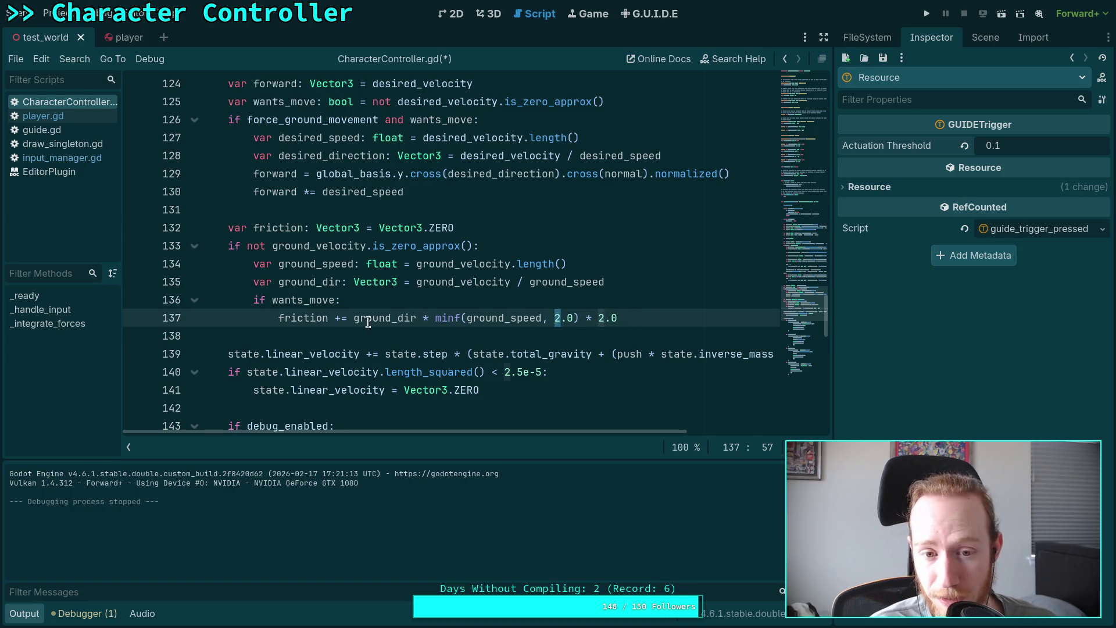
{"action": "mouse_move", "coordinate": [354, 318]}
{"action": "left_click_drag", "start_coordinate": [354, 318], "coordinate": [643, 316]}
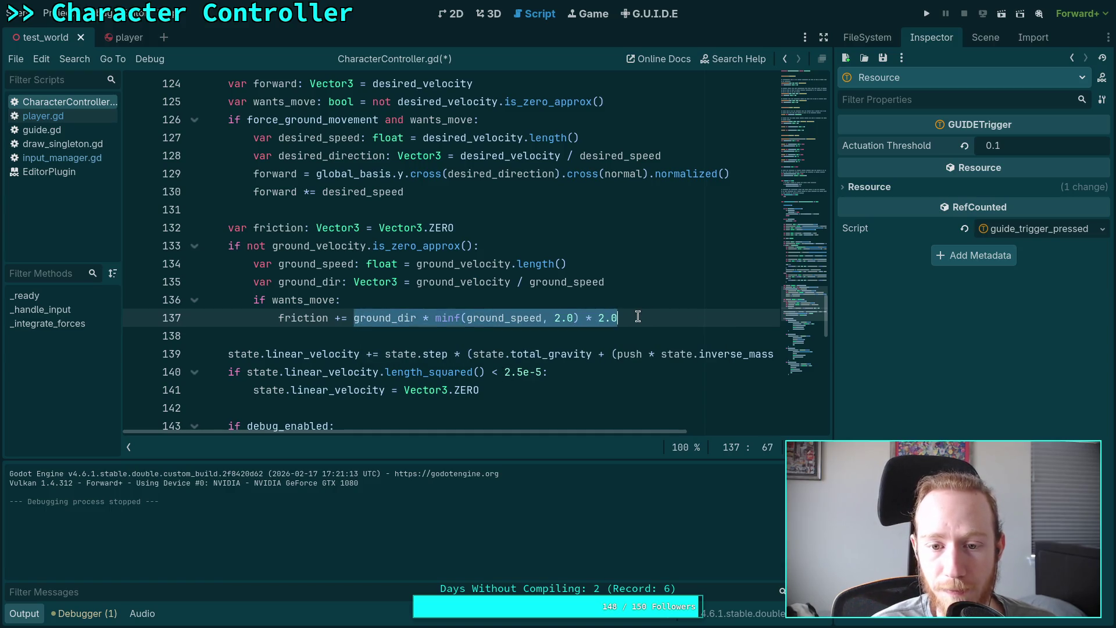
{"action": "left_click", "coordinate": [647, 315]}
{"action": "mouse_move", "coordinate": [436, 317]}
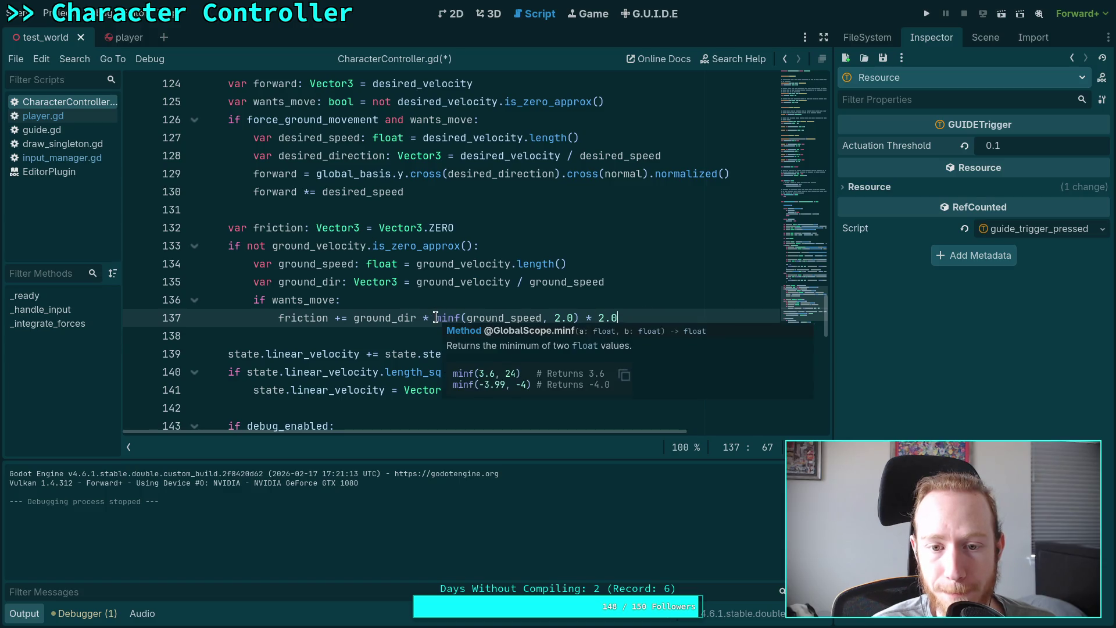
{"action": "left_click_drag", "start_coordinate": [436, 317], "coordinate": [353, 318]}
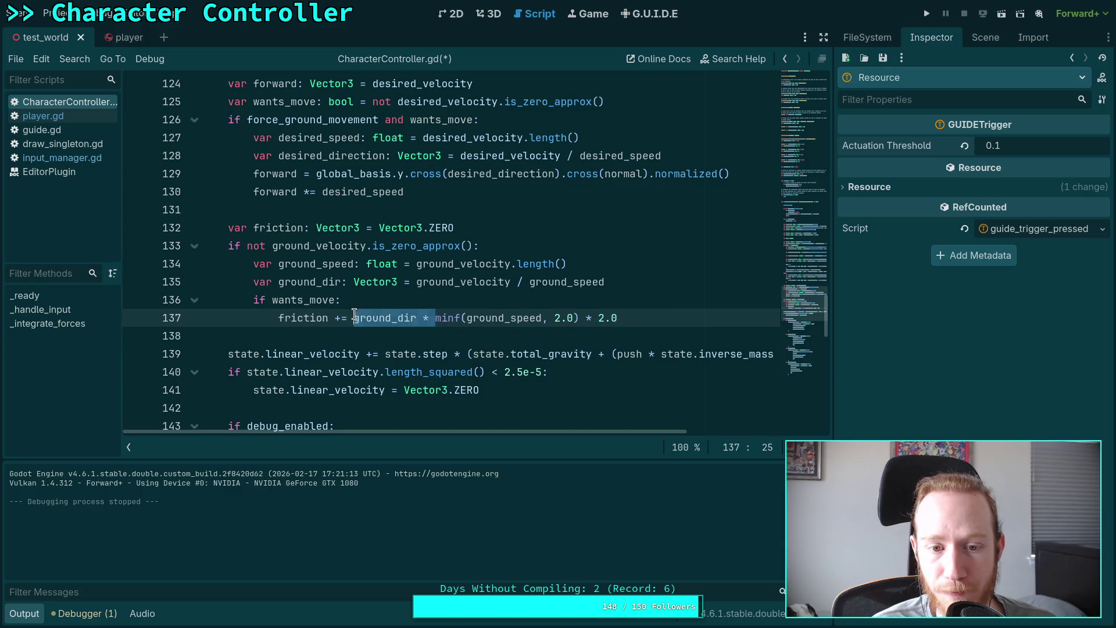
{"action": "left_click_drag", "start_coordinate": [655, 314], "coordinate": [353, 318]}
{"action": "mouse_move", "coordinate": [497, 322]}
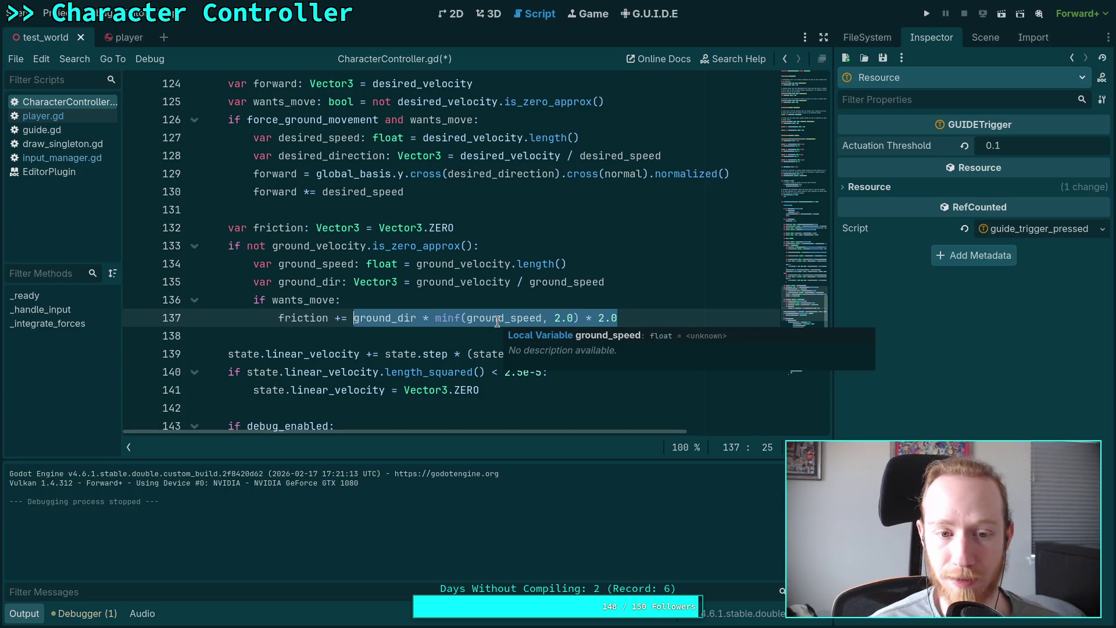
{"action": "left_click_drag", "start_coordinate": [379, 264], "coordinate": [385, 281]}
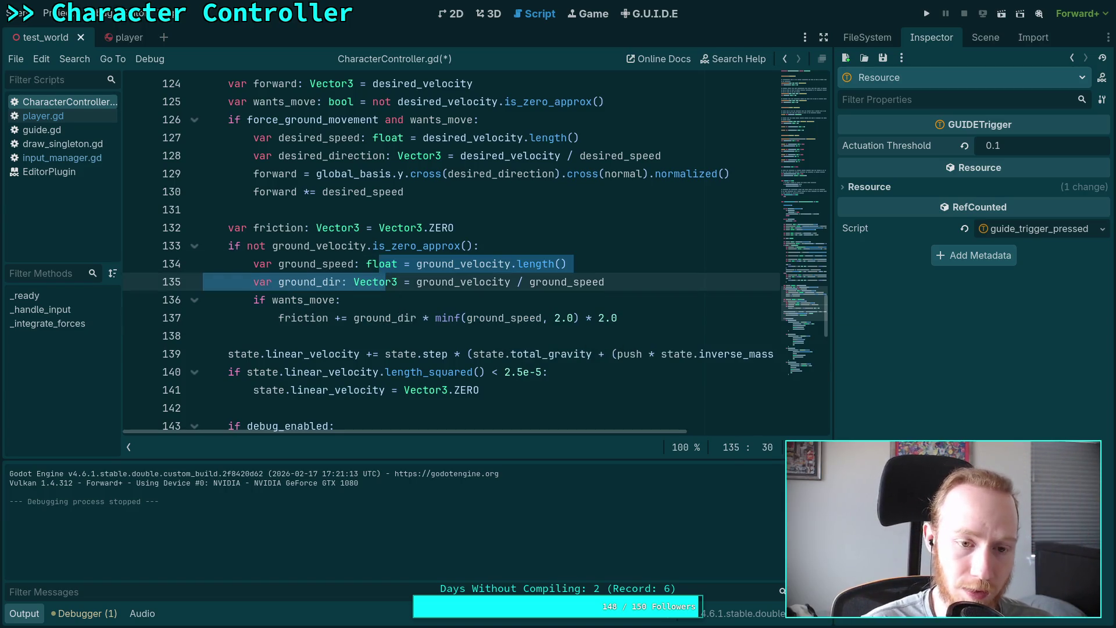
{"action": "key", "text": "alt+Down"}
Step: Add a # "Air drag" comment line above the friction line
{"action": "left_click", "coordinate": [432, 264]}
{"action": "key", "text": "Return"}
{"action": "type", "text": "# \"Ai"}
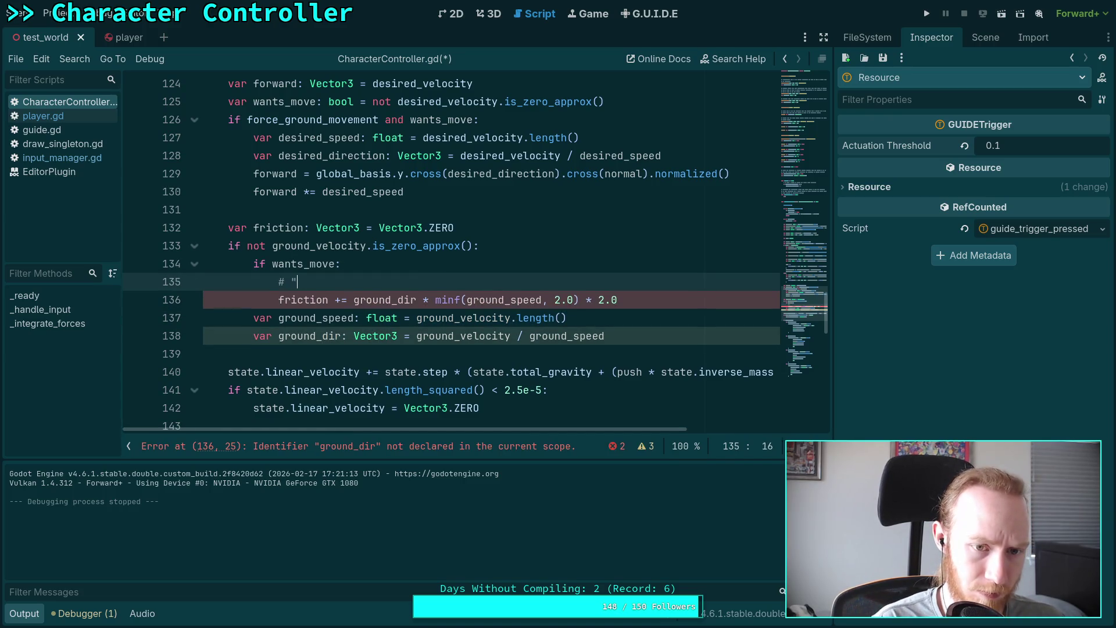
{"action": "type", "text": "r drag\""}
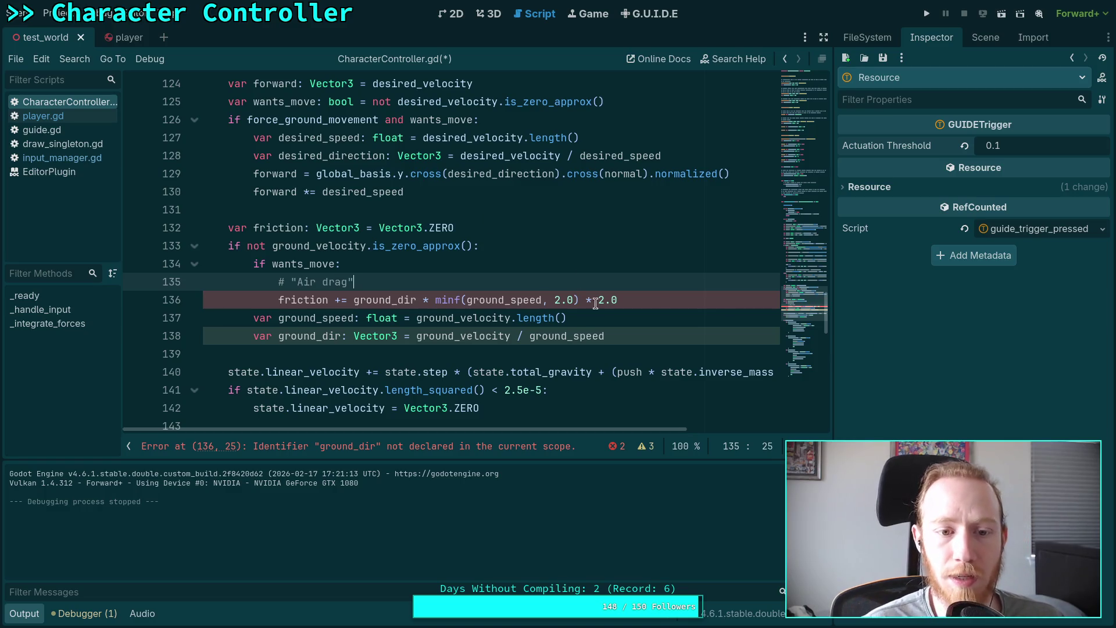
Step: Add an else: branch after the friction line and indent the ground_speed and ground_dir declarations under it
{"action": "left_click", "coordinate": [706, 299]}
{"action": "key", "text": "Return"}
{"action": "key", "text": "BackSpace"}
{"action": "type", "text": "else:"}
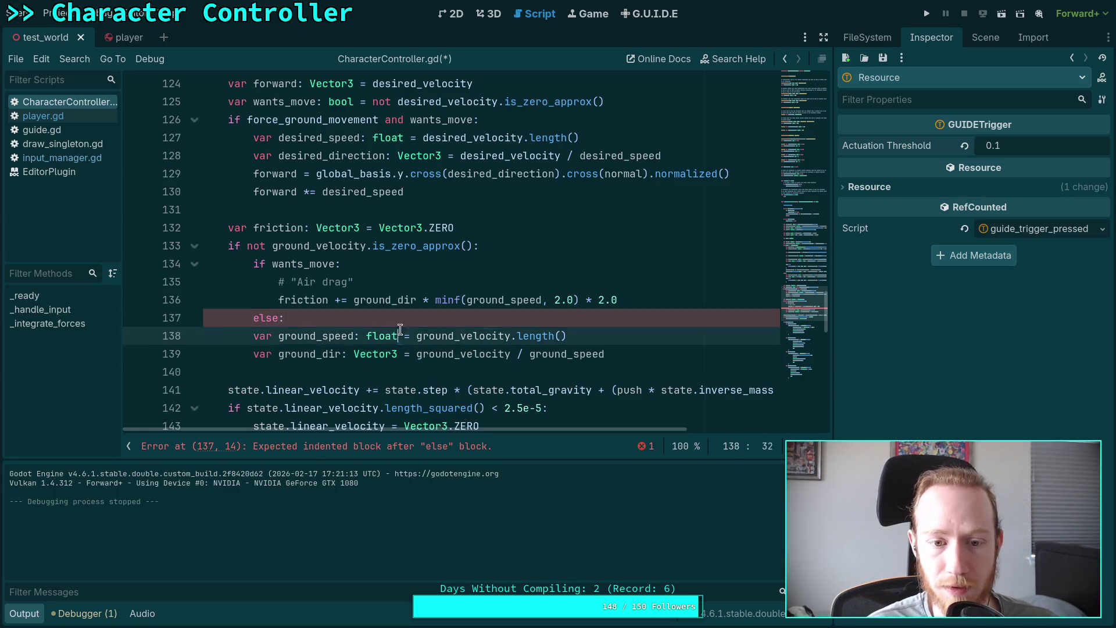
{"action": "left_click_drag", "start_coordinate": [400, 329], "coordinate": [342, 355]}
{"action": "key", "text": "Tab"}
Step: Comment the else branch with # Stop quickly, then select the old friction expression on line 136
{"action": "left_click", "coordinate": [288, 317]}
{"action": "key", "text": "Return"}
{"action": "type", "text": "@"}
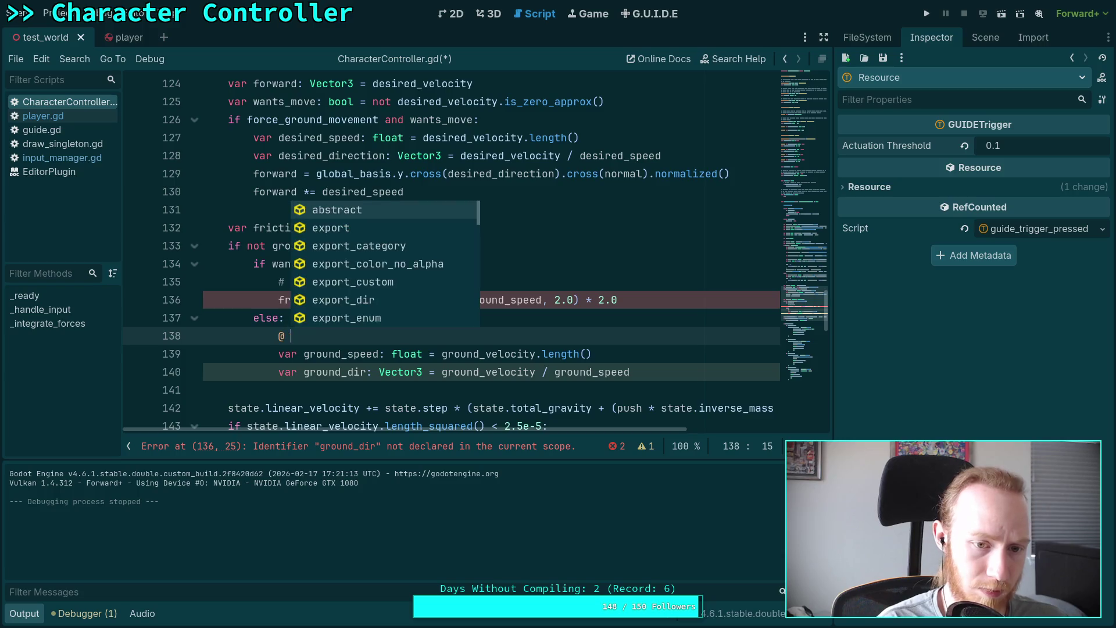
{"action": "key", "text": "BackSpace"}
{"action": "type", "text": "# STo"}
{"action": "key", "text": "BackSpace"}
{"action": "key", "text": "BackSpace"}
{"action": "type", "text": "top quickly"}
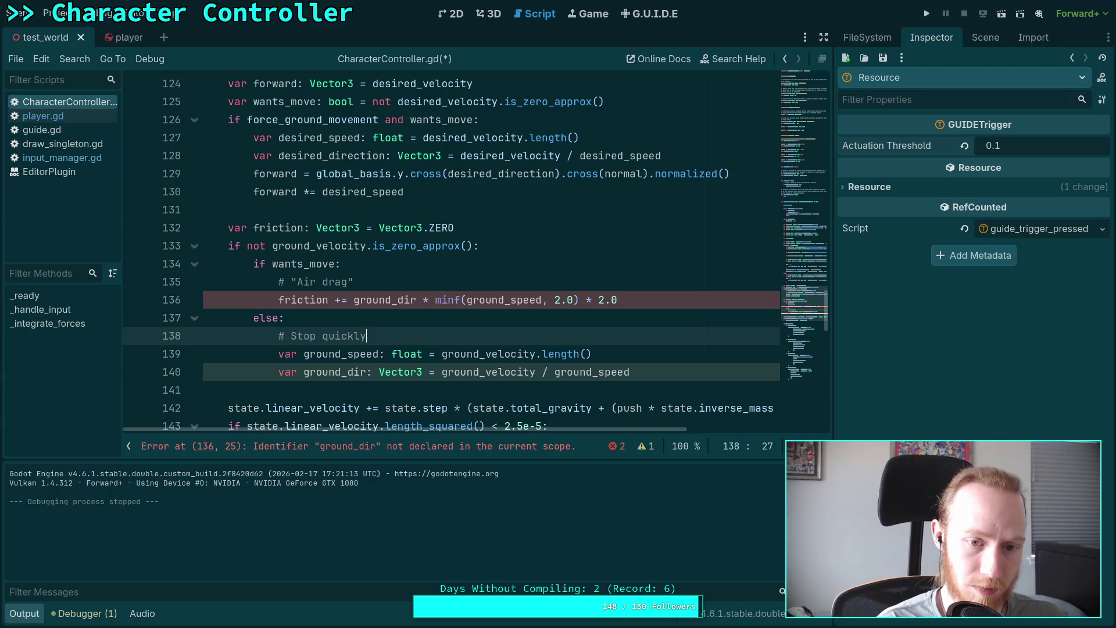
{"action": "scroll", "coordinate": [537, 309], "scroll_direction": "down", "scroll_amount": 1}
{"action": "left_click", "coordinate": [690, 313]}
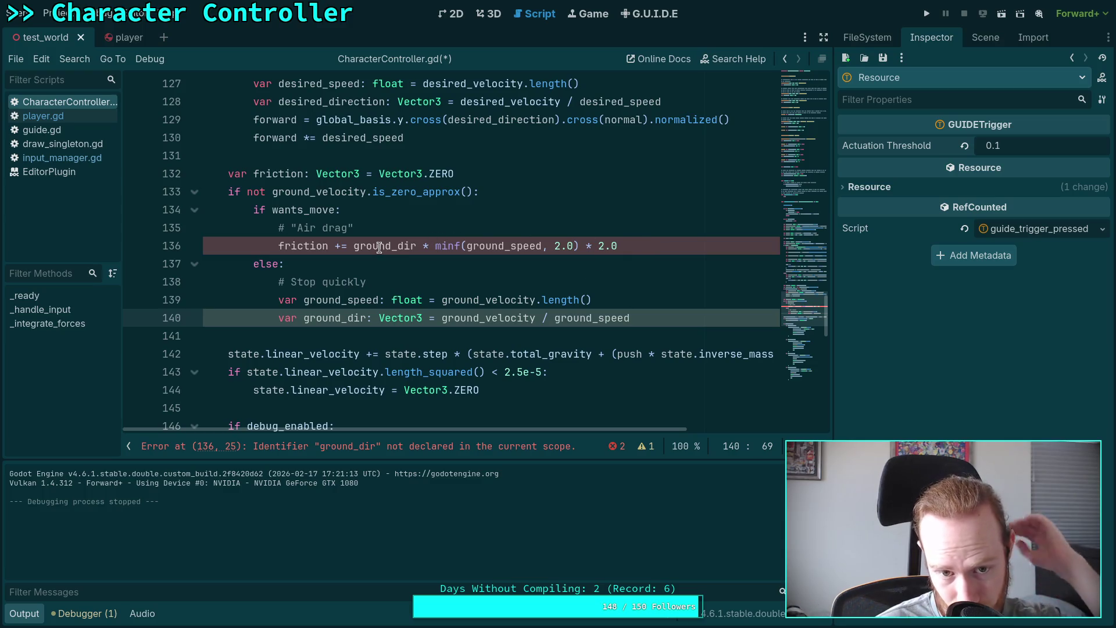
{"action": "left_click_drag", "start_coordinate": [354, 245], "coordinate": [628, 243]}
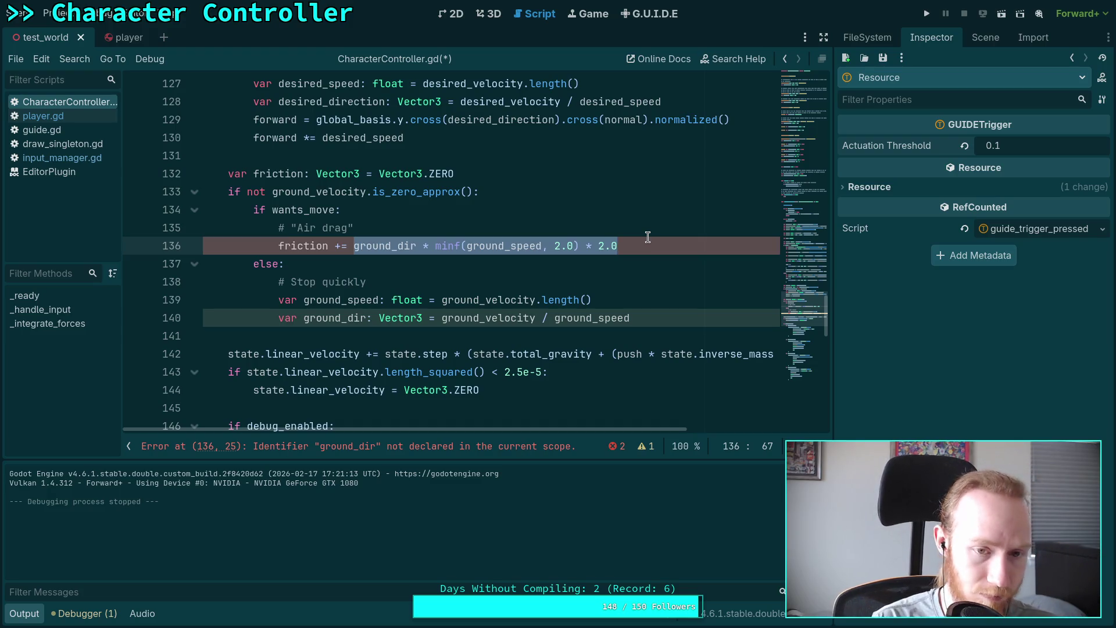
Step: Change the air-drag line to friction += state.linear_velocity using autocomplete, then switch to the browser
{"action": "type", "text": "state.ve"}
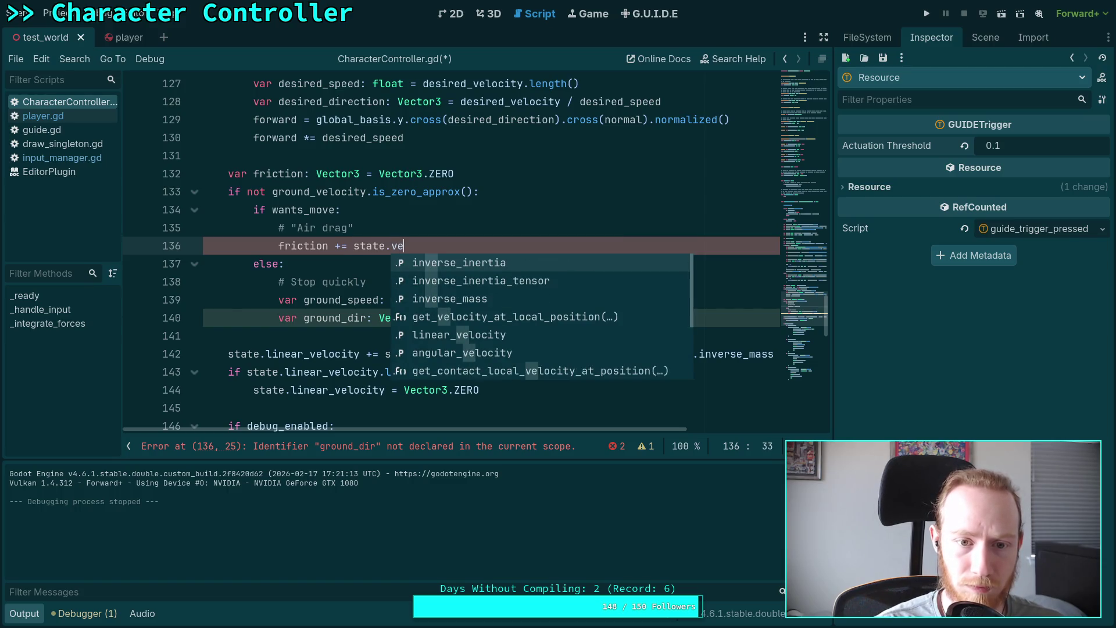
{"action": "key", "text": "BackSpace"}
{"action": "type", "text": "lin"}
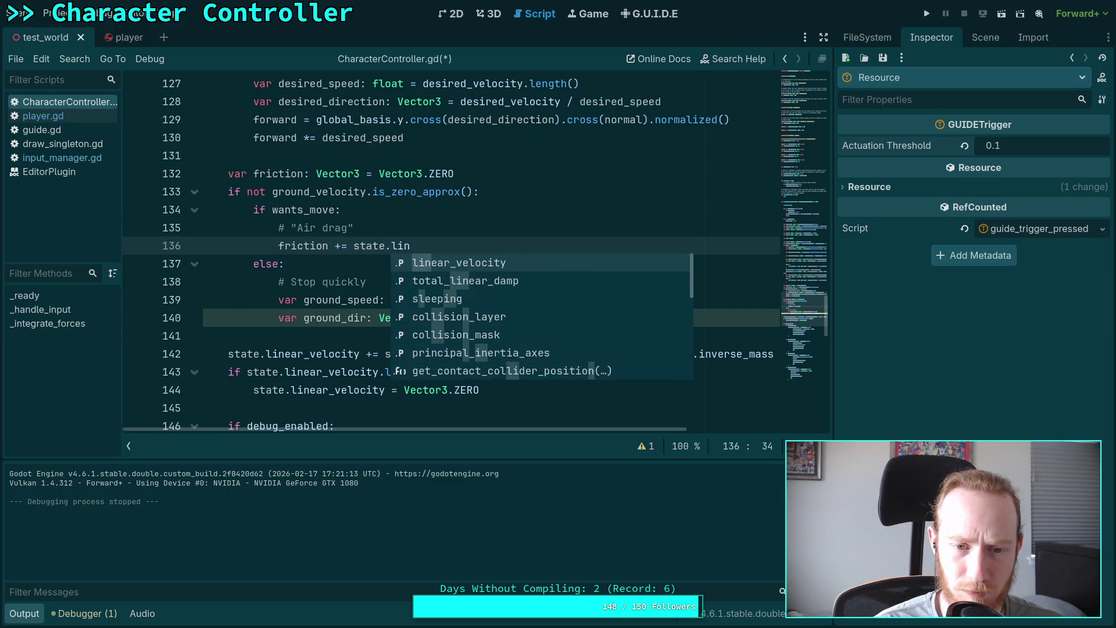
{"action": "key", "text": "Return"}
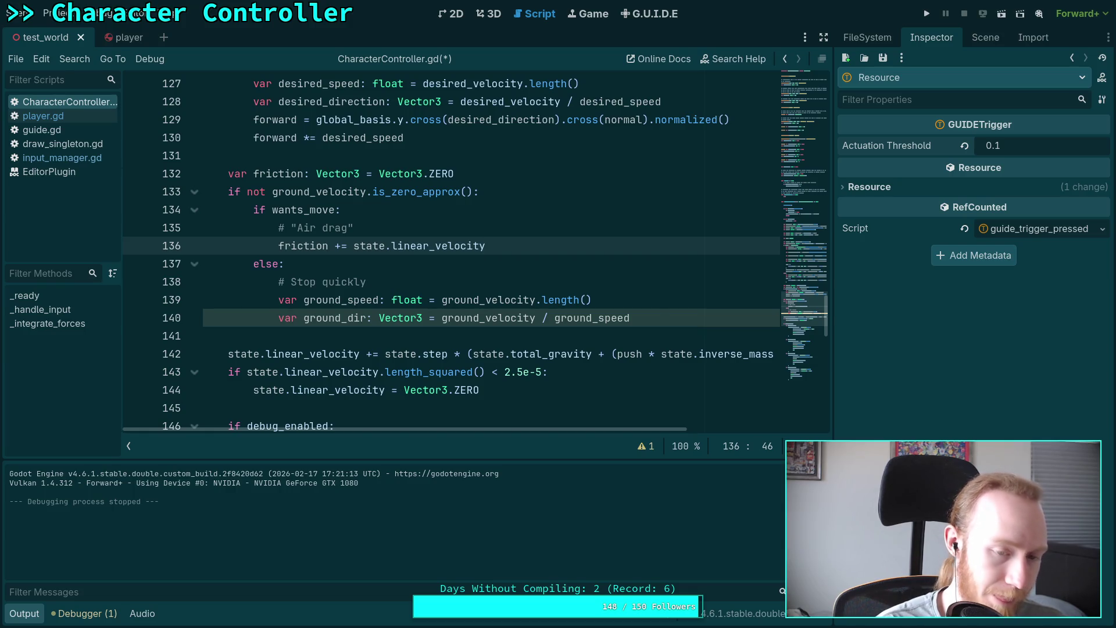
{"action": "key", "text": "alt+Tab"}
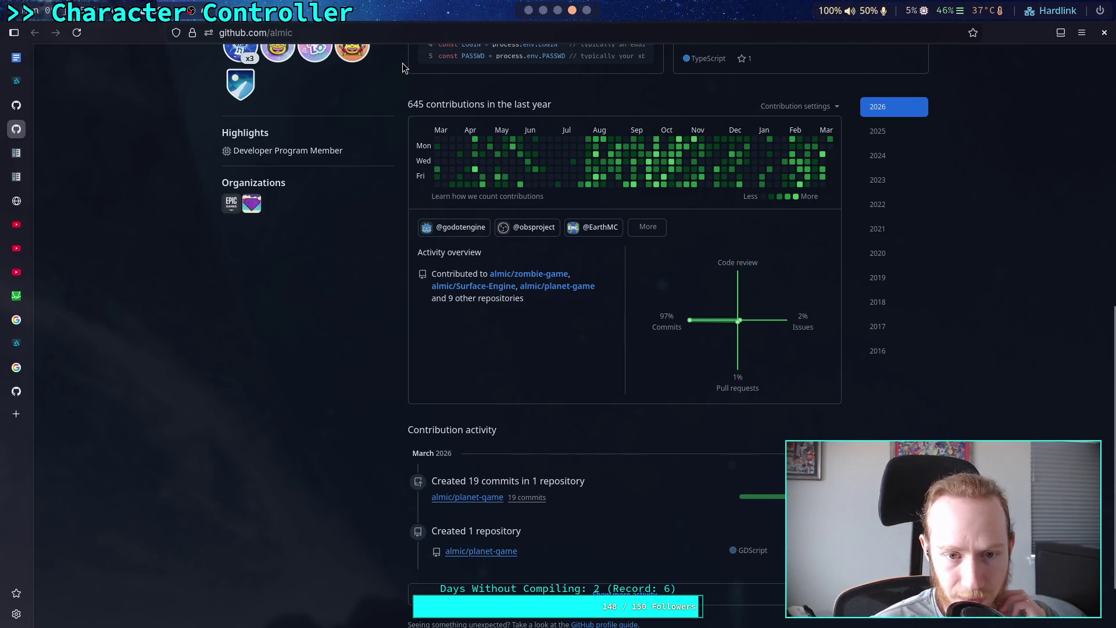
Step: Open character_base.gd from the zombie-game repository's character/base folder
{"action": "left_click", "coordinate": [19, 107]}
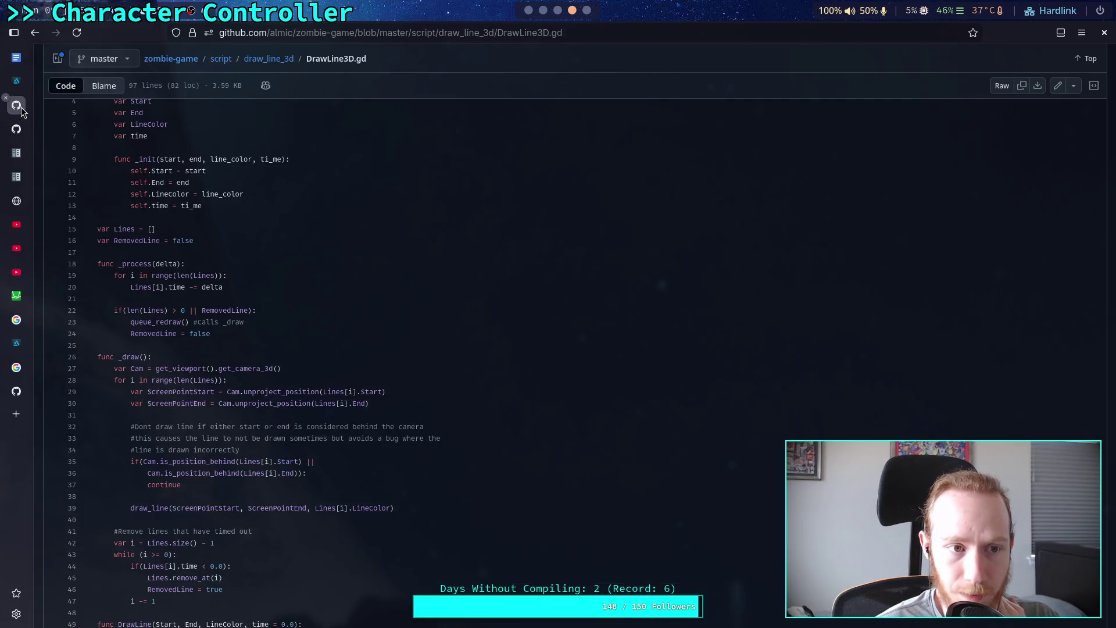
{"action": "left_click", "coordinate": [171, 59]}
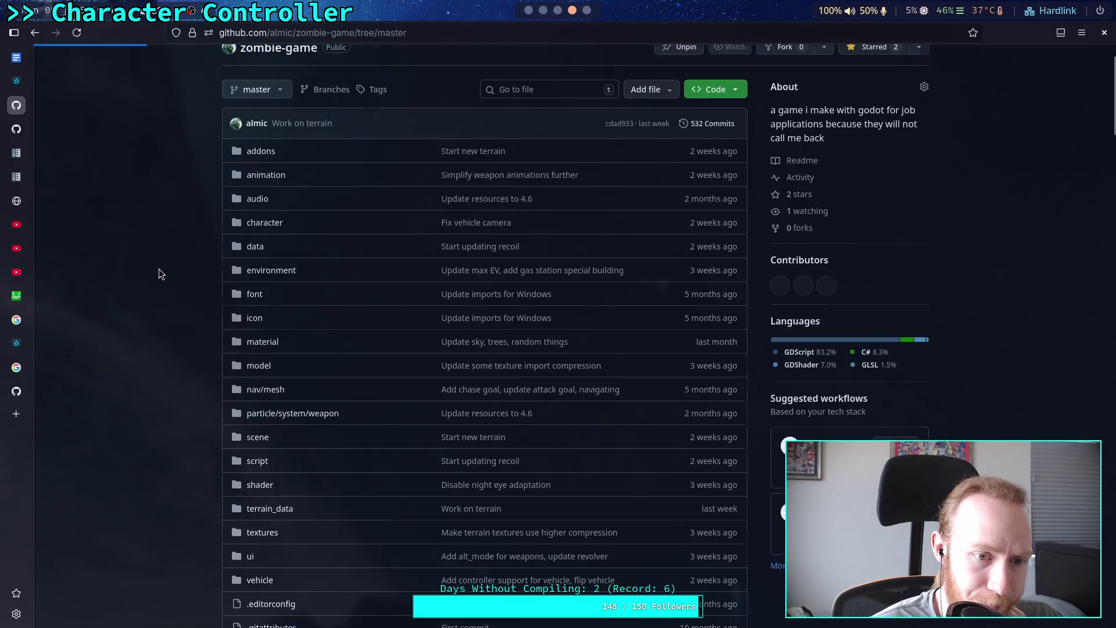
{"action": "left_click", "coordinate": [256, 222]}
{"action": "left_click", "coordinate": [78, 235]}
{"action": "left_click", "coordinate": [87, 259]}
{"action": "left_click", "coordinate": [285, 121]}
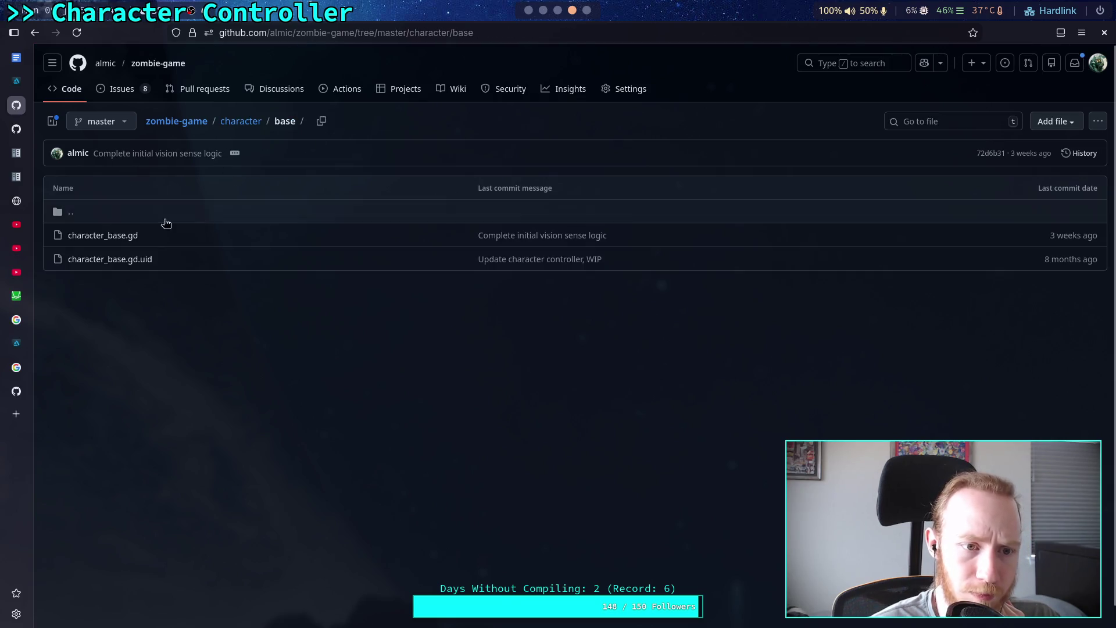
{"action": "left_click", "coordinate": [103, 235]}
Step: Scroll down through character_base.gd to inspect its fluid and drag code
{"action": "scroll", "coordinate": [738, 294], "scroll_direction": "down", "scroll_amount": 10}
{"action": "scroll", "coordinate": [918, 262], "scroll_direction": "down", "scroll_amount": 2}
{"action": "scroll", "coordinate": [901, 278], "scroll_direction": "down", "scroll_amount": 4}
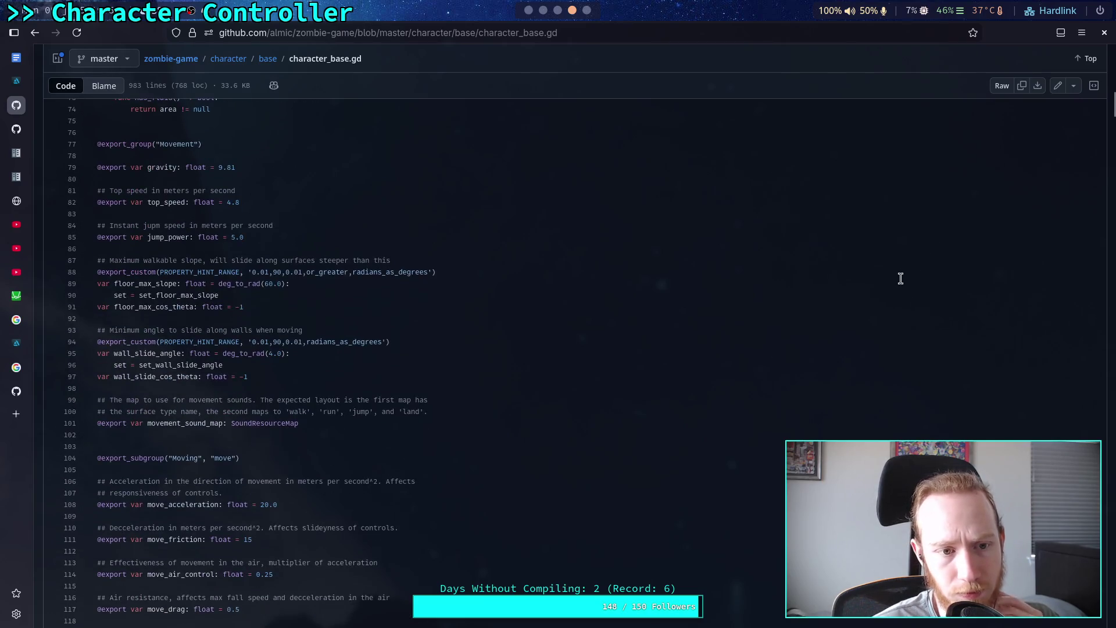
{"action": "scroll", "coordinate": [900, 279], "scroll_direction": "down", "scroll_amount": 1}
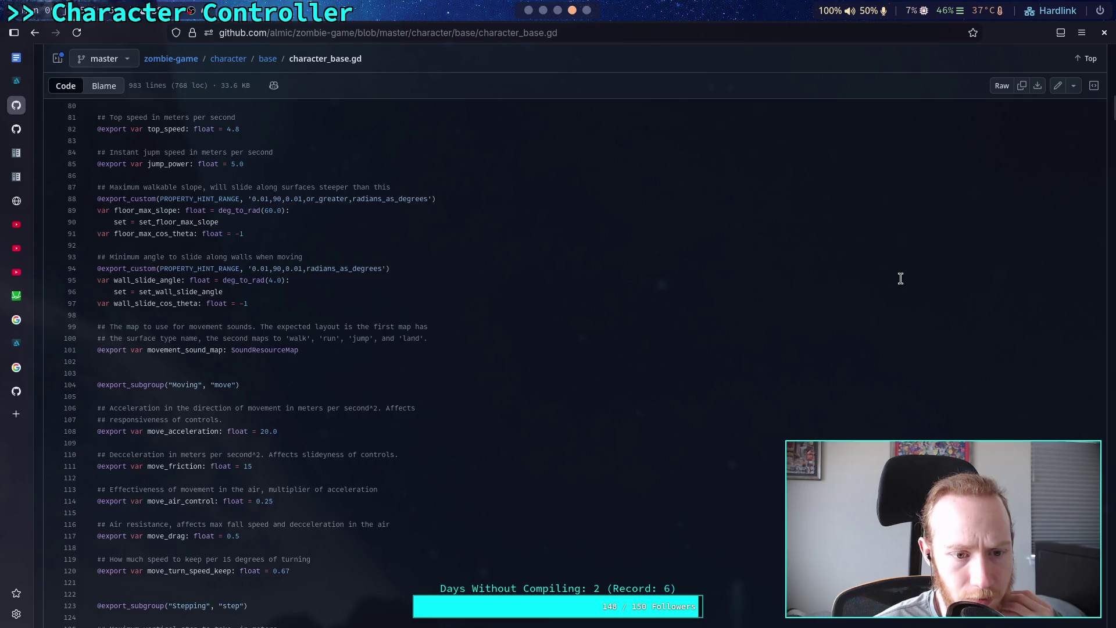
{"action": "scroll", "coordinate": [900, 279], "scroll_direction": "down", "scroll_amount": 4}
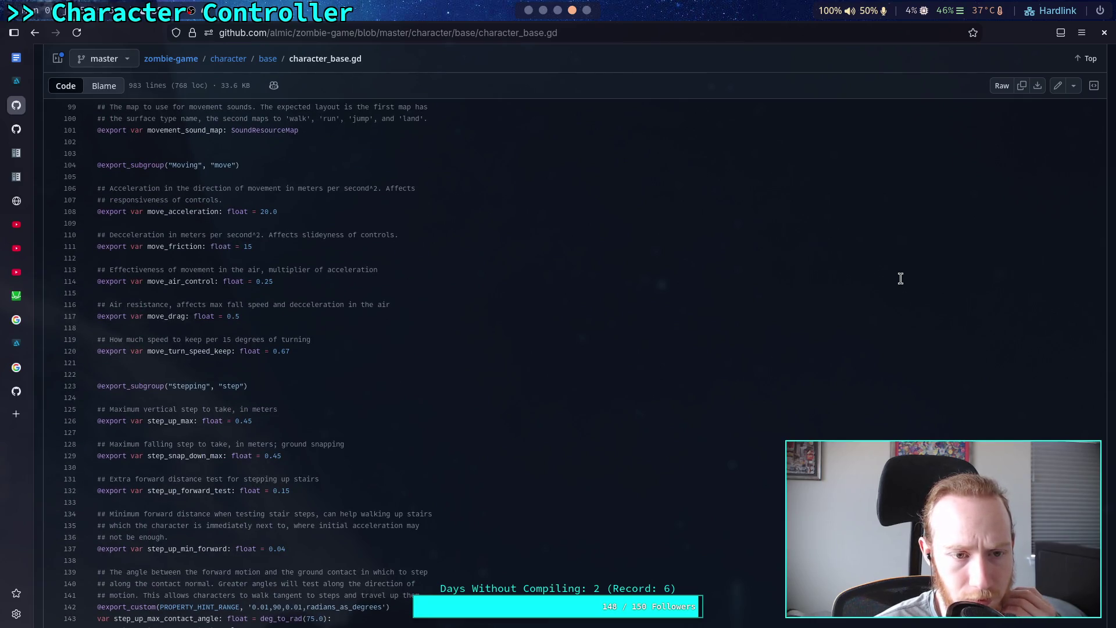
{"action": "scroll", "coordinate": [900, 278], "scroll_direction": "down", "scroll_amount": 6}
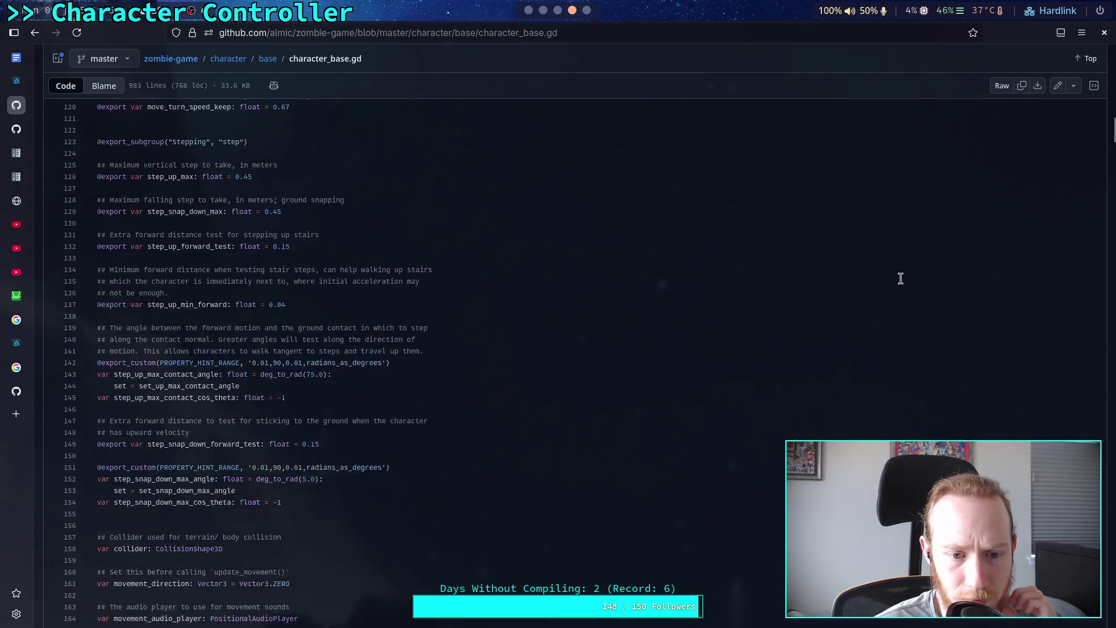
{"action": "scroll", "coordinate": [900, 278], "scroll_direction": "down", "scroll_amount": 5}
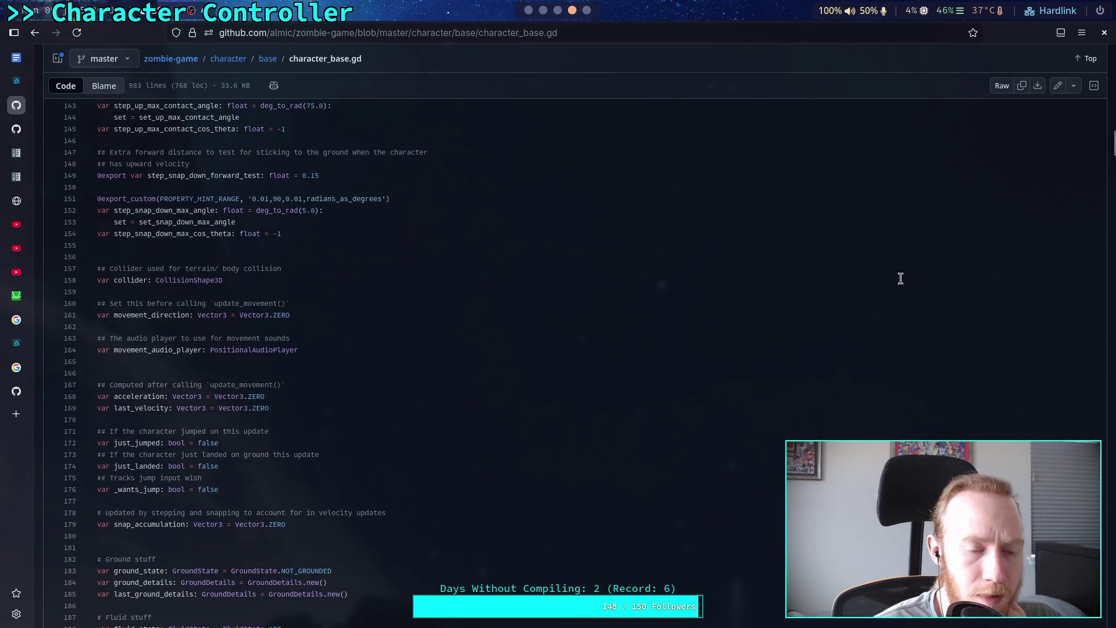
{"action": "scroll", "coordinate": [900, 279], "scroll_direction": "down", "scroll_amount": 3}
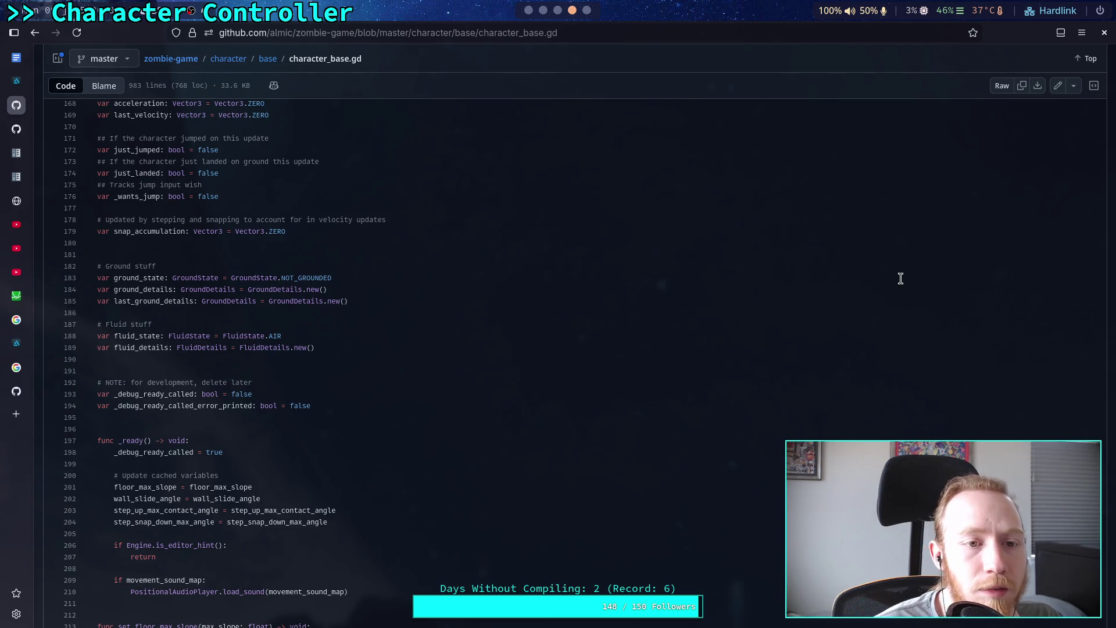
{"action": "scroll", "coordinate": [901, 279], "scroll_direction": "up", "scroll_amount": 4}
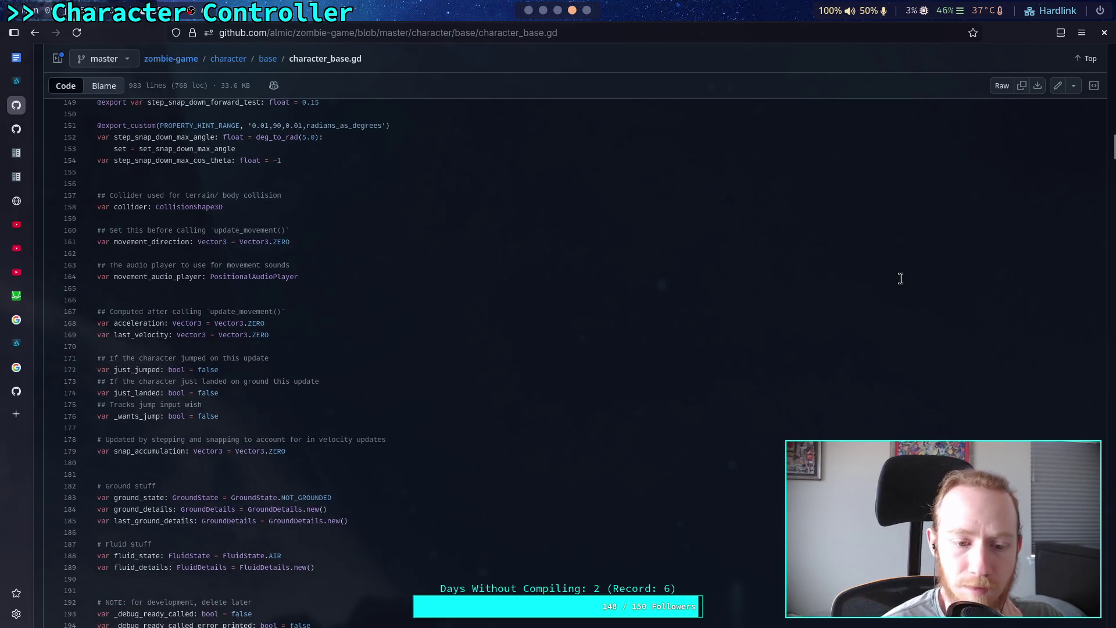
{"action": "scroll", "coordinate": [900, 278], "scroll_direction": "down", "scroll_amount": 4}
{"action": "left_click_drag", "start_coordinate": [336, 344], "coordinate": [119, 323]}
{"action": "left_click", "coordinate": [98, 313]}
{"action": "scroll", "coordinate": [230, 310], "scroll_direction": "up", "scroll_amount": 7}
{"action": "scroll", "coordinate": [231, 310], "scroll_direction": "up", "scroll_amount": 13}
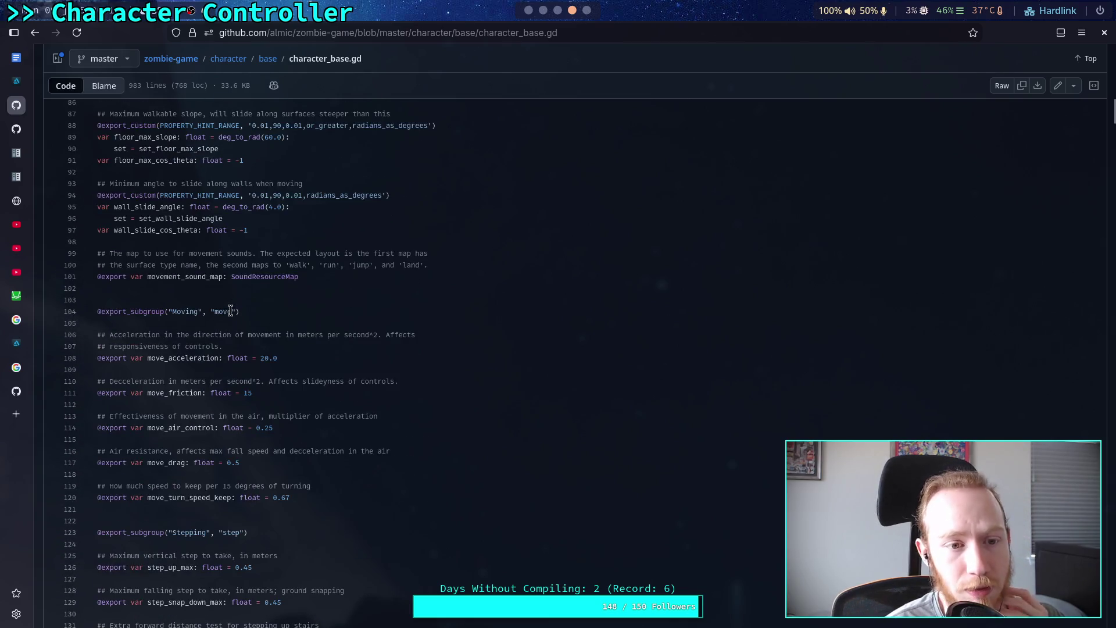
{"action": "scroll", "coordinate": [231, 310], "scroll_direction": "up", "scroll_amount": 12}
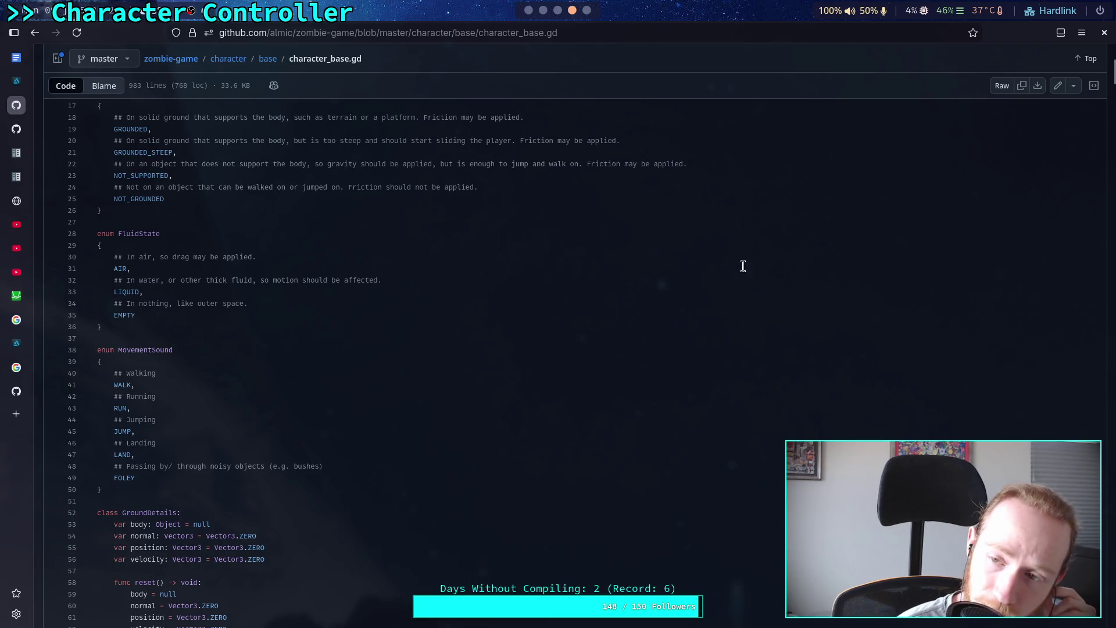
Step: Scroll back up to the update_movement Forces/Drag section and open in-page search
{"action": "left_click_drag", "start_coordinate": [1113, 70], "coordinate": [1113, 616]}
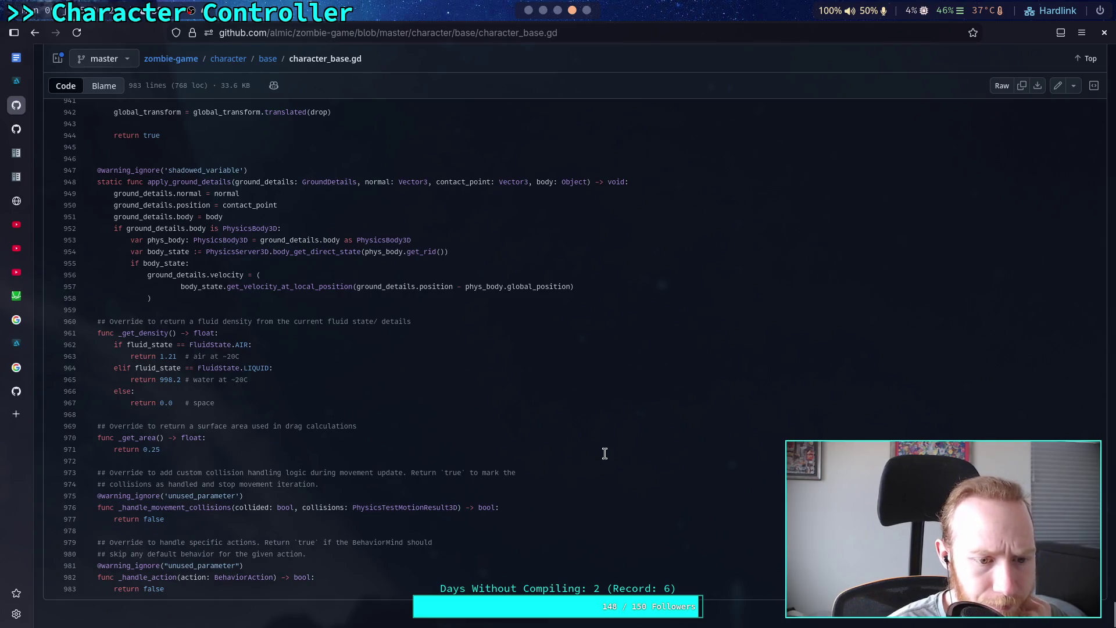
{"action": "scroll", "coordinate": [400, 408], "scroll_direction": "up", "scroll_amount": 2}
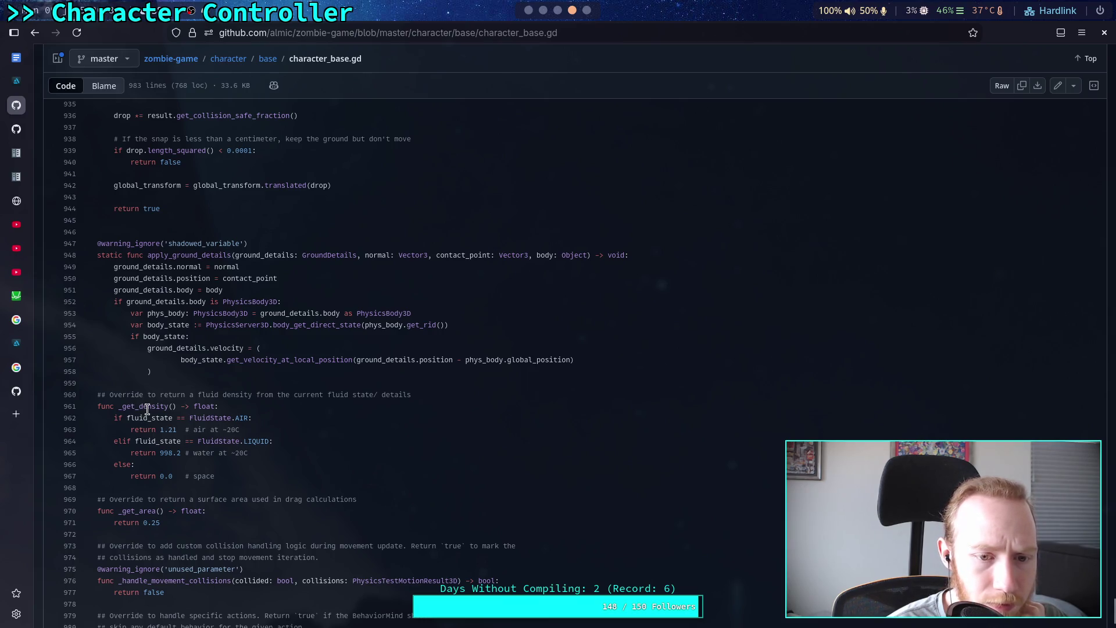
{"action": "scroll", "coordinate": [148, 409], "scroll_direction": "up", "scroll_amount": 5}
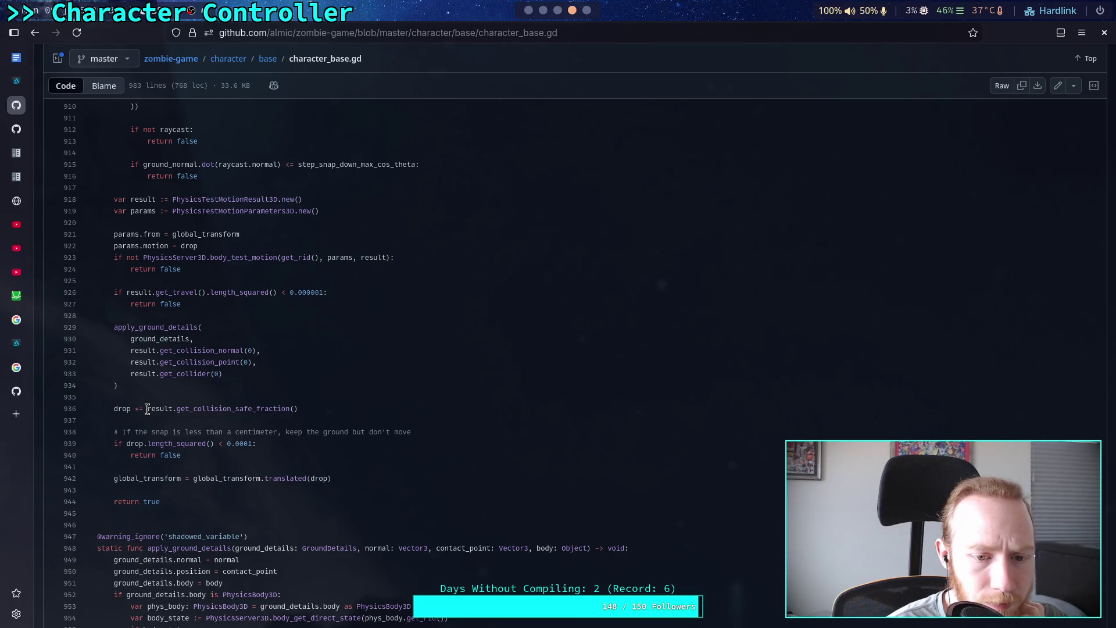
{"action": "scroll", "coordinate": [148, 410], "scroll_direction": "up", "scroll_amount": 2}
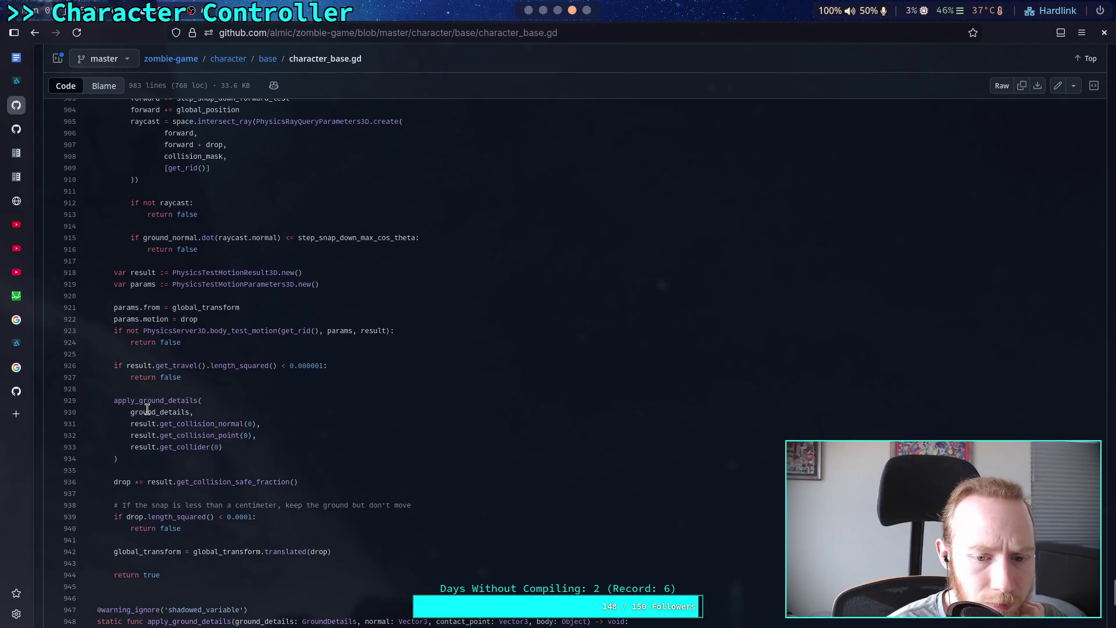
{"action": "scroll", "coordinate": [147, 409], "scroll_direction": "up", "scroll_amount": 4}
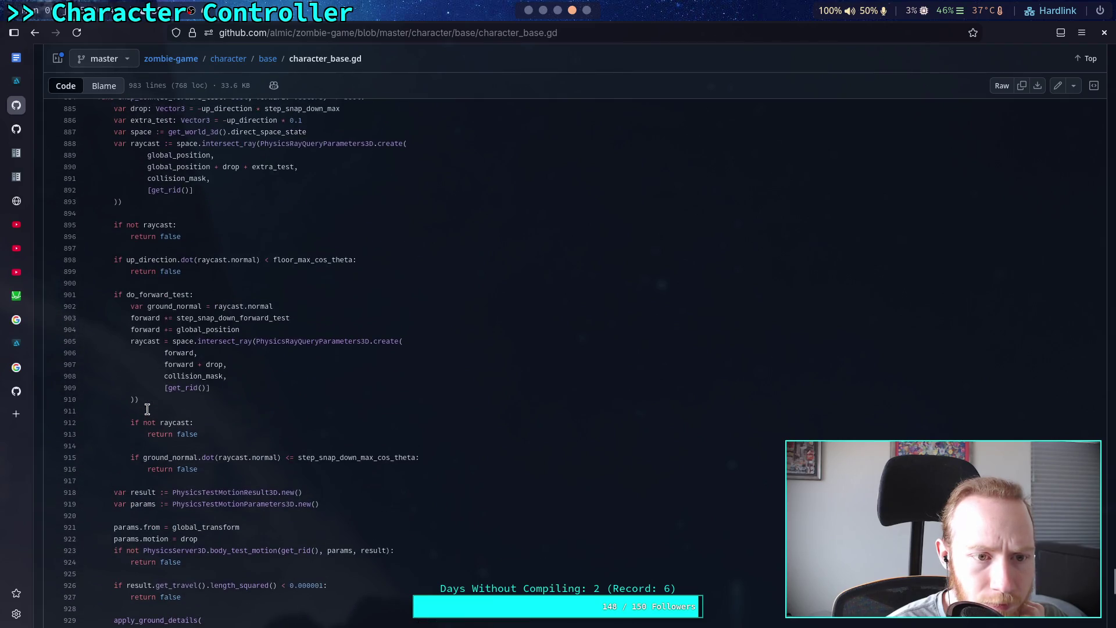
{"action": "scroll", "coordinate": [148, 410], "scroll_direction": "up", "scroll_amount": 9}
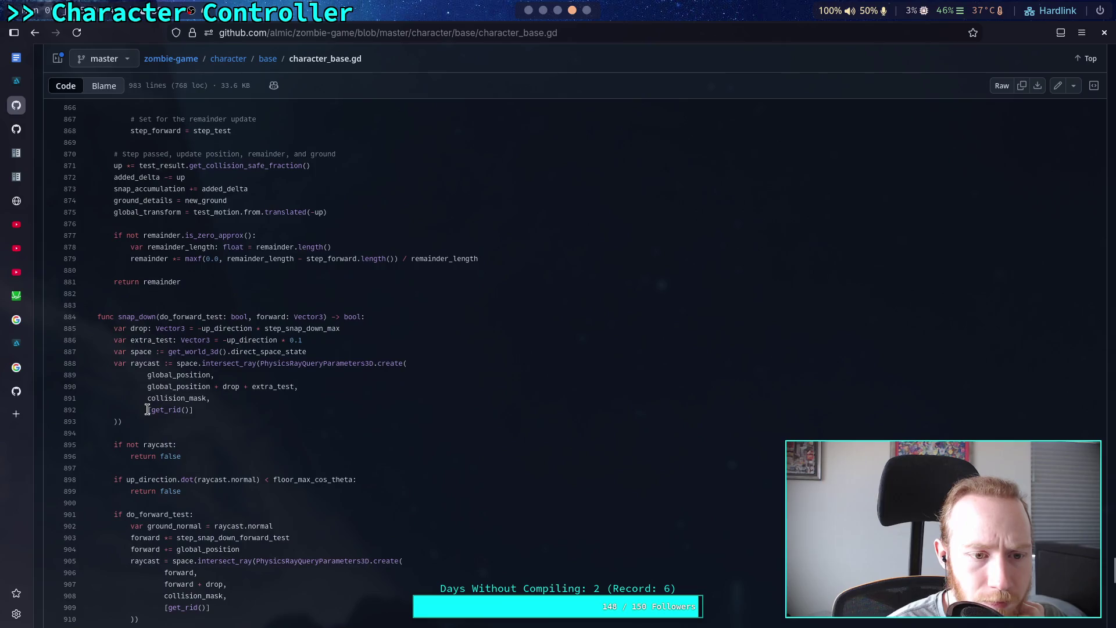
{"action": "scroll", "coordinate": [147, 409], "scroll_direction": "up", "scroll_amount": 15}
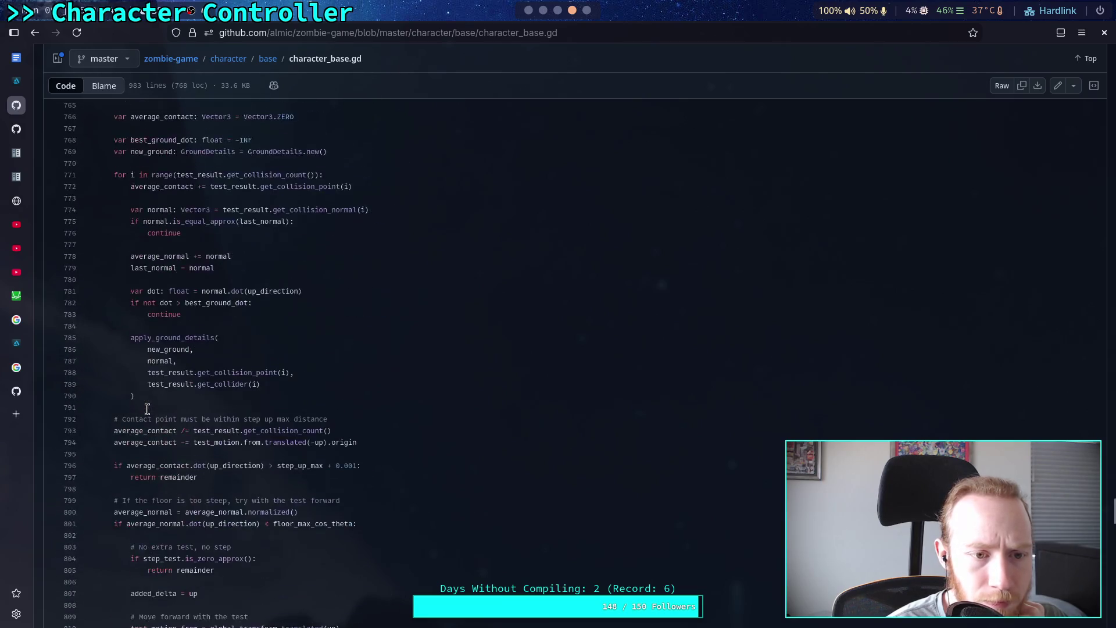
{"action": "scroll", "coordinate": [148, 409], "scroll_direction": "up", "scroll_amount": 20}
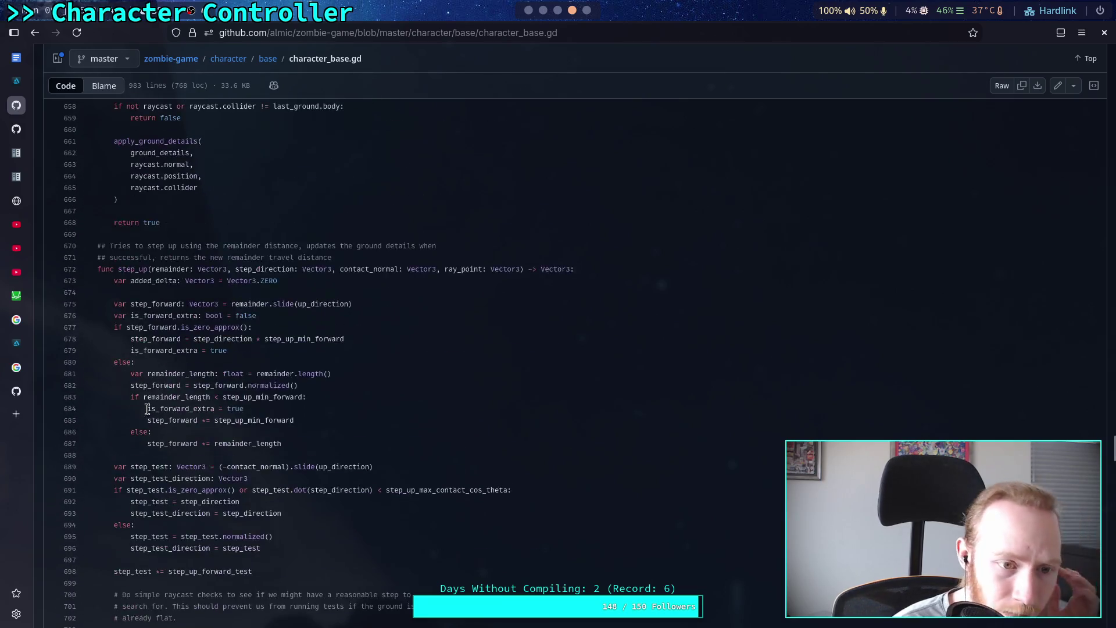
{"action": "scroll", "coordinate": [147, 409], "scroll_direction": "up", "scroll_amount": 8}
{"action": "scroll", "coordinate": [147, 409], "scroll_direction": "up", "scroll_amount": 20}
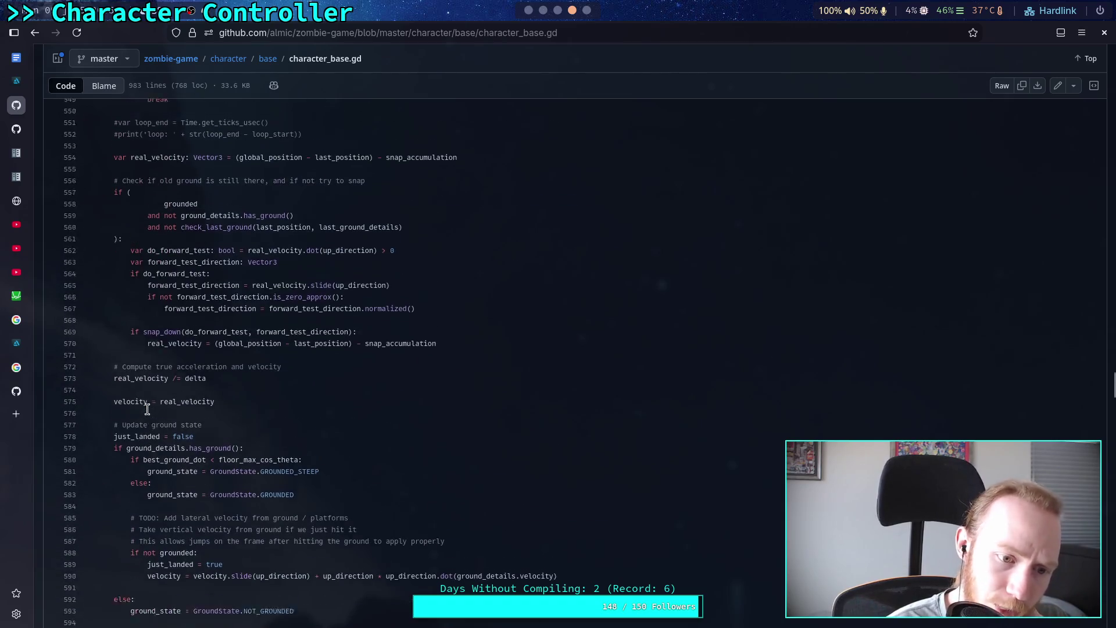
{"action": "scroll", "coordinate": [147, 409], "scroll_direction": "up", "scroll_amount": 15}
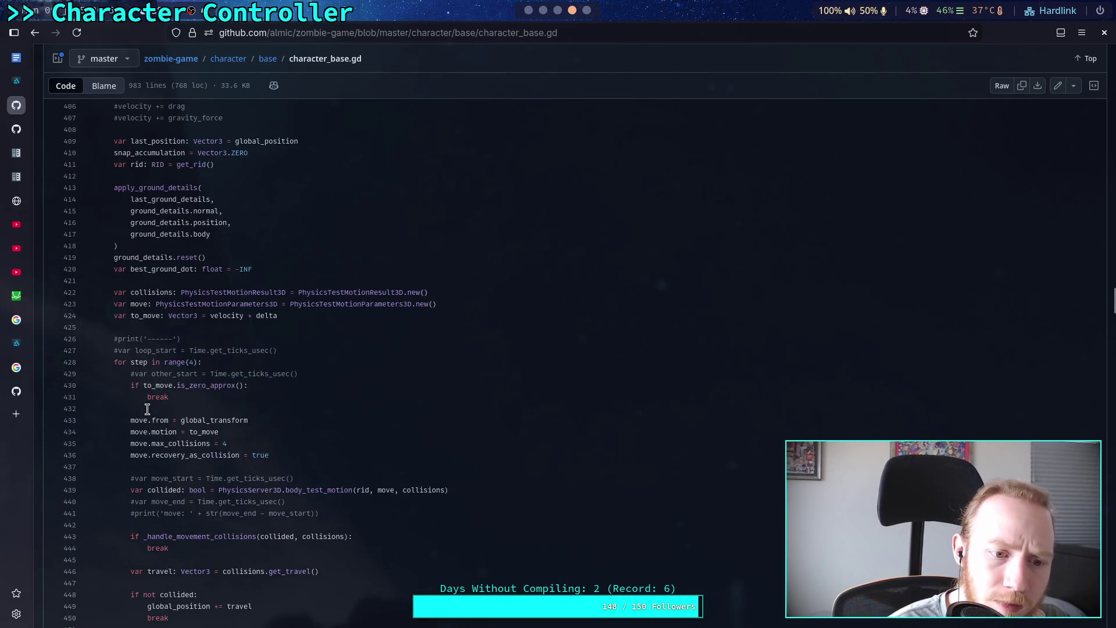
{"action": "scroll", "coordinate": [147, 409], "scroll_direction": "down", "scroll_amount": 2}
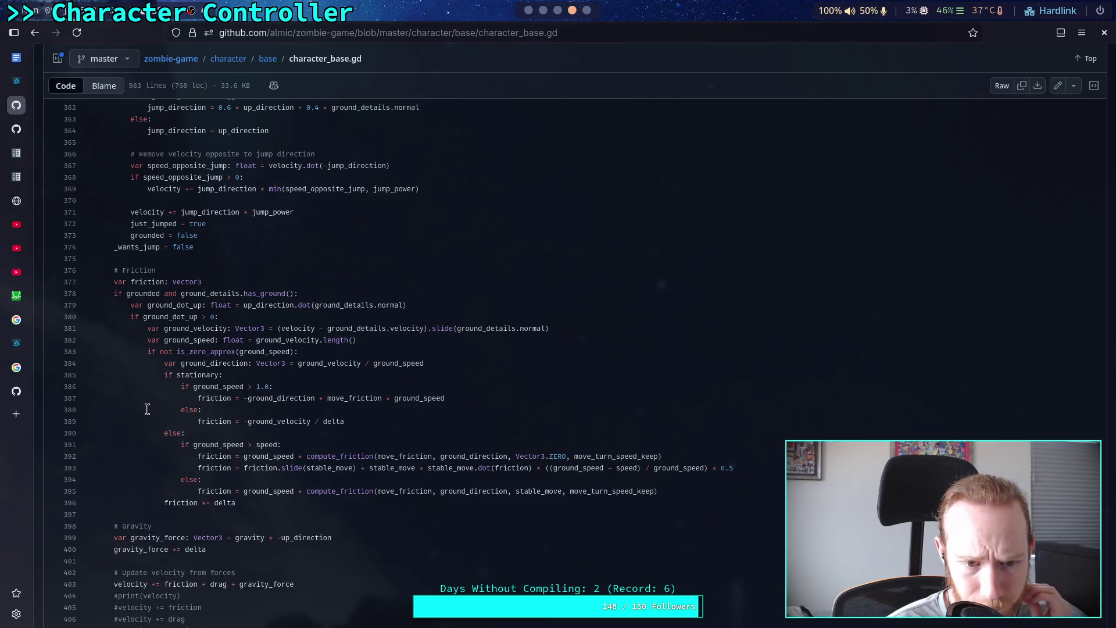
{"action": "scroll", "coordinate": [147, 409], "scroll_direction": "up", "scroll_amount": 4}
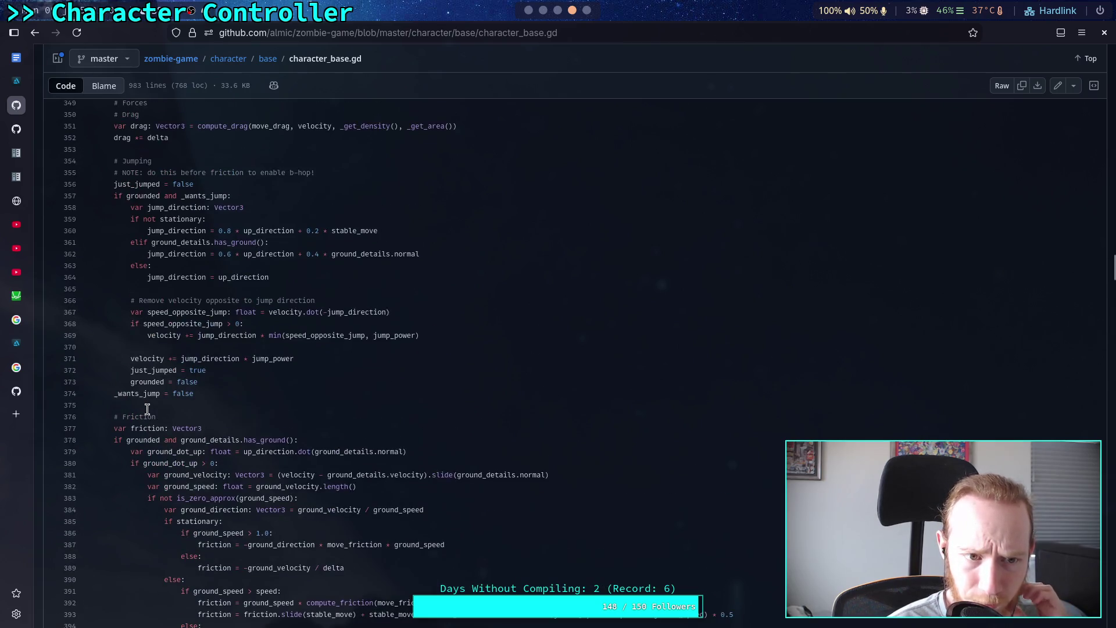
{"action": "scroll", "coordinate": [147, 409], "scroll_direction": "up", "scroll_amount": 4}
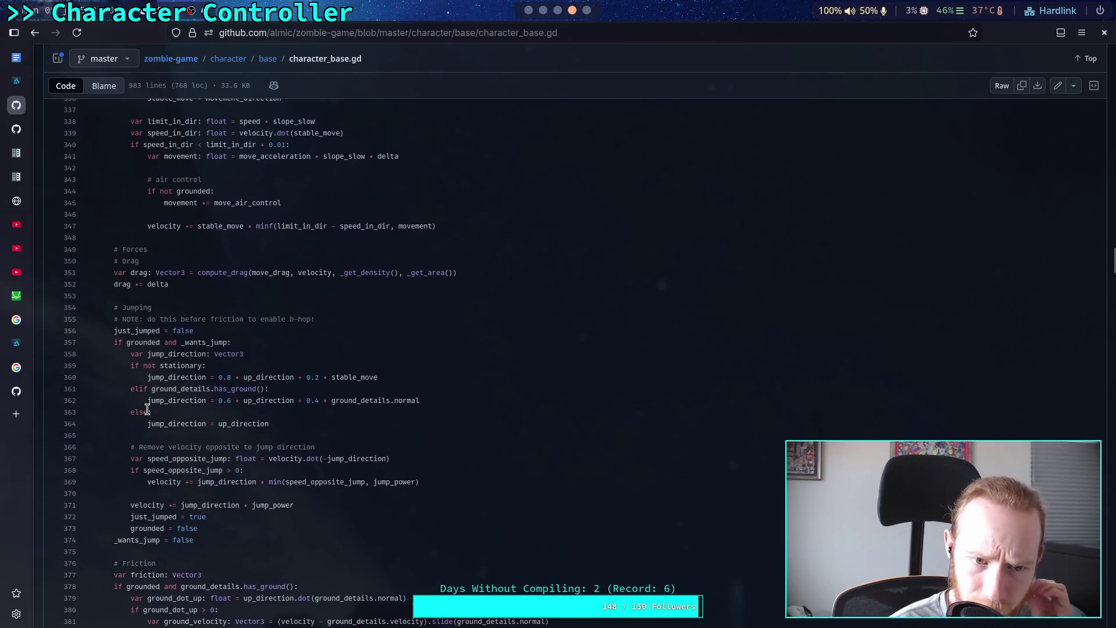
{"action": "scroll", "coordinate": [147, 409], "scroll_direction": "up", "scroll_amount": 4}
{"action": "scroll", "coordinate": [147, 409], "scroll_direction": "up", "scroll_amount": 3}
{"action": "scroll", "coordinate": [147, 409], "scroll_direction": "up", "scroll_amount": 3}
{"action": "scroll", "coordinate": [169, 401], "scroll_direction": "up", "scroll_amount": 10}
{"action": "scroll", "coordinate": [326, 436], "scroll_direction": "down", "scroll_amount": 5}
{"action": "scroll", "coordinate": [353, 445], "scroll_direction": "down", "scroll_amount": 10}
{"action": "key", "text": "ctrl+f"}
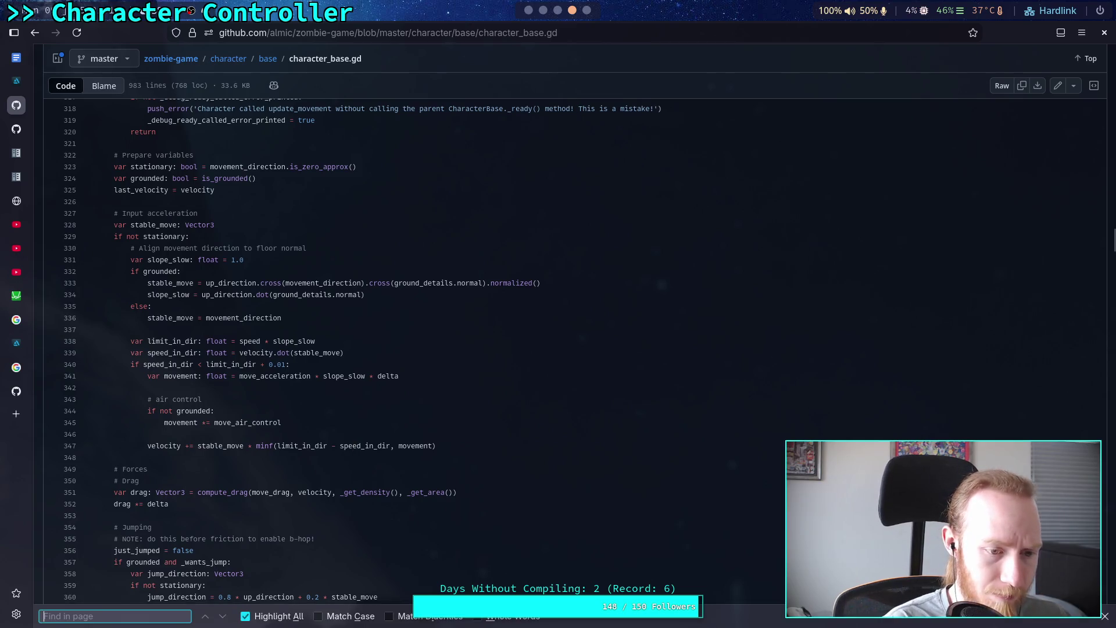
Step: Find compute_drag and jump to its definition on line 612, then open a new tab
{"action": "type", "text": "compute_"}
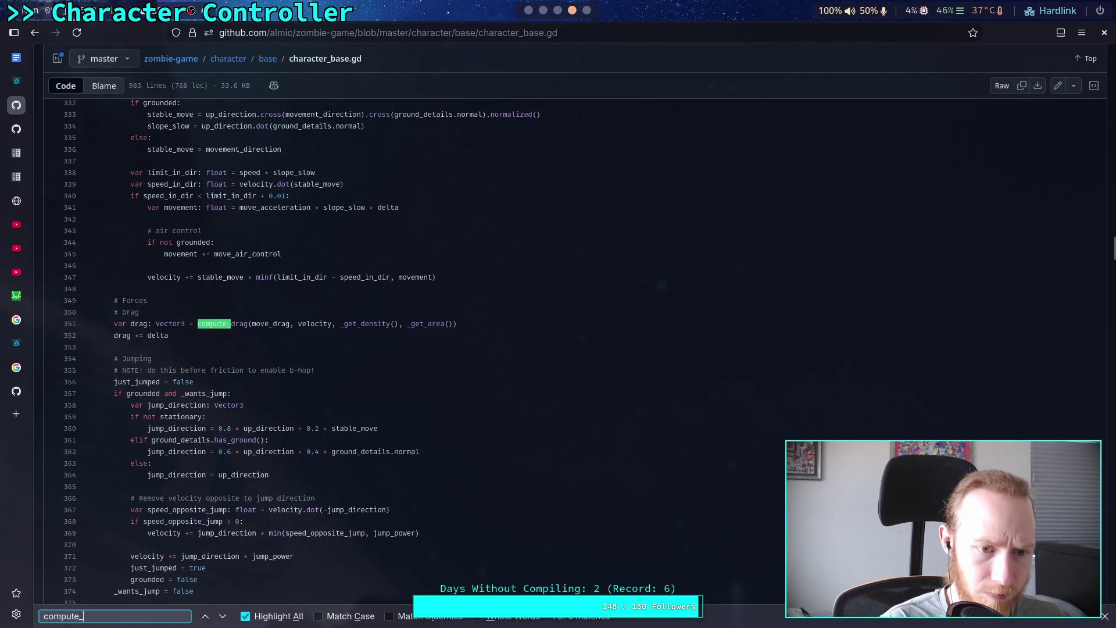
{"action": "type", "text": "drag"}
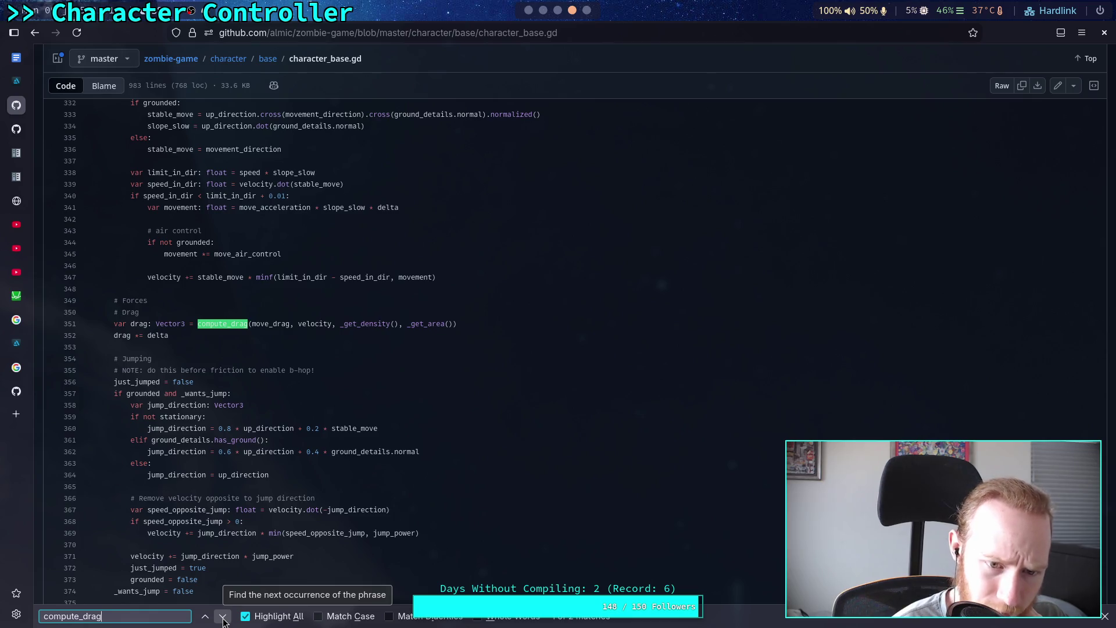
{"action": "scroll", "coordinate": [192, 439], "scroll_direction": "up", "scroll_amount": 5}
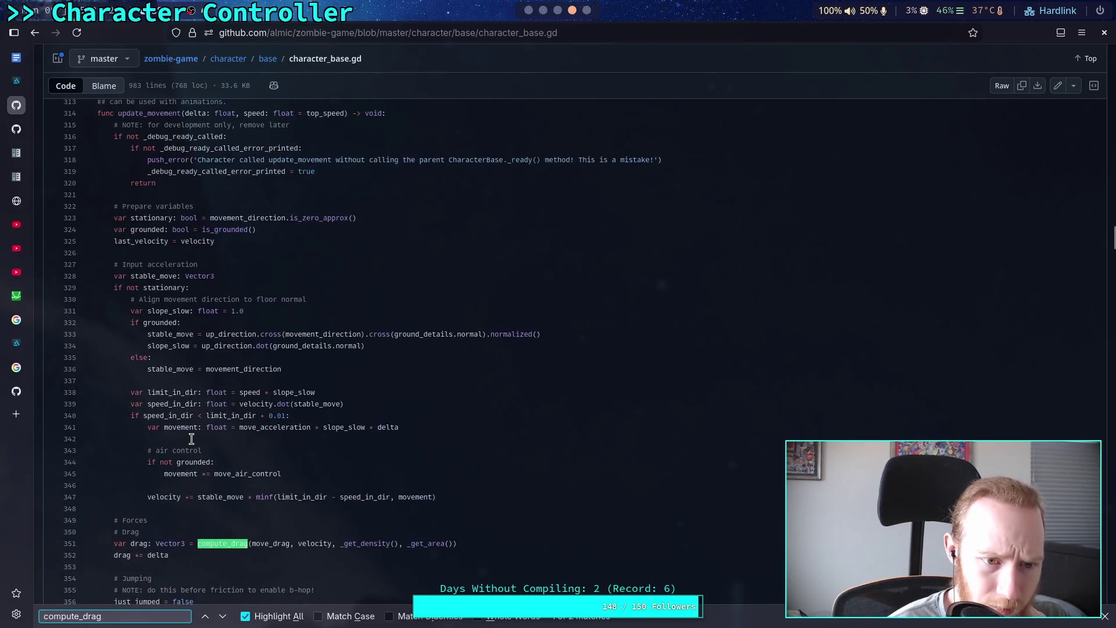
{"action": "scroll", "coordinate": [192, 438], "scroll_direction": "up", "scroll_amount": 2}
{"action": "scroll", "coordinate": [192, 438], "scroll_direction": "down", "scroll_amount": 2}
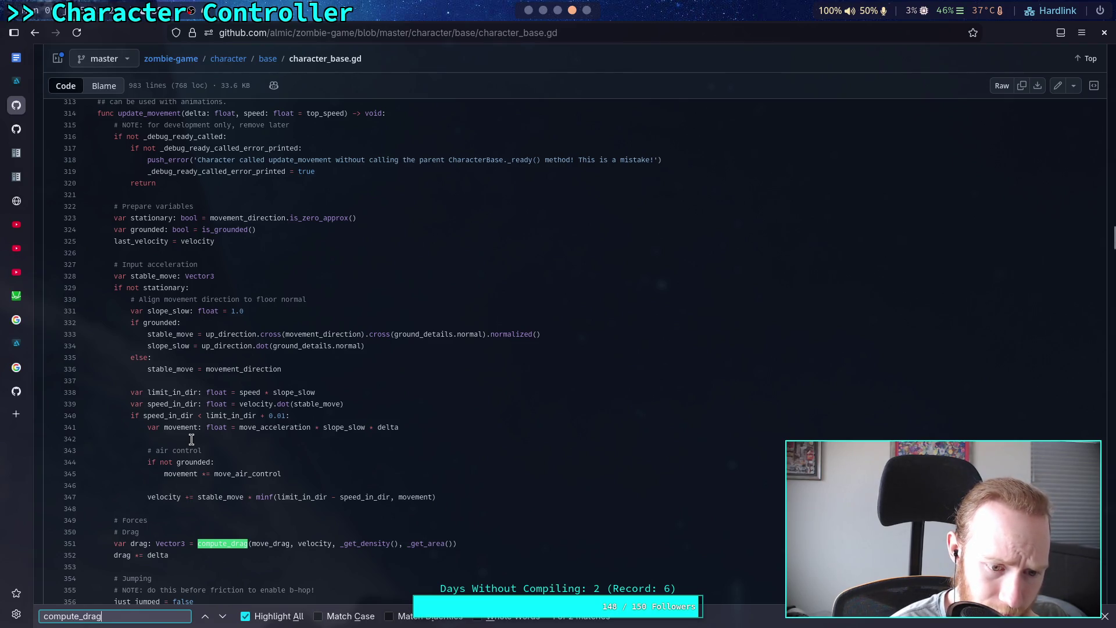
{"action": "scroll", "coordinate": [192, 439], "scroll_direction": "up", "scroll_amount": 20}
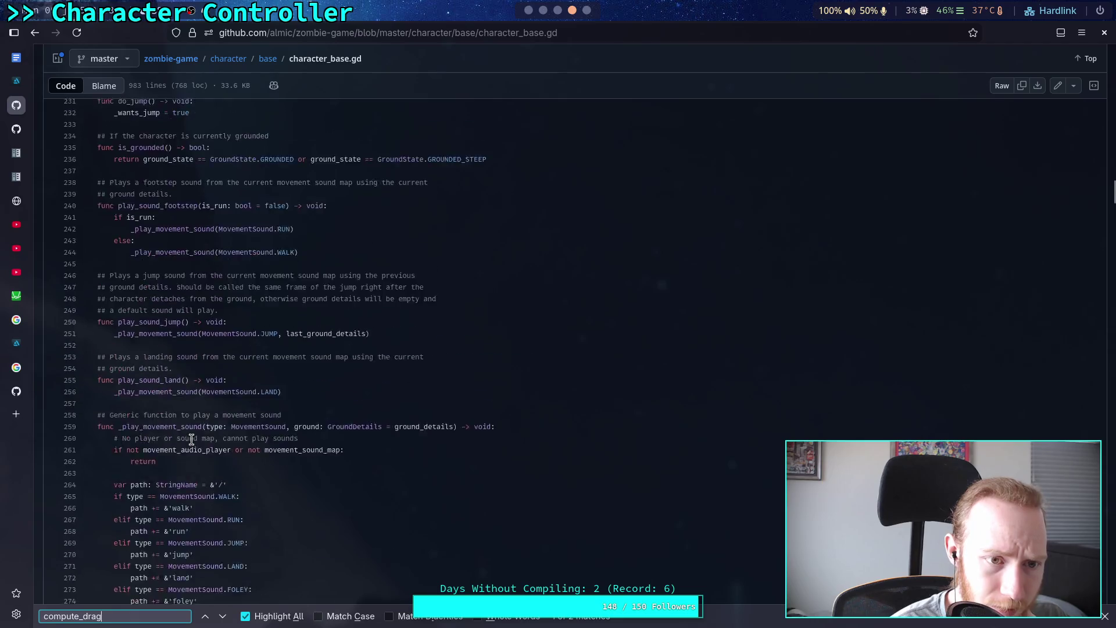
{"action": "scroll", "coordinate": [191, 439], "scroll_direction": "up", "scroll_amount": 20}
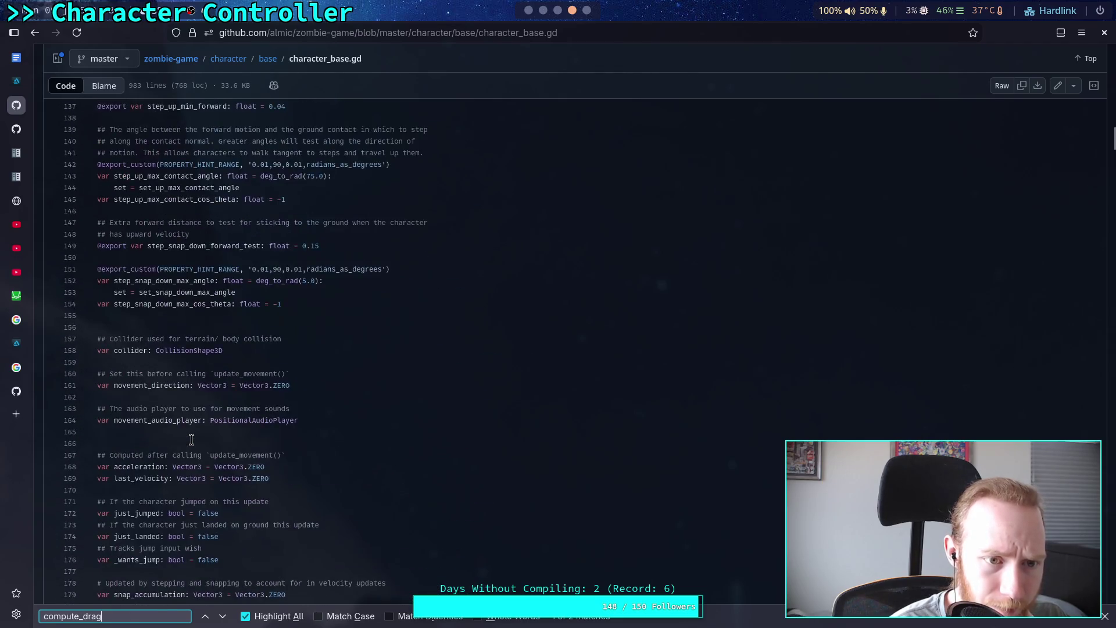
{"action": "scroll", "coordinate": [191, 438], "scroll_direction": "up", "scroll_amount": 8}
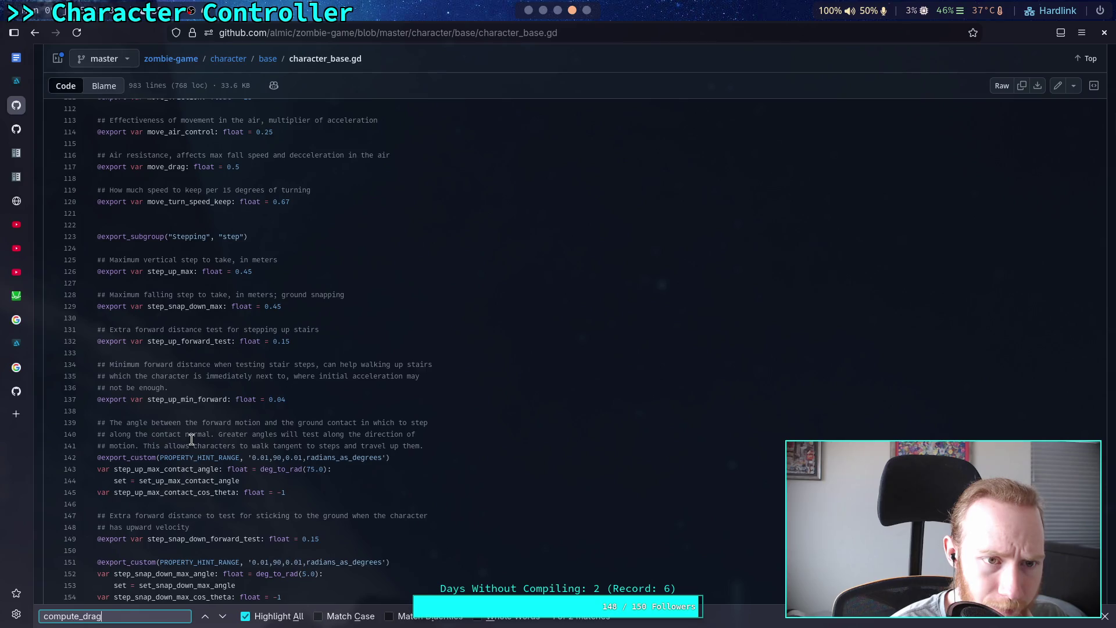
{"action": "scroll", "coordinate": [192, 439], "scroll_direction": "up", "scroll_amount": 6}
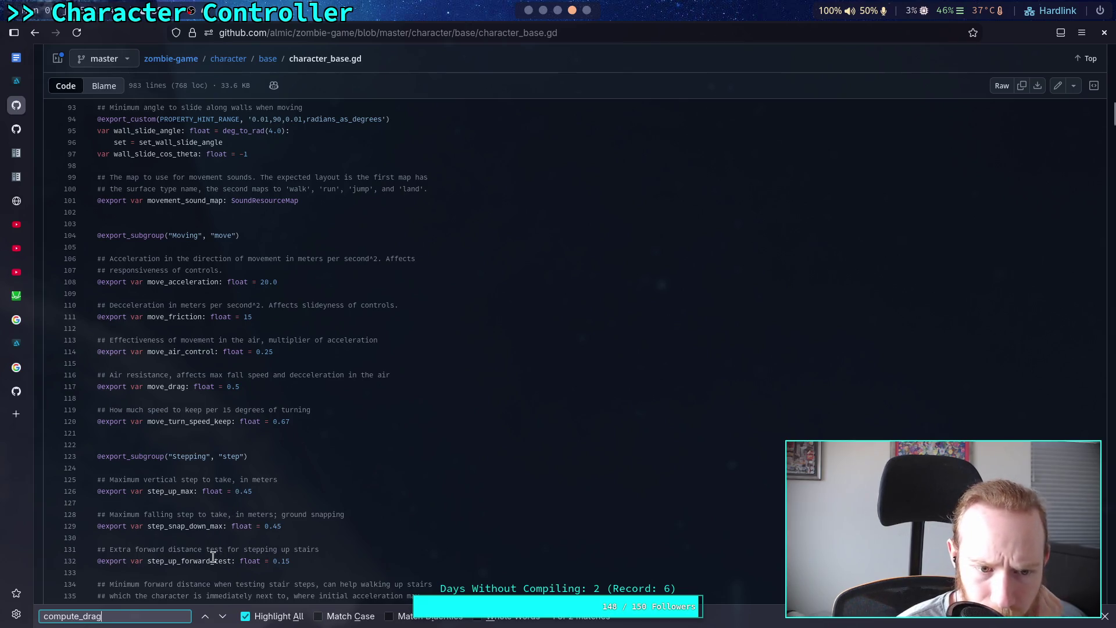
{"action": "left_click", "coordinate": [223, 617]}
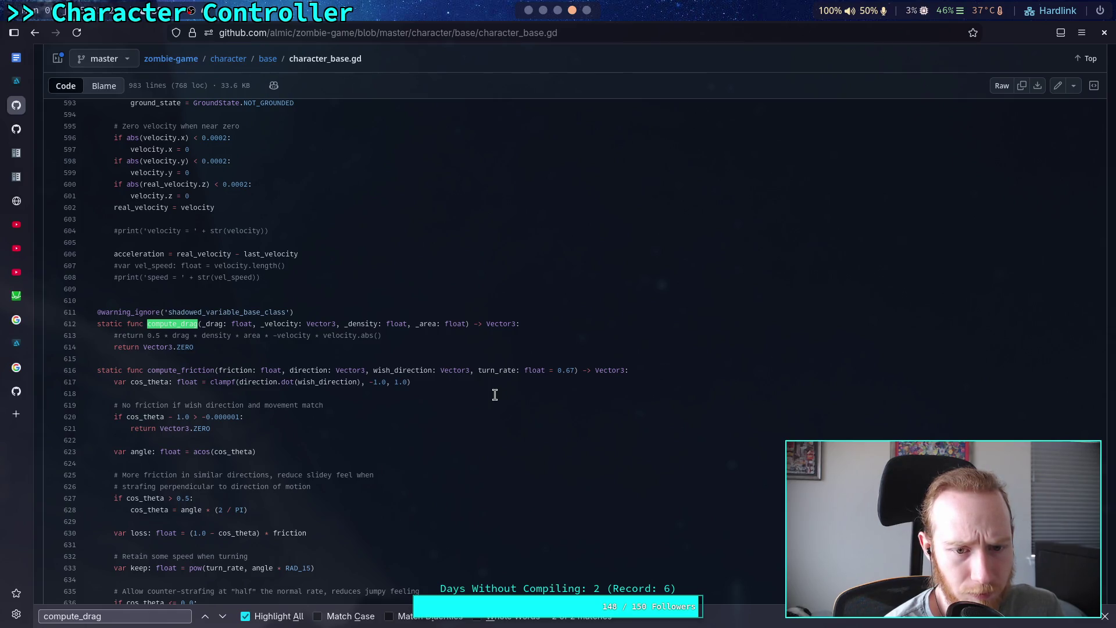
{"action": "left_click", "coordinate": [24, 413]}
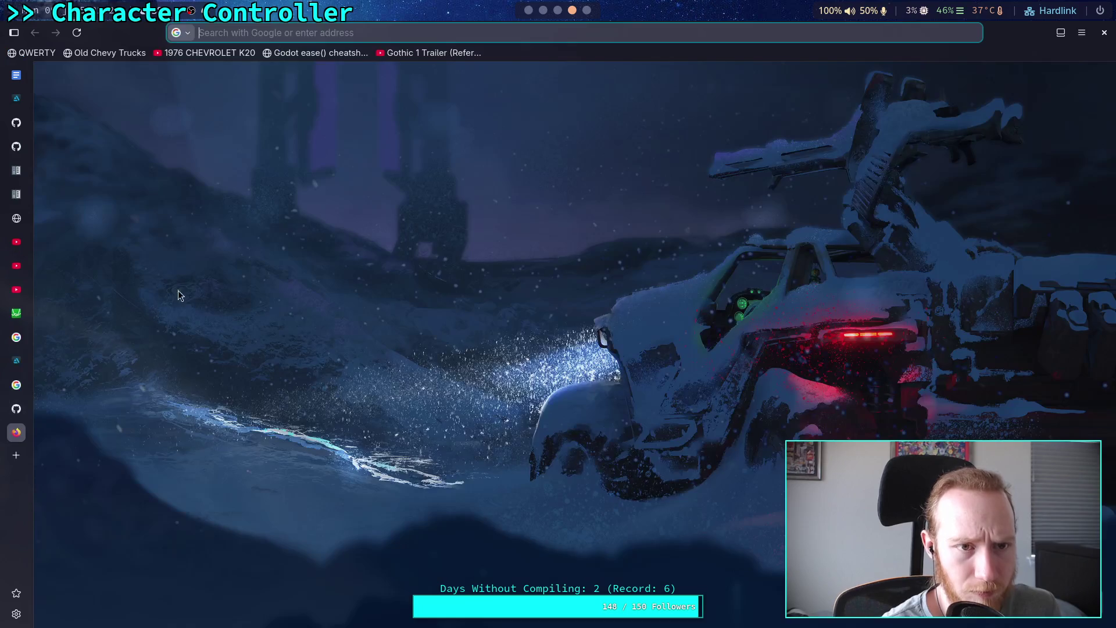
Step: Close the blank tab and search YouTube for 'air drag calculation'
{"action": "left_click", "coordinate": [4, 426]}
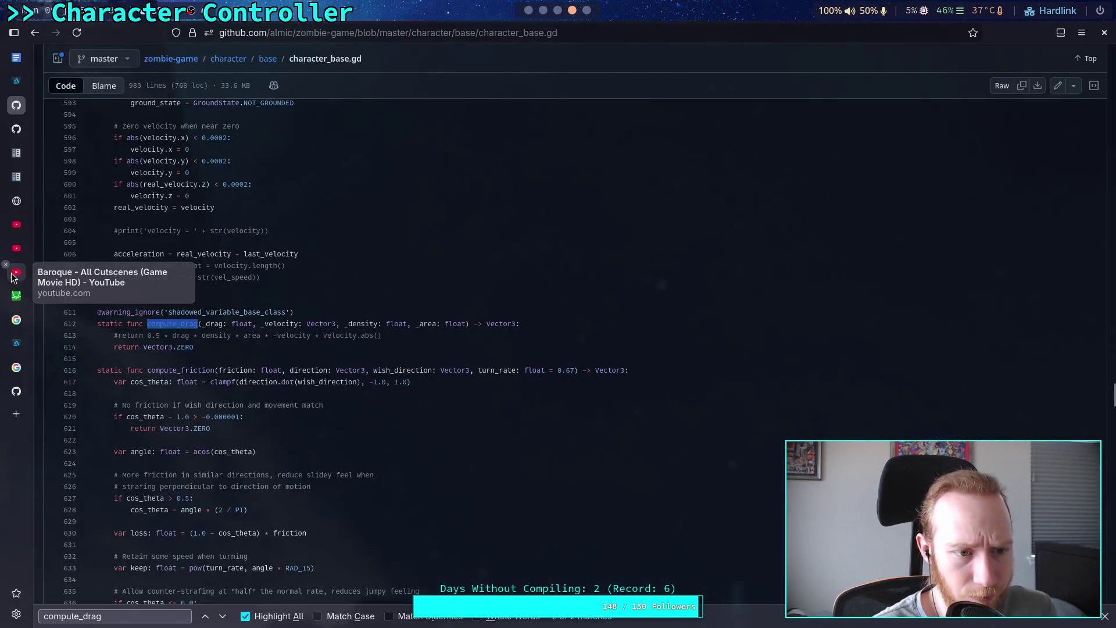
{"action": "left_click", "coordinate": [18, 224]}
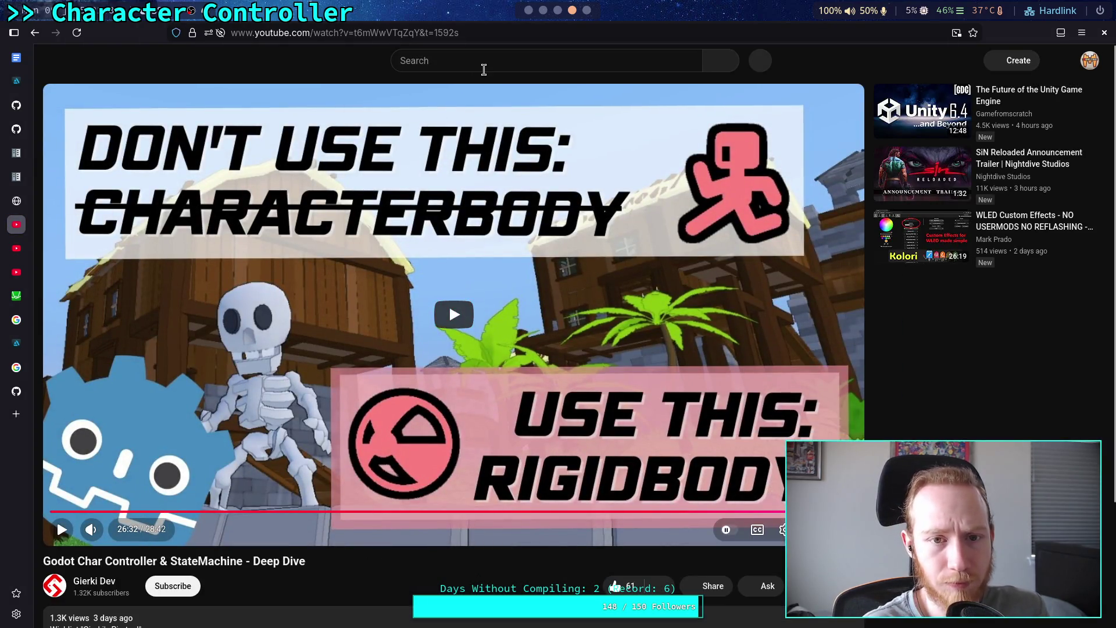
{"action": "left_click", "coordinate": [484, 69]}
{"action": "type", "text": "air drag"}
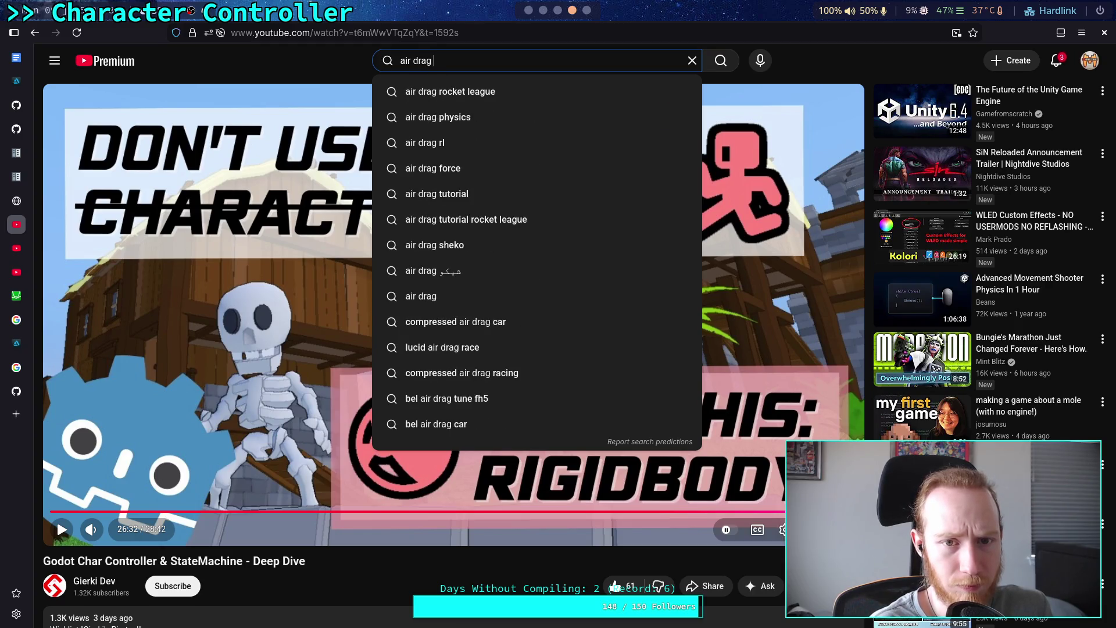
{"action": "type", "text": " calculation"}
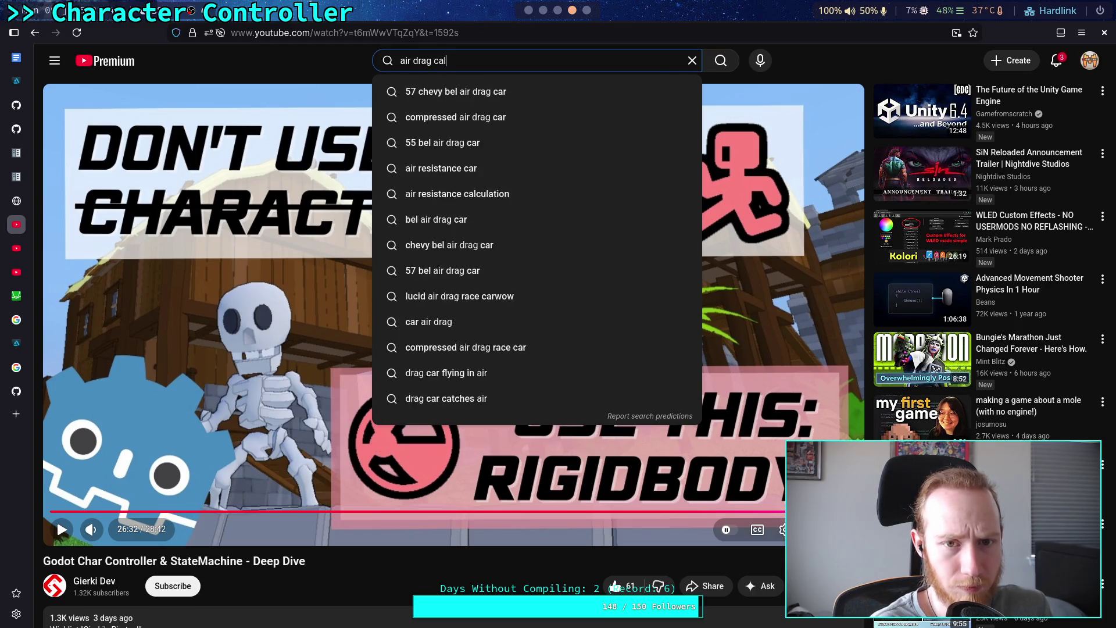
{"action": "key", "text": "Return"}
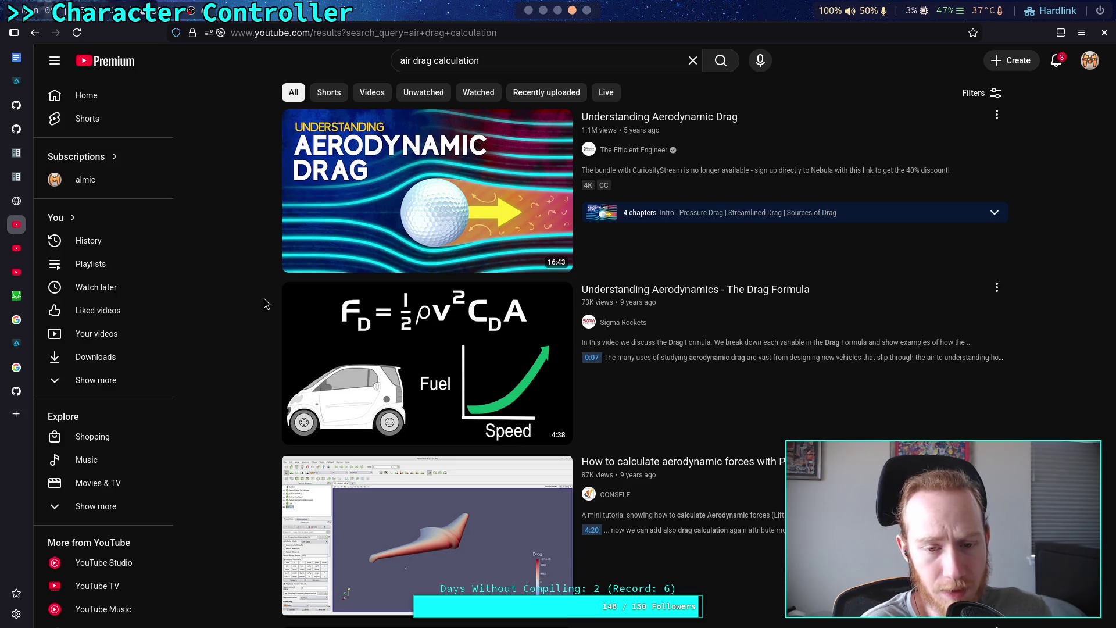
{"action": "key", "text": "super+2"}
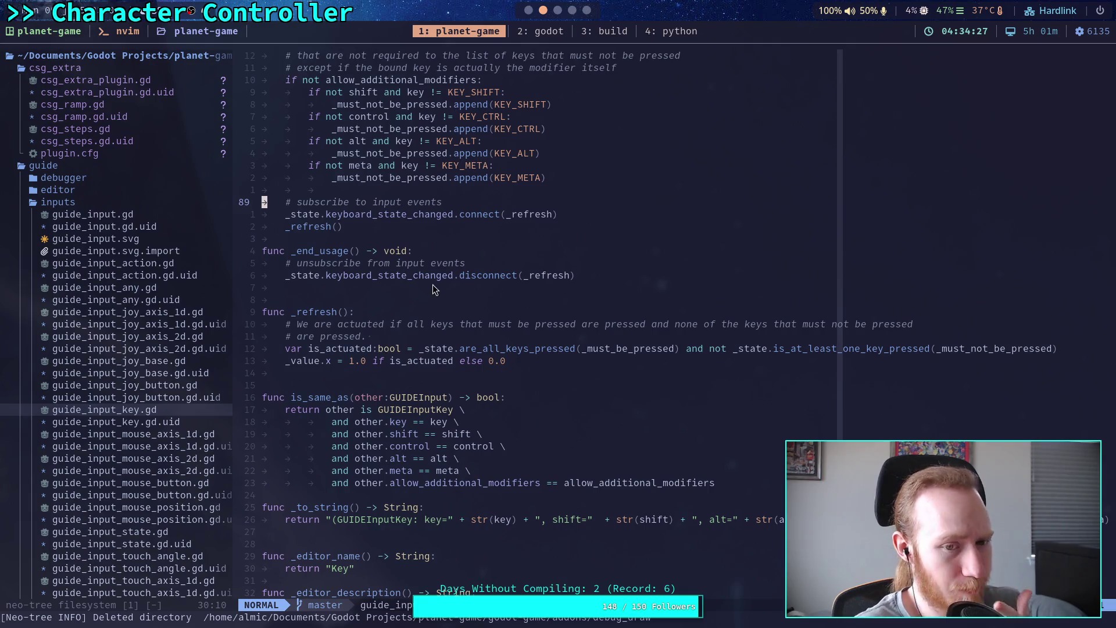
Step: Review the density term in compute_drag on GitHub, then the YouTube air drag results
{"action": "scroll", "coordinate": [568, 15], "scroll_direction": "down", "scroll_amount": 2}
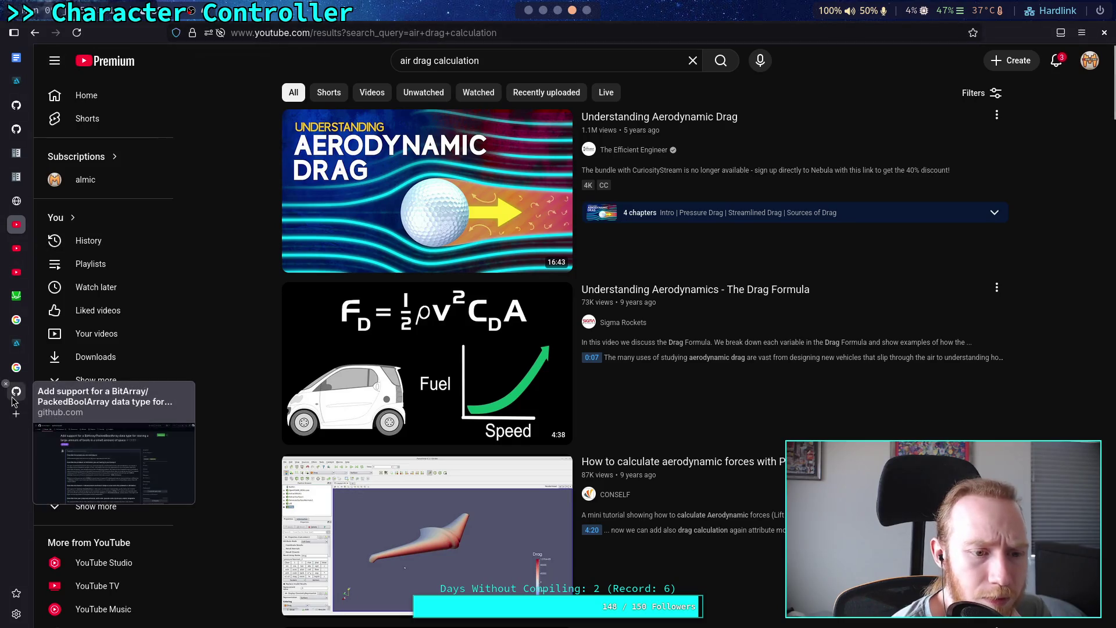
{"action": "left_click", "coordinate": [16, 105]}
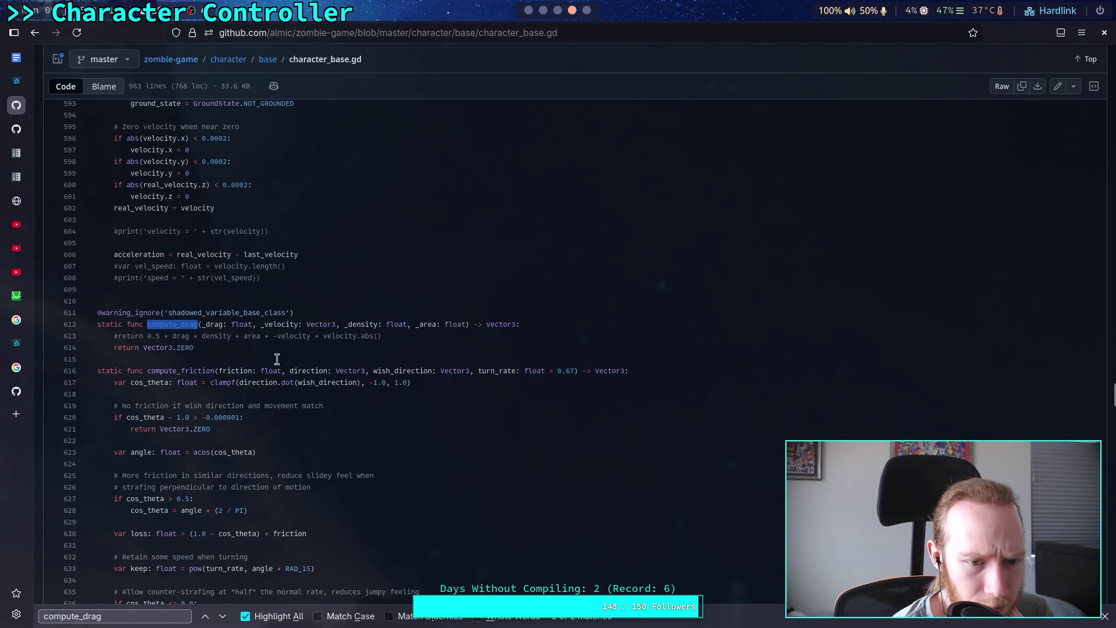
{"action": "left_click_drag", "start_coordinate": [198, 336], "coordinate": [231, 336]}
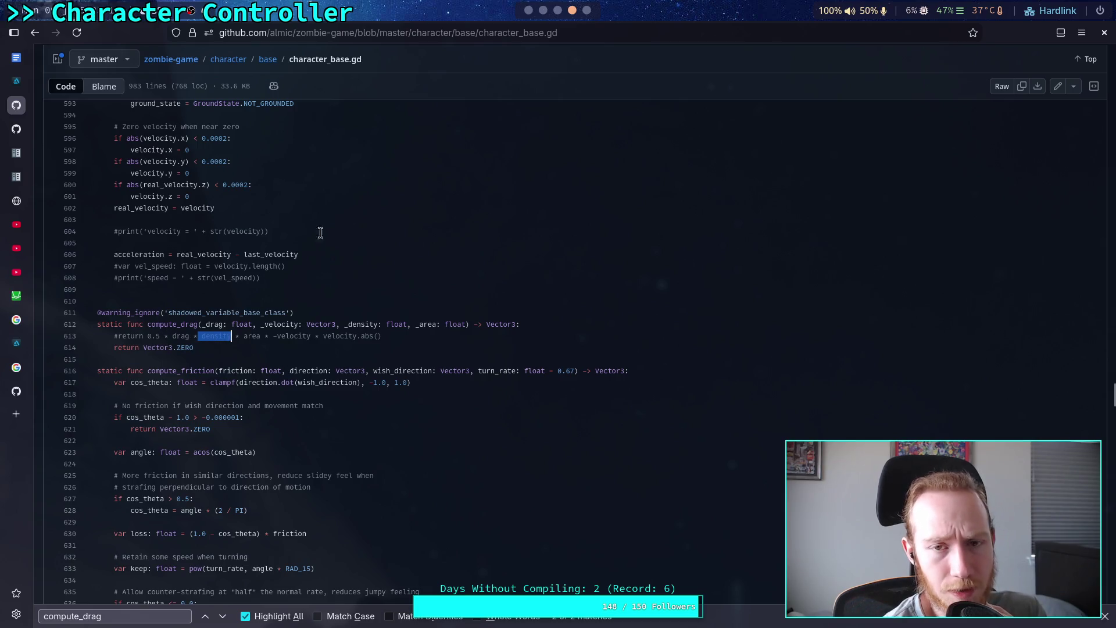
{"action": "left_click", "coordinate": [586, 10]}
{"action": "left_click", "coordinate": [558, 10]}
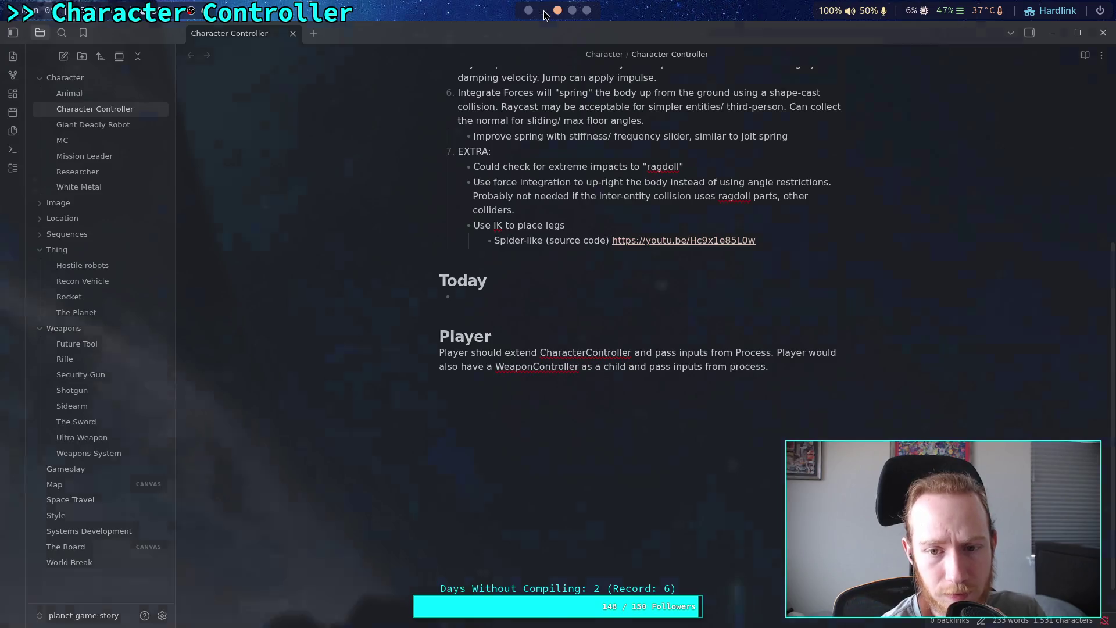
{"action": "left_click", "coordinate": [543, 10]}
{"action": "left_click", "coordinate": [529, 10]}
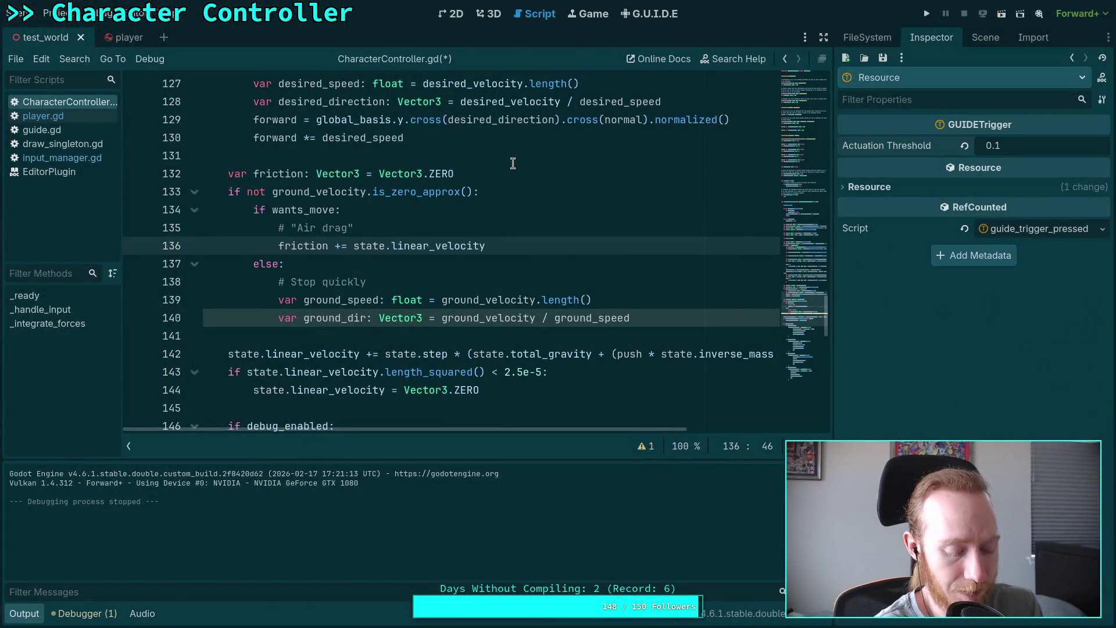
{"action": "key", "text": "super+4"}
{"action": "left_click", "coordinate": [177, 336]}
{"action": "mouse_move", "coordinate": [27, 396]}
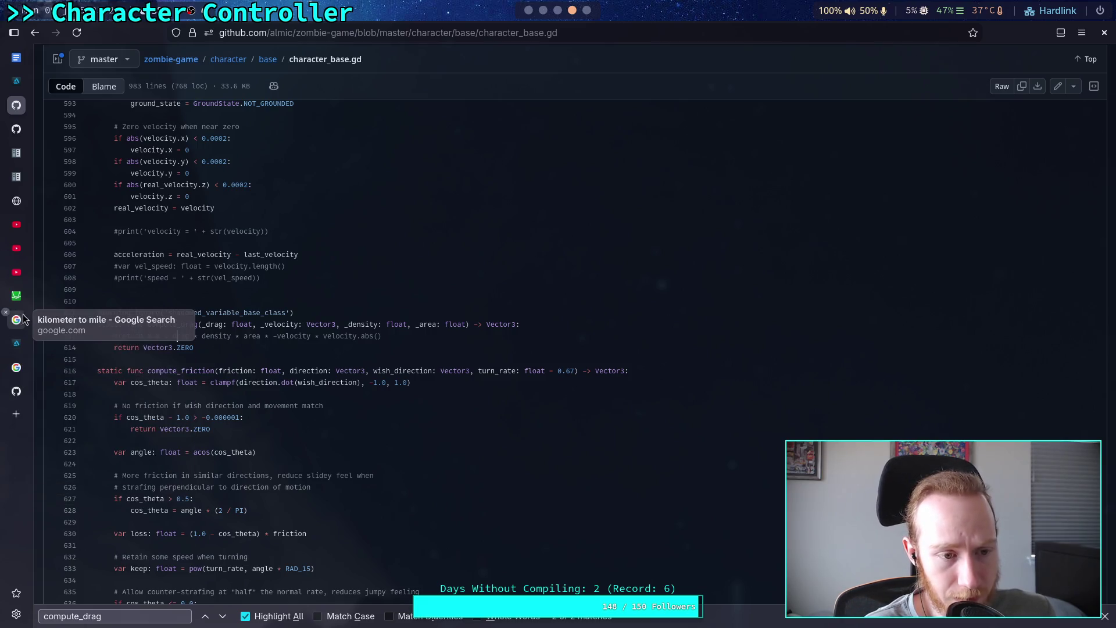
{"action": "left_click", "coordinate": [26, 233]}
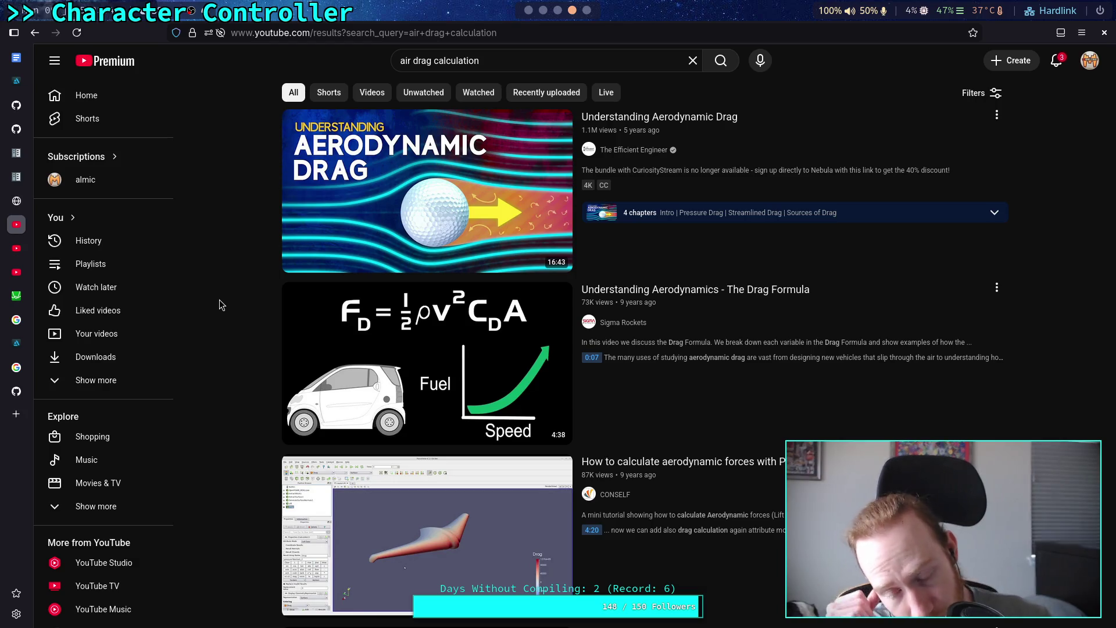
Step: Cycle through workspaces back to the Godot CharacterController.gd editor
{"action": "left_click", "coordinate": [587, 10]}
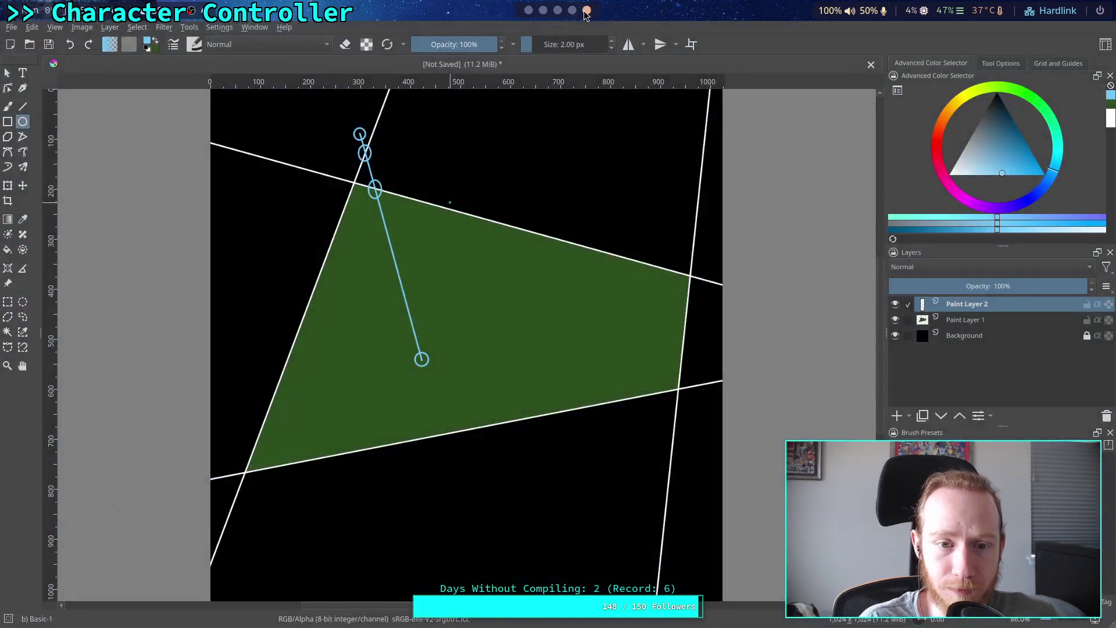
{"action": "left_click", "coordinate": [572, 9]}
{"action": "left_click", "coordinate": [557, 11]}
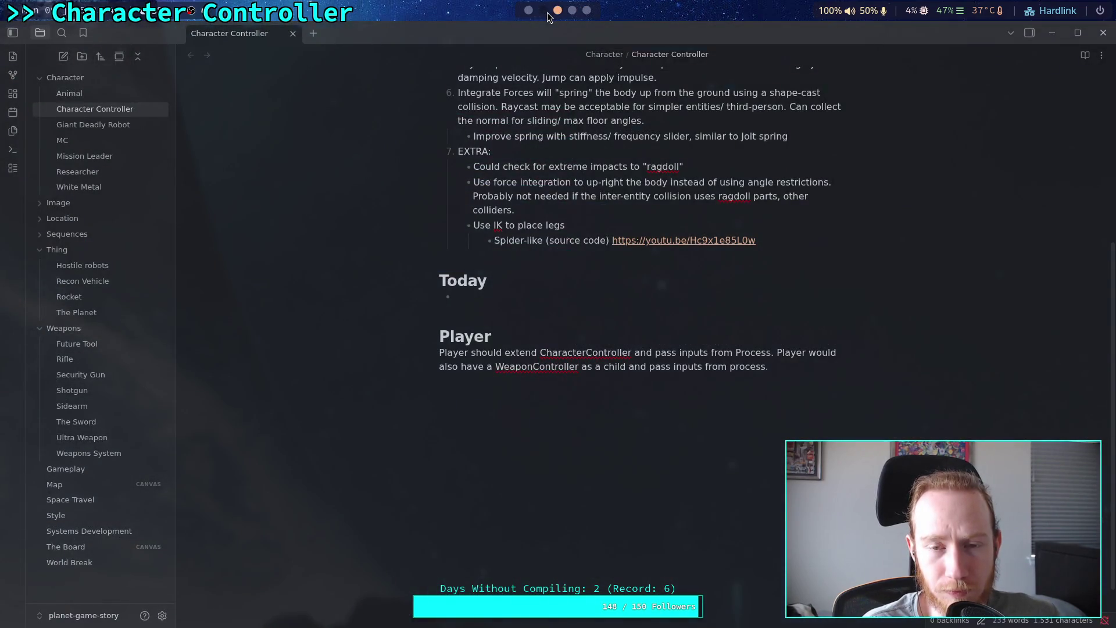
{"action": "left_click", "coordinate": [543, 10]}
{"action": "left_click", "coordinate": [528, 10]}
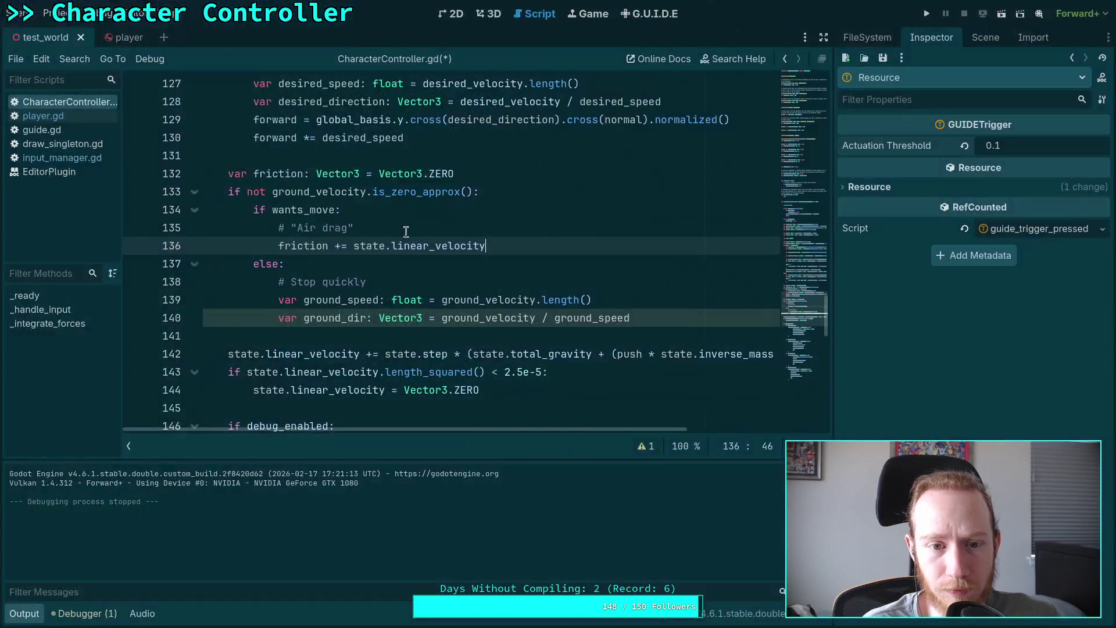
Step: Make line 136 read friction += 0.5 * state.linear_velocity * state.linear_velocity.abs()
{"action": "scroll", "coordinate": [516, 352], "scroll_direction": "up", "scroll_amount": 2}
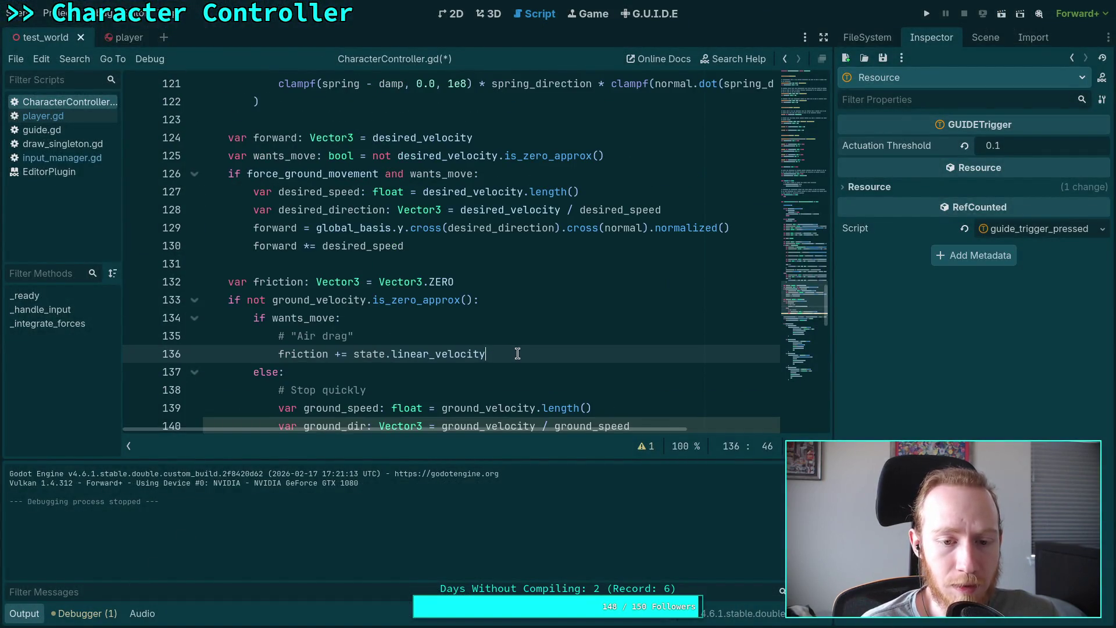
{"action": "left_click", "coordinate": [346, 354]}
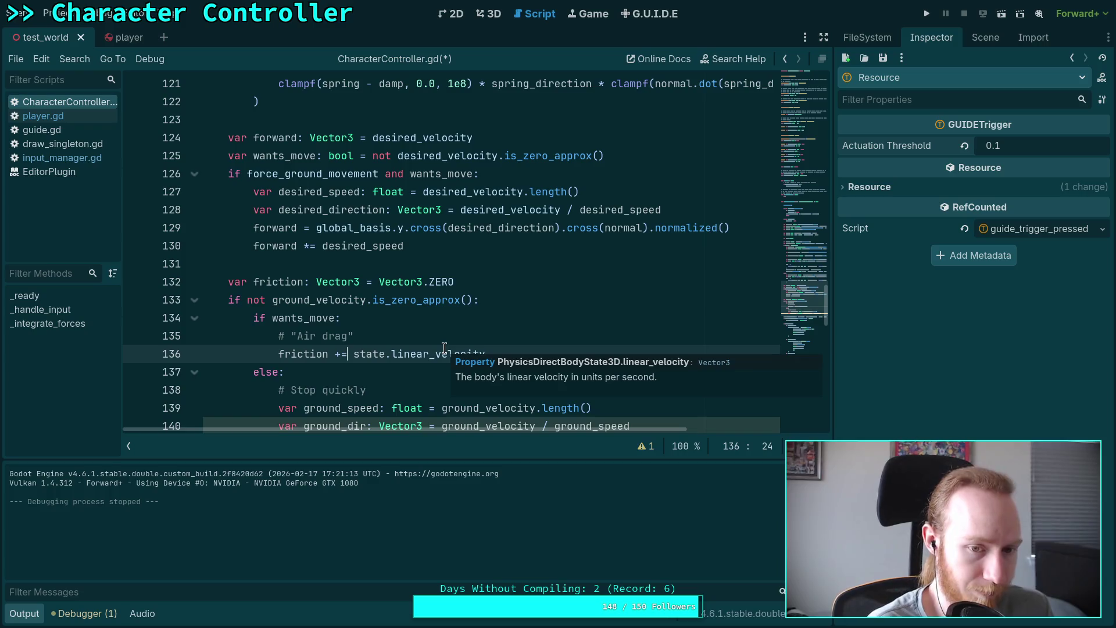
{"action": "type", "text": "0.5 *"}
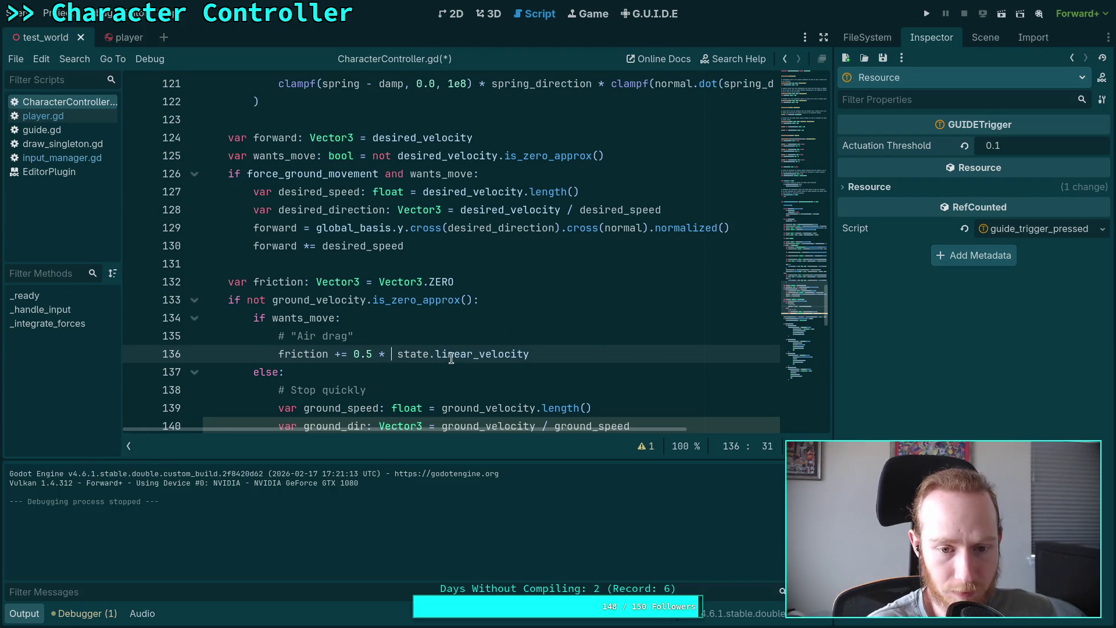
{"action": "left_click", "coordinate": [399, 350]}
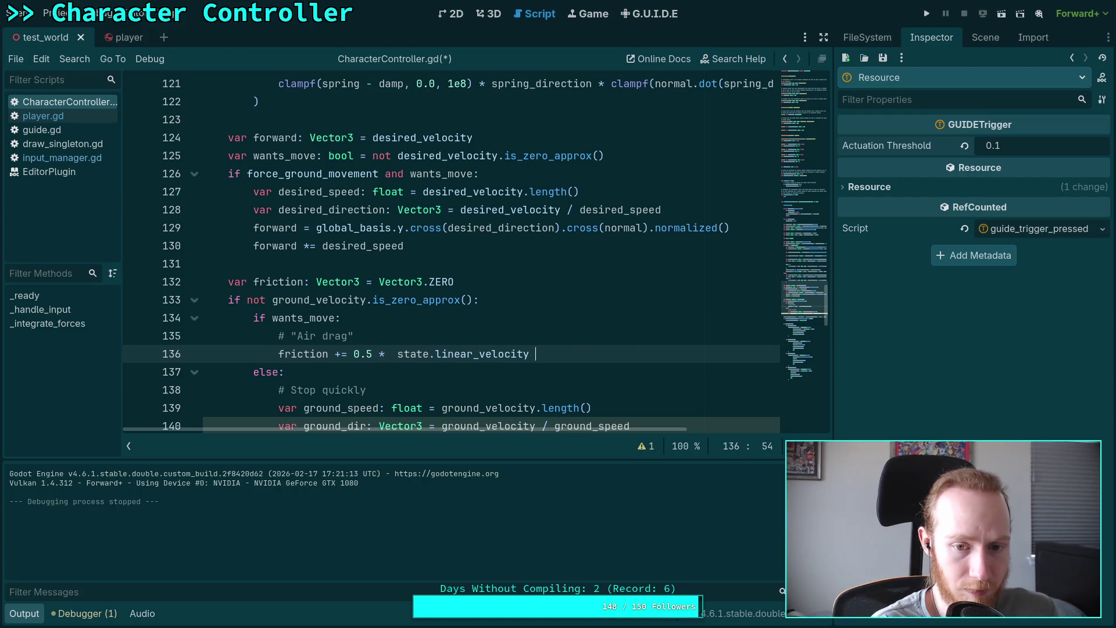
{"action": "type", "text": "state."}
{"action": "type", "text": "linear_velocity.abs"}
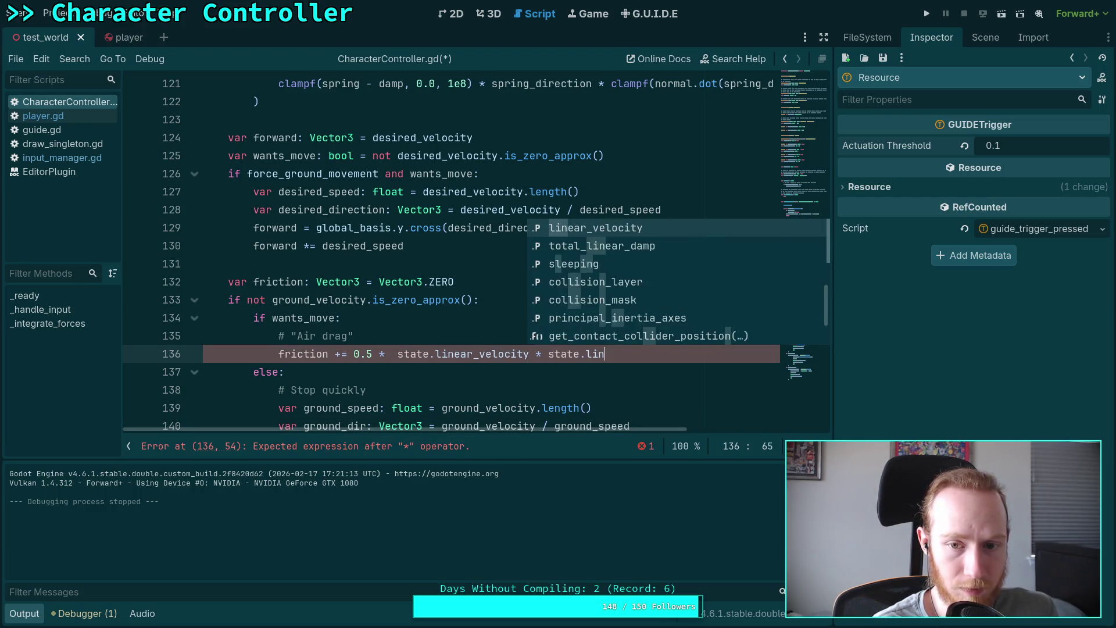
{"action": "key", "text": "Return"}
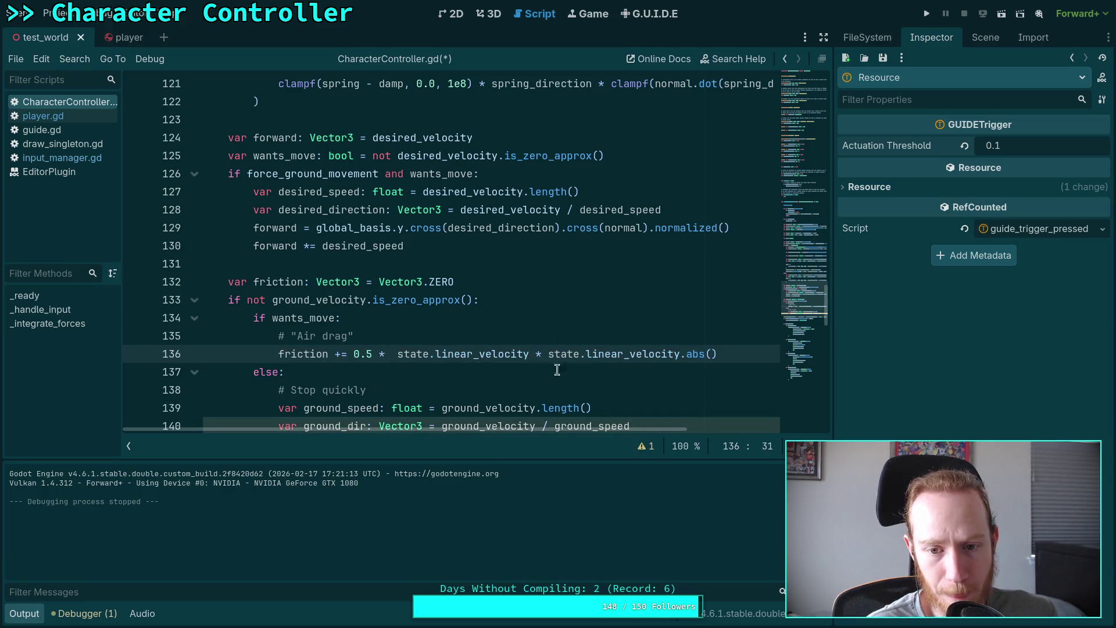
{"action": "left_click", "coordinate": [398, 355]}
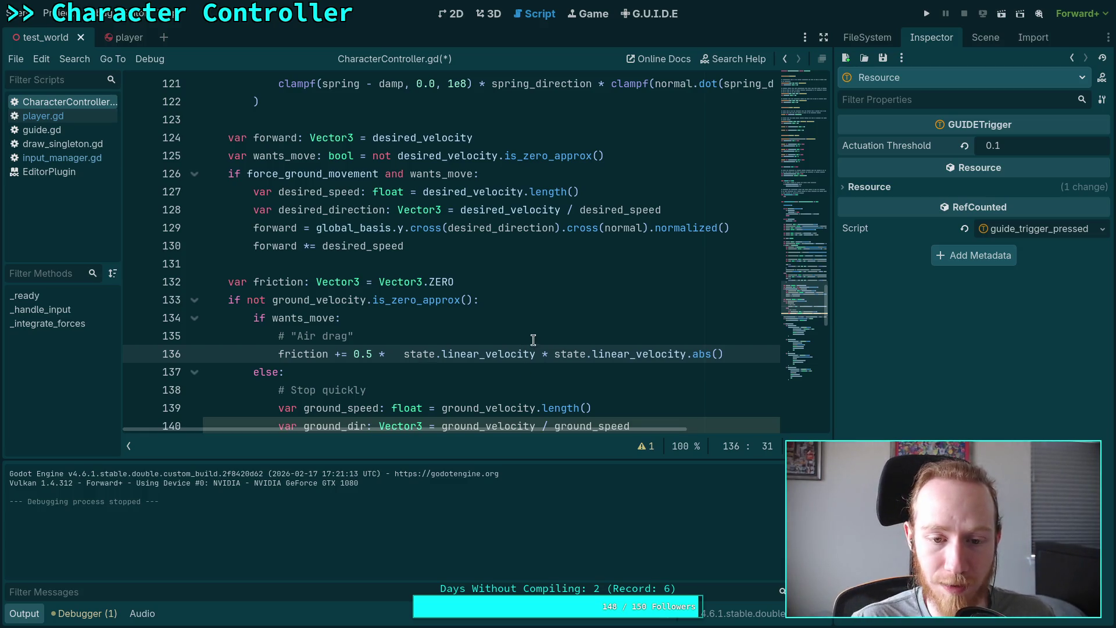
Step: Switch back to the browser showing YouTube's 'air drag calculation' results
{"action": "key", "text": "super+4"}
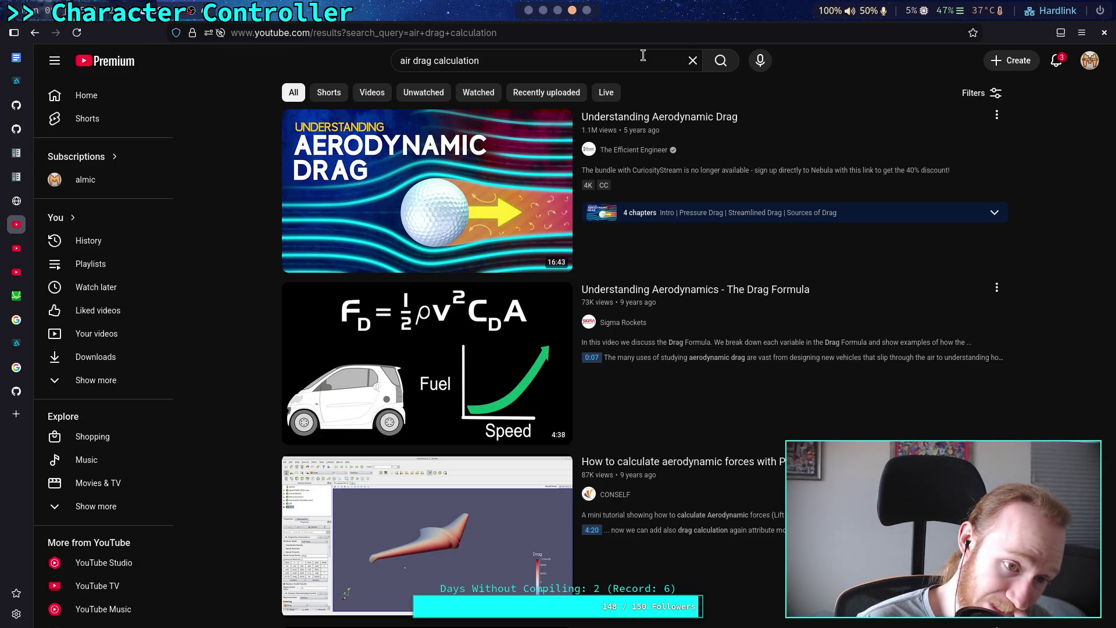
{"action": "mouse_move", "coordinate": [447, 153]}
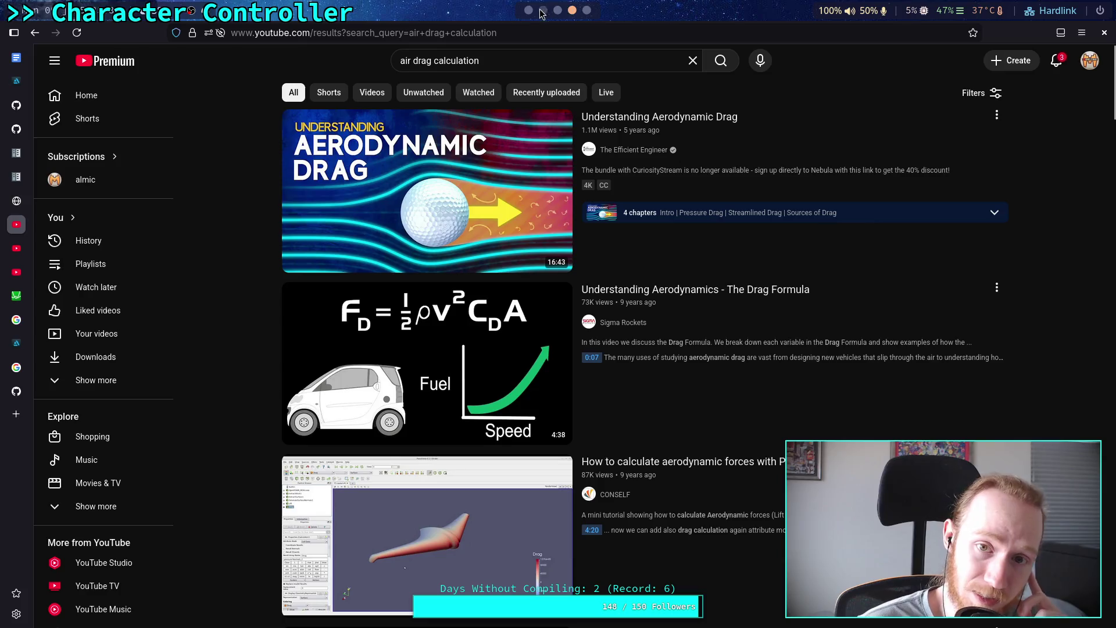
{"action": "left_click", "coordinate": [543, 10]}
{"action": "left_click", "coordinate": [557, 11]}
{"action": "left_click", "coordinate": [572, 11]}
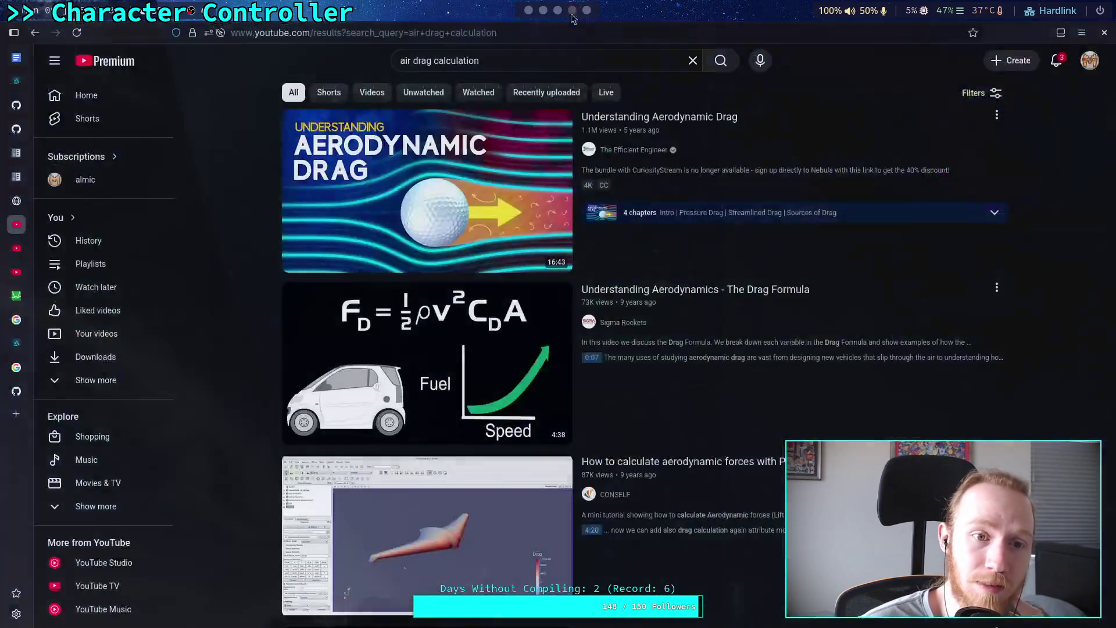
{"action": "left_click", "coordinate": [17, 200]}
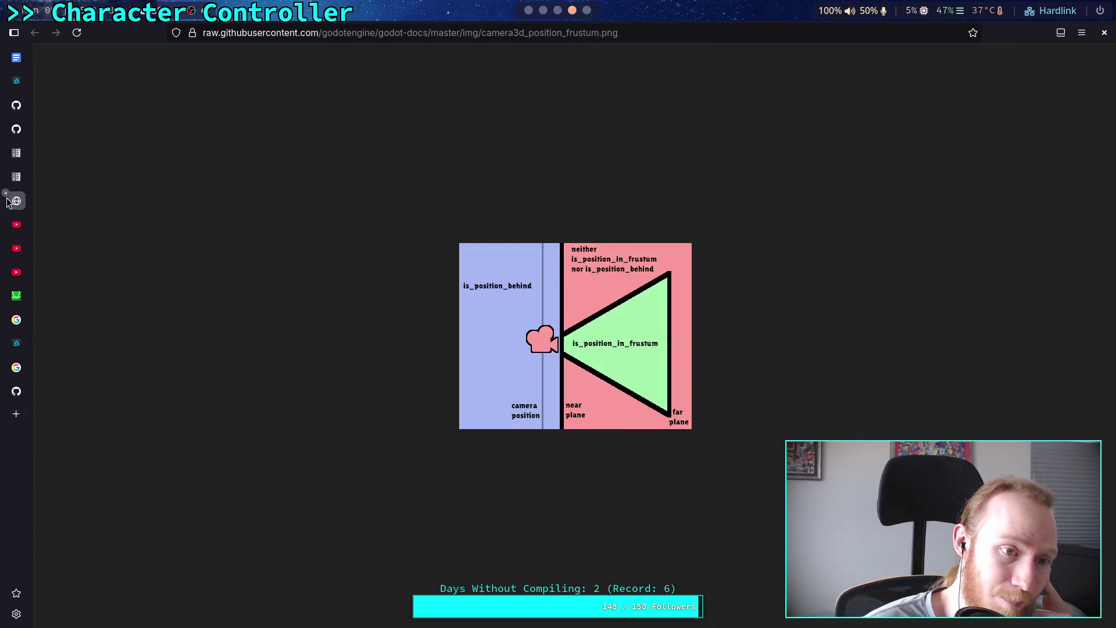
{"action": "left_click", "coordinate": [5, 193]}
{"action": "left_click", "coordinate": [17, 105]}
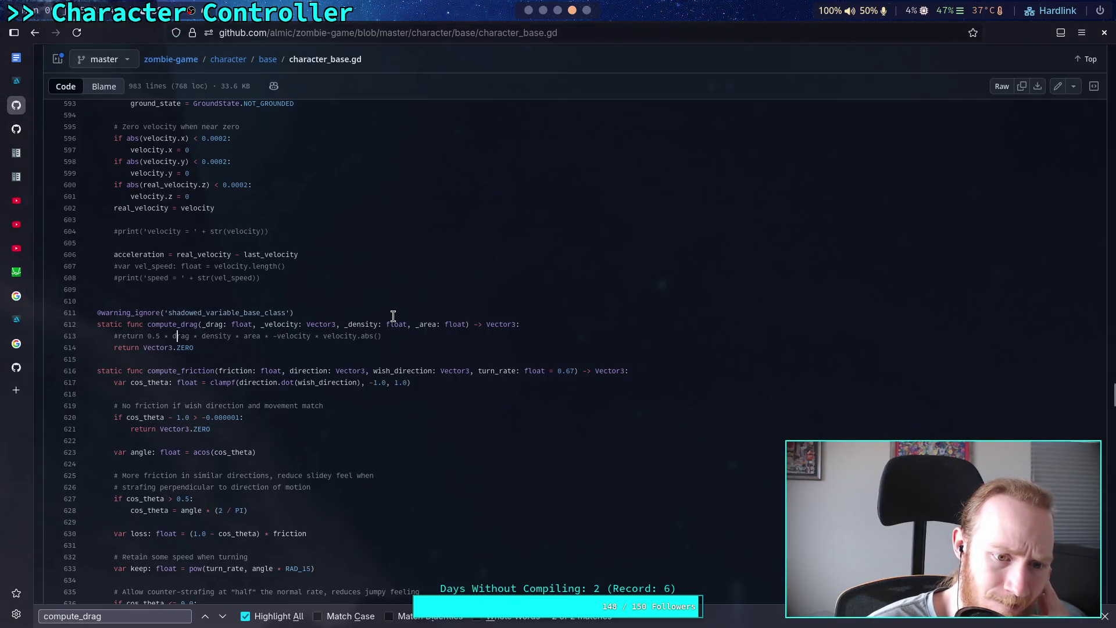
Step: Look up the 1.21 air density on GitHub and insert 1.21 after '0.5 *' in Godot
{"action": "scroll", "coordinate": [392, 316], "scroll_direction": "down", "scroll_amount": 20}
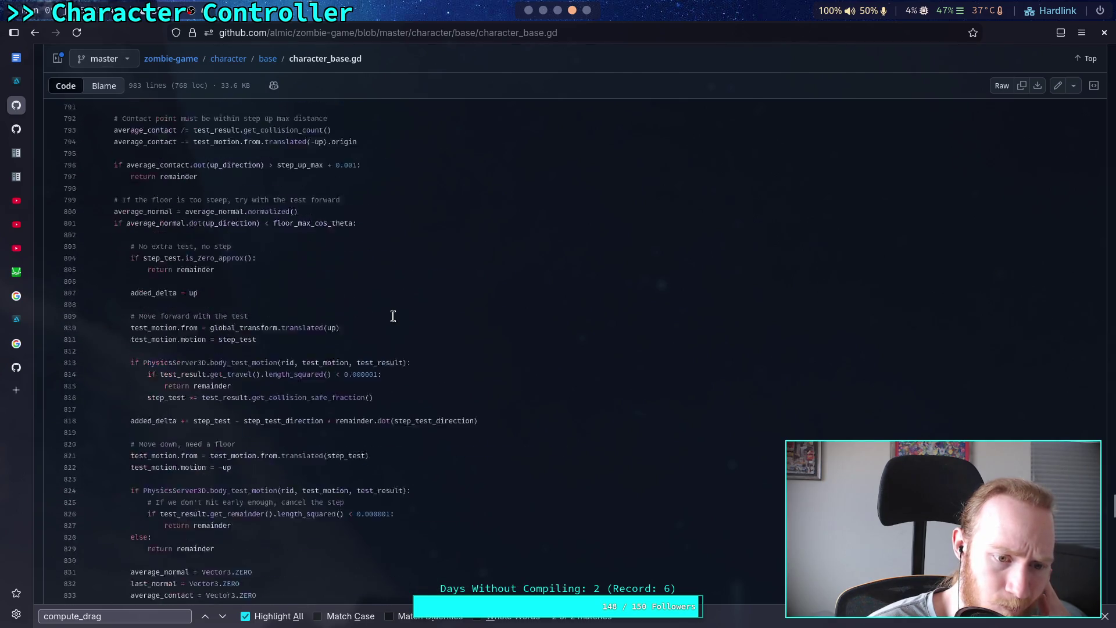
{"action": "scroll", "coordinate": [393, 316], "scroll_direction": "down", "scroll_amount": 15}
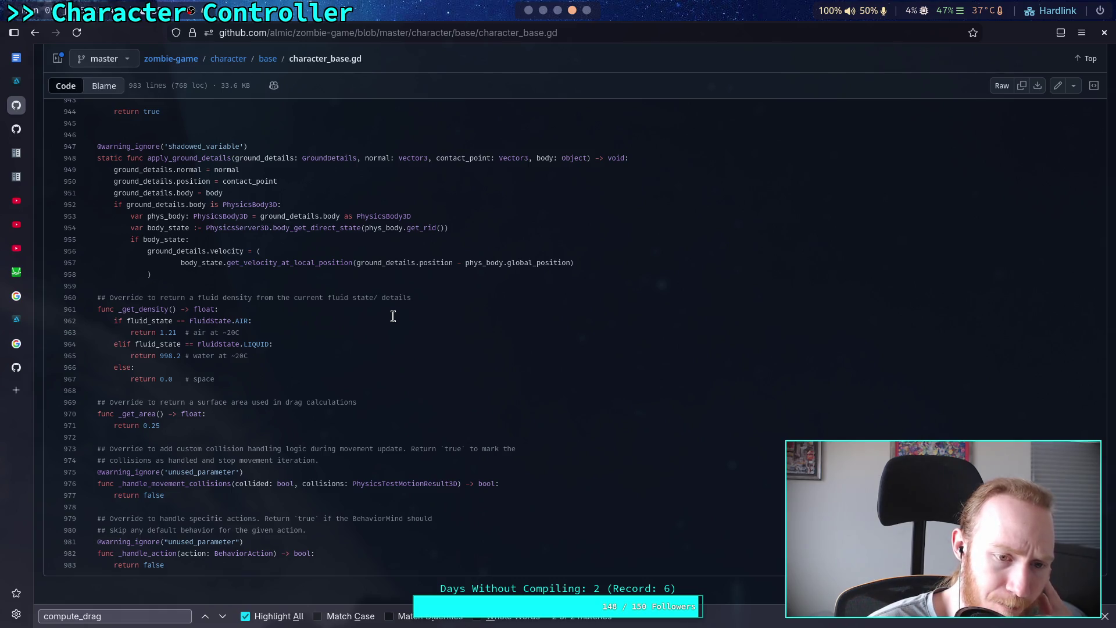
{"action": "left_click", "coordinate": [534, 10]}
{"action": "type", "text": "1.21 &"}
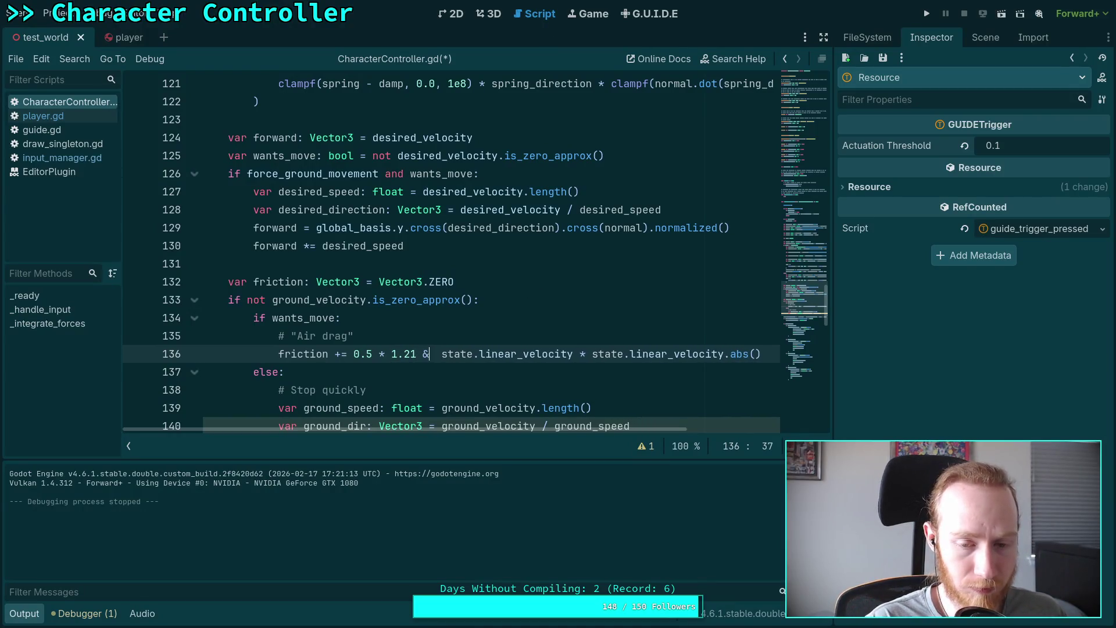
Step: Replace the stray & with *, then add '# (1/2) * Density * v^2 * Area' under Air drag
{"action": "key", "text": "BackSpace"}
{"action": "type", "text": "*"}
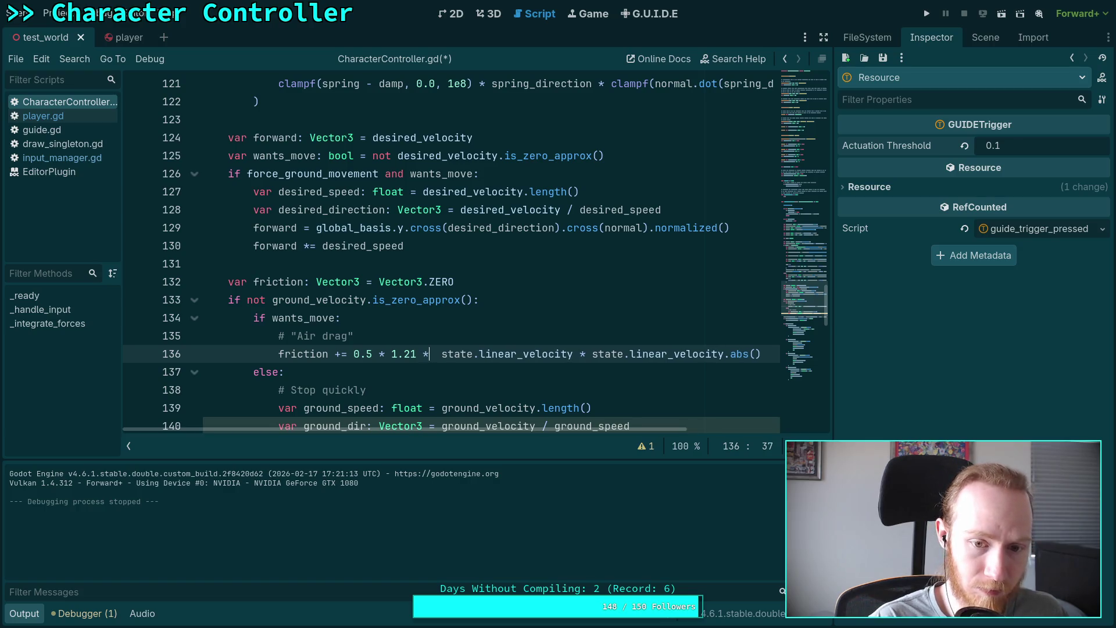
{"action": "left_click", "coordinate": [455, 332]}
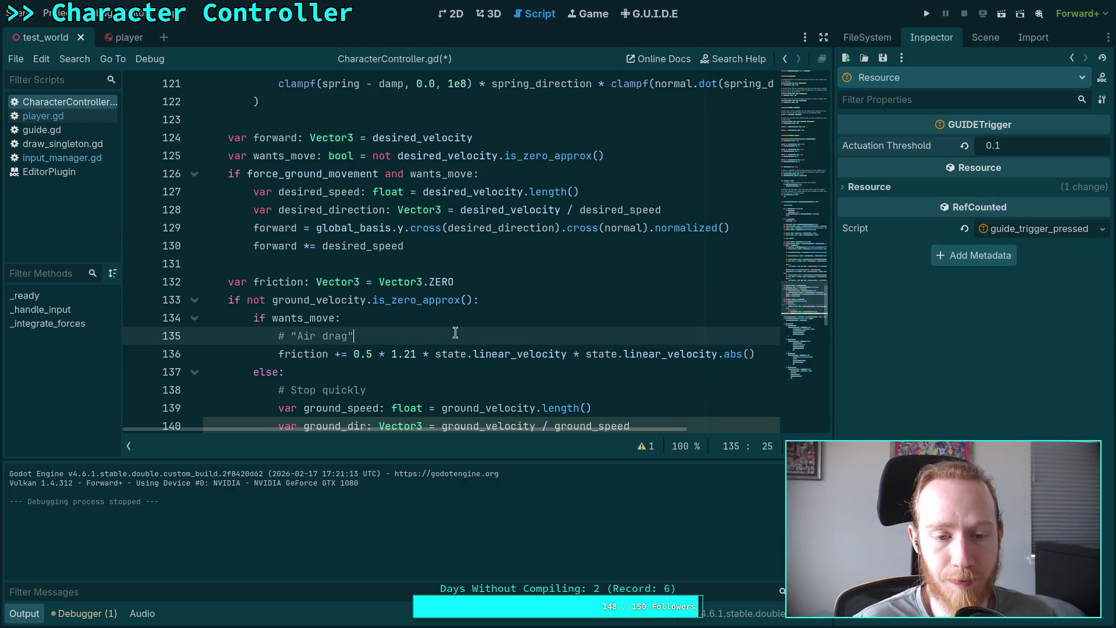
{"action": "key", "text": "Return"}
{"action": "type", "text": "# ("}
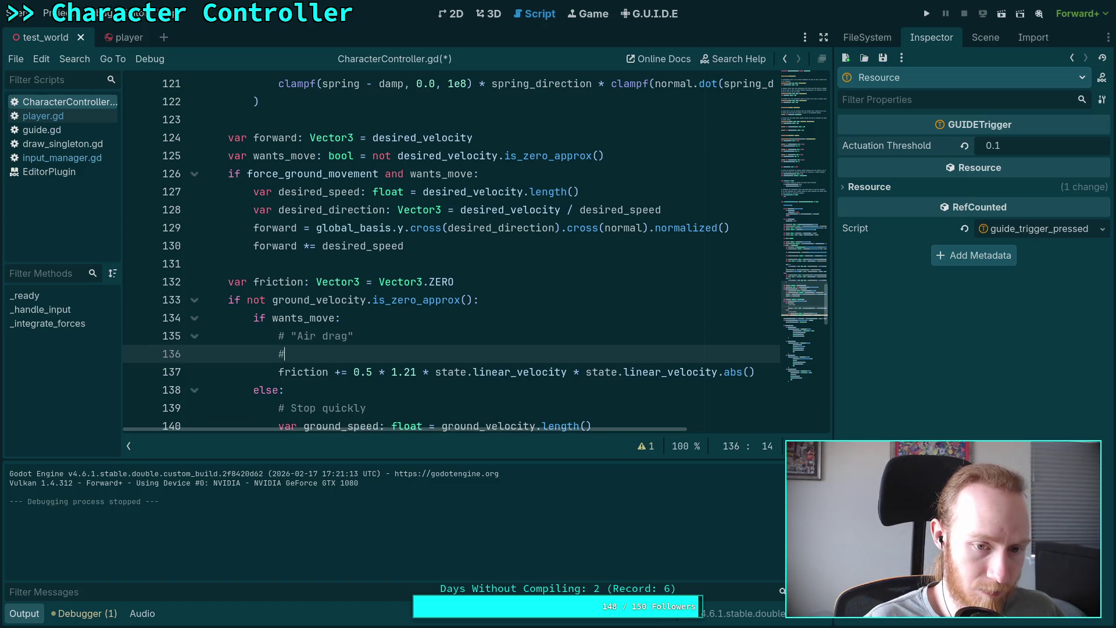
{"action": "type", "text": "1/2) * "}
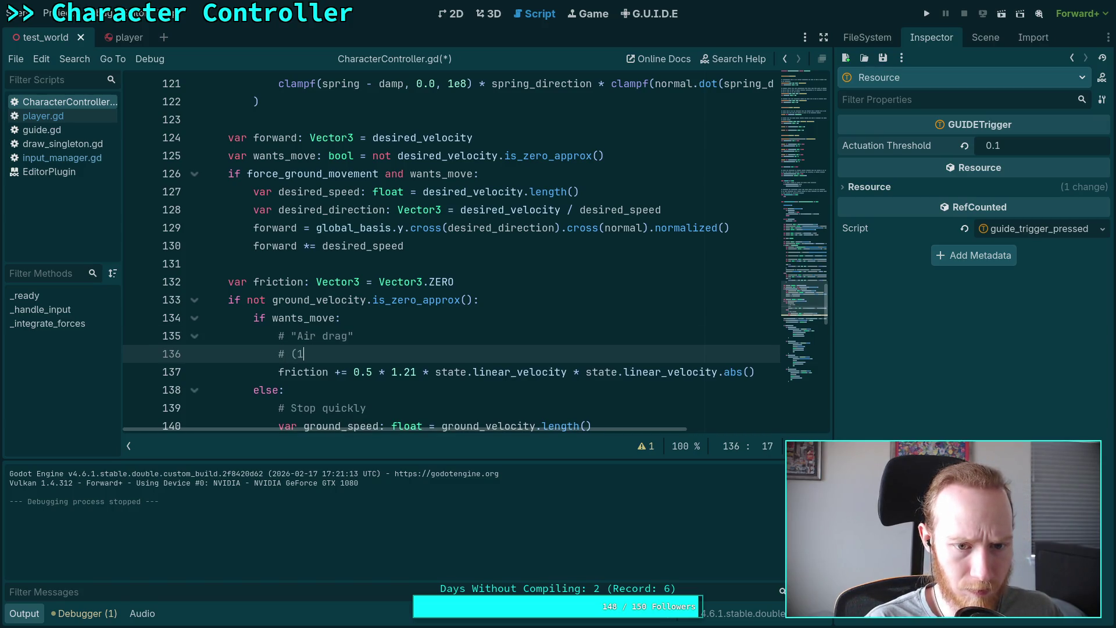
{"action": "type", "text": "Dne"}
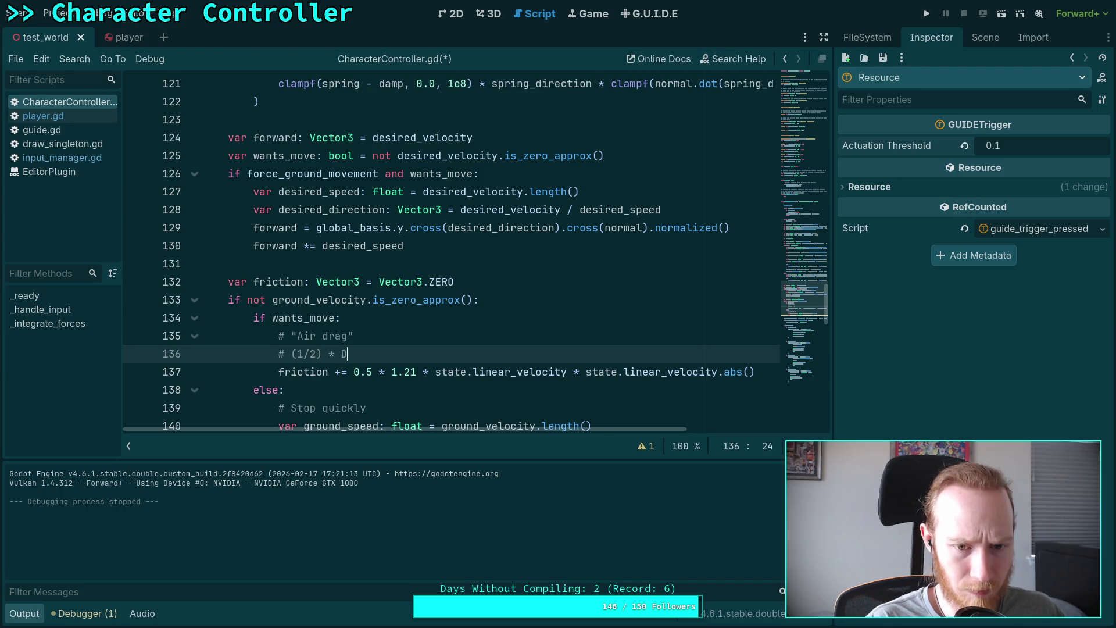
{"action": "key", "text": "BackSpace"}
{"action": "key", "text": "BackSpace"}
{"action": "type", "text": "ensity * "}
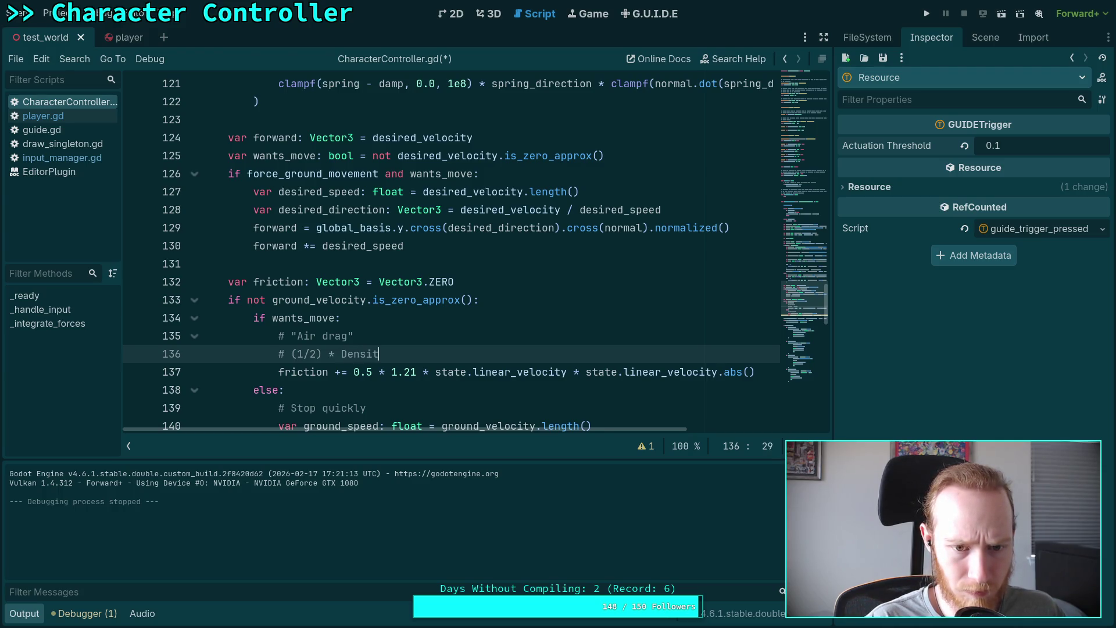
{"action": "type", "text": "V"}
{"action": "key", "text": "BackSpace"}
{"action": "type", "text": "v^2 "}
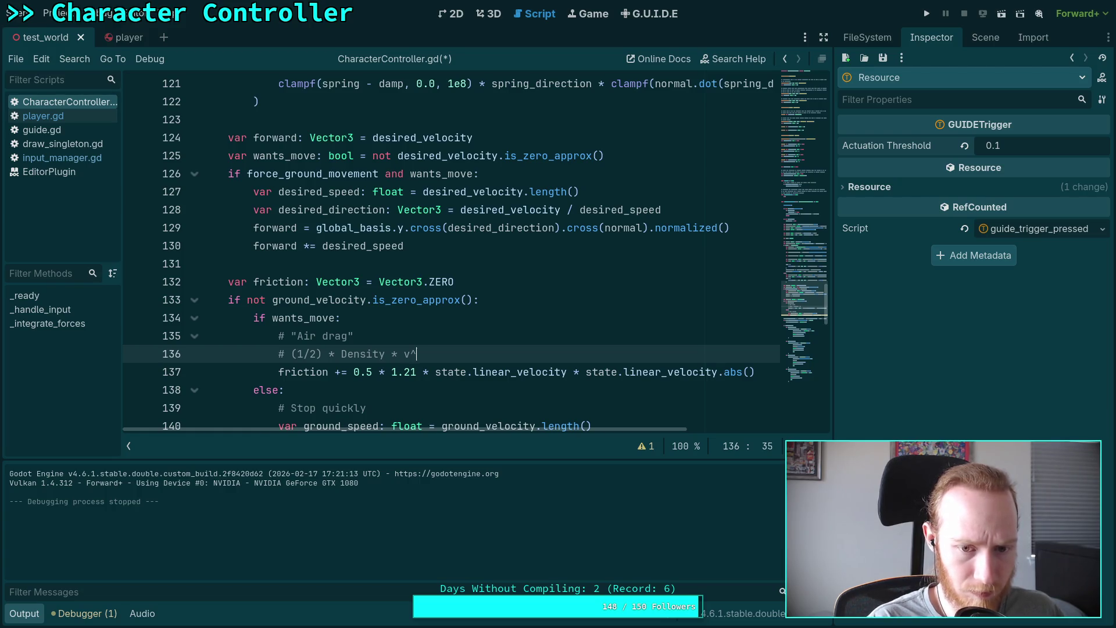
{"action": "type", "text": "* "}
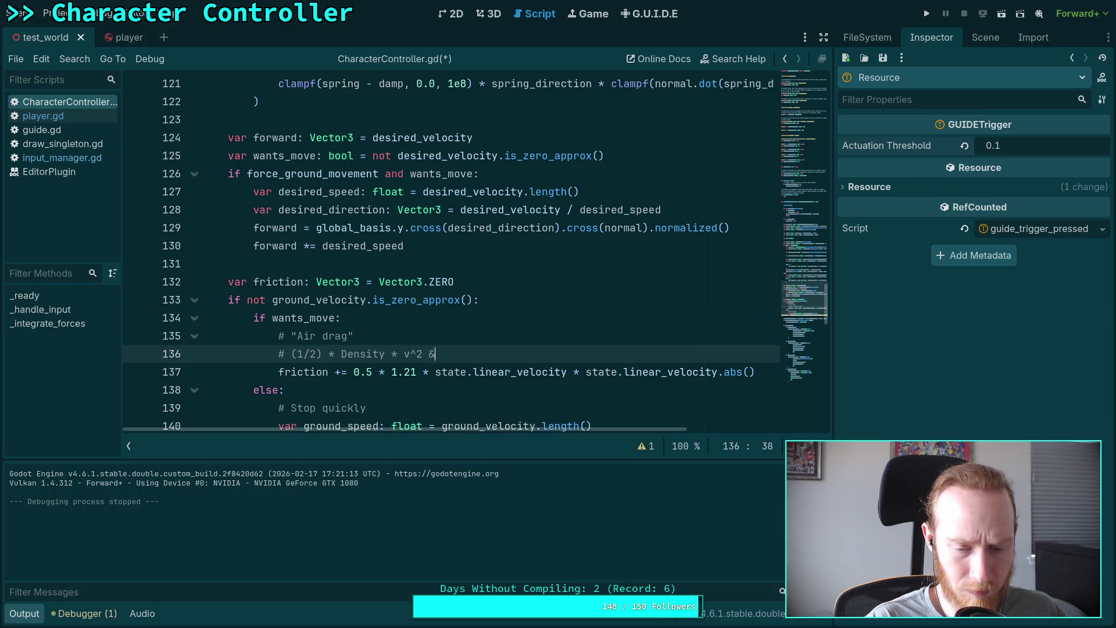
{"action": "type", "text": "Area"}
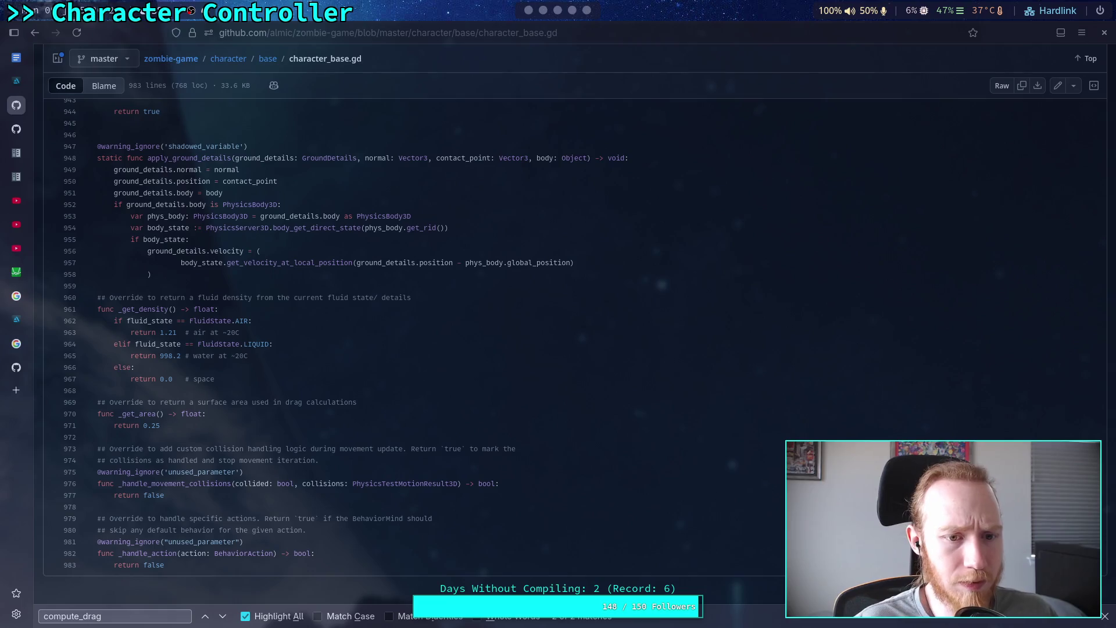
Step: Step to the compute_drag definition at line 612 of character_base.gd, then check the YouTube air drag results
{"action": "scroll", "coordinate": [228, 400], "scroll_direction": "up", "scroll_amount": 15}
{"action": "scroll", "coordinate": [228, 400], "scroll_direction": "up", "scroll_amount": 10}
{"action": "left_click", "coordinate": [224, 618]}
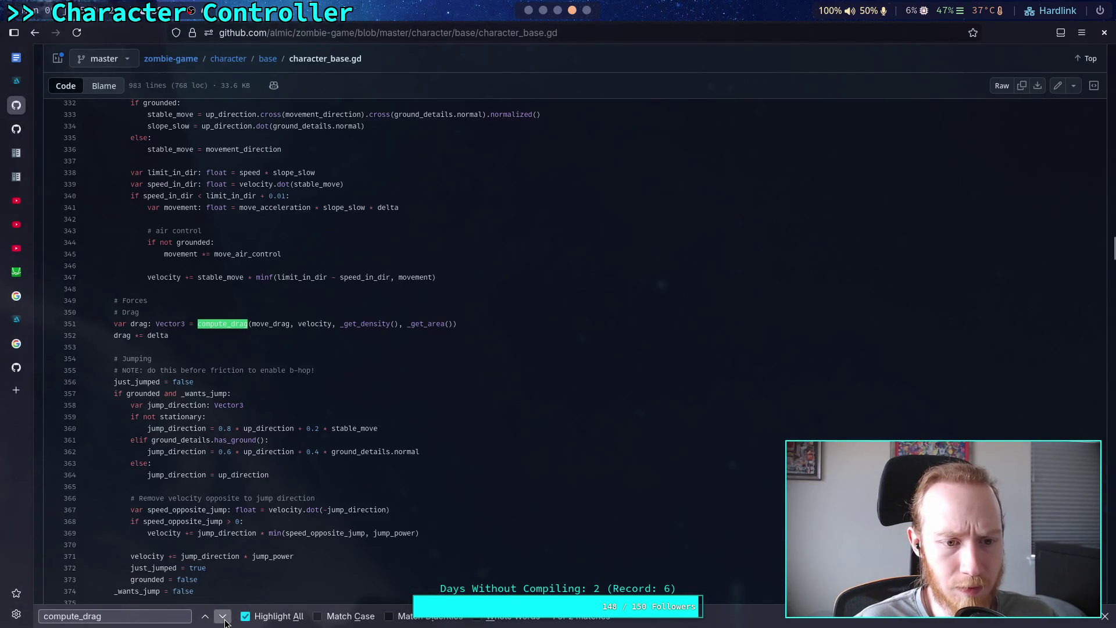
{"action": "left_click", "coordinate": [223, 617]}
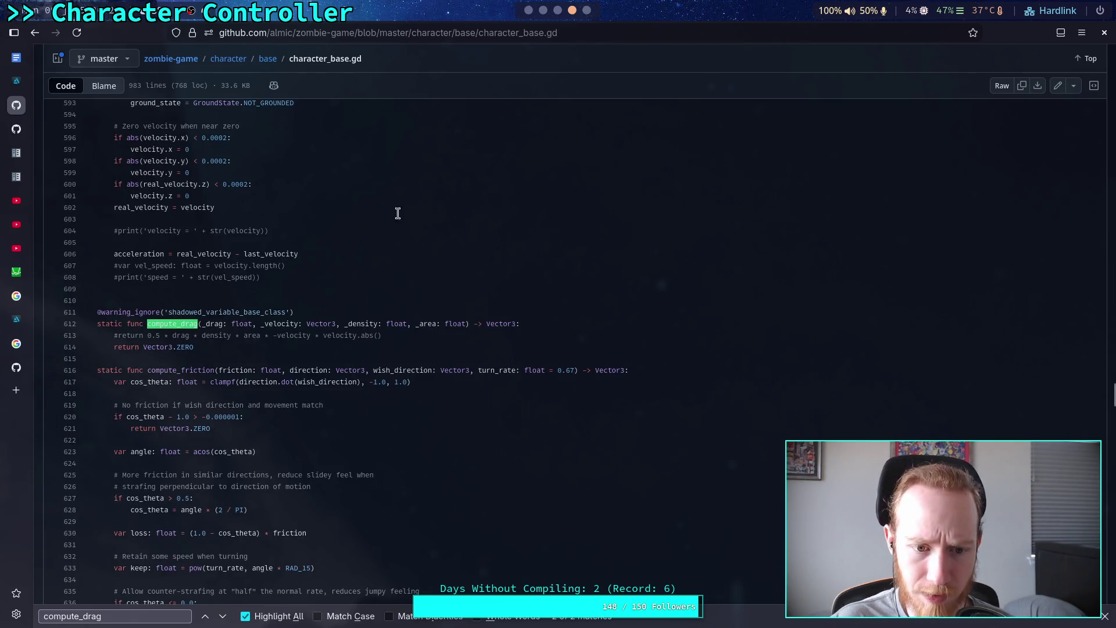
{"action": "left_click", "coordinate": [18, 202]}
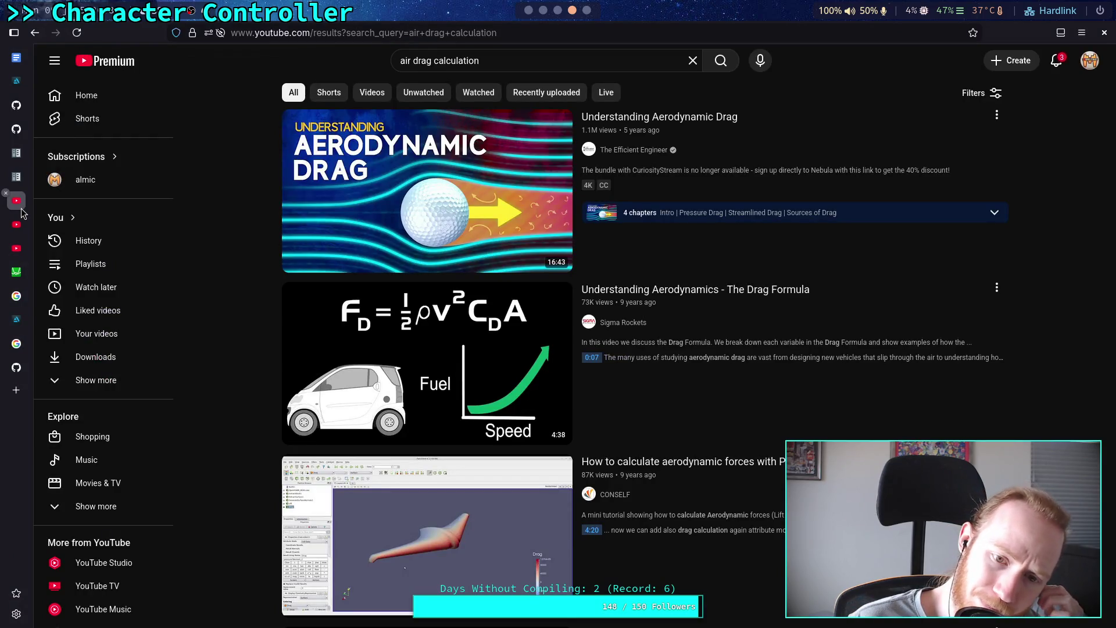
{"action": "key", "text": "alt+Tab"}
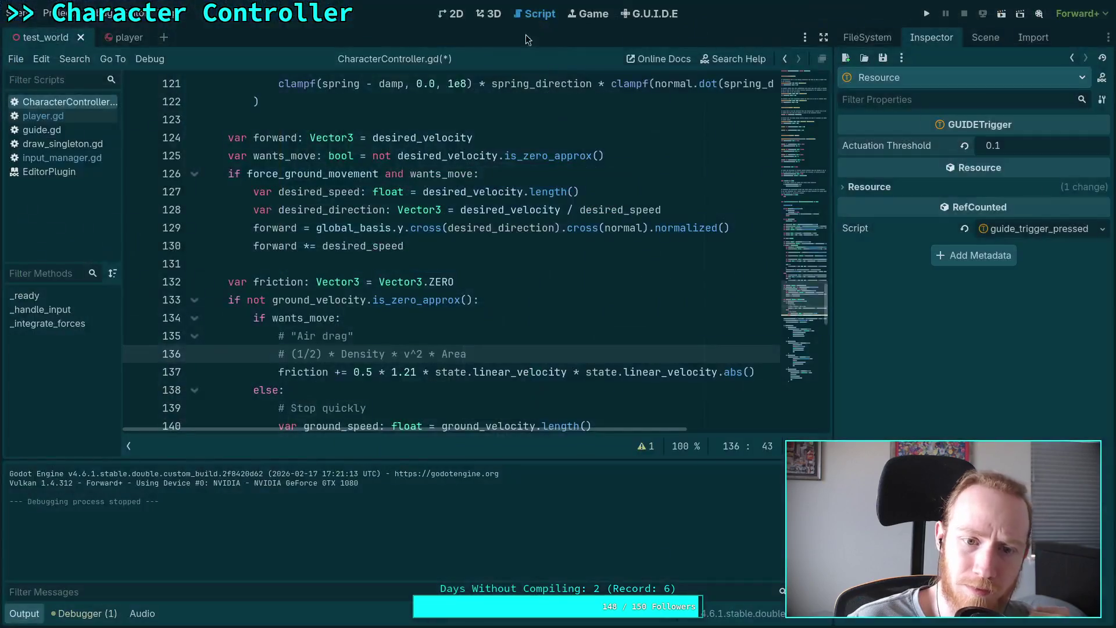
Step: Append ' * Coefficient' to the line 136 air-drag comment, fixing the typo
{"action": "left_click", "coordinate": [397, 356]}
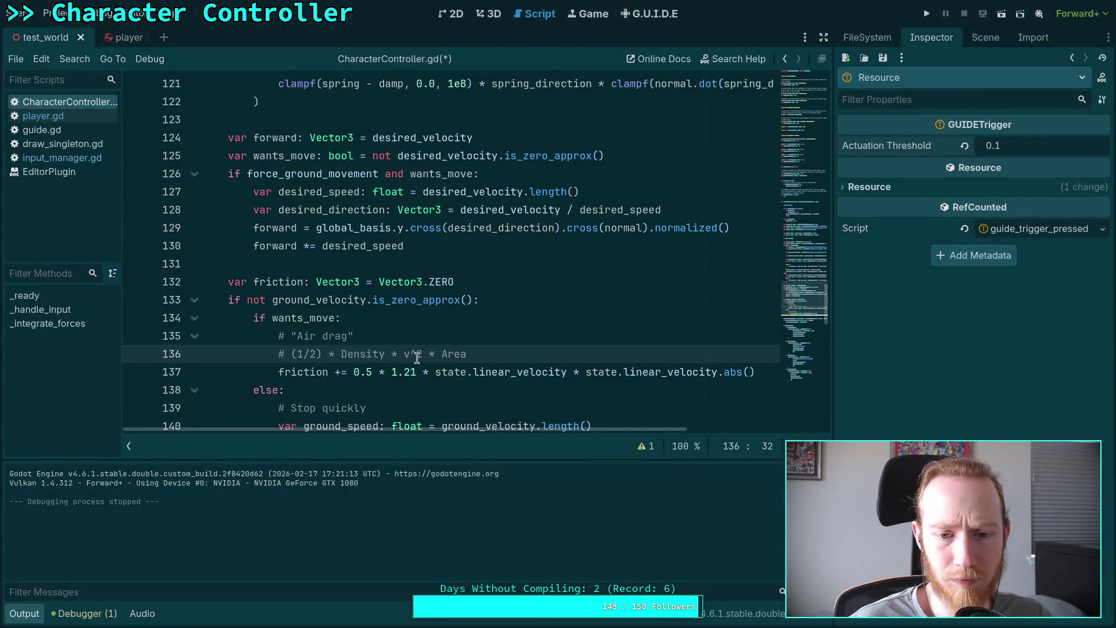
{"action": "left_click", "coordinate": [496, 352]}
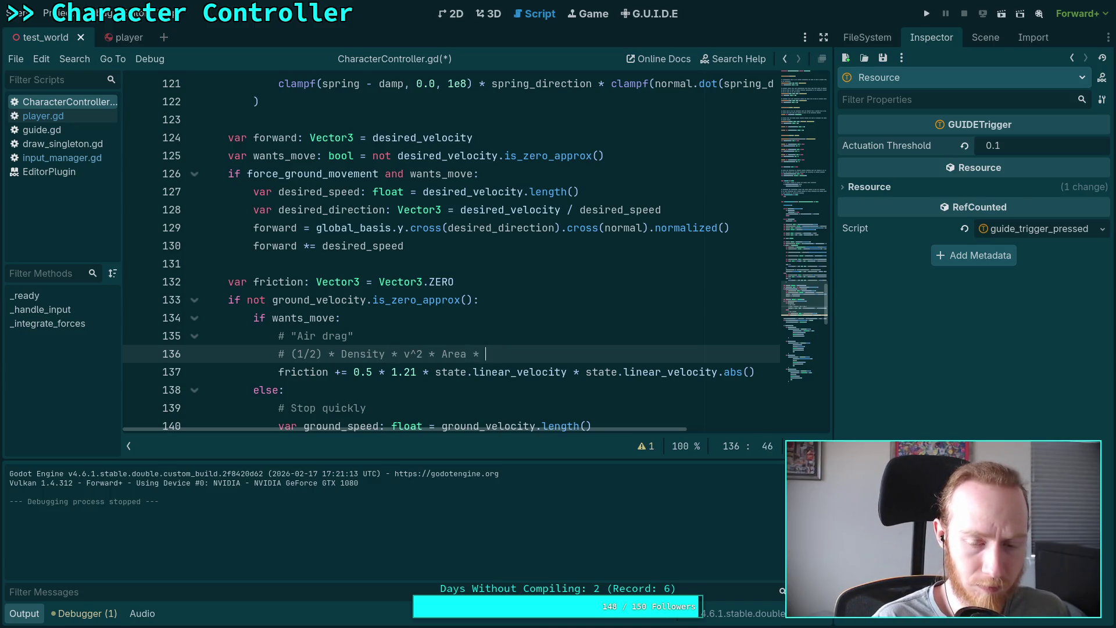
{"action": "type", "text": "Coe"}
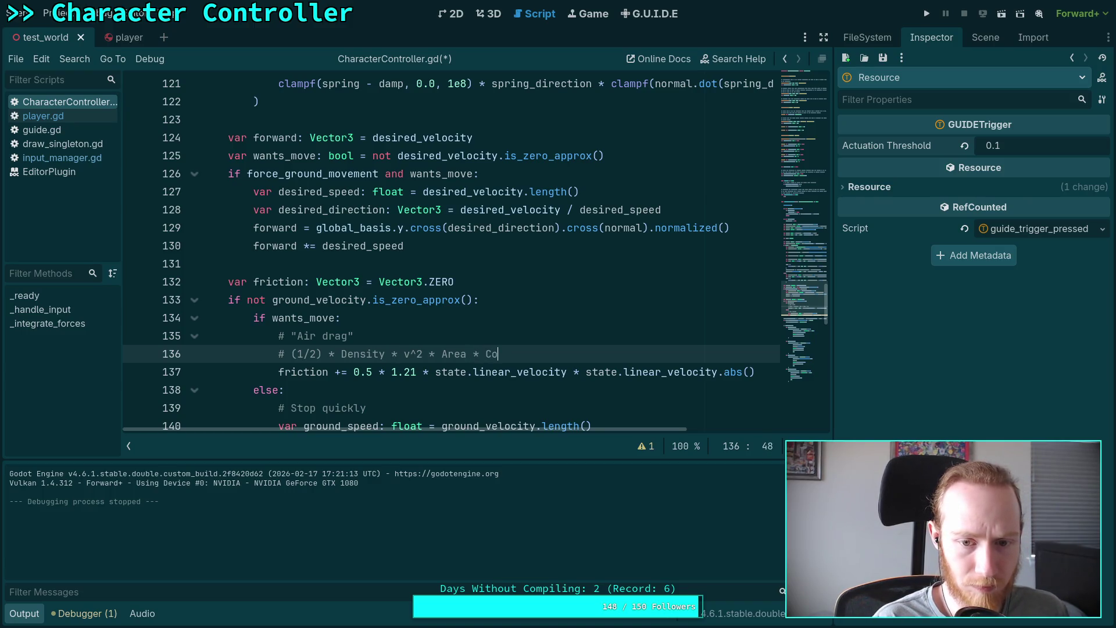
{"action": "type", "text": "fficiont"}
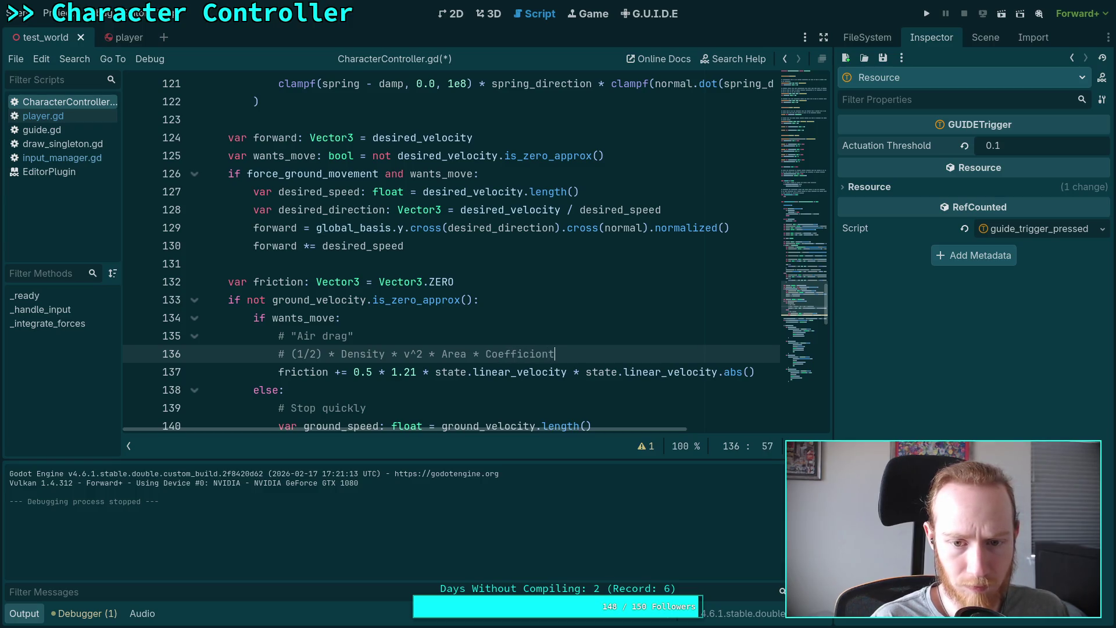
{"action": "key", "text": "BackSpace"}
{"action": "type", "text": "ent"}
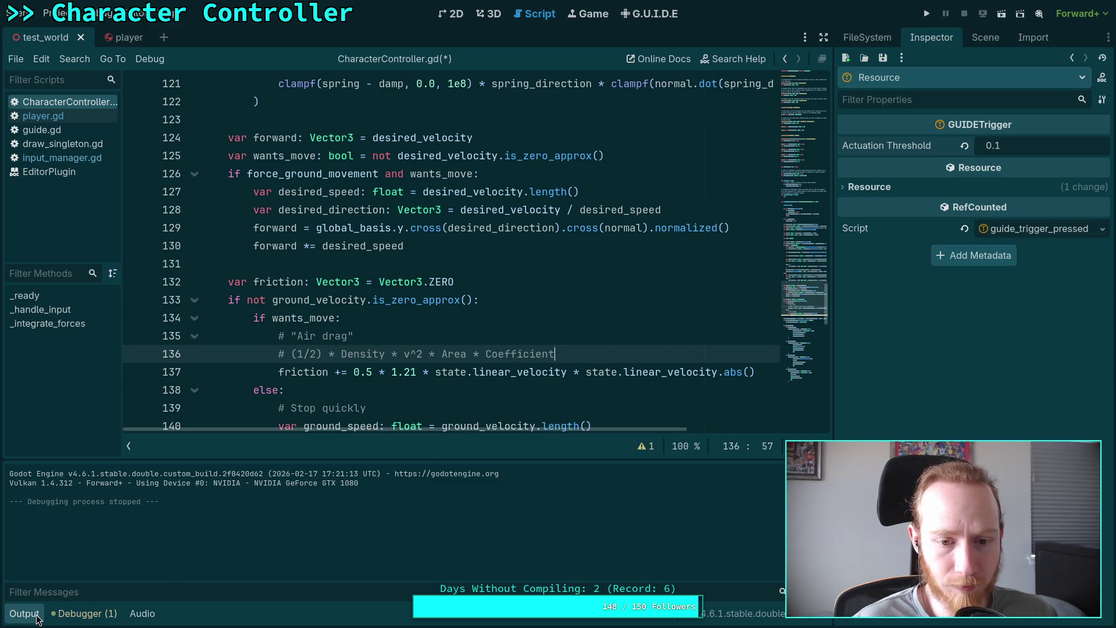
{"action": "left_click_drag", "start_coordinate": [516, 429], "coordinate": [582, 427]}
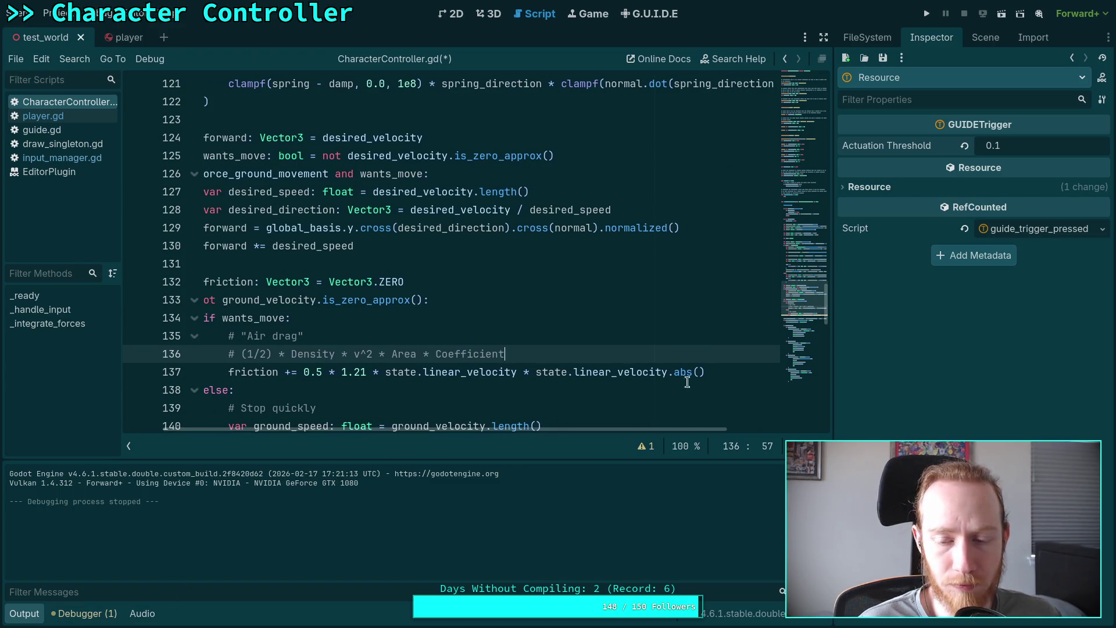
{"action": "left_click", "coordinate": [737, 370]}
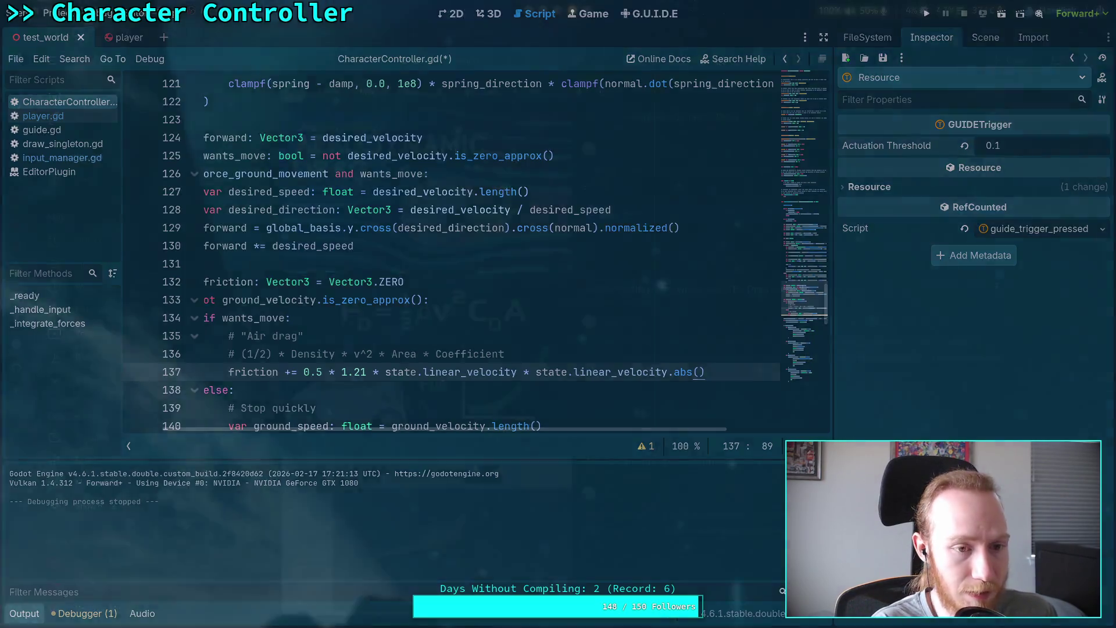
Step: Switch from the Godot script editor to the browser
{"action": "key", "text": "alt+Tab"}
Step: Open the local aerodynamics paper 41.pdf in a new tab and scroll to equation (2)
{"action": "left_click", "coordinate": [15, 390]}
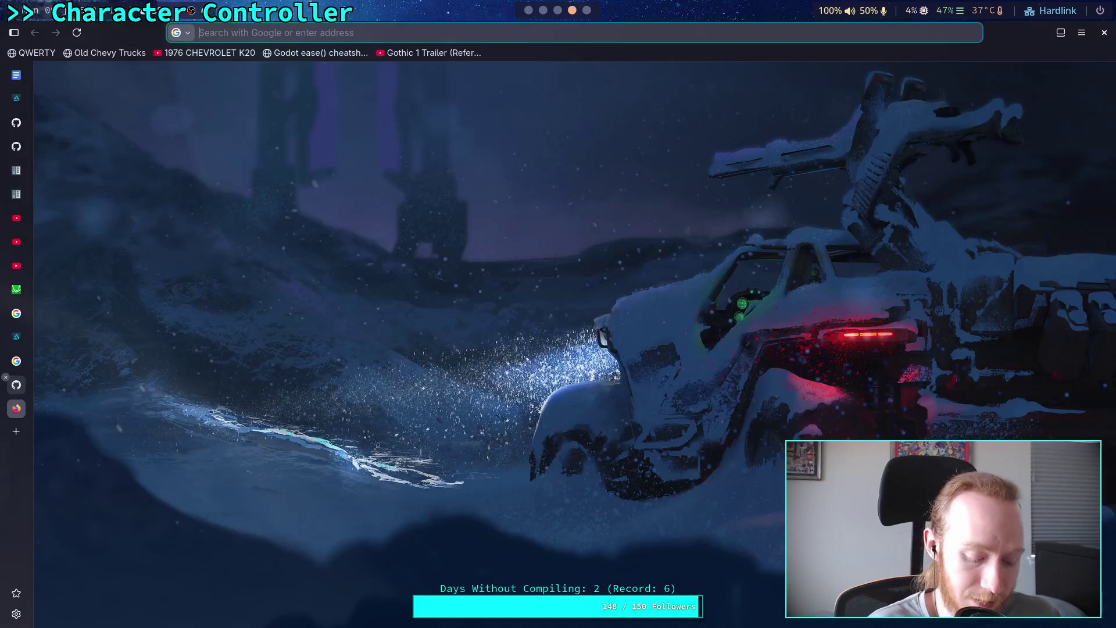
{"action": "type", "text": "file:///home/almic/Downloads/firefox/41.pdf"}
{"action": "key", "text": "Return"}
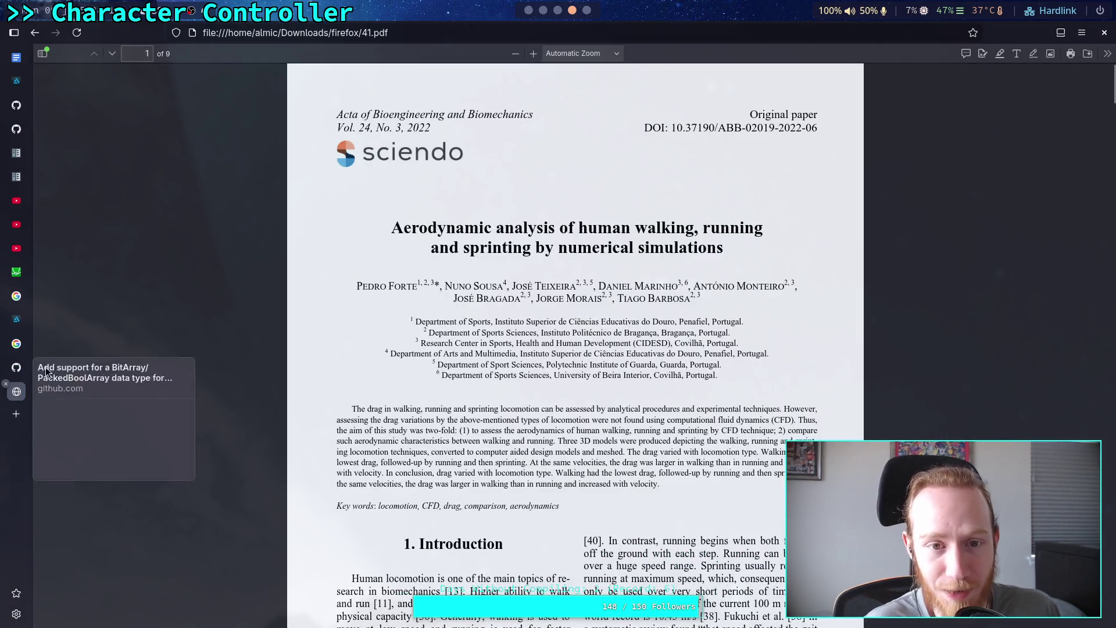
{"action": "scroll", "coordinate": [560, 388], "scroll_direction": "down", "scroll_amount": 10}
{"action": "scroll", "coordinate": [560, 388], "scroll_direction": "down", "scroll_amount": 5}
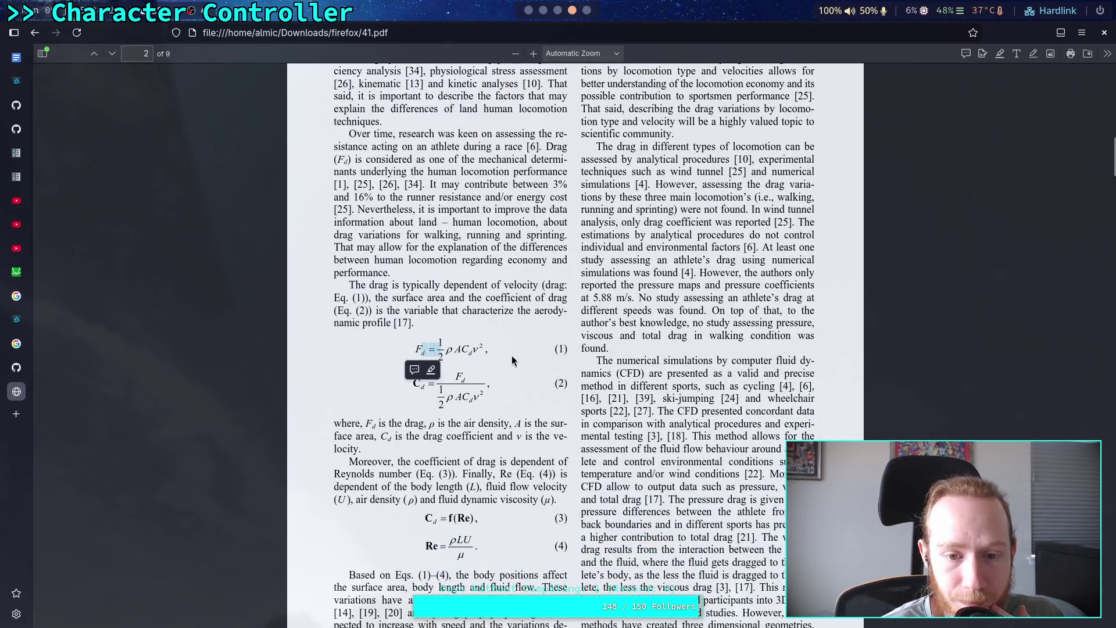
{"action": "left_click", "coordinate": [511, 366]}
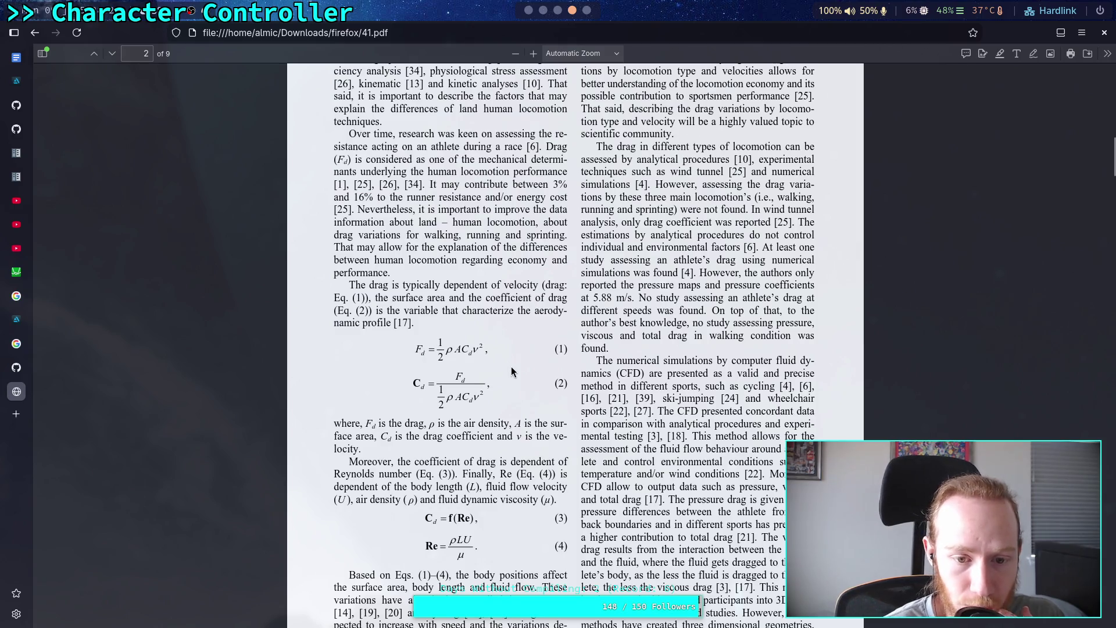
{"action": "scroll", "coordinate": [510, 367], "scroll_direction": "down", "scroll_amount": 3}
{"action": "scroll", "coordinate": [498, 221], "scroll_direction": "up", "scroll_amount": 1}
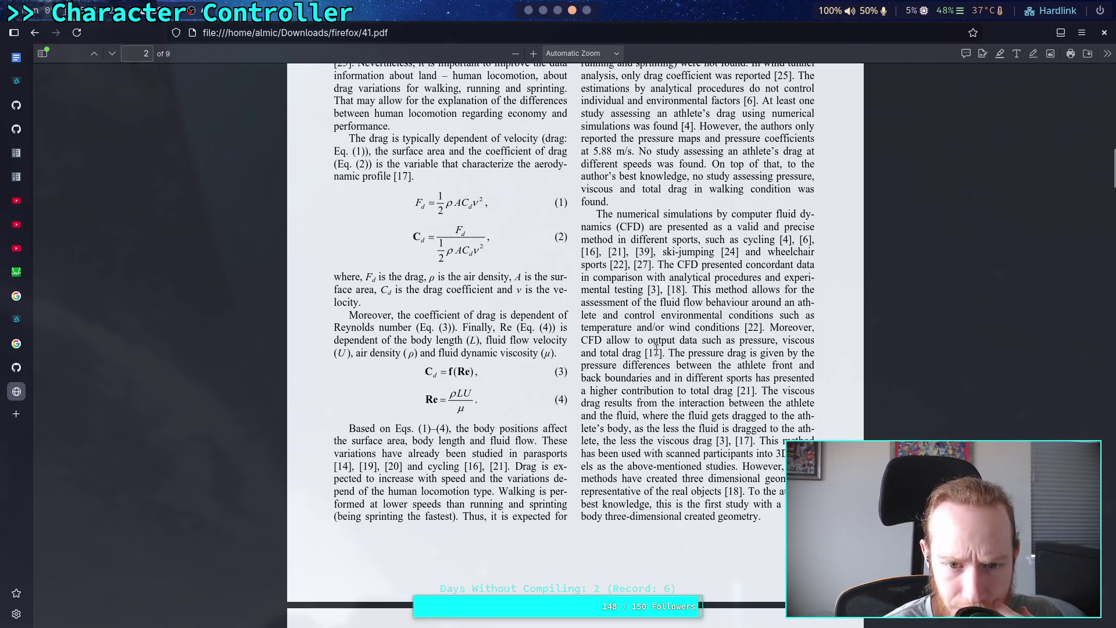
Step: Highlight the area A and drag coefficient Cd terms in equation (2)
{"action": "left_click_drag", "start_coordinate": [450, 257], "coordinate": [478, 252]}
{"action": "left_click", "coordinate": [565, 303]}
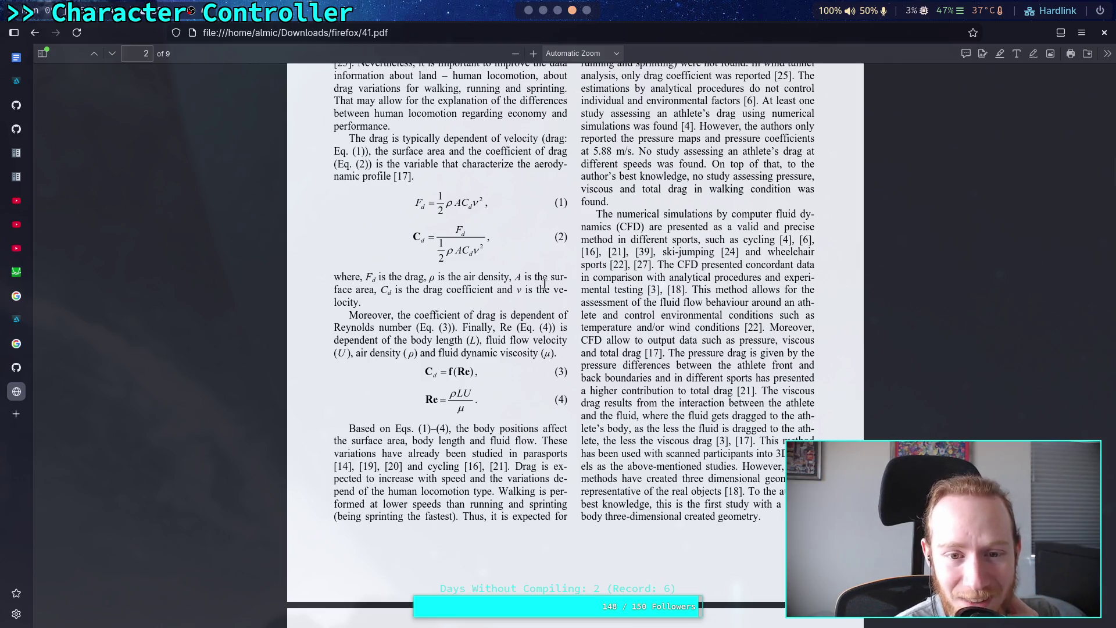
{"action": "left_click_drag", "start_coordinate": [463, 246], "coordinate": [459, 251]}
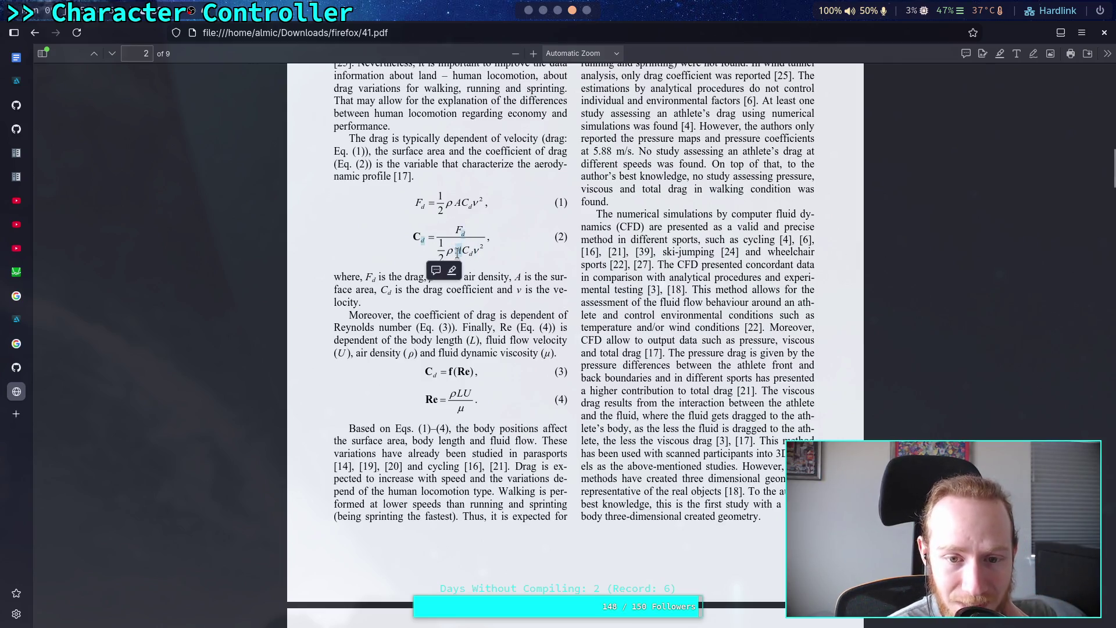
{"action": "left_click", "coordinate": [546, 282]}
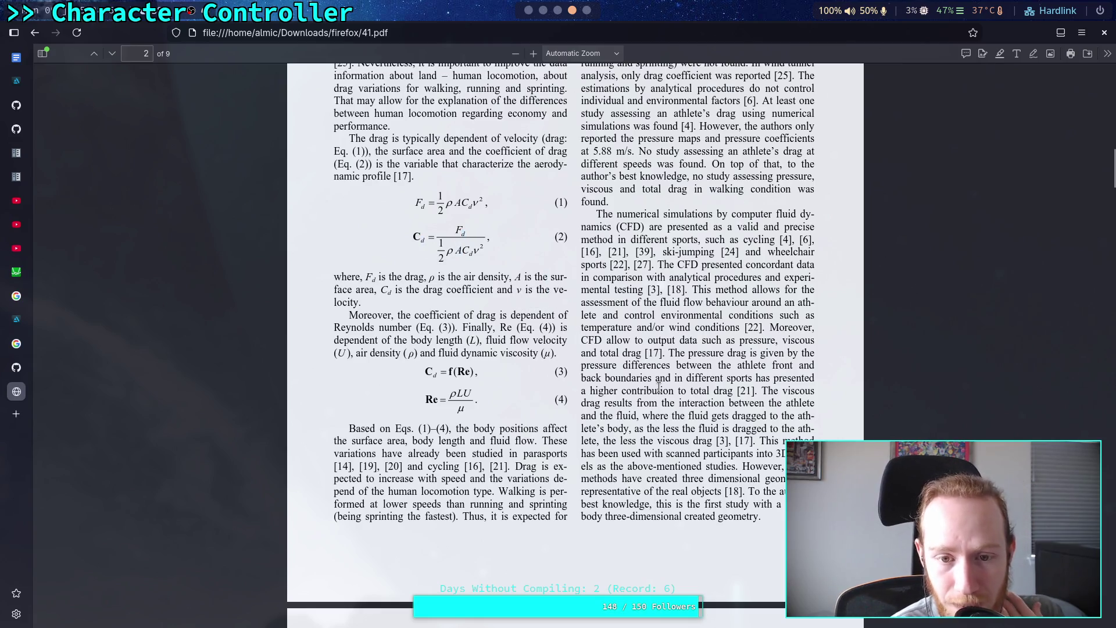
Step: Scroll down to the Results section on page 5
{"action": "scroll", "coordinate": [668, 387], "scroll_direction": "down", "scroll_amount": 2}
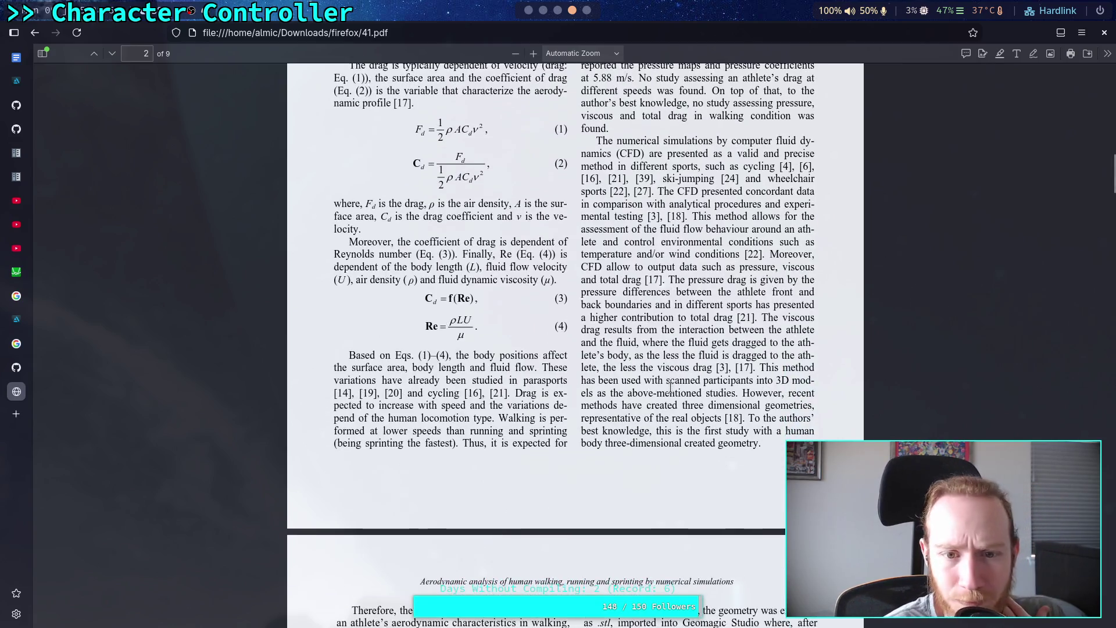
{"action": "scroll", "coordinate": [670, 387], "scroll_direction": "down", "scroll_amount": 10}
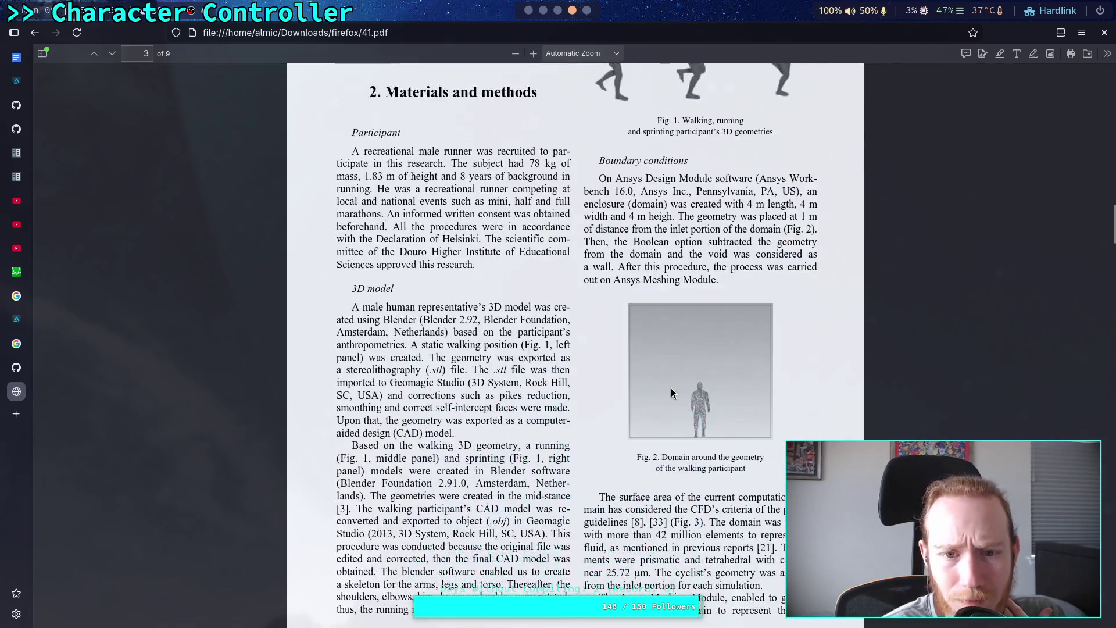
{"action": "scroll", "coordinate": [671, 390], "scroll_direction": "down", "scroll_amount": 14}
{"action": "scroll", "coordinate": [670, 388], "scroll_direction": "down", "scroll_amount": 1}
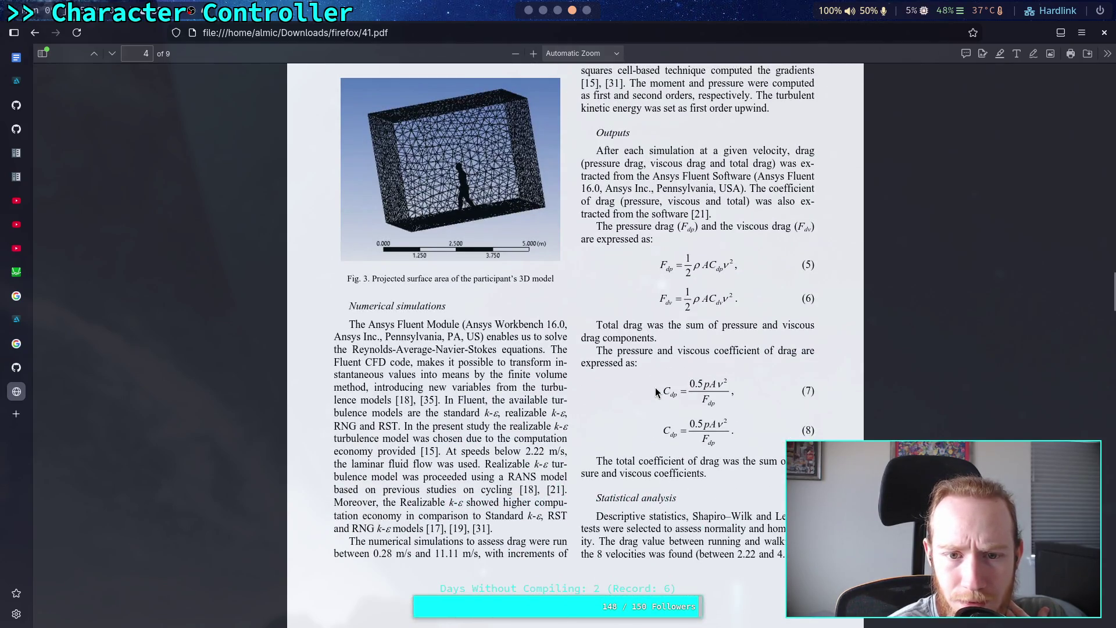
{"action": "scroll", "coordinate": [656, 390], "scroll_direction": "down", "scroll_amount": 5}
{"action": "scroll", "coordinate": [656, 391], "scroll_direction": "down", "scroll_amount": 9}
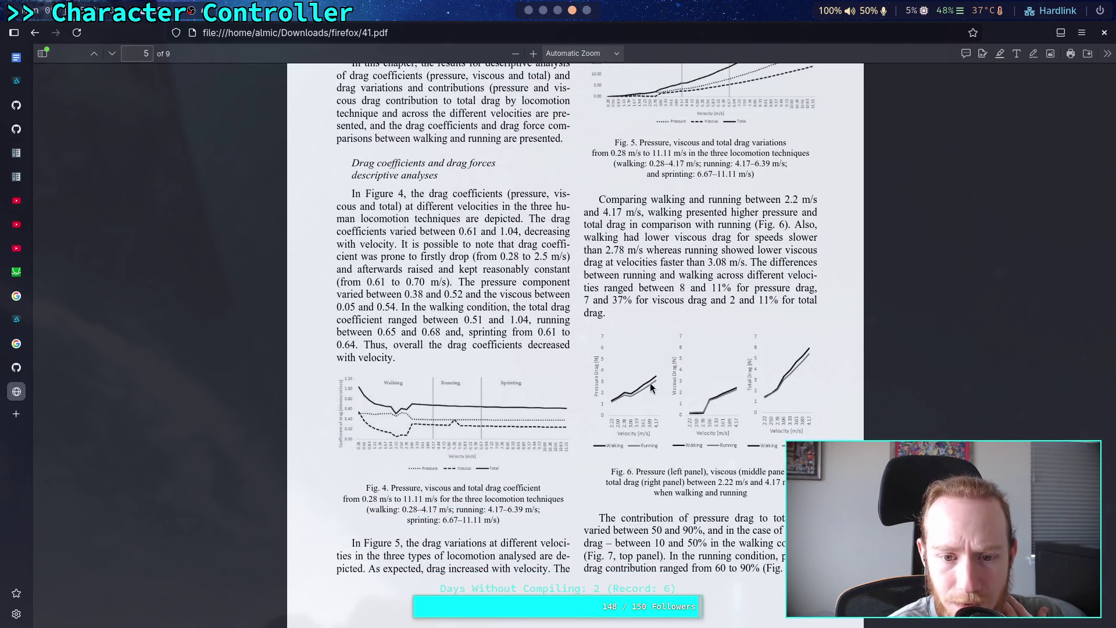
{"action": "scroll", "coordinate": [456, 301], "scroll_direction": "up", "scroll_amount": 1}
{"action": "scroll", "coordinate": [456, 302], "scroll_direction": "up", "scroll_amount": 3}
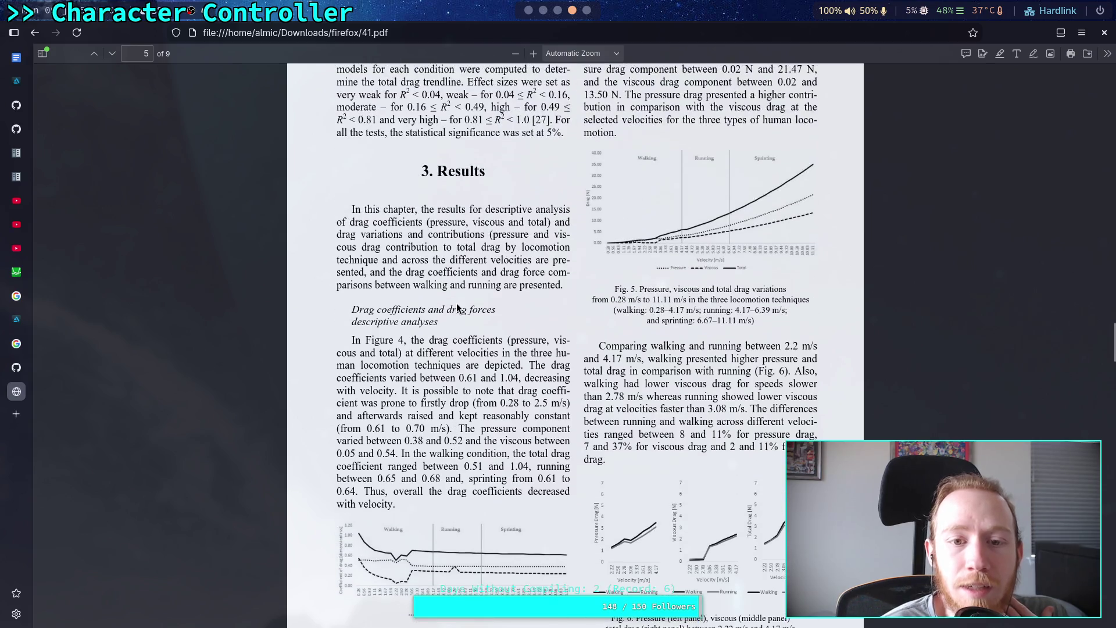
{"action": "scroll", "coordinate": [500, 369], "scroll_direction": "down", "scroll_amount": 2}
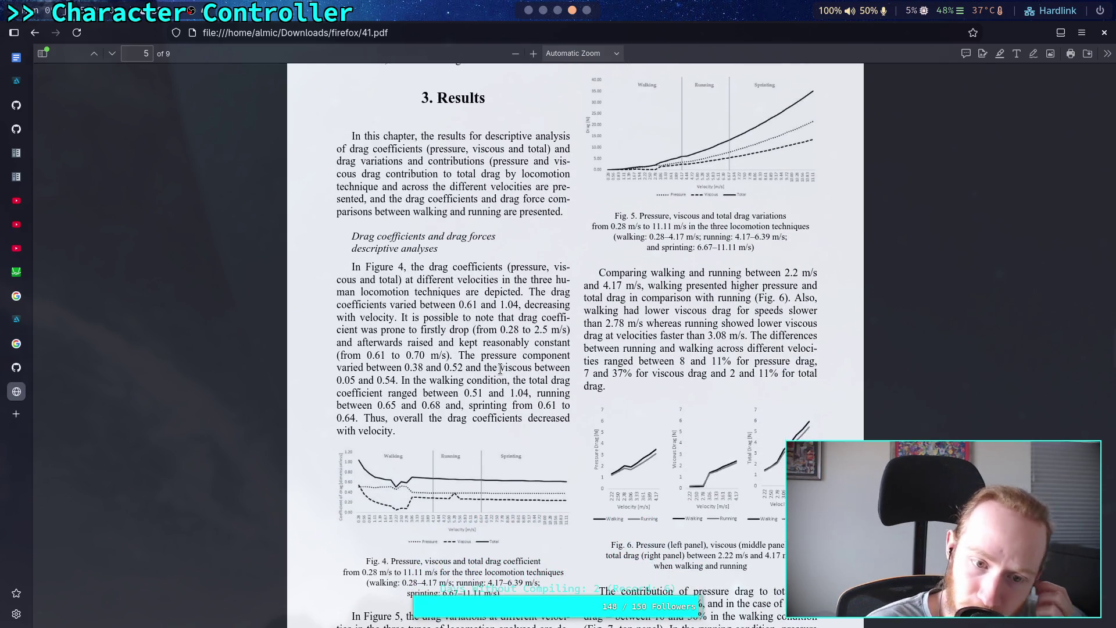
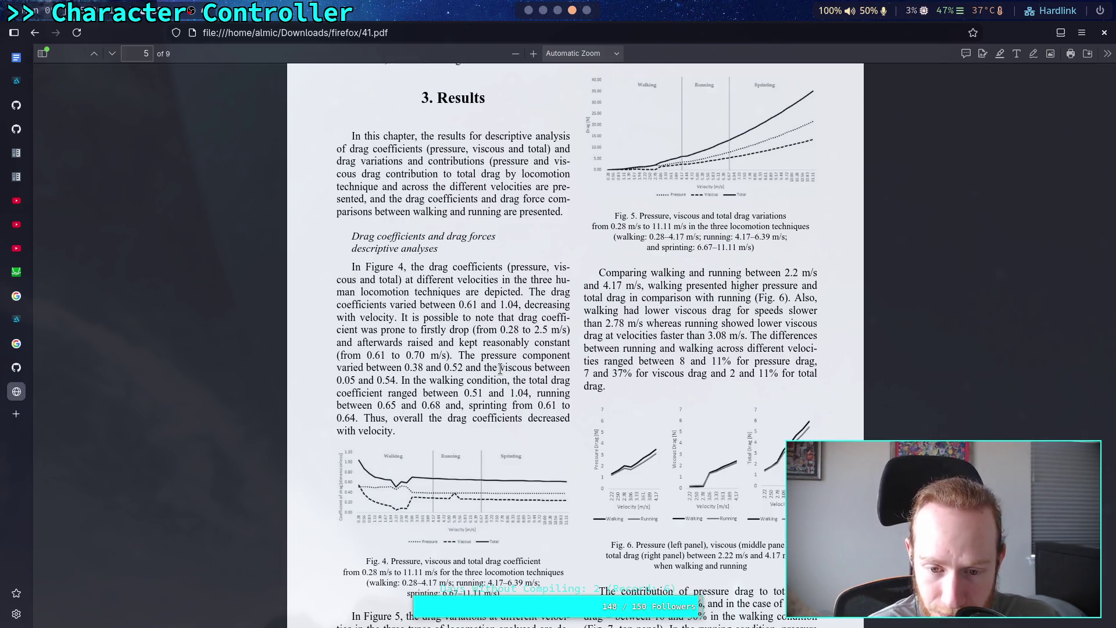
Step: Change the air-drag coefficient on line 137 to 0.65, then return to the drag paper in Firefox
{"action": "key", "text": "alt+Tab"}
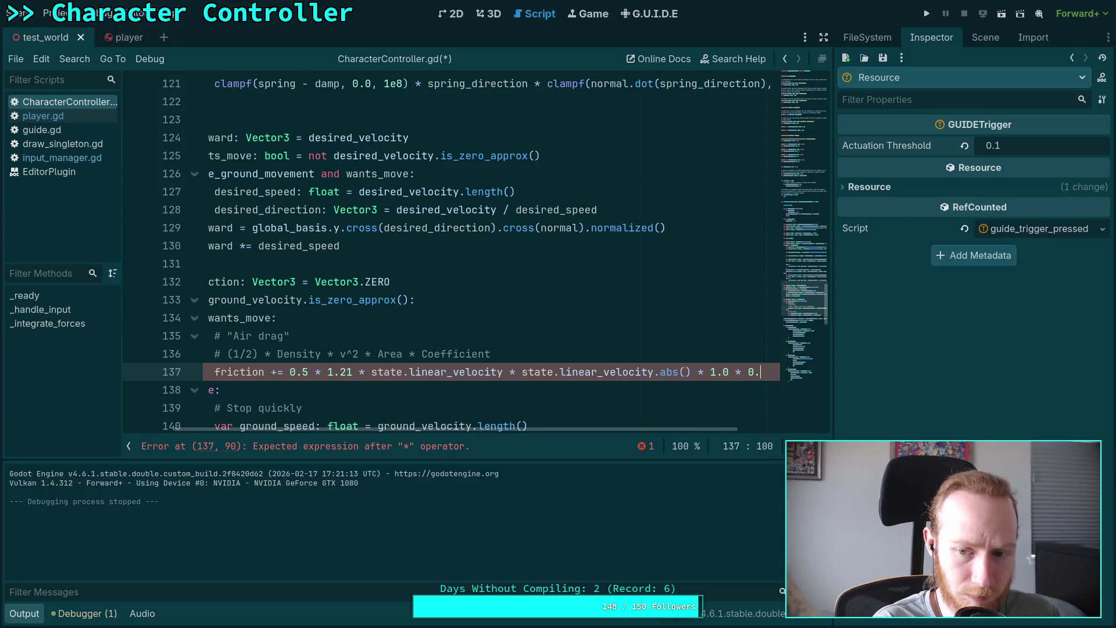
{"action": "type", "text": "8"}
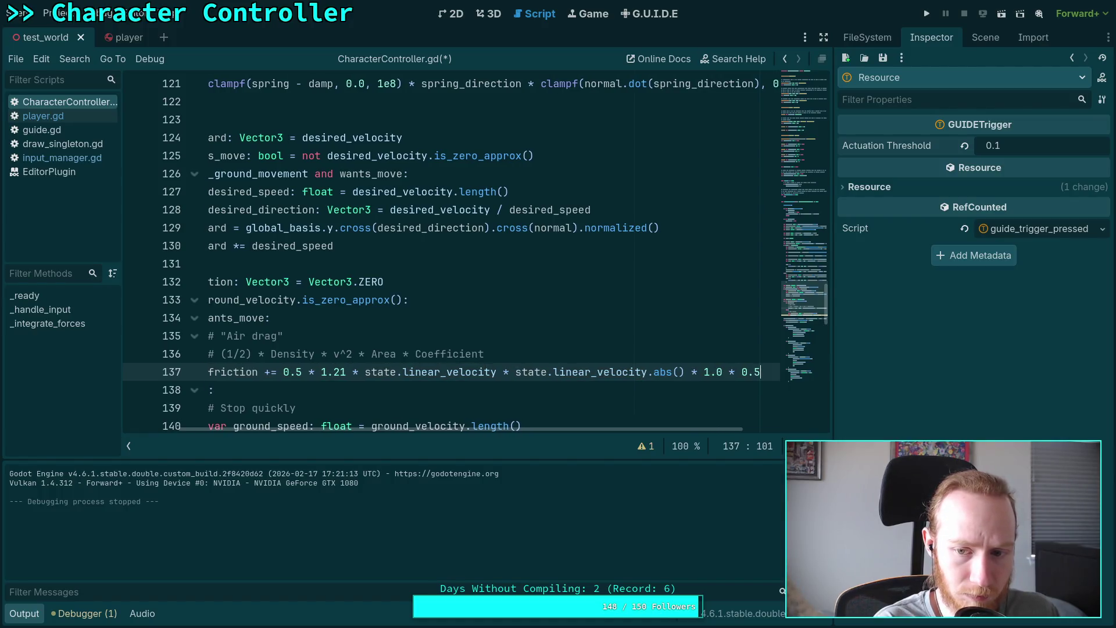
{"action": "key", "text": "BackSpace"}
{"action": "type", "text": "65"}
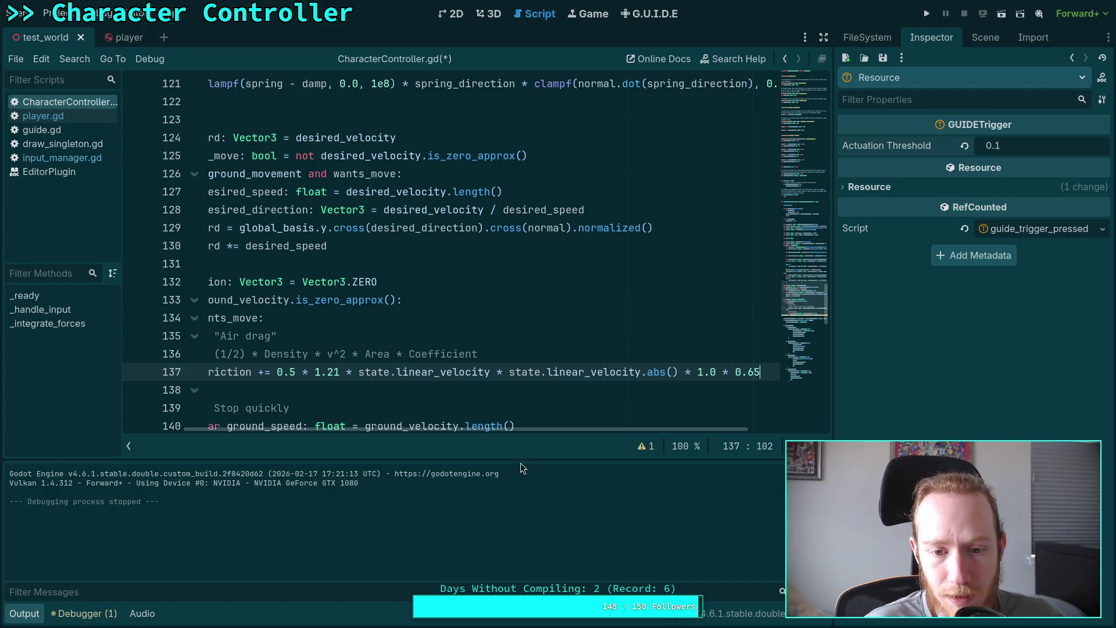
{"action": "key", "text": "alt+Tab"}
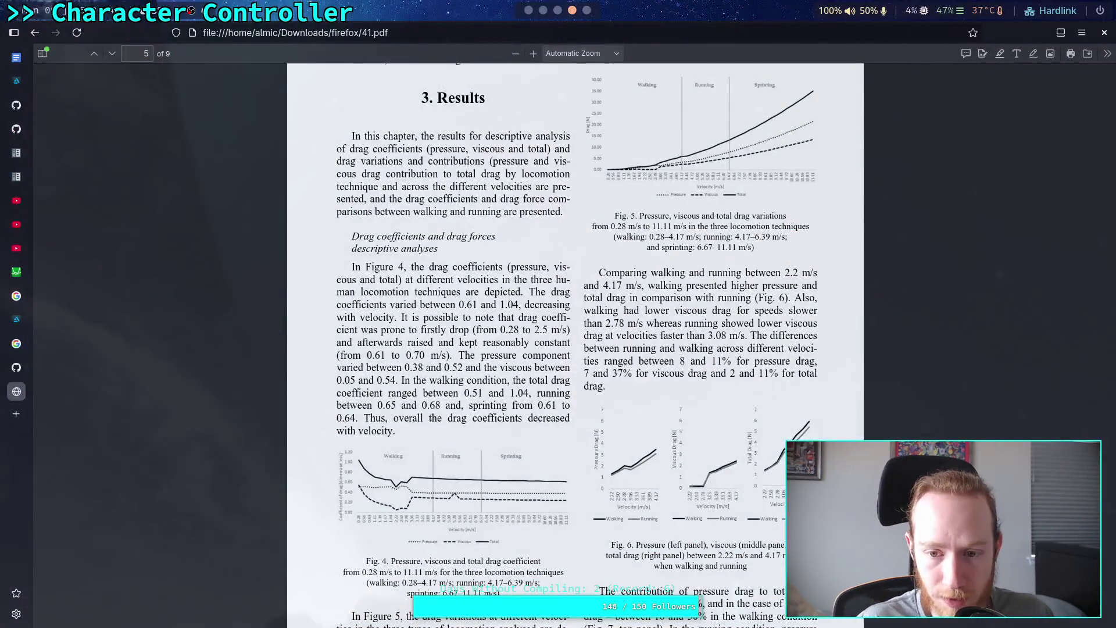
Step: Scroll the paper up to Materials and methods, then down to Fig. 3 and the pressure and viscous drag equations
{"action": "scroll", "coordinate": [659, 410], "scroll_direction": "down", "scroll_amount": 10}
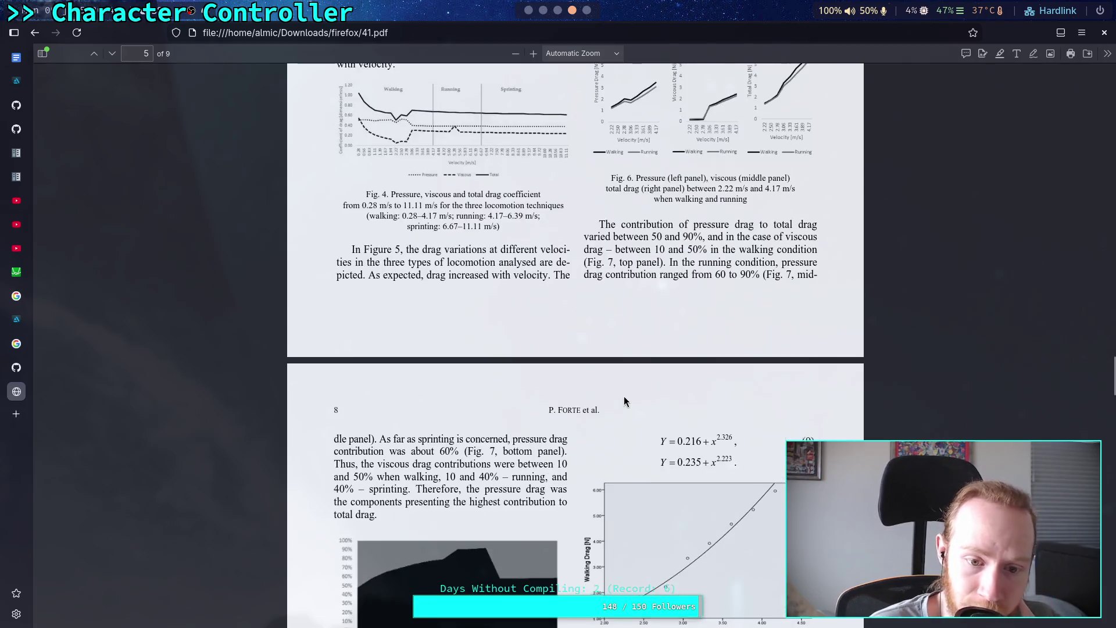
{"action": "scroll", "coordinate": [623, 396], "scroll_direction": "up", "scroll_amount": 6}
{"action": "scroll", "coordinate": [606, 385], "scroll_direction": "up", "scroll_amount": 10}
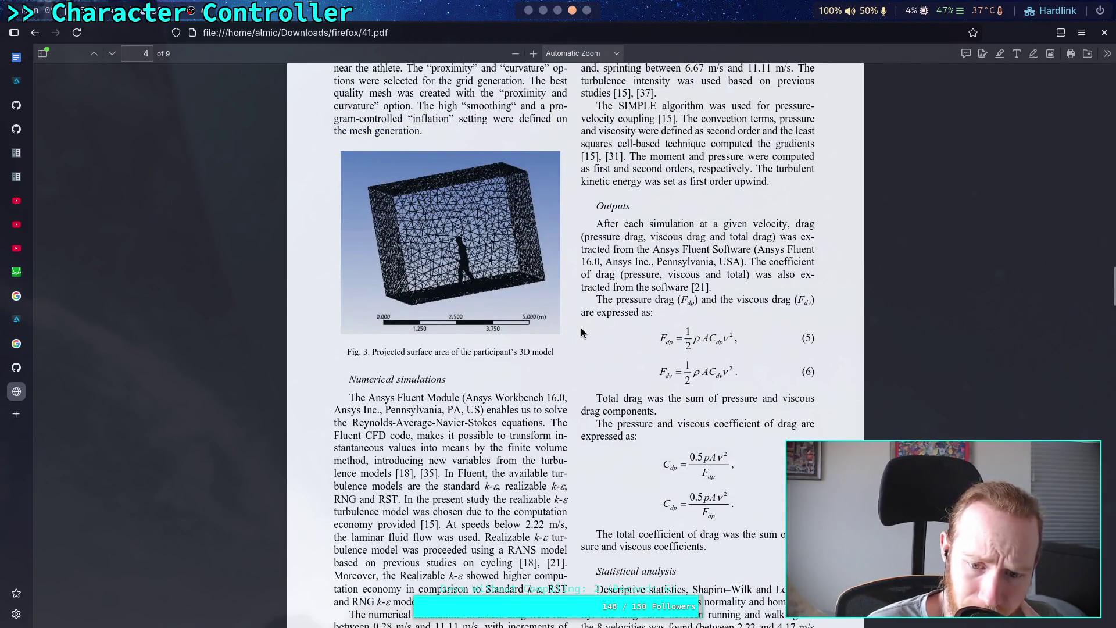
{"action": "scroll", "coordinate": [582, 323], "scroll_direction": "up", "scroll_amount": 3}
{"action": "scroll", "coordinate": [582, 319], "scroll_direction": "up", "scroll_amount": 3}
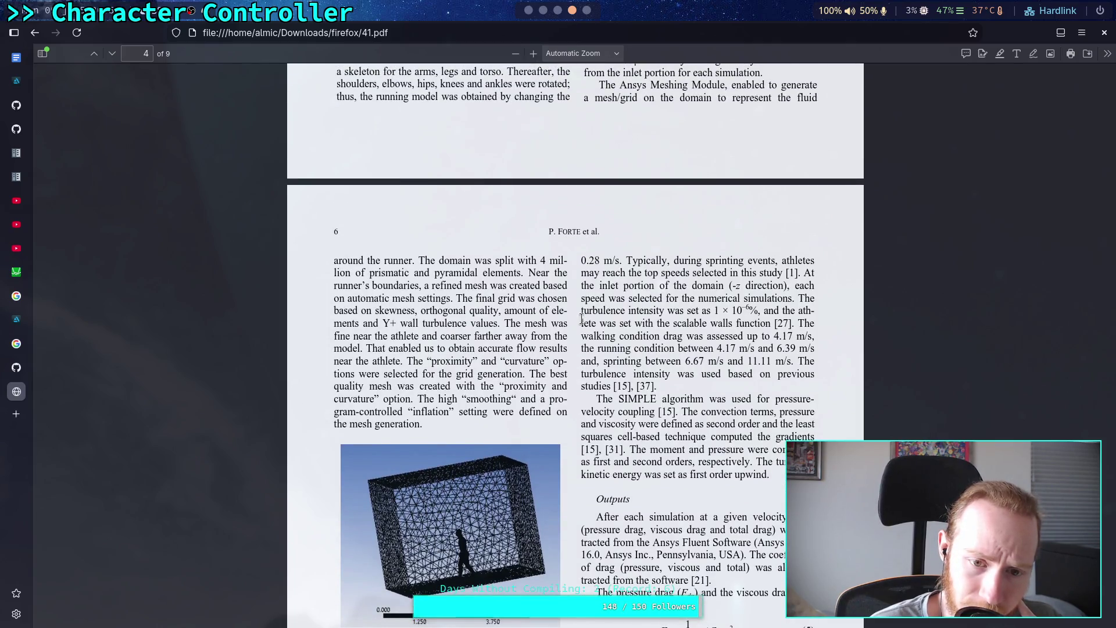
{"action": "scroll", "coordinate": [581, 319], "scroll_direction": "up", "scroll_amount": 6}
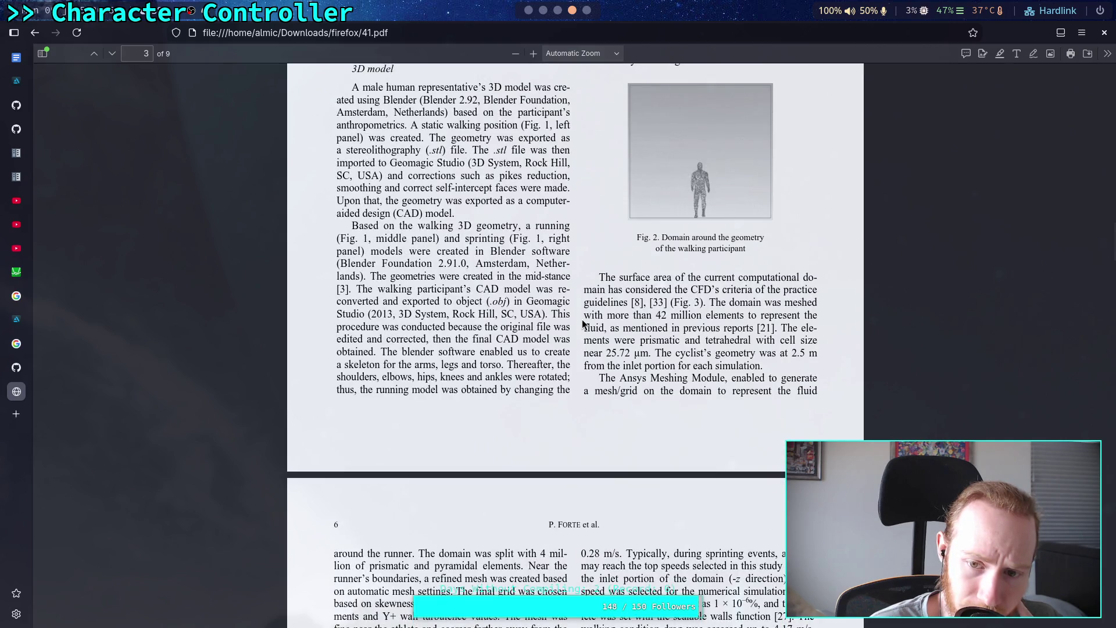
{"action": "scroll", "coordinate": [583, 321], "scroll_direction": "up", "scroll_amount": 2}
{"action": "scroll", "coordinate": [583, 325], "scroll_direction": "up", "scroll_amount": 2}
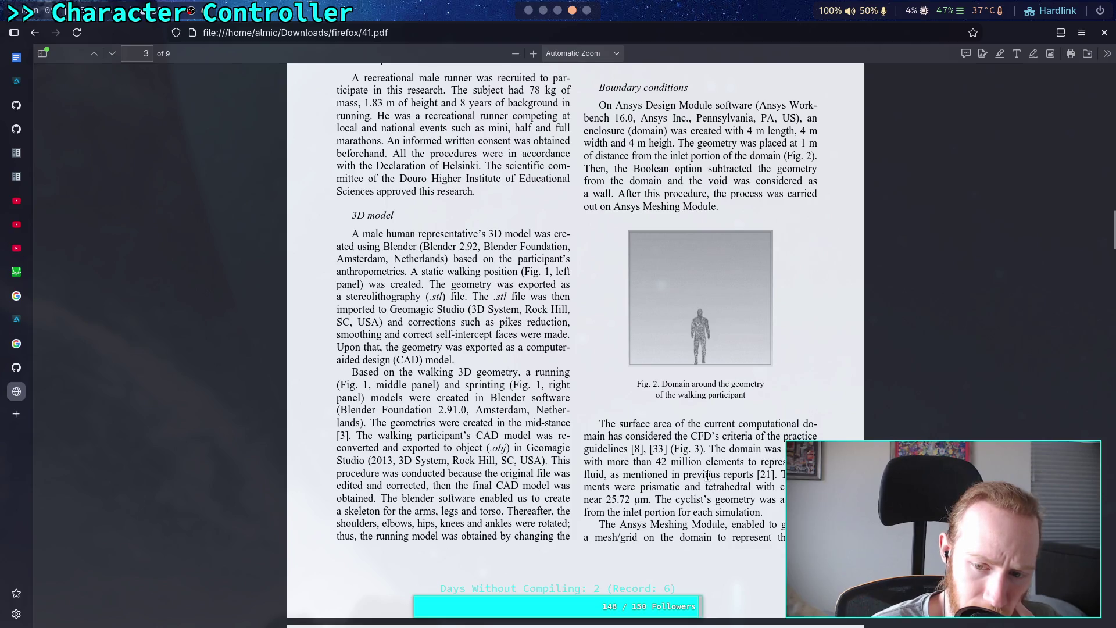
{"action": "scroll", "coordinate": [706, 475], "scroll_direction": "up", "scroll_amount": 5}
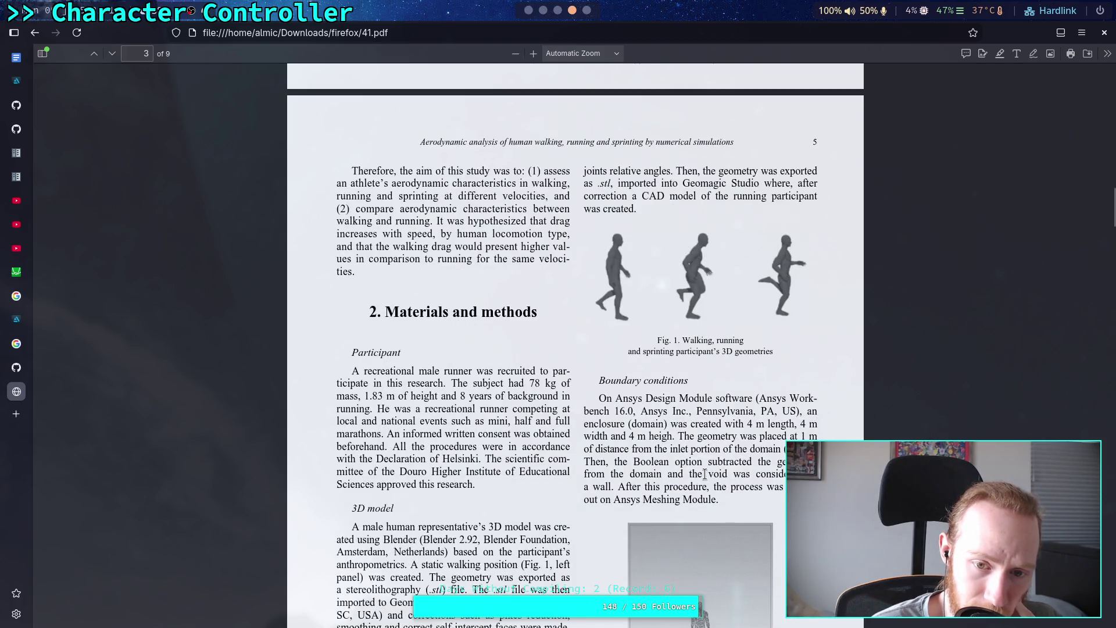
{"action": "scroll", "coordinate": [704, 475], "scroll_direction": "down", "scroll_amount": 4}
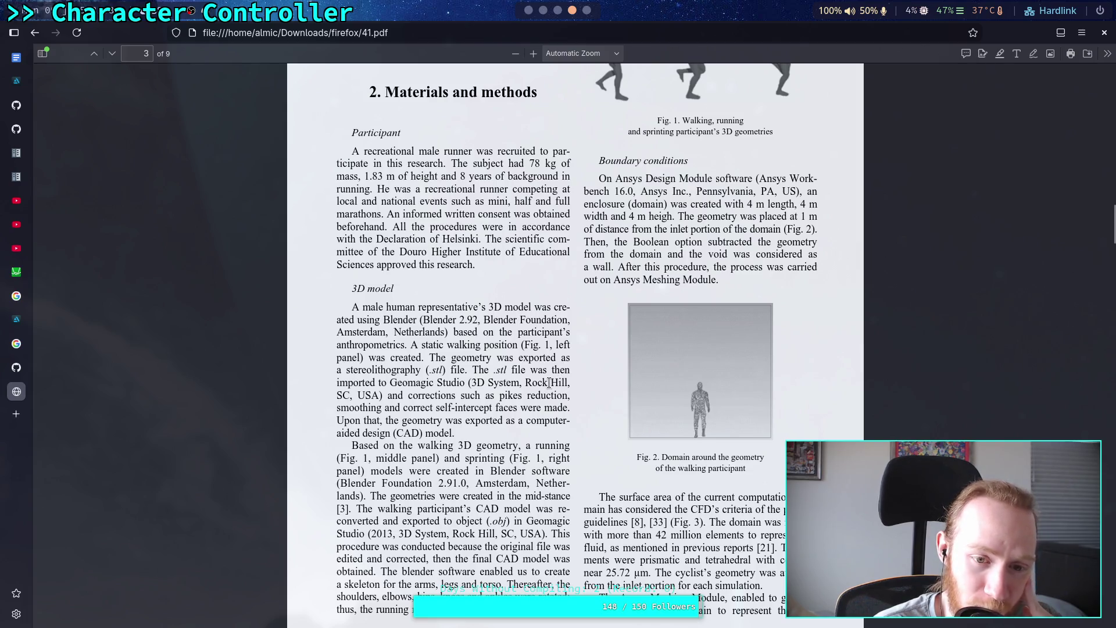
{"action": "scroll", "coordinate": [555, 378], "scroll_direction": "down", "scroll_amount": 4}
{"action": "scroll", "coordinate": [555, 378], "scroll_direction": "up", "scroll_amount": 3}
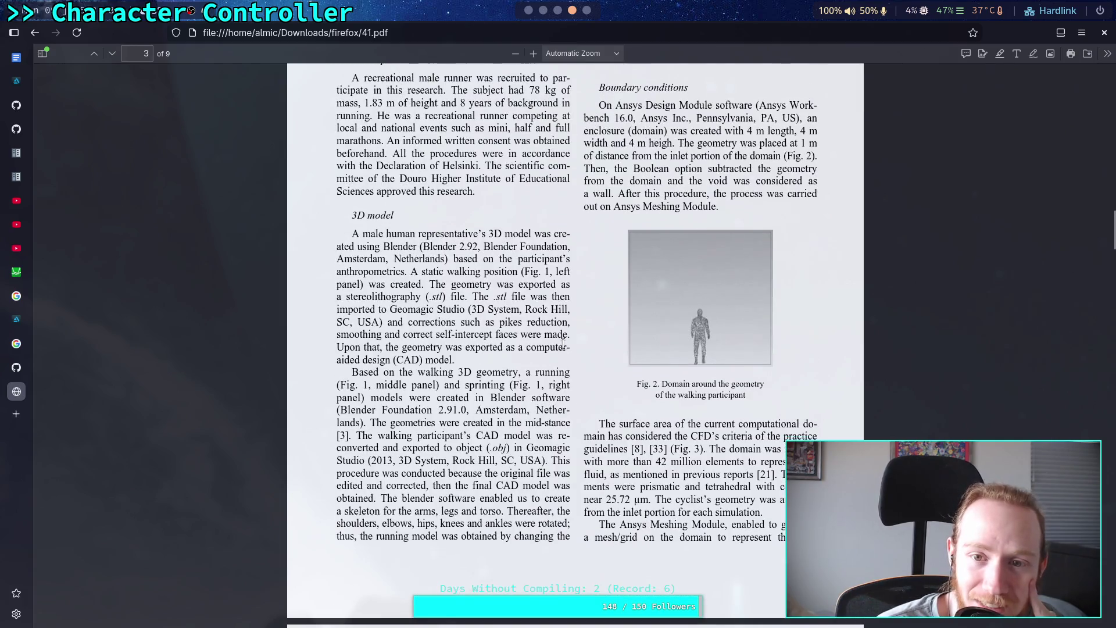
{"action": "scroll", "coordinate": [562, 344], "scroll_direction": "up", "scroll_amount": 3}
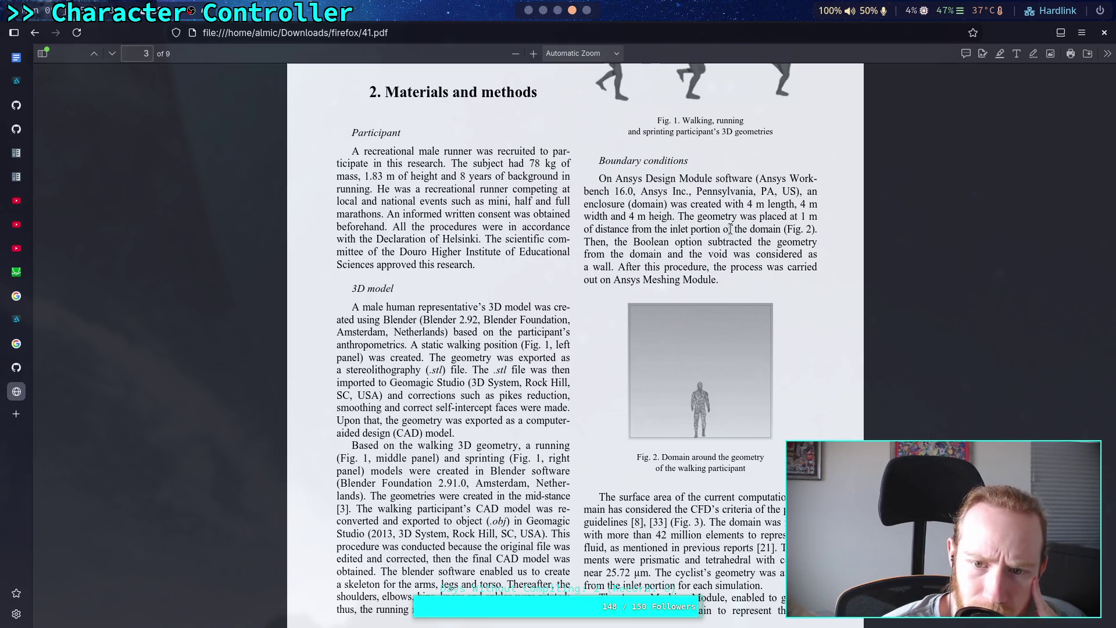
{"action": "scroll", "coordinate": [731, 228], "scroll_direction": "down", "scroll_amount": 6}
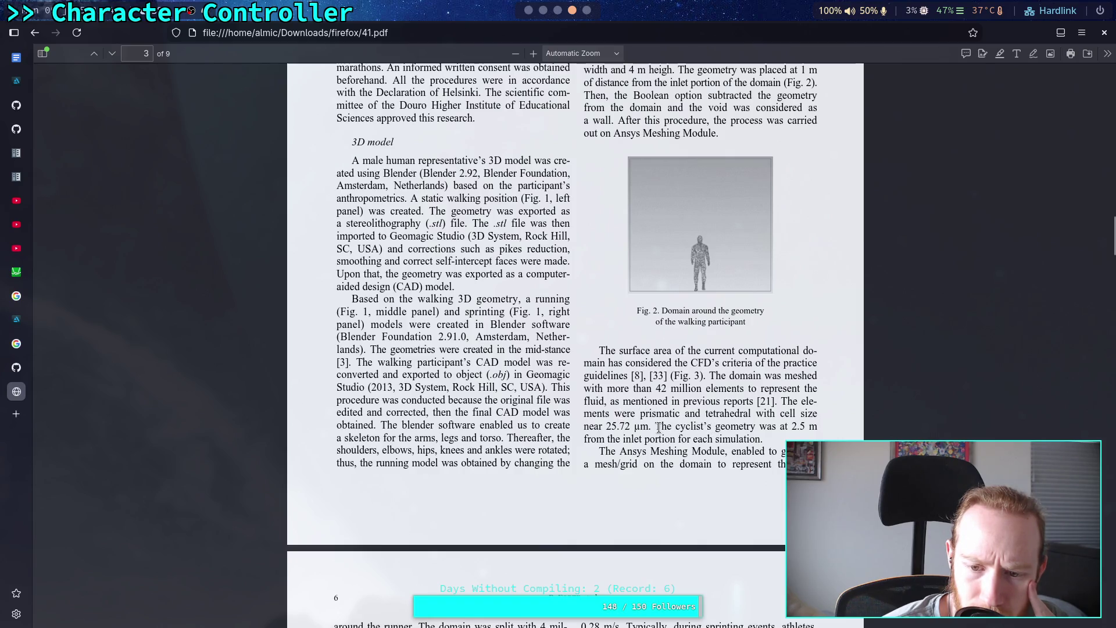
{"action": "scroll", "coordinate": [651, 422], "scroll_direction": "down", "scroll_amount": 5}
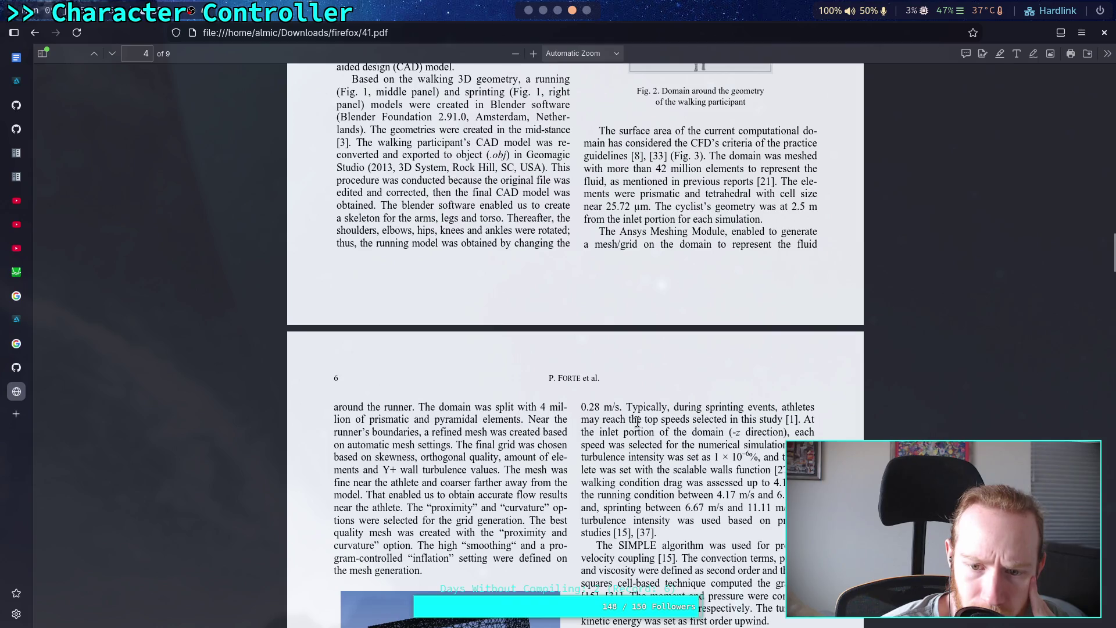
{"action": "scroll", "coordinate": [635, 423], "scroll_direction": "down", "scroll_amount": 2}
{"action": "scroll", "coordinate": [637, 423], "scroll_direction": "down", "scroll_amount": 9}
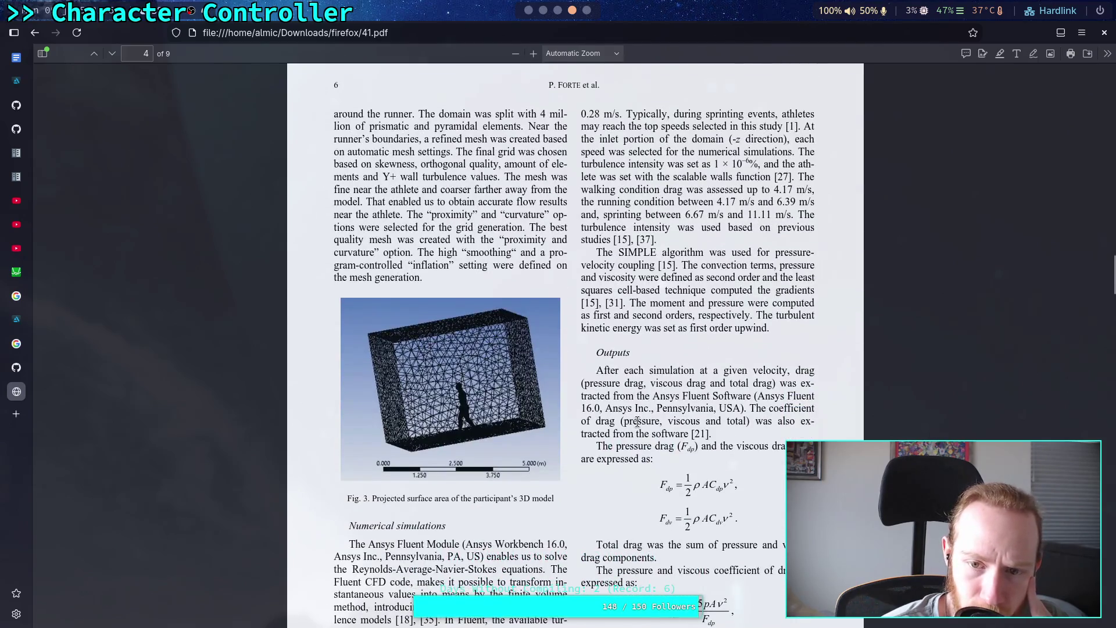
Step: Scroll through the Results section to the Discussion page comparing walking and running drag coefficients
{"action": "scroll", "coordinate": [637, 427], "scroll_direction": "down", "scroll_amount": 3}
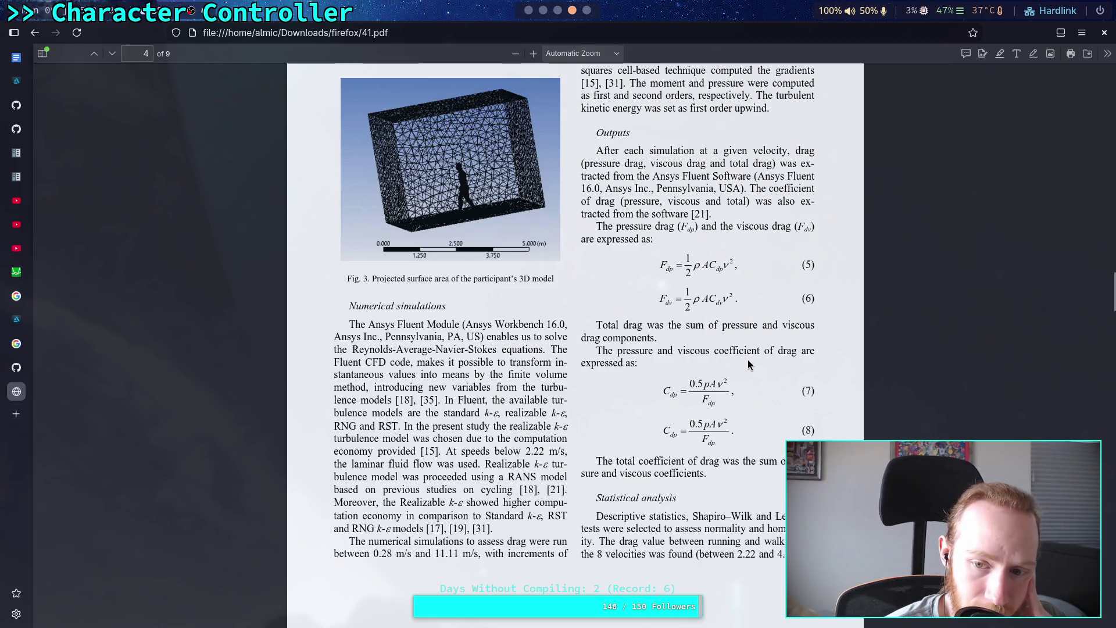
{"action": "scroll", "coordinate": [748, 359], "scroll_direction": "down", "scroll_amount": 8}
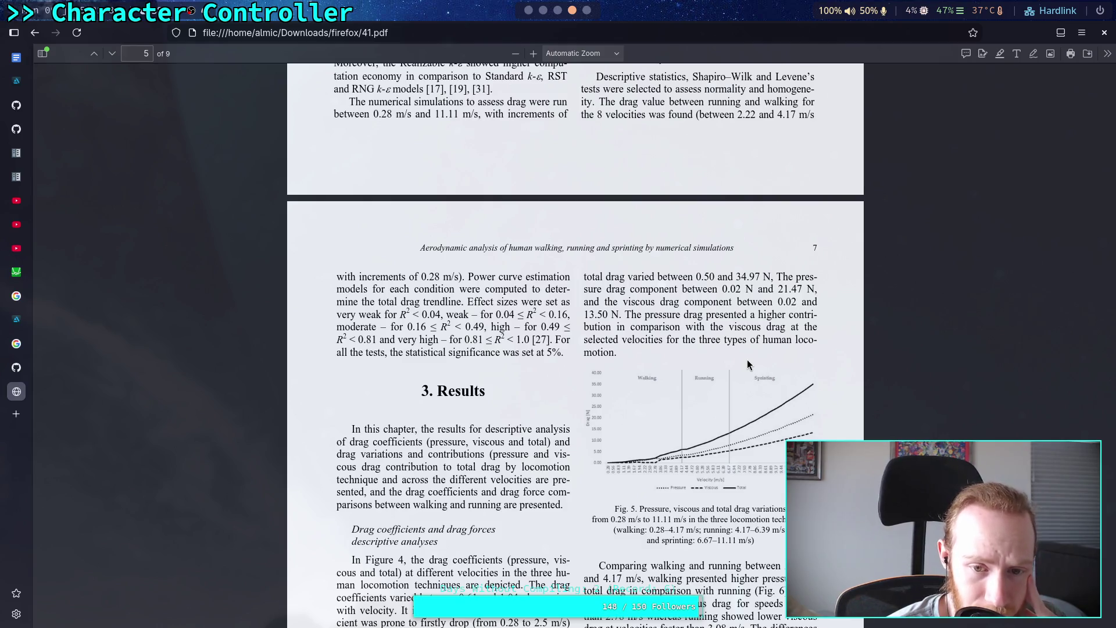
{"action": "scroll", "coordinate": [748, 365], "scroll_direction": "down", "scroll_amount": 1}
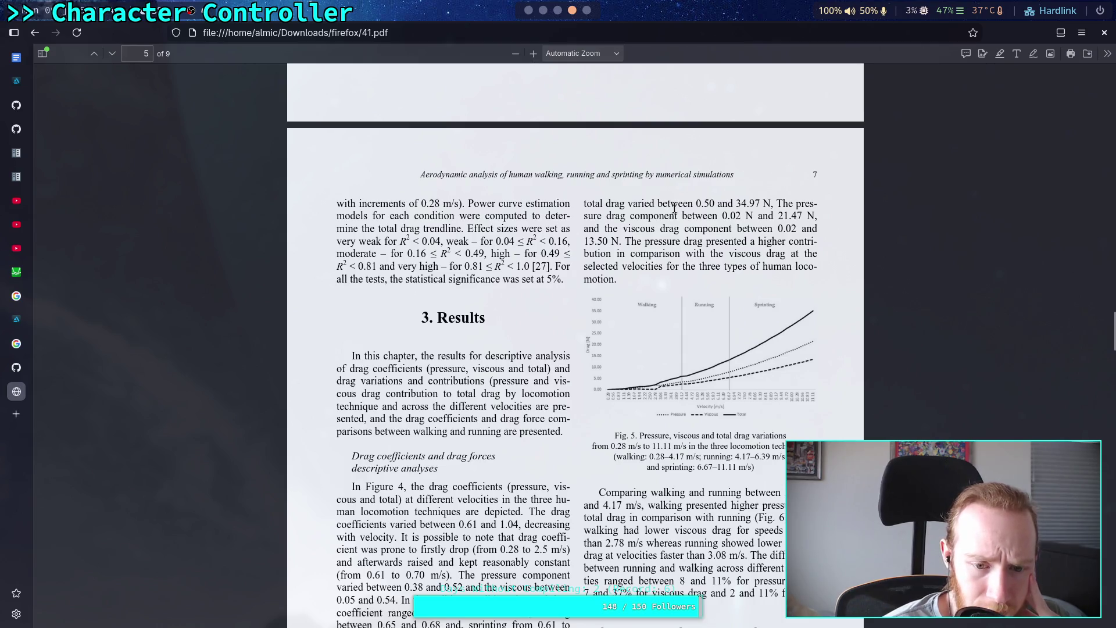
{"action": "scroll", "coordinate": [675, 210], "scroll_direction": "down", "scroll_amount": 2}
{"action": "scroll", "coordinate": [674, 223], "scroll_direction": "down", "scroll_amount": 10}
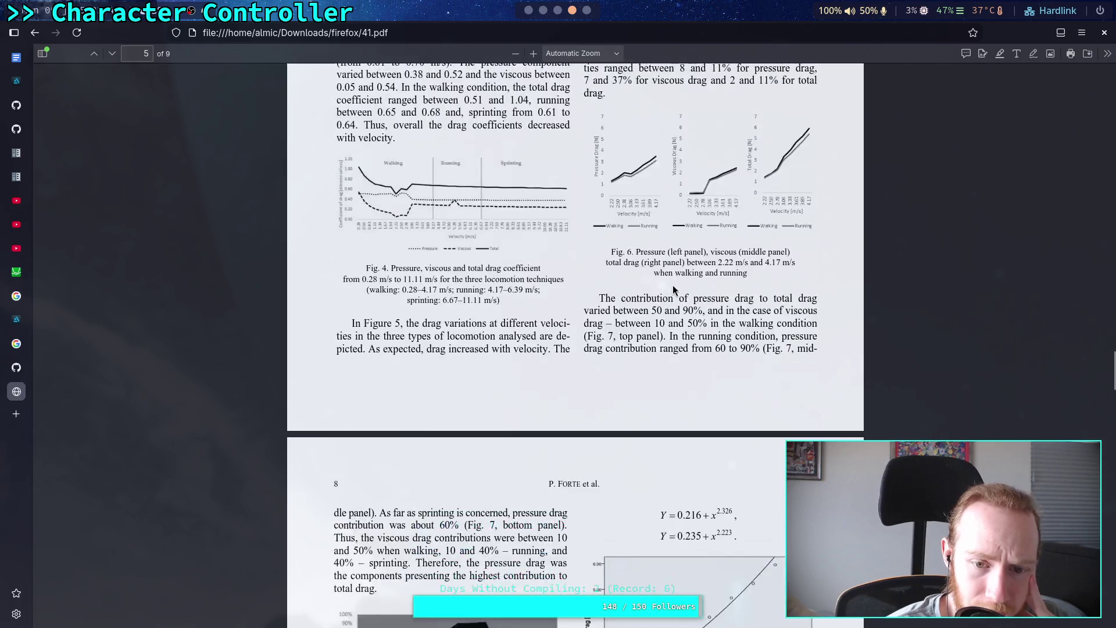
{"action": "scroll", "coordinate": [674, 291], "scroll_direction": "down", "scroll_amount": 10}
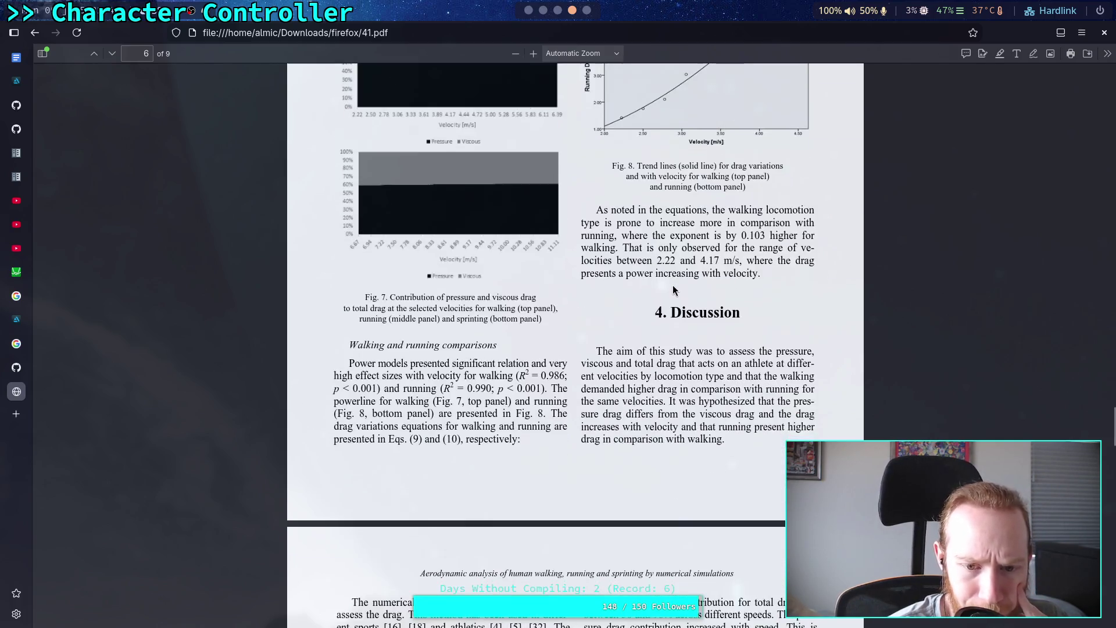
{"action": "scroll", "coordinate": [672, 285], "scroll_direction": "down", "scroll_amount": 1}
{"action": "scroll", "coordinate": [672, 284], "scroll_direction": "down", "scroll_amount": 2}
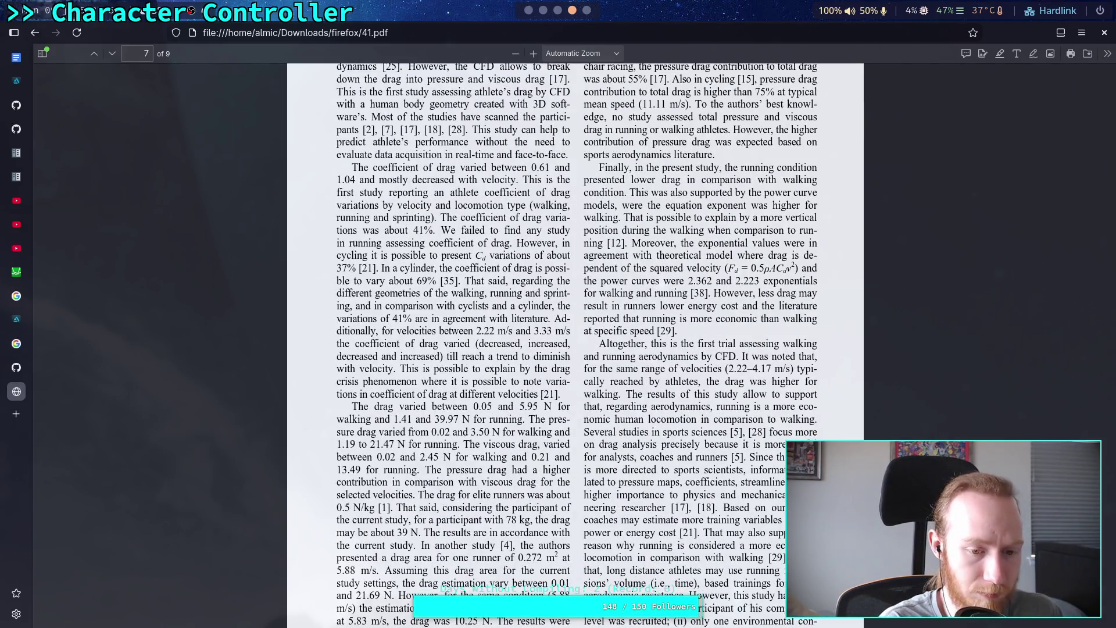
{"action": "key", "text": "ctrl+f"}
Step: Search the paper for 'area' and step through the matches, ending on the Fig. 3 caption
{"action": "type", "text": "area"}
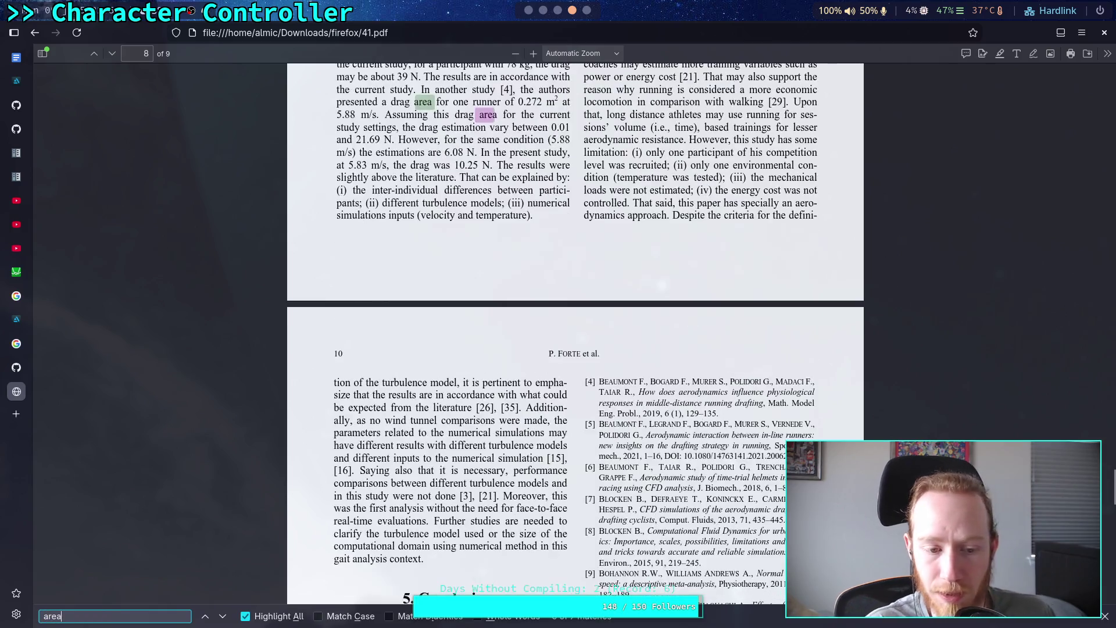
{"action": "scroll", "coordinate": [490, 392], "scroll_direction": "up", "scroll_amount": 3}
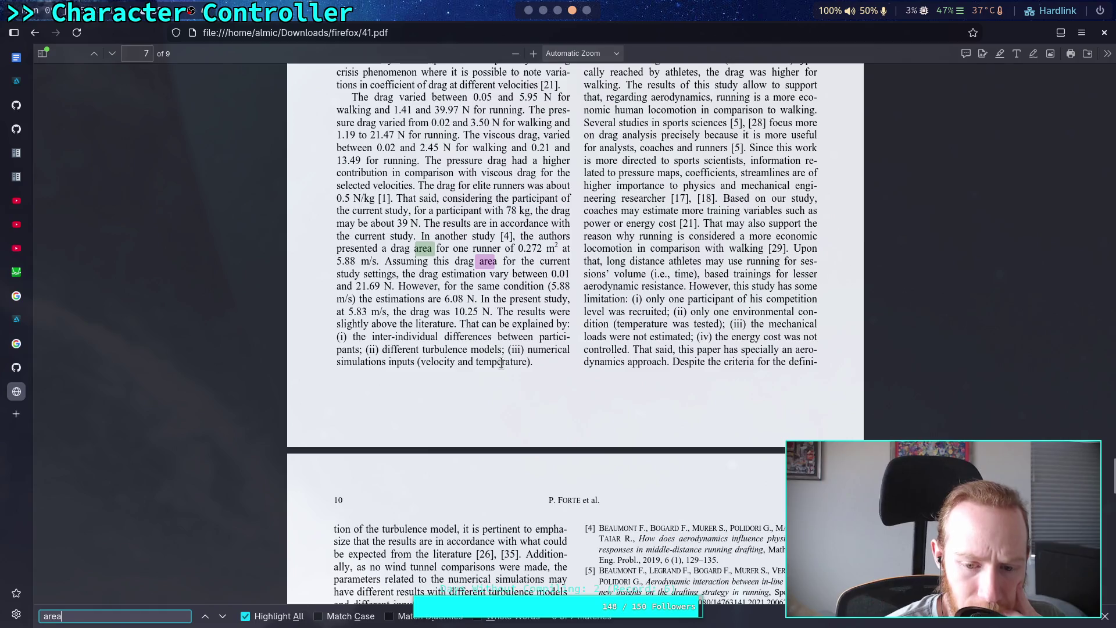
{"action": "key", "text": "Return"}
{"action": "left_click", "coordinate": [222, 617]}
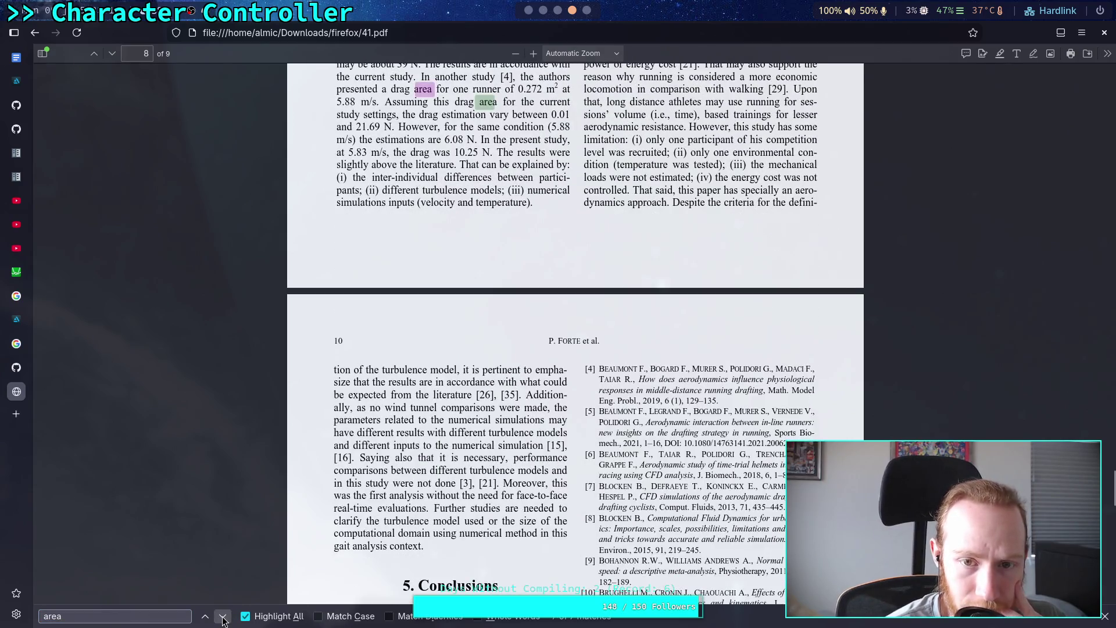
{"action": "left_click", "coordinate": [222, 617]}
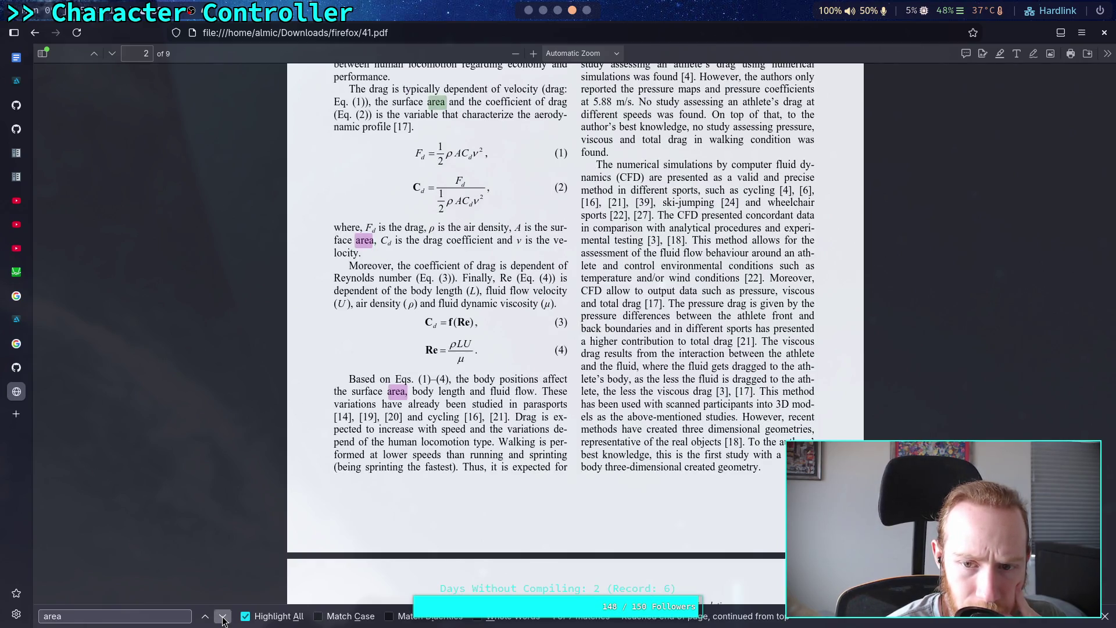
{"action": "left_click", "coordinate": [223, 616]}
{"action": "left_click", "coordinate": [223, 616]}
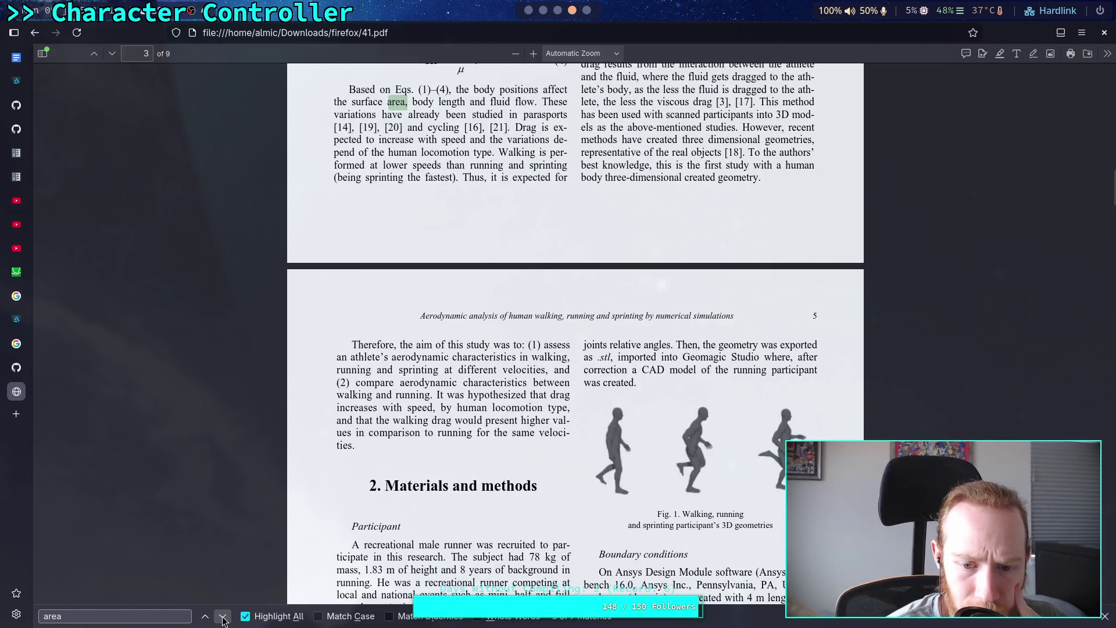
{"action": "left_click", "coordinate": [222, 616]}
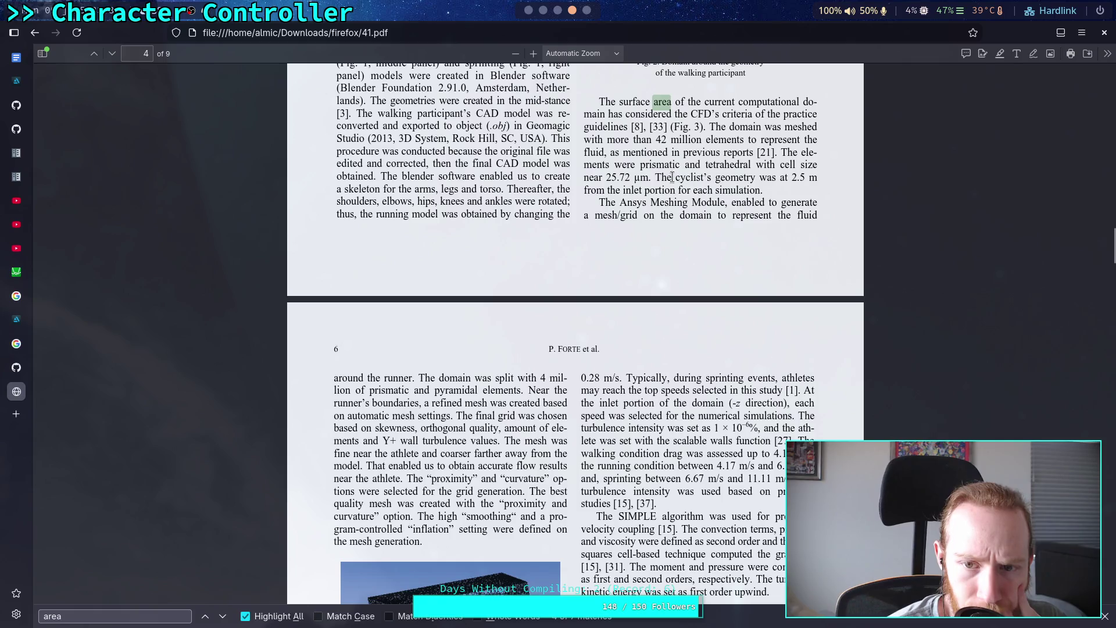
{"action": "scroll", "coordinate": [591, 401], "scroll_direction": "down", "scroll_amount": 5}
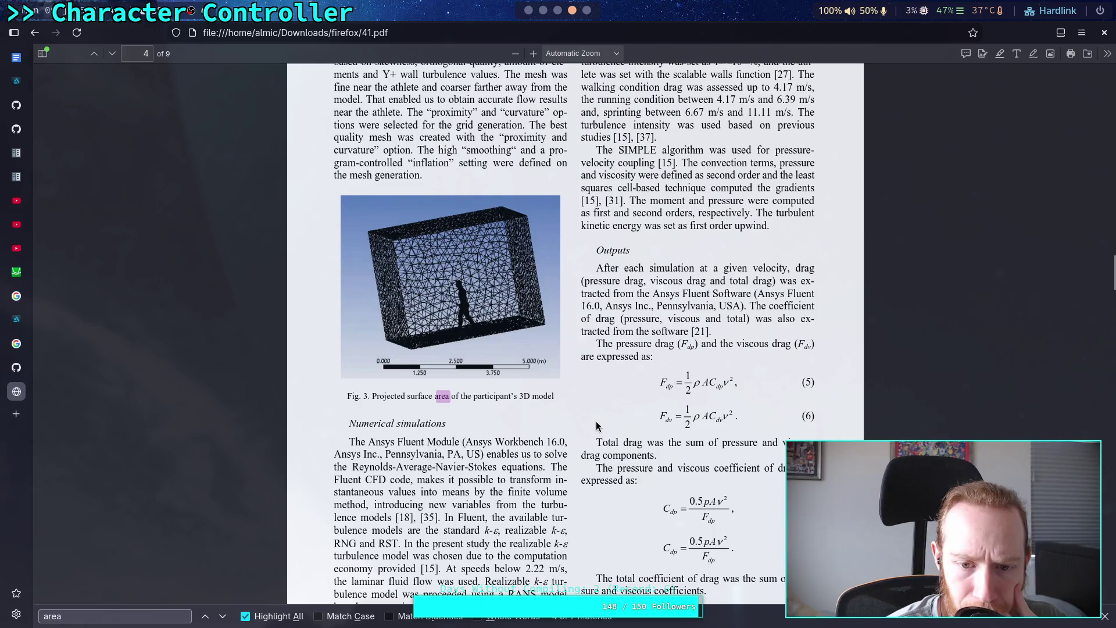
{"action": "scroll", "coordinate": [596, 426], "scroll_direction": "down", "scroll_amount": 2}
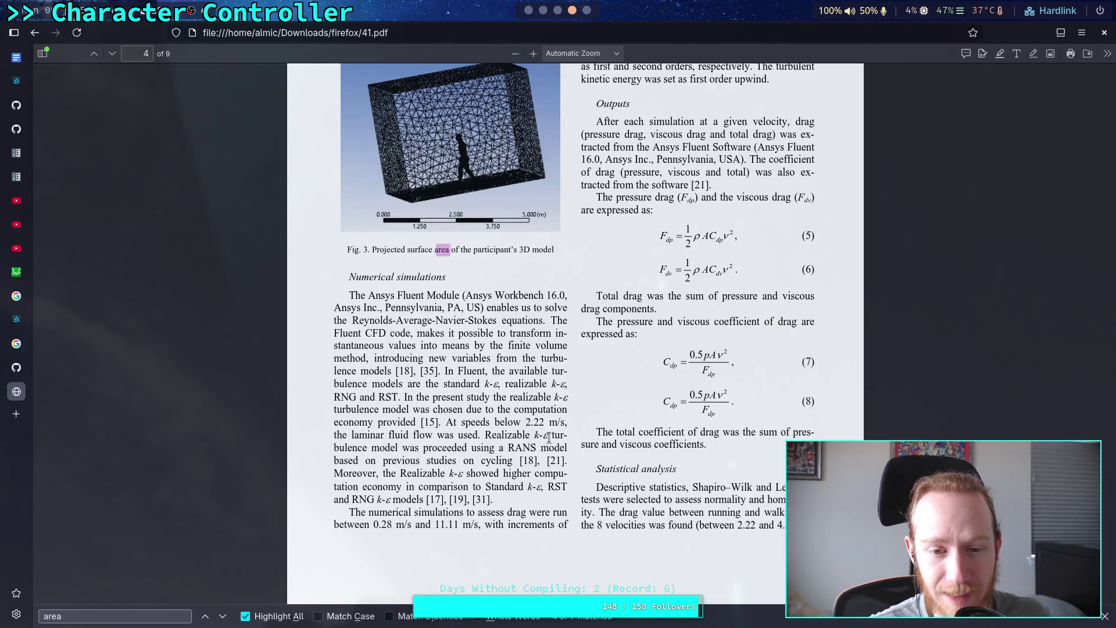
{"action": "left_click", "coordinate": [207, 618]}
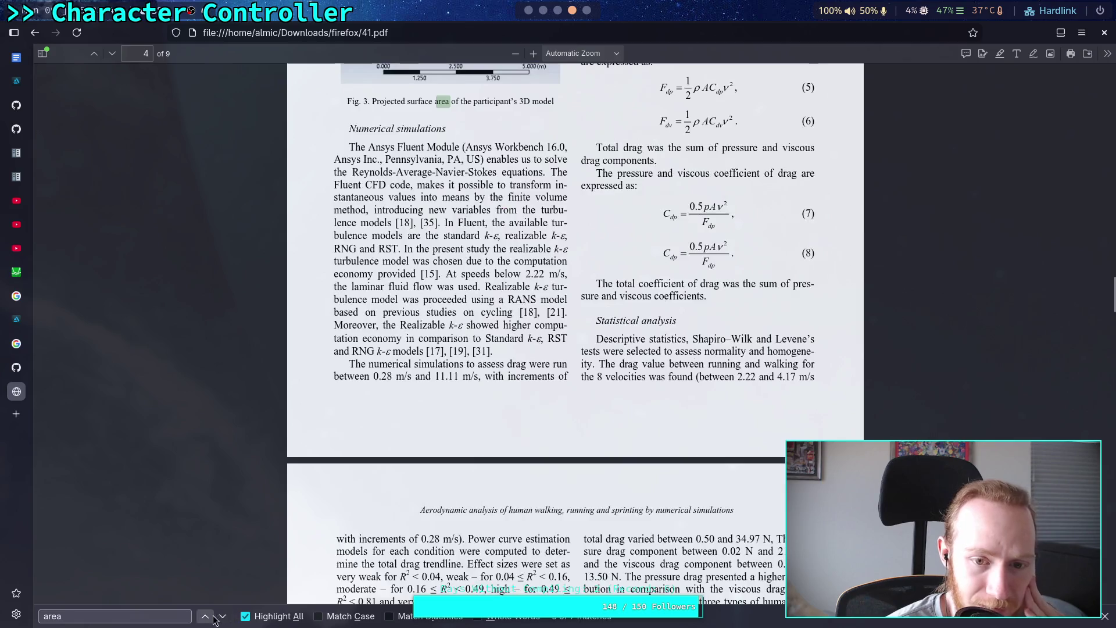
Step: Step back and forth through the 'area' matches, returning to the Fig. 3 caption
{"action": "left_click", "coordinate": [207, 618]}
{"action": "left_click", "coordinate": [207, 619]}
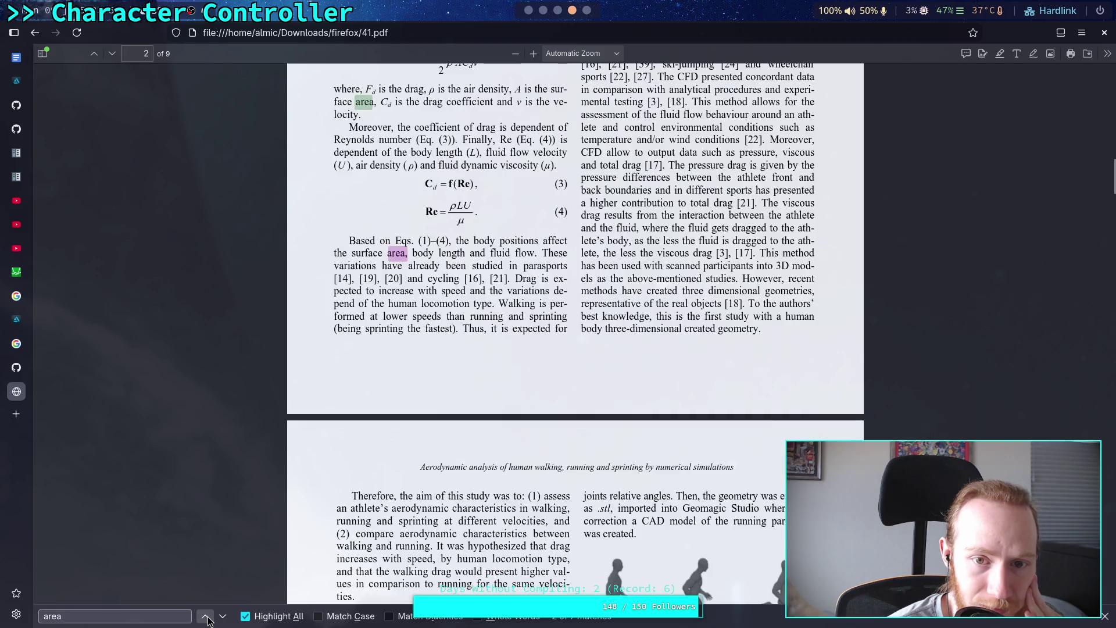
{"action": "scroll", "coordinate": [455, 399], "scroll_direction": "up", "scroll_amount": 3}
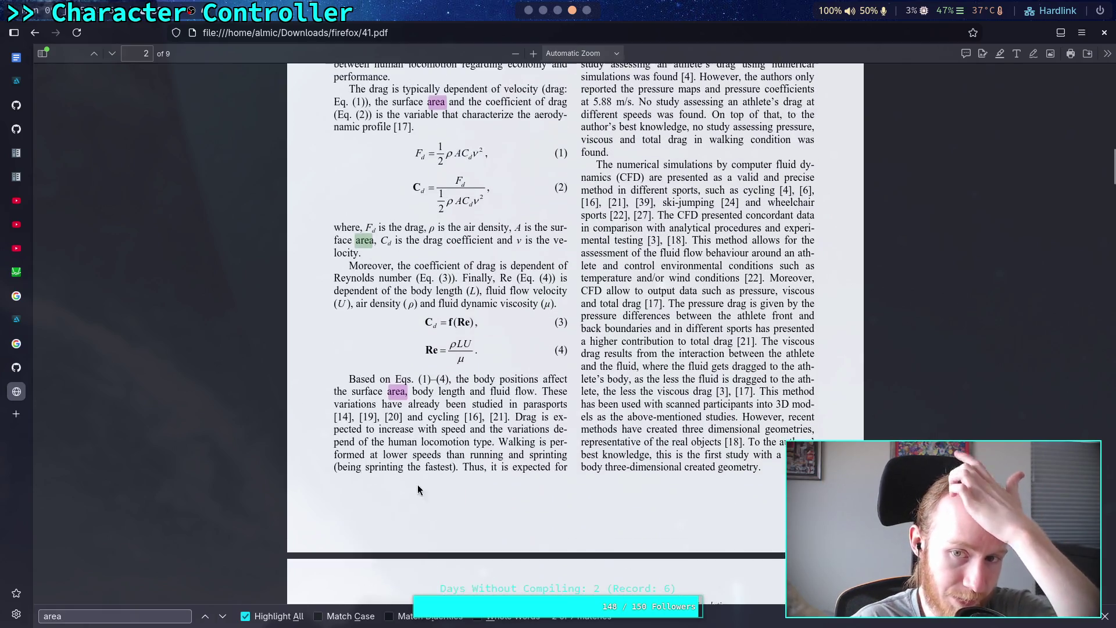
{"action": "left_click", "coordinate": [222, 620]}
{"action": "left_click", "coordinate": [221, 620]}
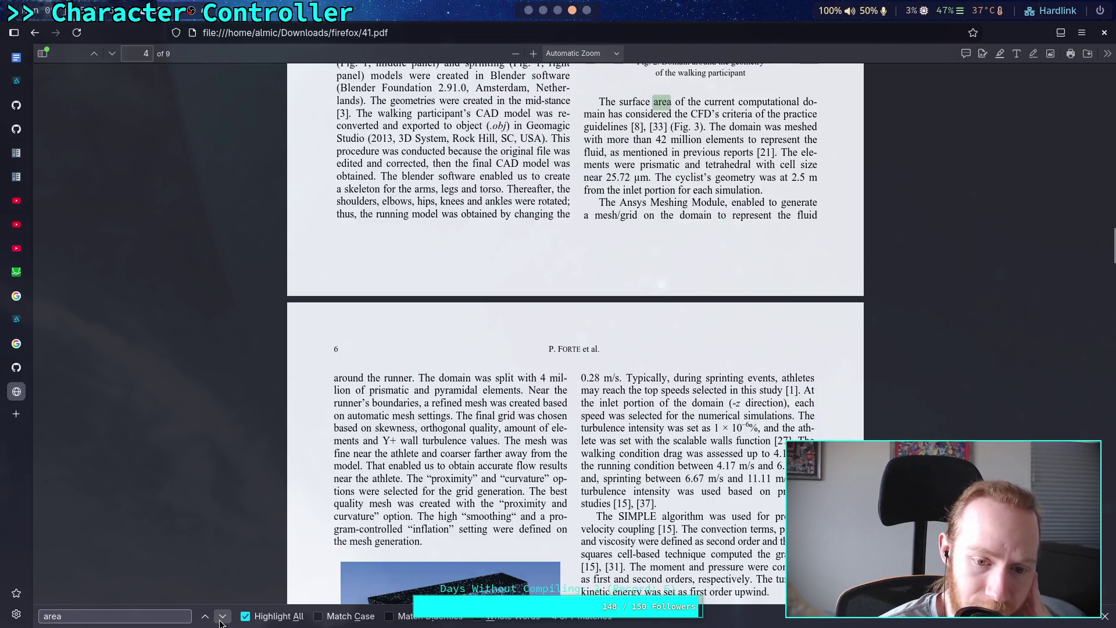
{"action": "left_click", "coordinate": [221, 619]}
{"action": "left_click", "coordinate": [222, 619]}
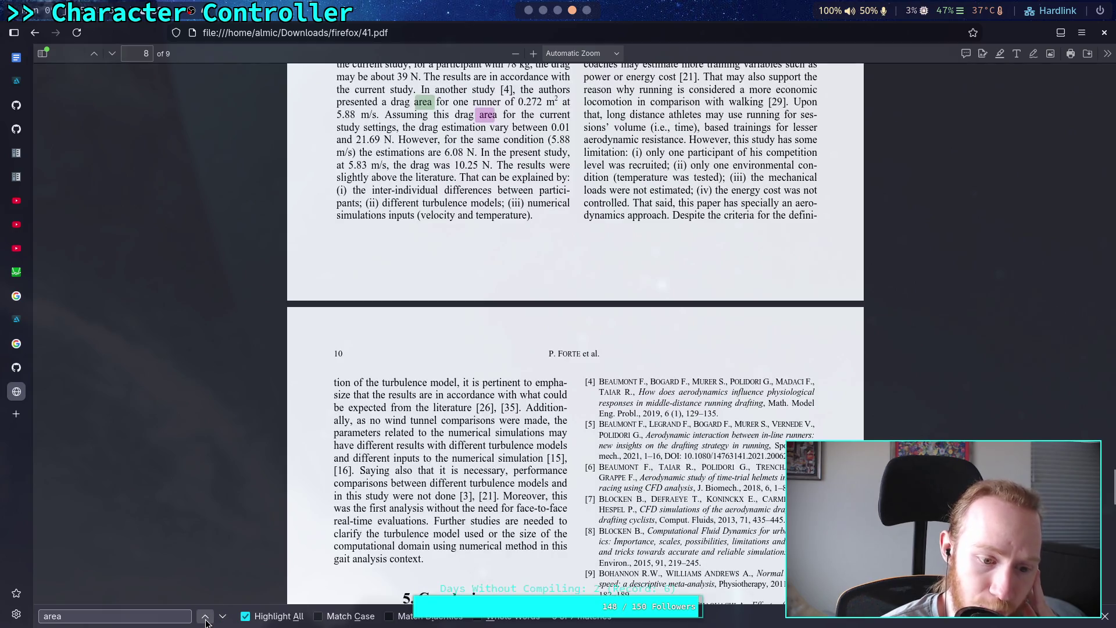
{"action": "left_click", "coordinate": [204, 617]}
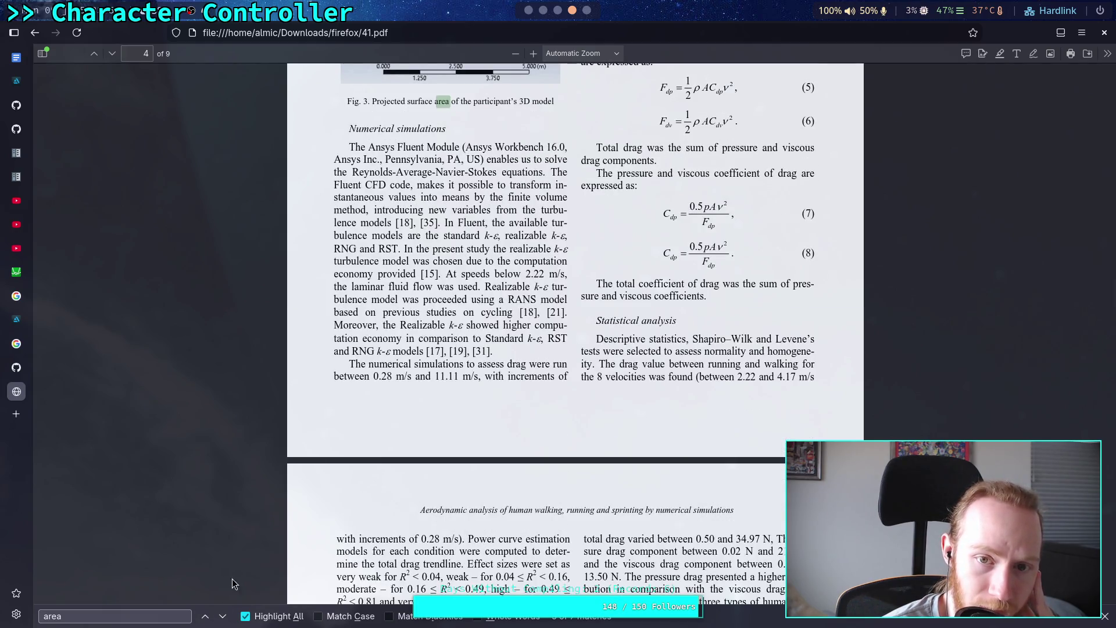
Step: Jump to the 'area' match on page 8 in the Discussion
{"action": "scroll", "coordinate": [288, 500], "scroll_direction": "up", "scroll_amount": 4}
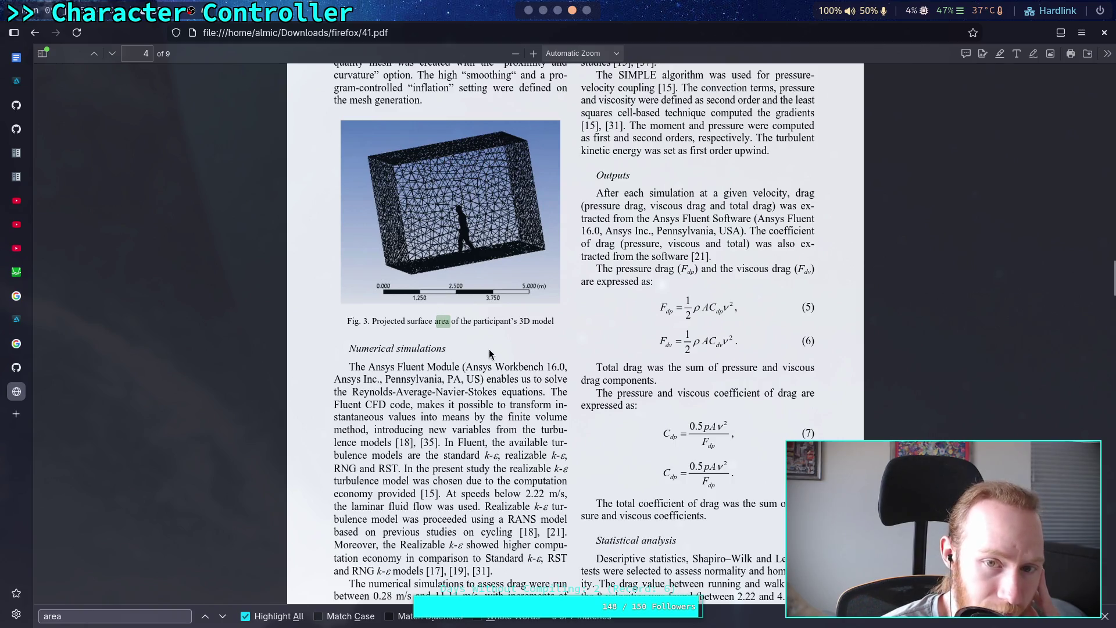
{"action": "scroll", "coordinate": [397, 463], "scroll_direction": "up", "scroll_amount": 3}
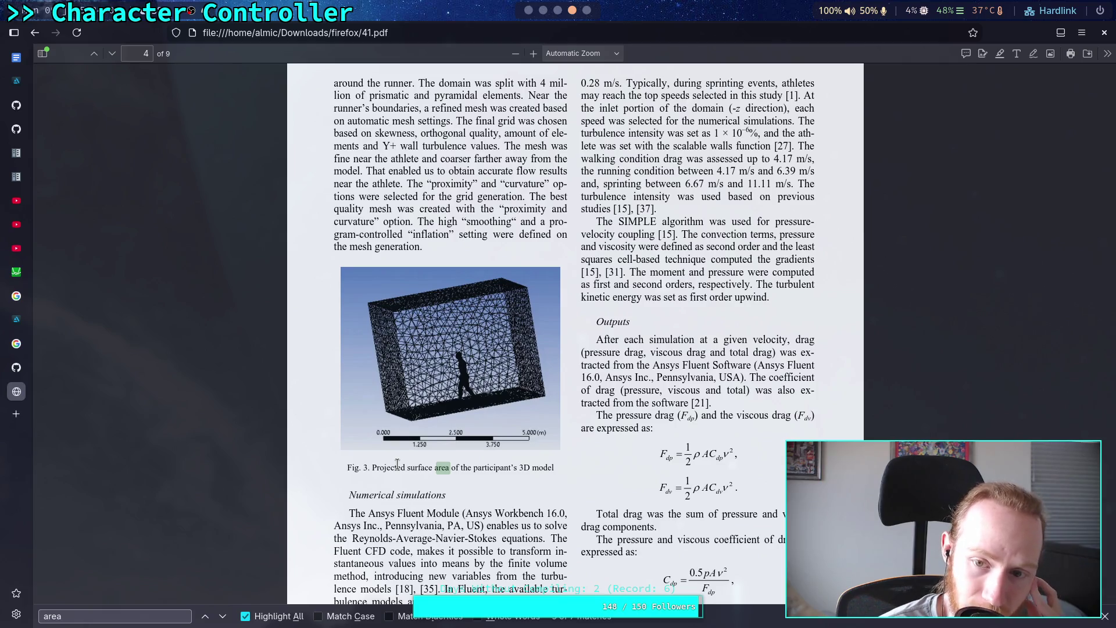
{"action": "left_click", "coordinate": [222, 618]}
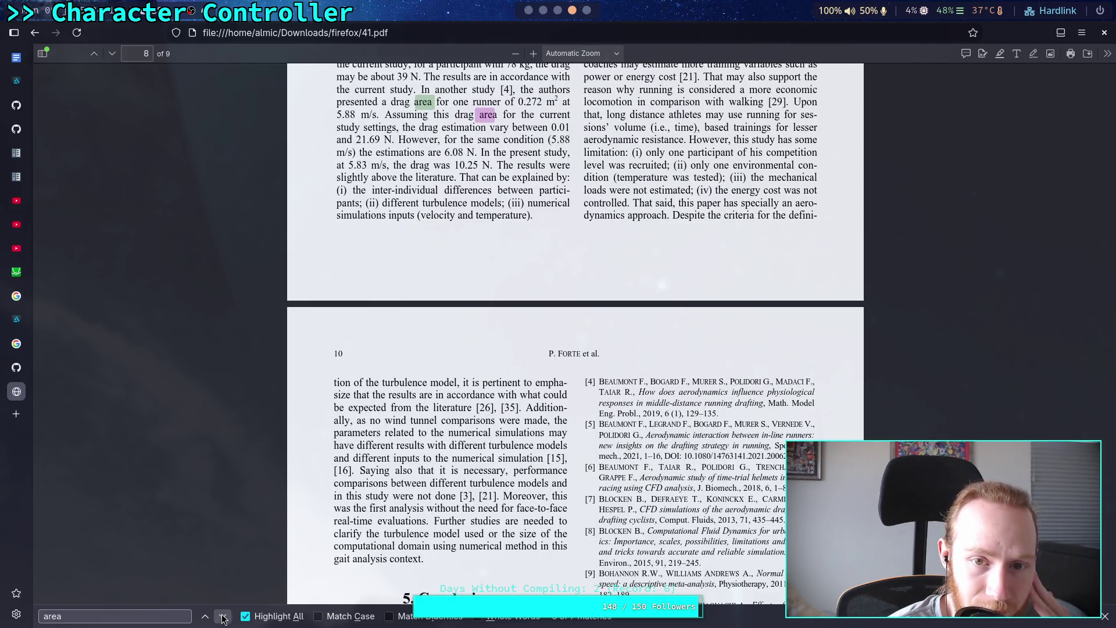
{"action": "scroll", "coordinate": [368, 488], "scroll_direction": "up", "scroll_amount": 5}
{"action": "scroll", "coordinate": [367, 487], "scroll_direction": "up", "scroll_amount": 12}
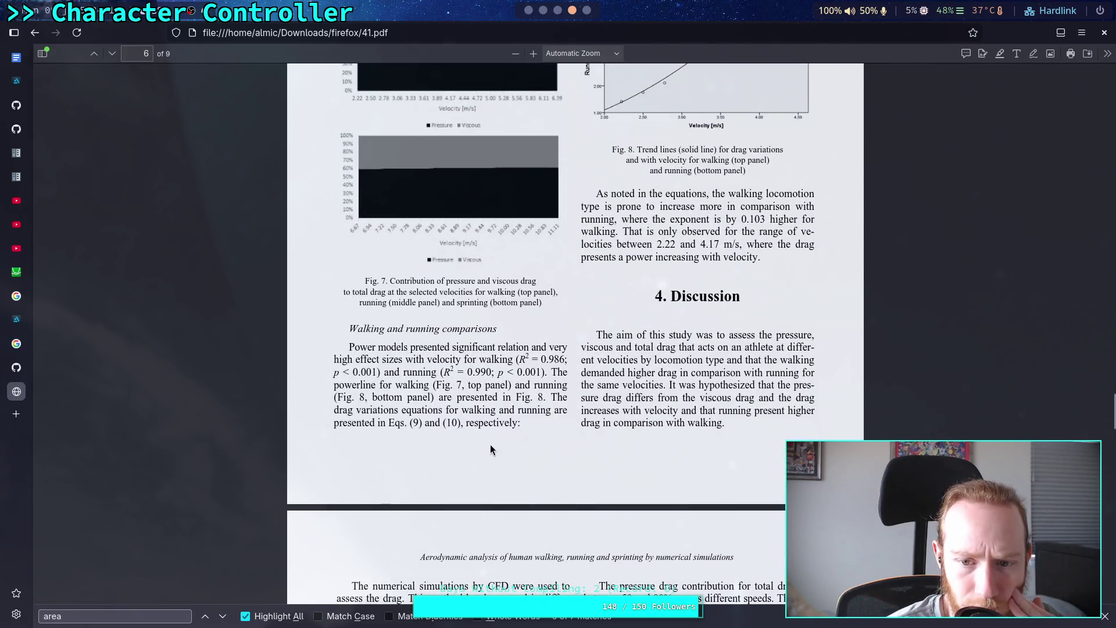
{"action": "scroll", "coordinate": [490, 444], "scroll_direction": "down", "scroll_amount": 10}
{"action": "scroll", "coordinate": [515, 411], "scroll_direction": "down", "scroll_amount": 1}
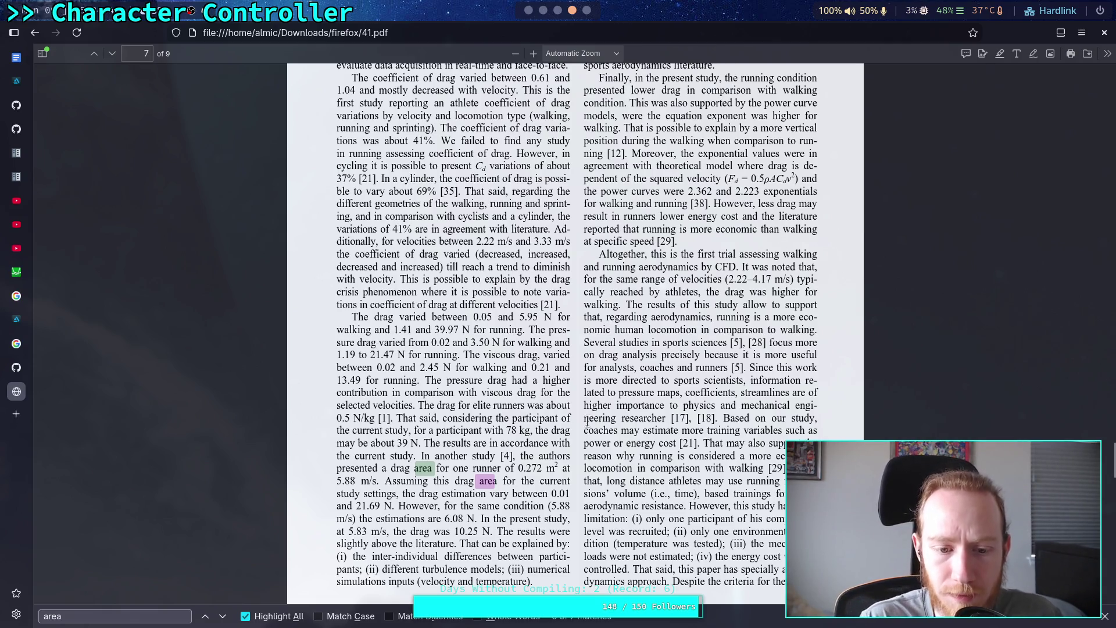
Step: Highlight the 0.272 drag area value in the Discussion text, then clear the selection
{"action": "left_click_drag", "start_coordinate": [514, 471], "coordinate": [544, 471]}
{"action": "scroll", "coordinate": [602, 484], "scroll_direction": "up", "scroll_amount": 1}
{"action": "scroll", "coordinate": [602, 484], "scroll_direction": "up", "scroll_amount": 20}
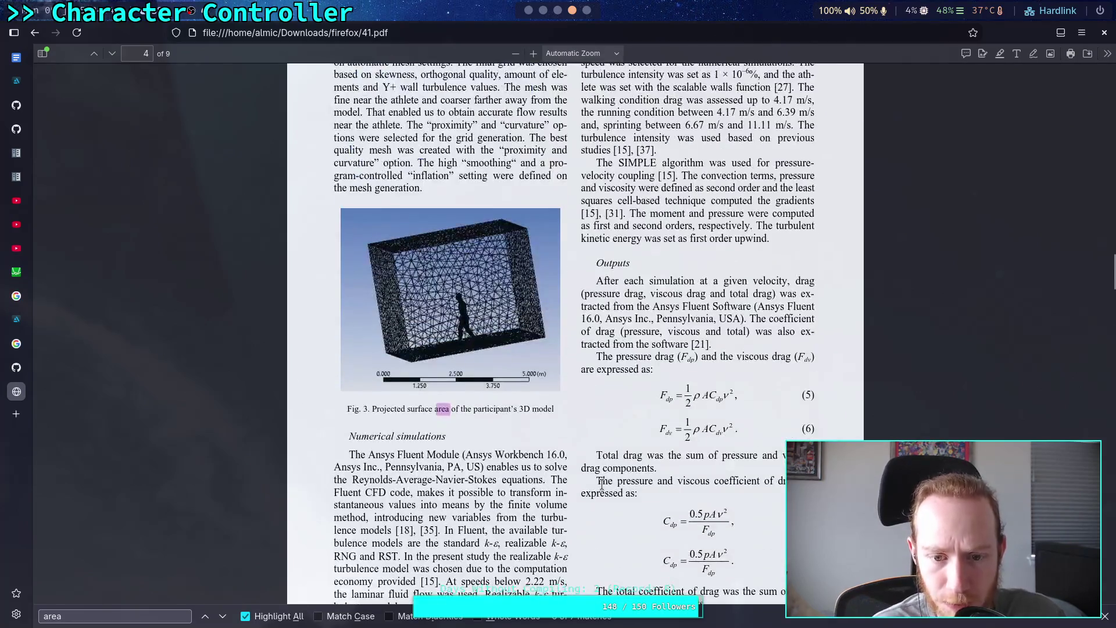
{"action": "scroll", "coordinate": [602, 485], "scroll_direction": "up", "scroll_amount": 3}
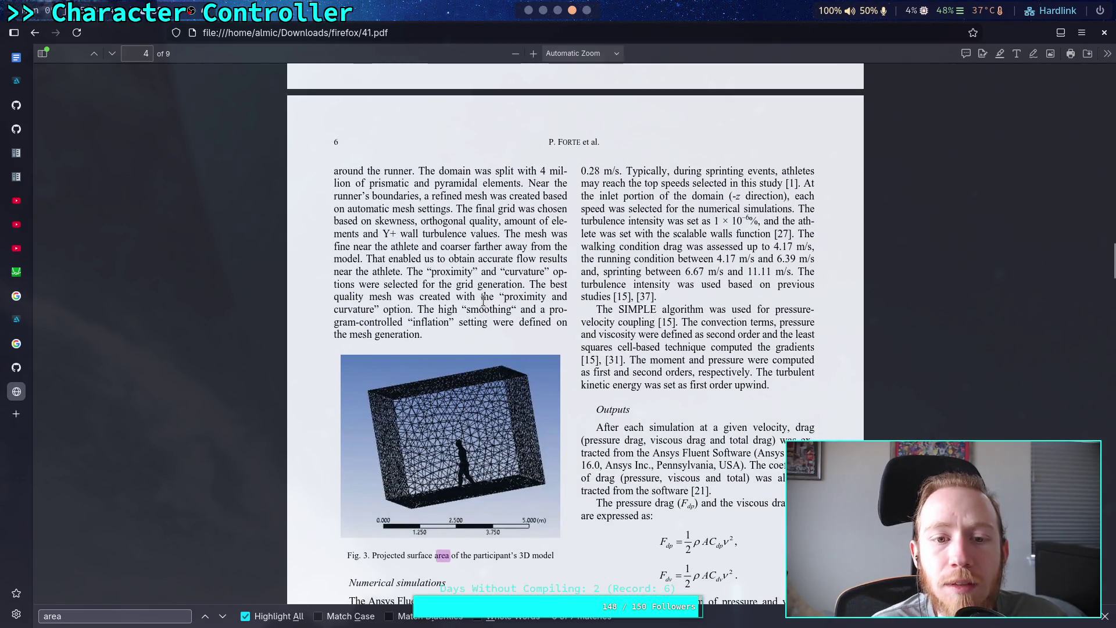
{"action": "left_click_drag", "start_coordinate": [436, 208], "coordinate": [497, 309]}
{"action": "scroll", "coordinate": [428, 430], "scroll_direction": "down", "scroll_amount": 3}
{"action": "scroll", "coordinate": [428, 430], "scroll_direction": "down", "scroll_amount": 1}
{"action": "left_click", "coordinate": [465, 396]}
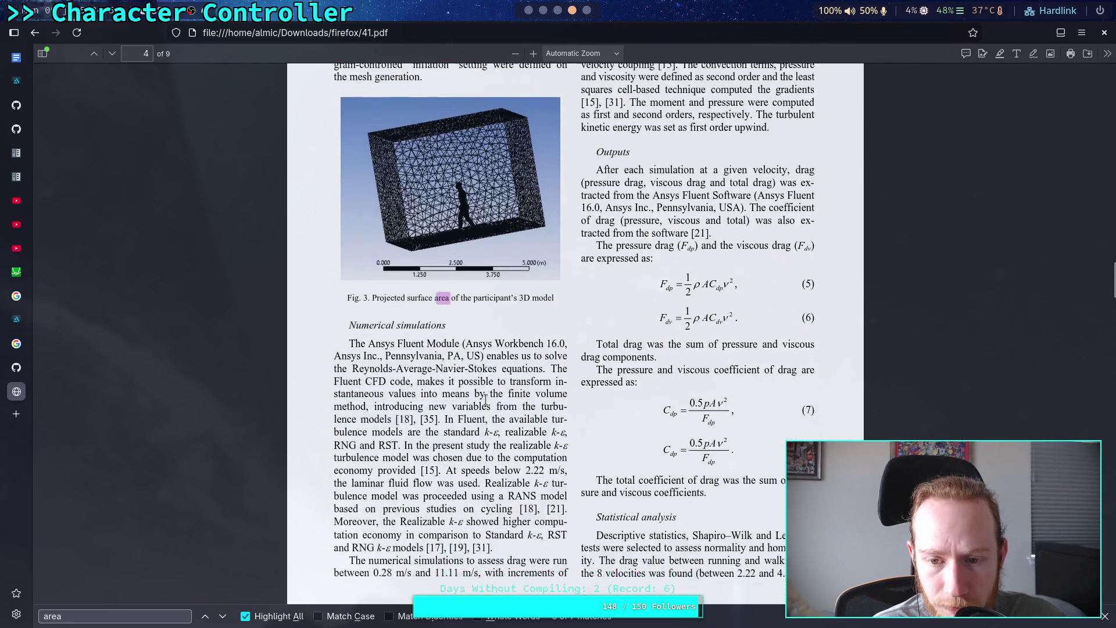
{"action": "scroll", "coordinate": [485, 400], "scroll_direction": "down", "scroll_amount": 1}
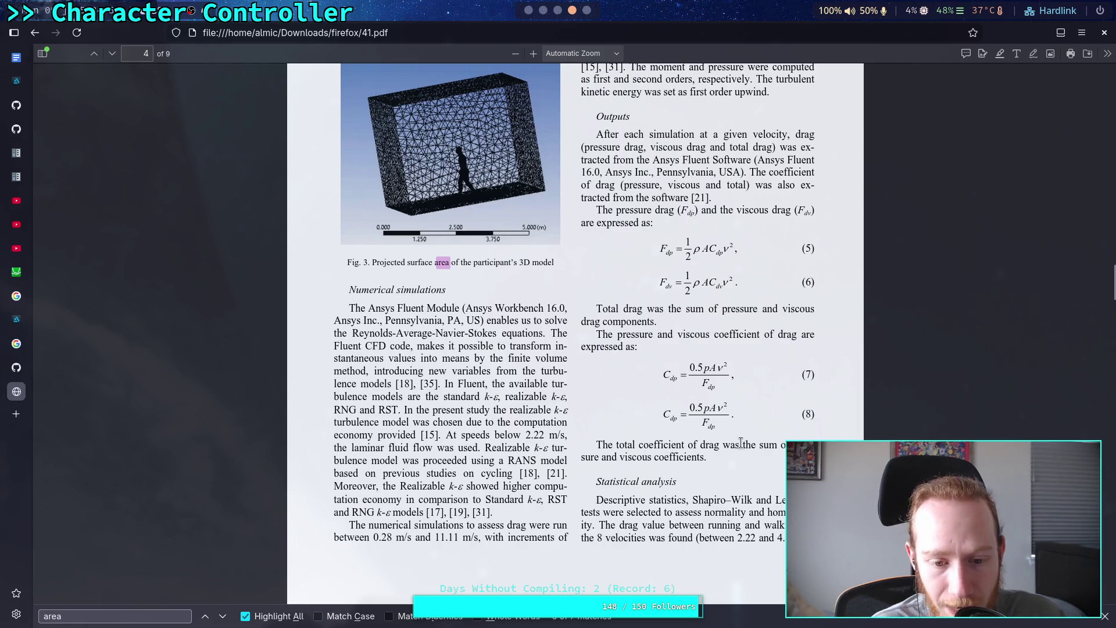
{"action": "scroll", "coordinate": [741, 443], "scroll_direction": "down", "scroll_amount": 5}
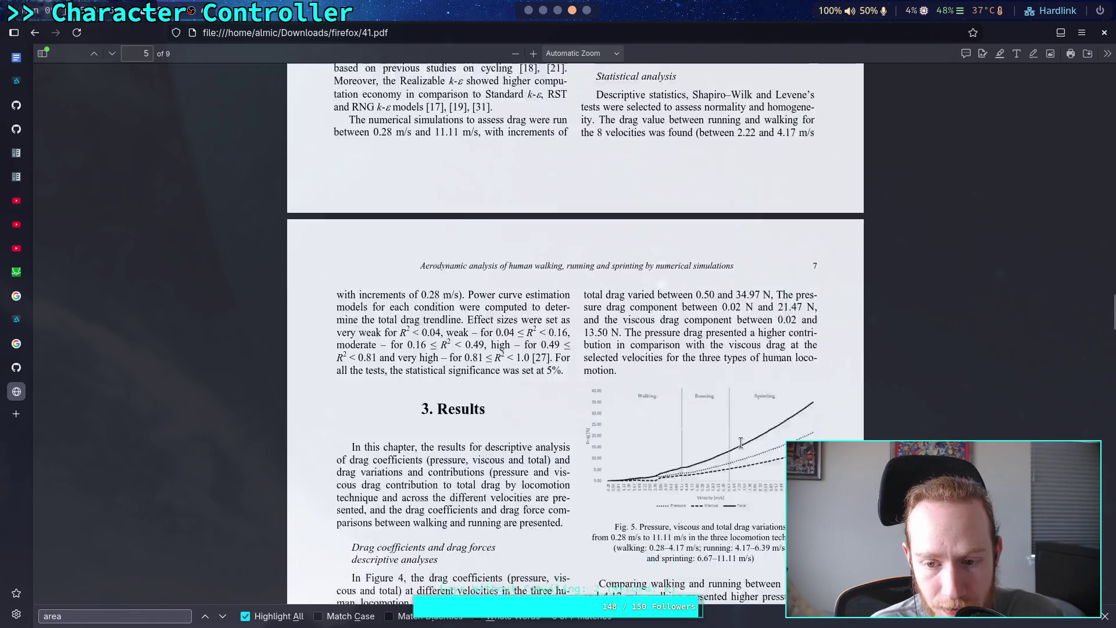
{"action": "scroll", "coordinate": [742, 445], "scroll_direction": "up", "scroll_amount": 3}
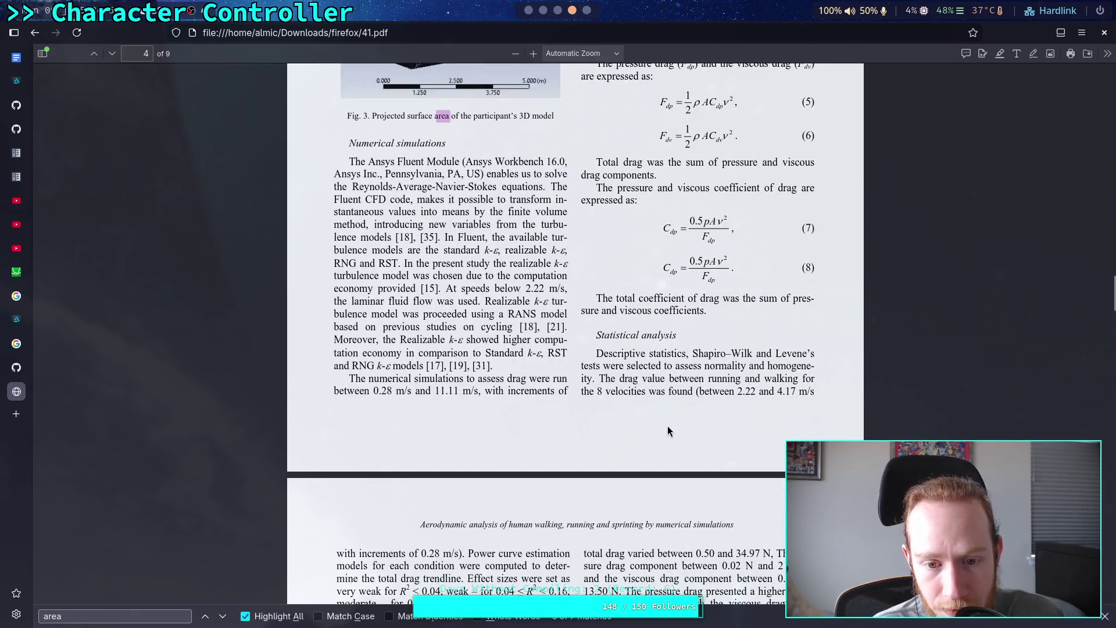
{"action": "scroll", "coordinate": [639, 413], "scroll_direction": "down", "scroll_amount": 6}
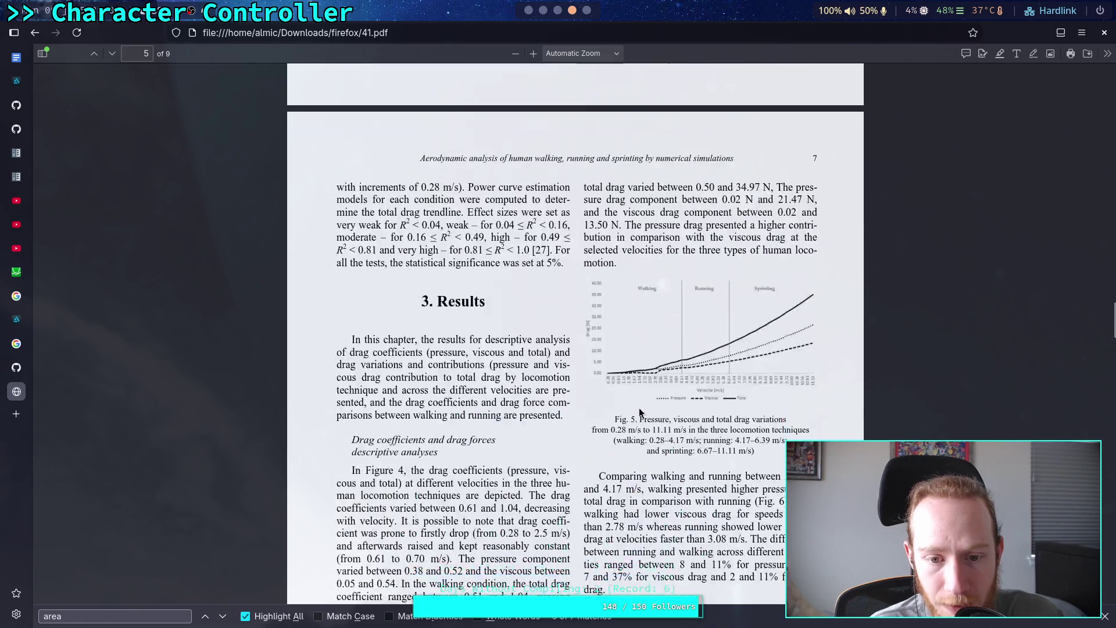
Step: Replace the search term with '272' to find the drag area value
{"action": "key", "text": "ctrl+f"}
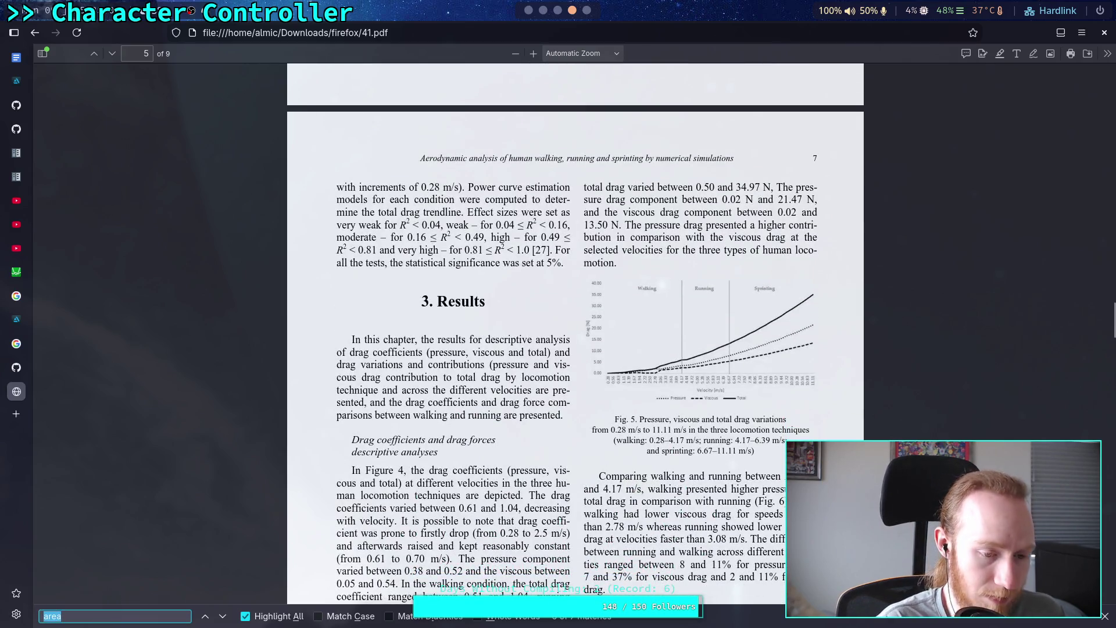
{"action": "type", "text": "m"}
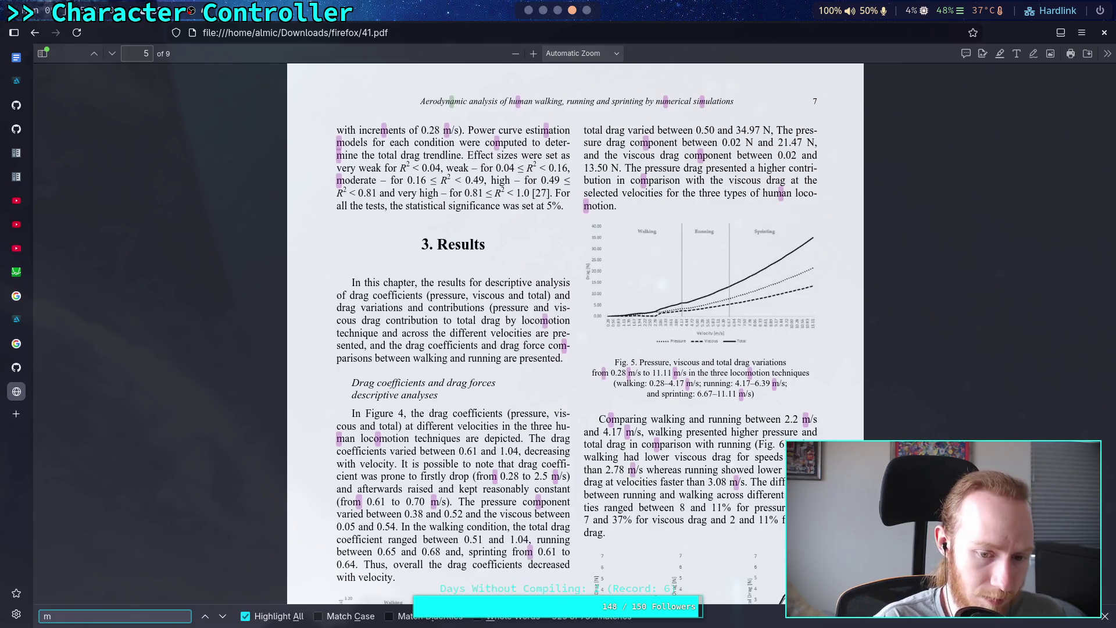
{"action": "scroll", "coordinate": [504, 446], "scroll_direction": "down", "scroll_amount": 15}
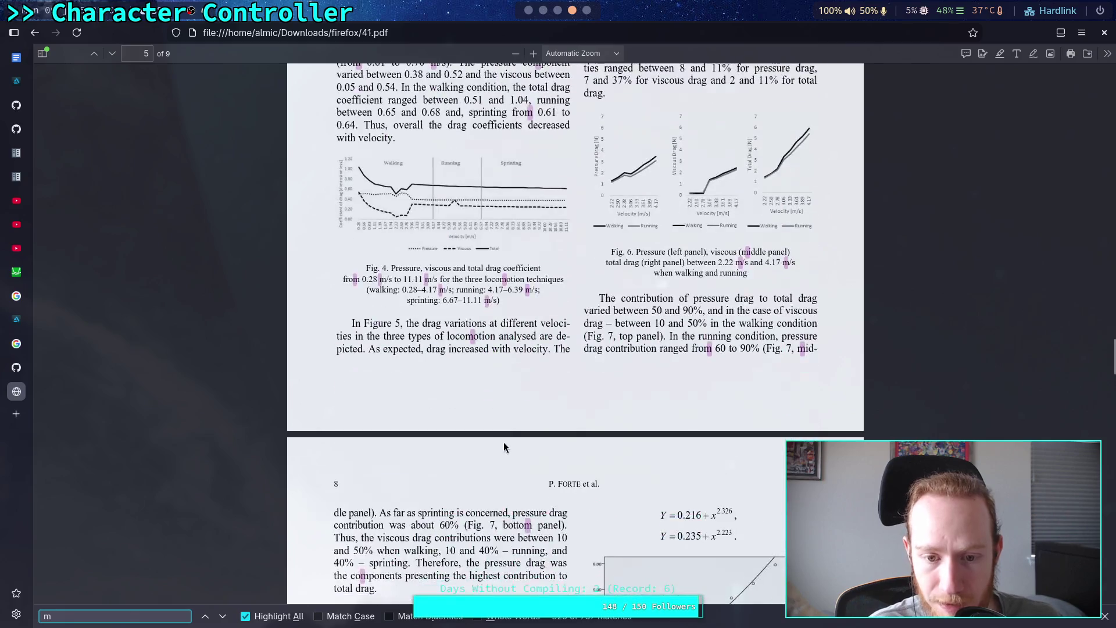
{"action": "scroll", "coordinate": [470, 427], "scroll_direction": "up", "scroll_amount": 3}
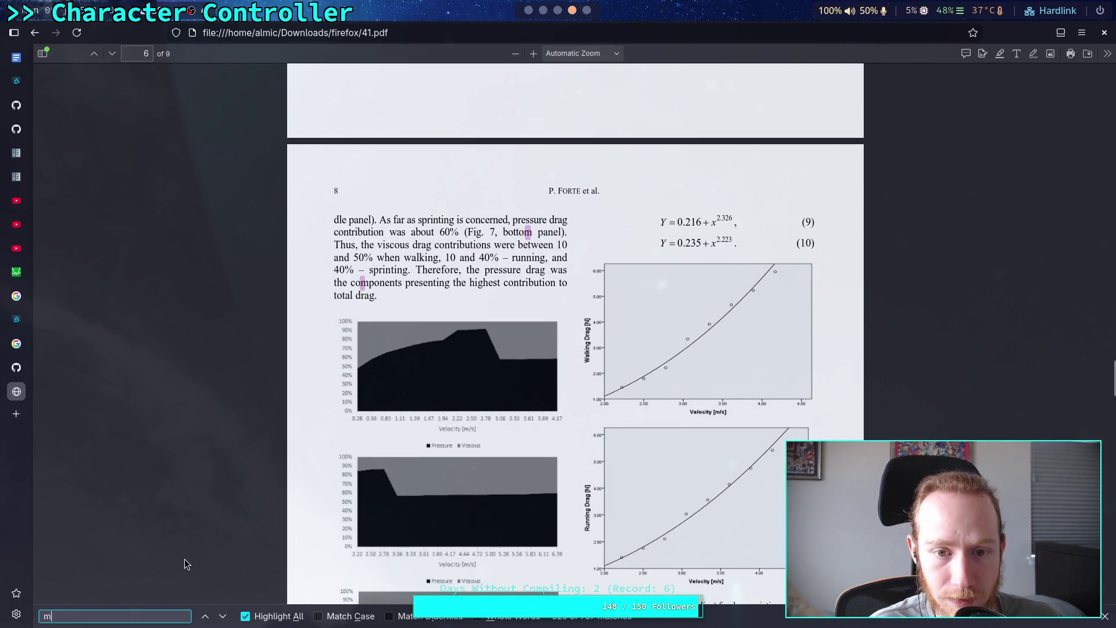
{"action": "key", "text": "BackSpace"}
{"action": "type", "text": "area"}
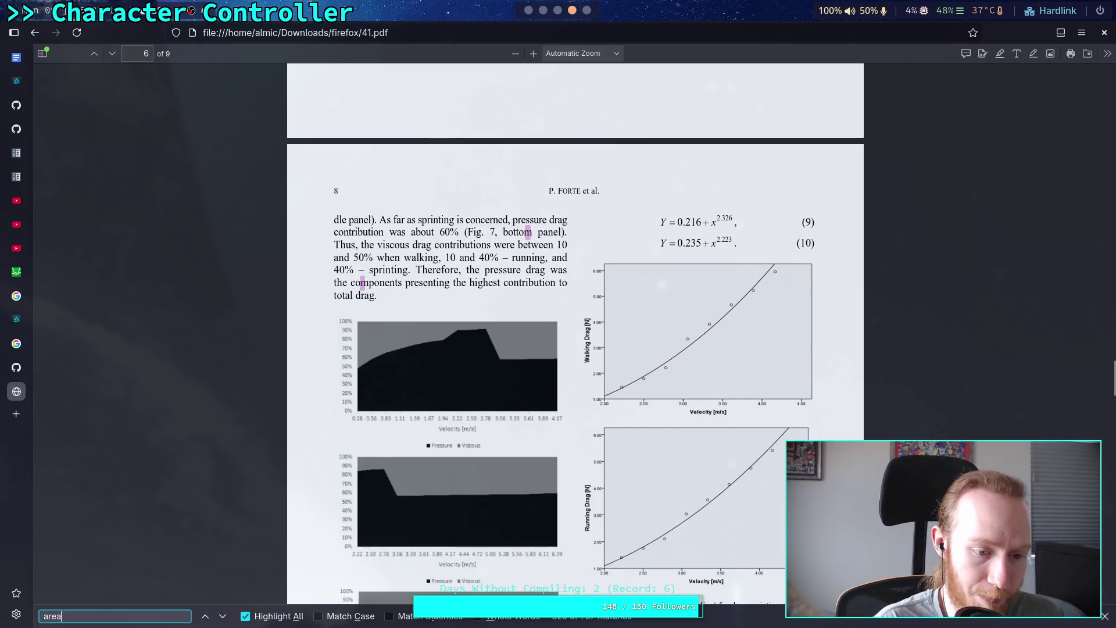
{"action": "key", "text": "ctrl+a"}
{"action": "key", "text": "BackSpace"}
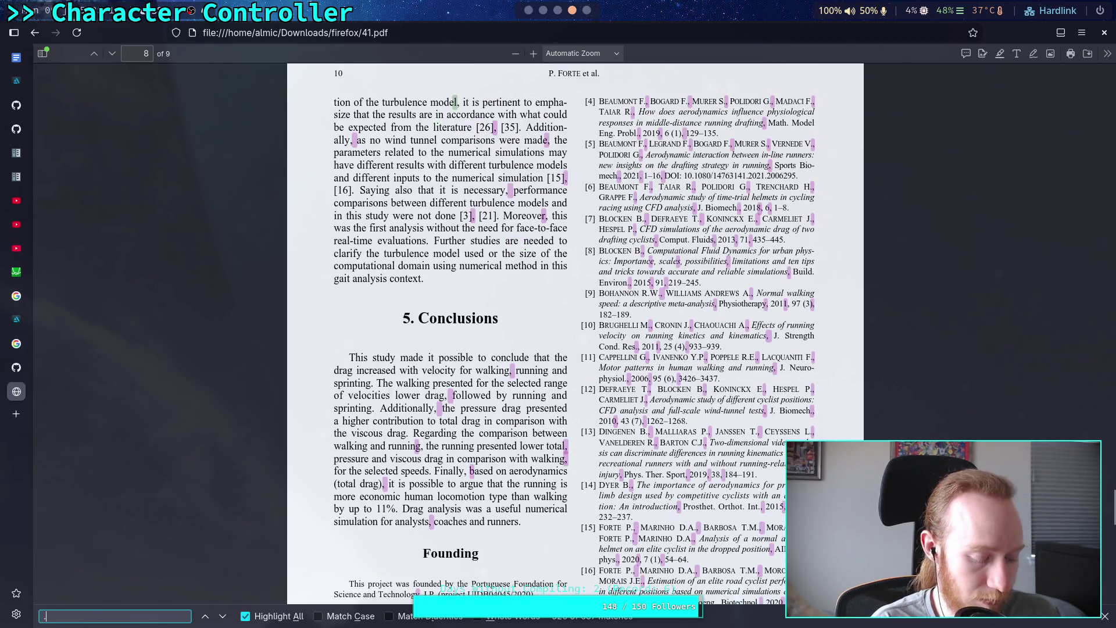
{"action": "type", "text": "272"}
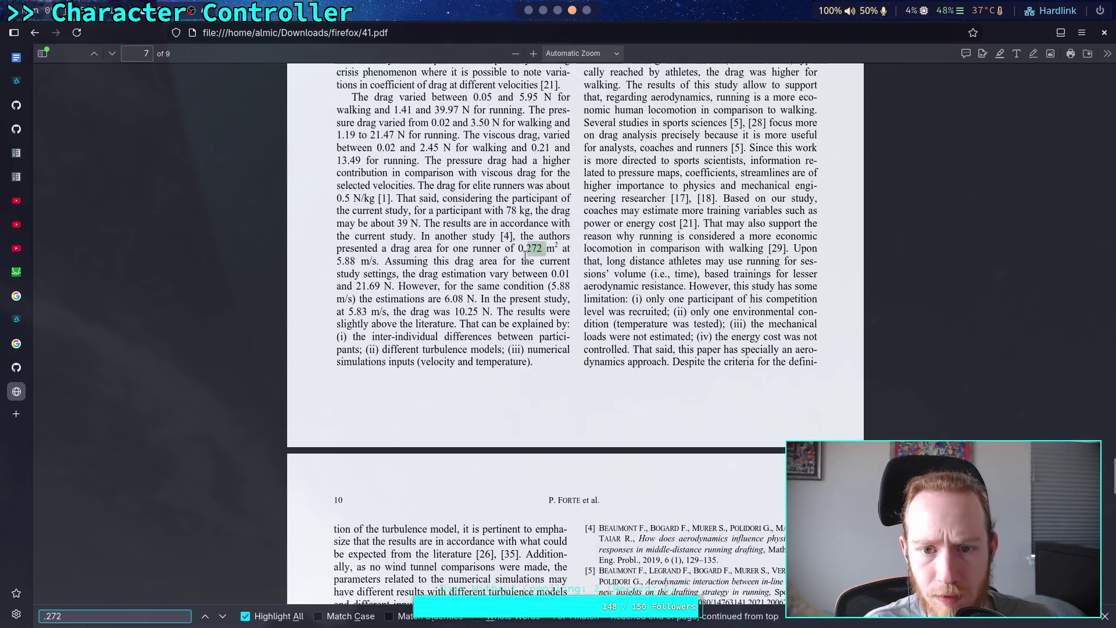
Step: Search for 'm2' to locate the 0.272 m² drag area, then close the find bar
{"action": "left_click_drag", "start_coordinate": [548, 249], "coordinate": [557, 248]}
{"action": "right_click", "coordinate": [557, 249]}
{"action": "key", "text": "Escape"}
{"action": "left_click", "coordinate": [105, 620]}
{"action": "key", "text": "ctrl+a"}
{"action": "type", "text": "m2"}
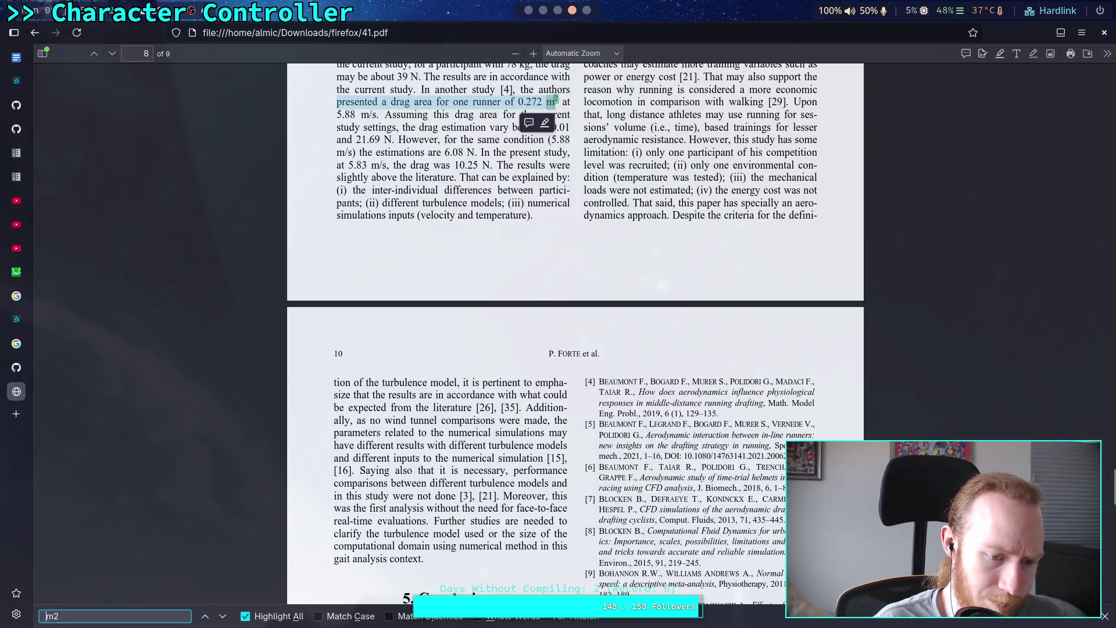
{"action": "key", "text": "Return"}
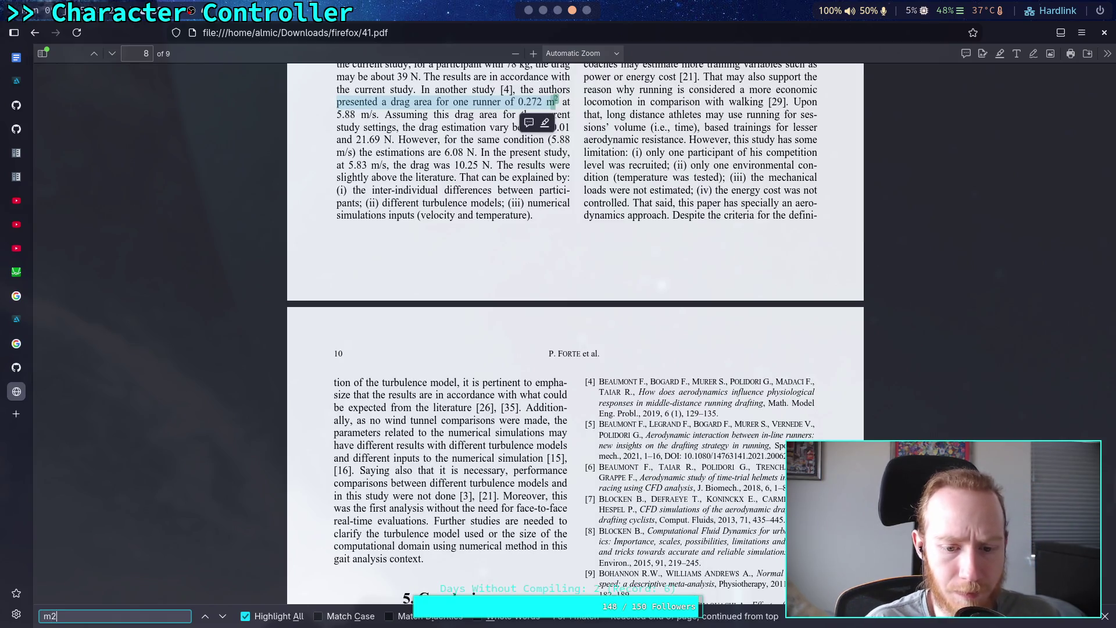
{"action": "left_click", "coordinate": [222, 616]}
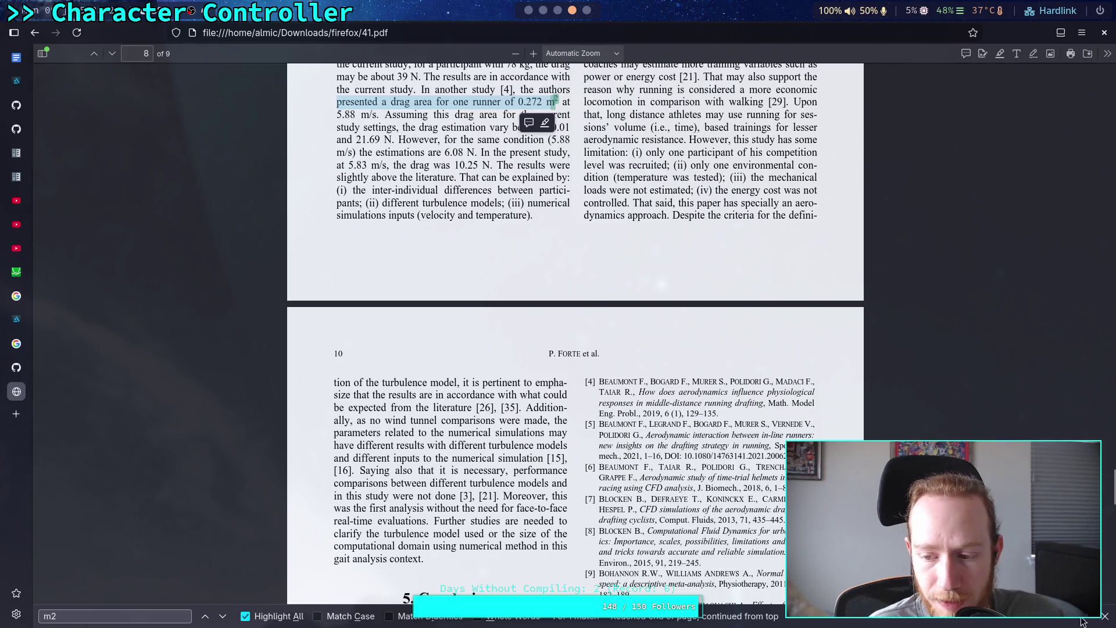
{"action": "left_click", "coordinate": [1104, 616]}
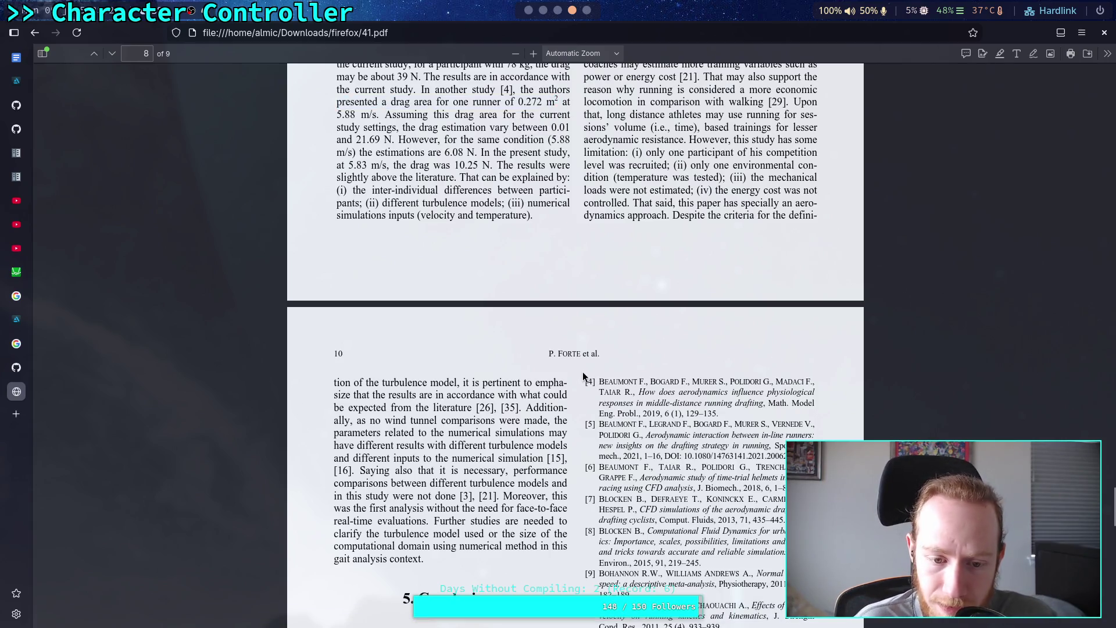
Step: Switch to the Character Controller notes
{"action": "scroll", "coordinate": [584, 373], "scroll_direction": "down", "scroll_amount": 8}
{"action": "scroll", "coordinate": [579, 371], "scroll_direction": "down", "scroll_amount": 4}
{"action": "scroll", "coordinate": [579, 374], "scroll_direction": "up", "scroll_amount": 5}
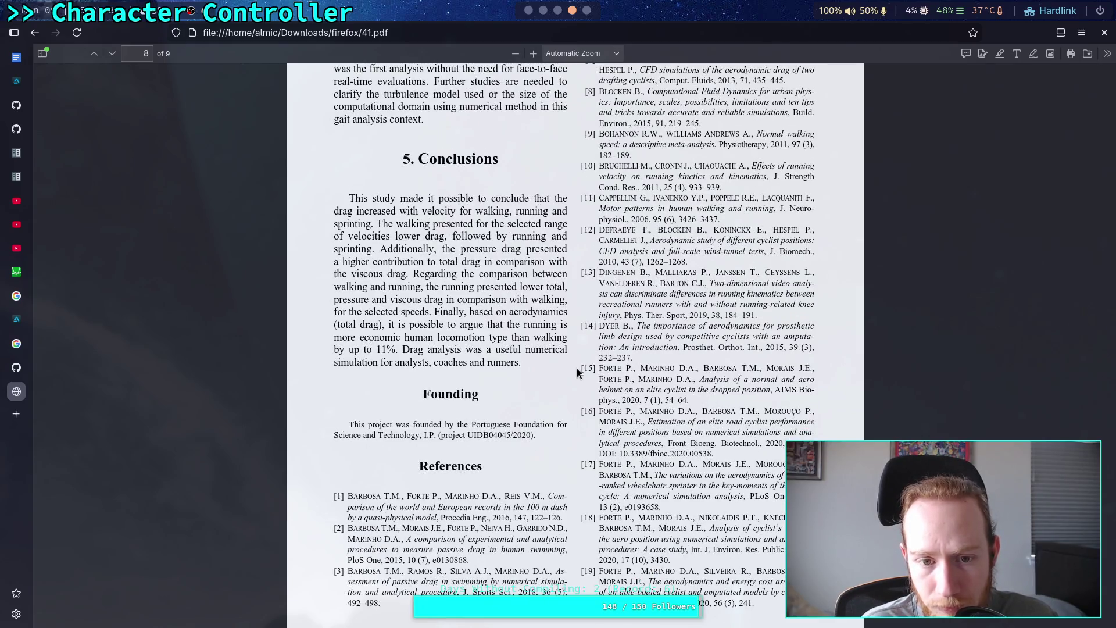
{"action": "scroll", "coordinate": [640, 394], "scroll_direction": "down", "scroll_amount": 6}
{"action": "scroll", "coordinate": [640, 393], "scroll_direction": "up", "scroll_amount": 18}
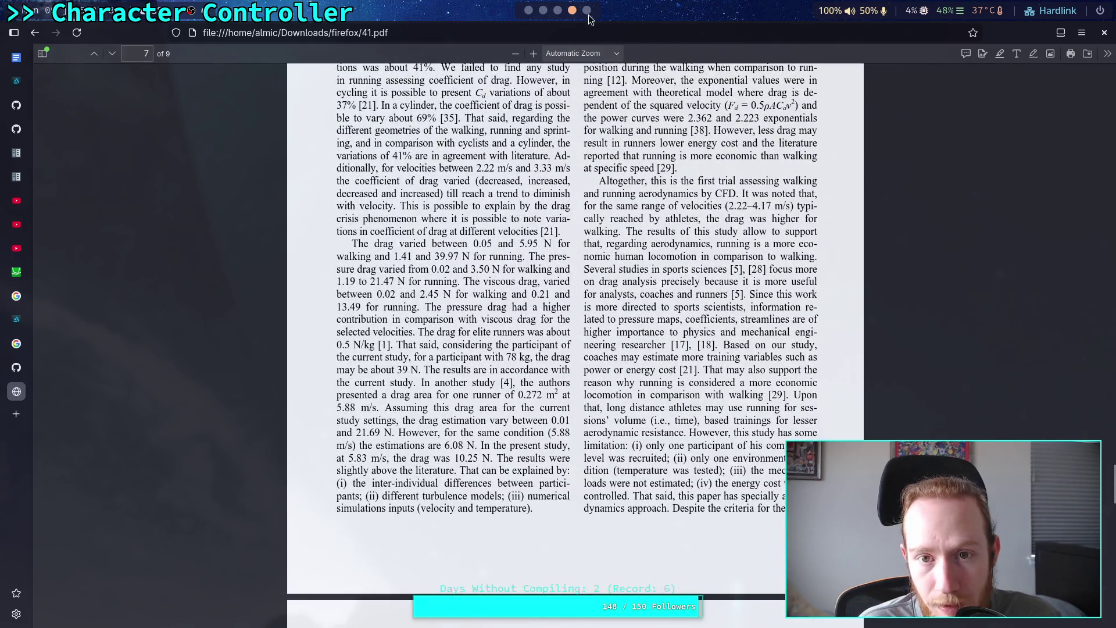
{"action": "left_click", "coordinate": [557, 11]}
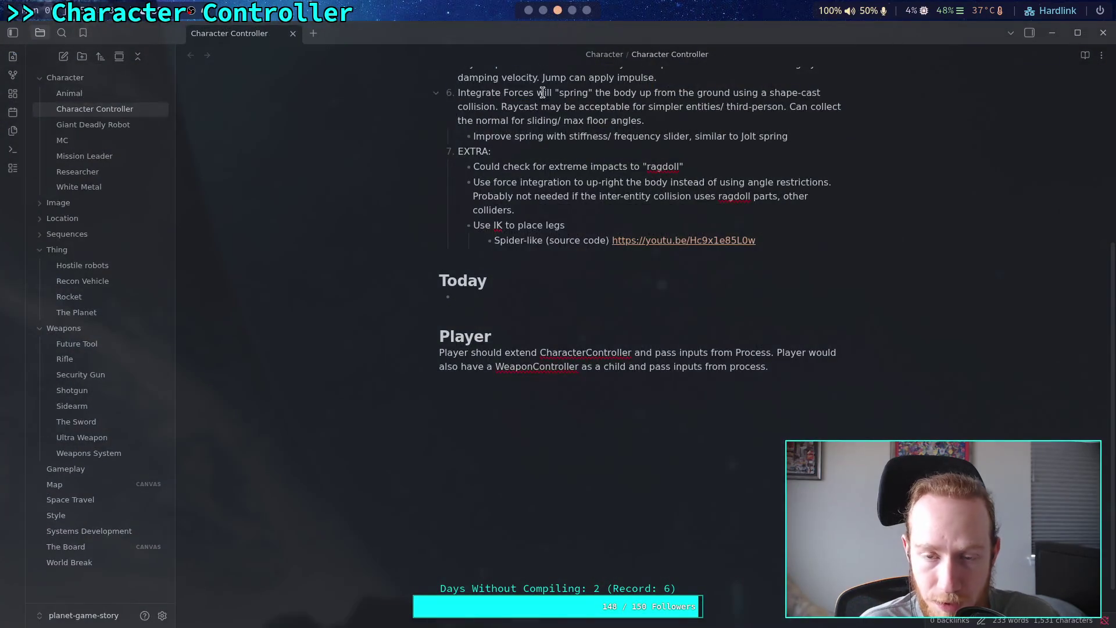
Step: Change the air-drag coefficient on line 137 from 1.0 to 0.3 and save the script
{"action": "left_click", "coordinate": [543, 11]}
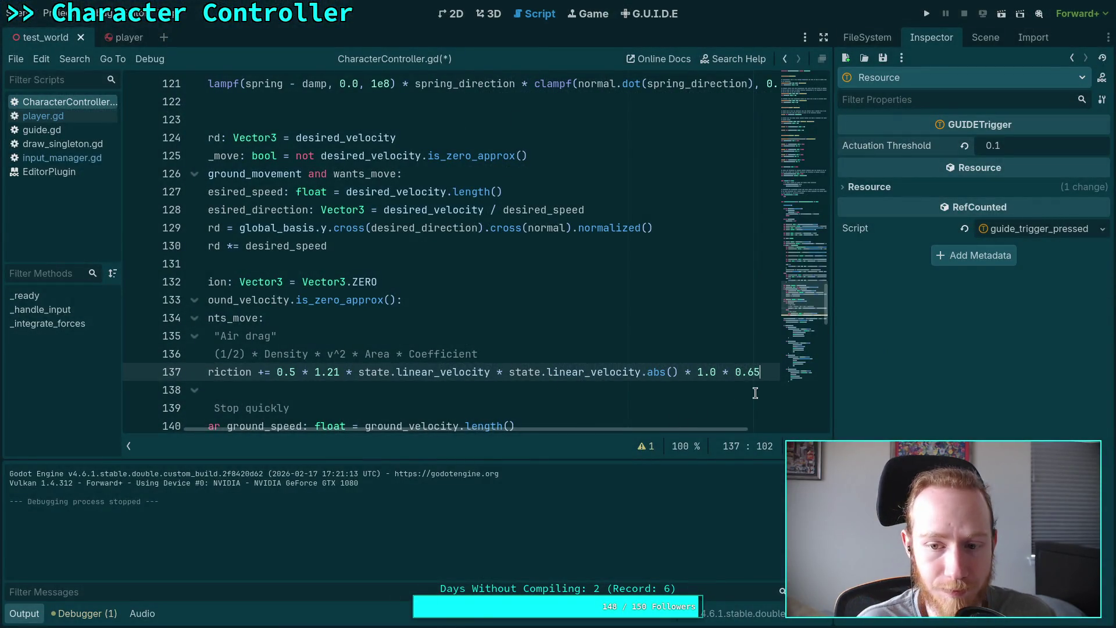
{"action": "key", "text": "End"}
{"action": "key", "text": "BackSpace"}
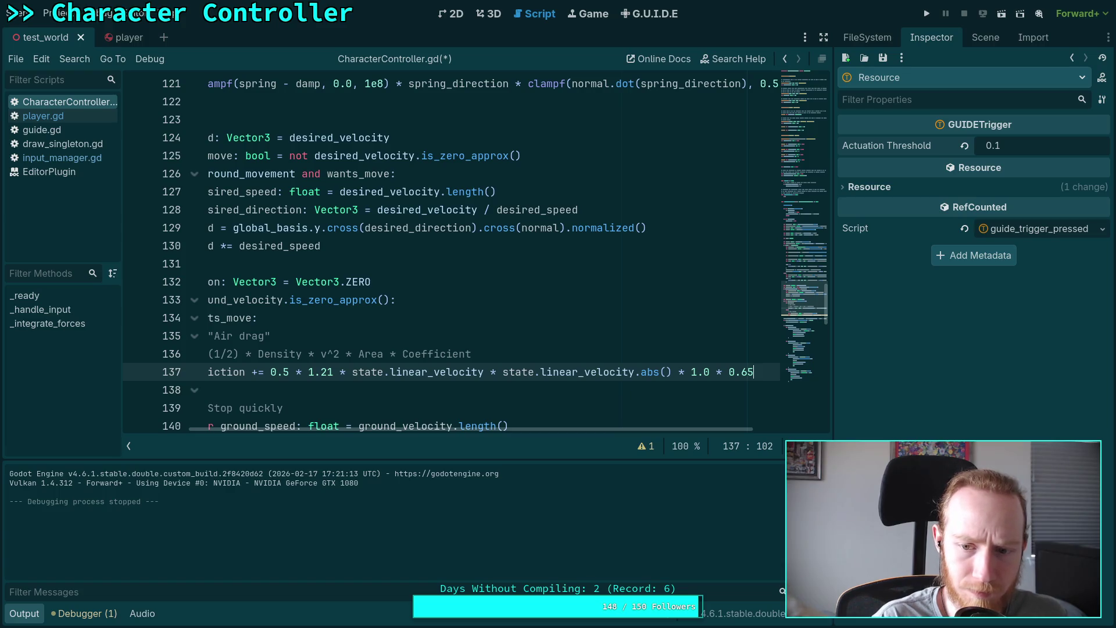
{"action": "key", "text": "Left"}
{"action": "key", "text": "Left"}
{"action": "key", "text": "Left"}
{"action": "key", "text": "shift+Left"}
{"action": "key", "text": "shift+Left"}
{"action": "key", "text": "shift+Left"}
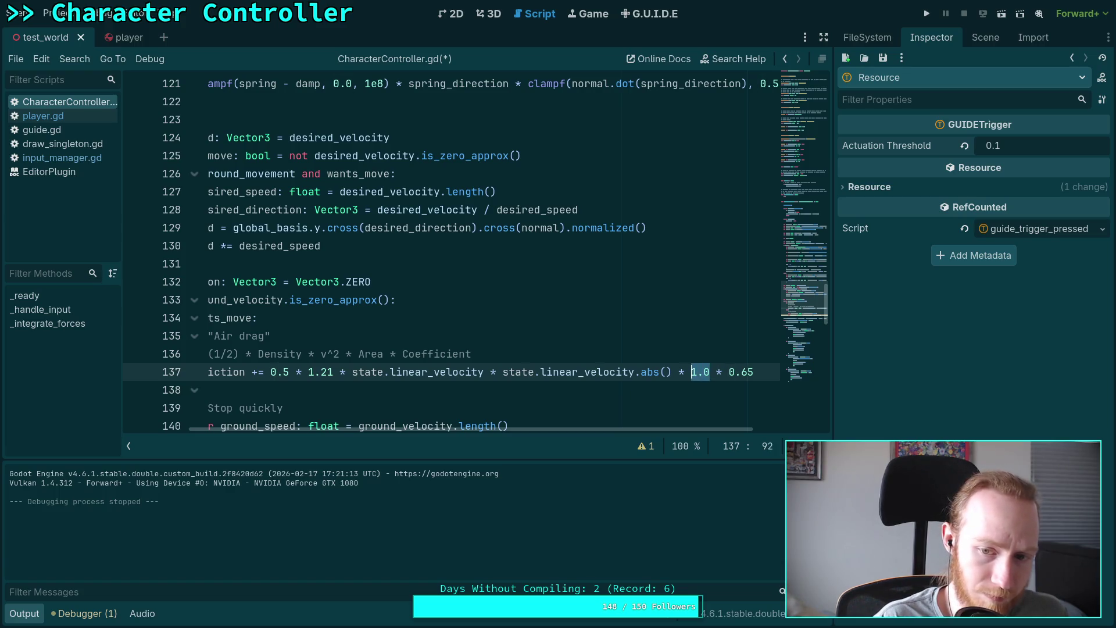
{"action": "type", "text": "0.3"}
{"action": "key", "text": "ctrl+s"}
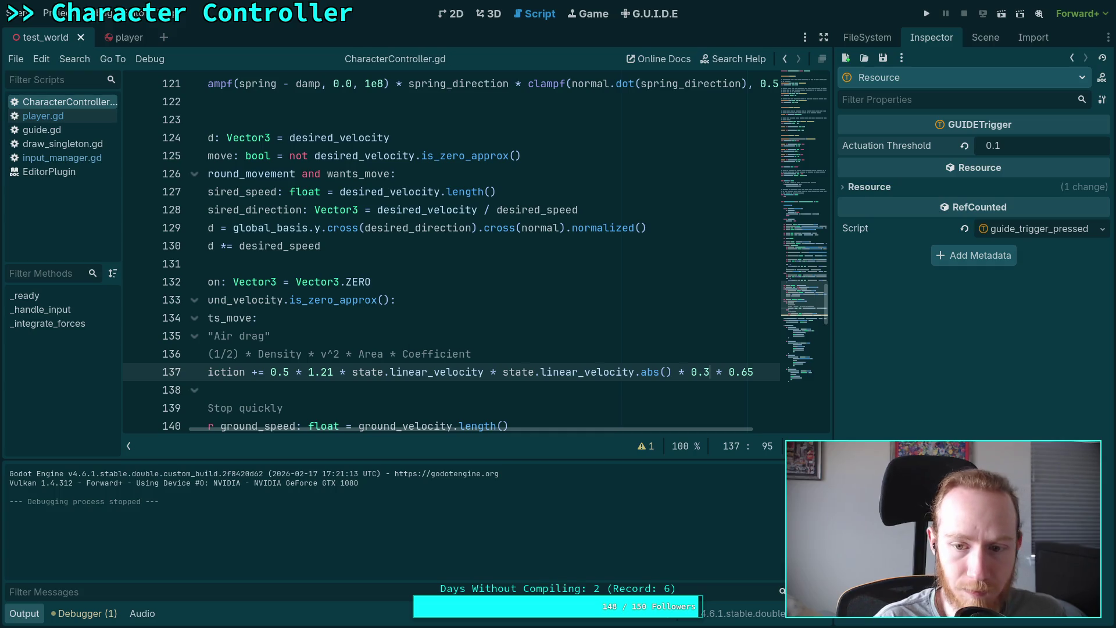
Step: Collapse the output panel, add an empty line after ground_dir, and select the ground speed and direction lines
{"action": "scroll", "coordinate": [462, 405], "scroll_direction": "left", "scroll_amount": 3}
{"action": "scroll", "coordinate": [462, 405], "scroll_direction": "down", "scroll_amount": 1}
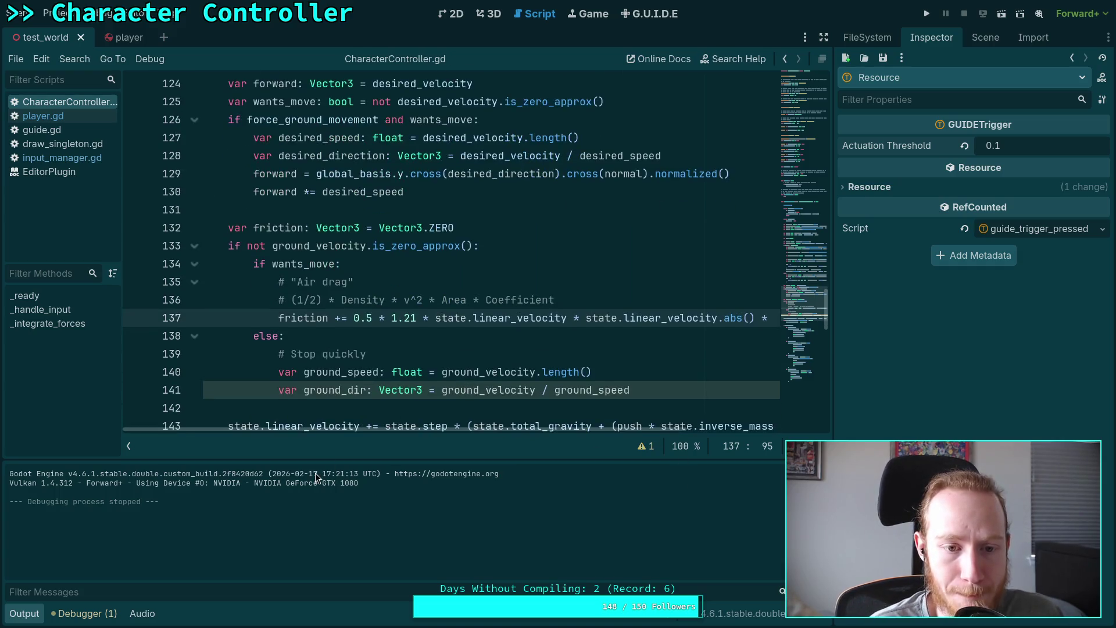
{"action": "left_click", "coordinate": [34, 615]}
{"action": "left_click", "coordinate": [666, 390]}
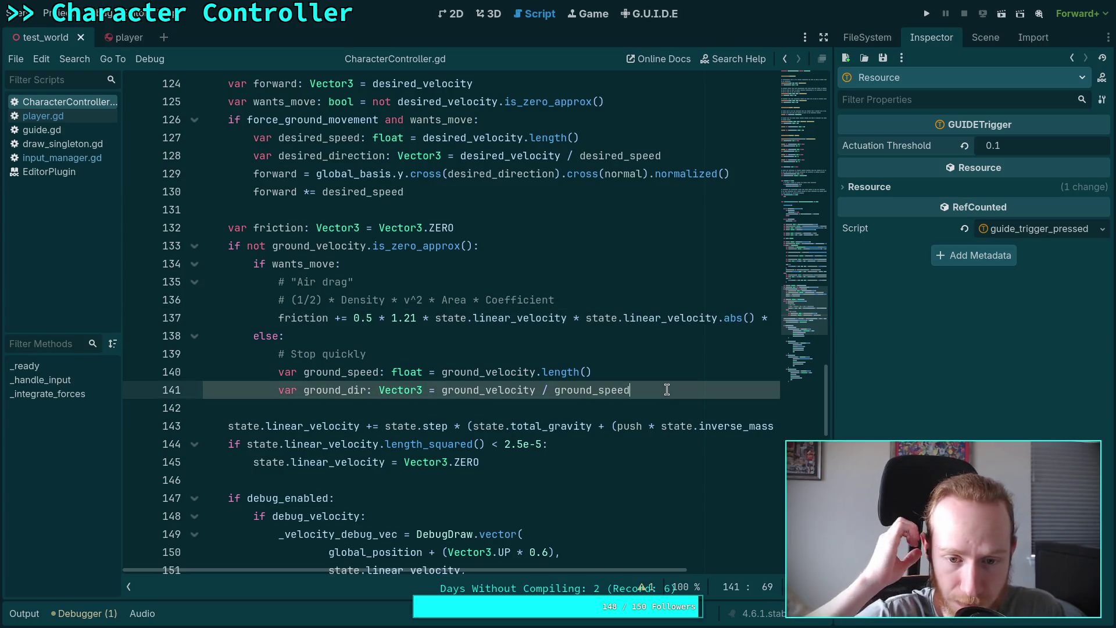
{"action": "key", "text": "Return"}
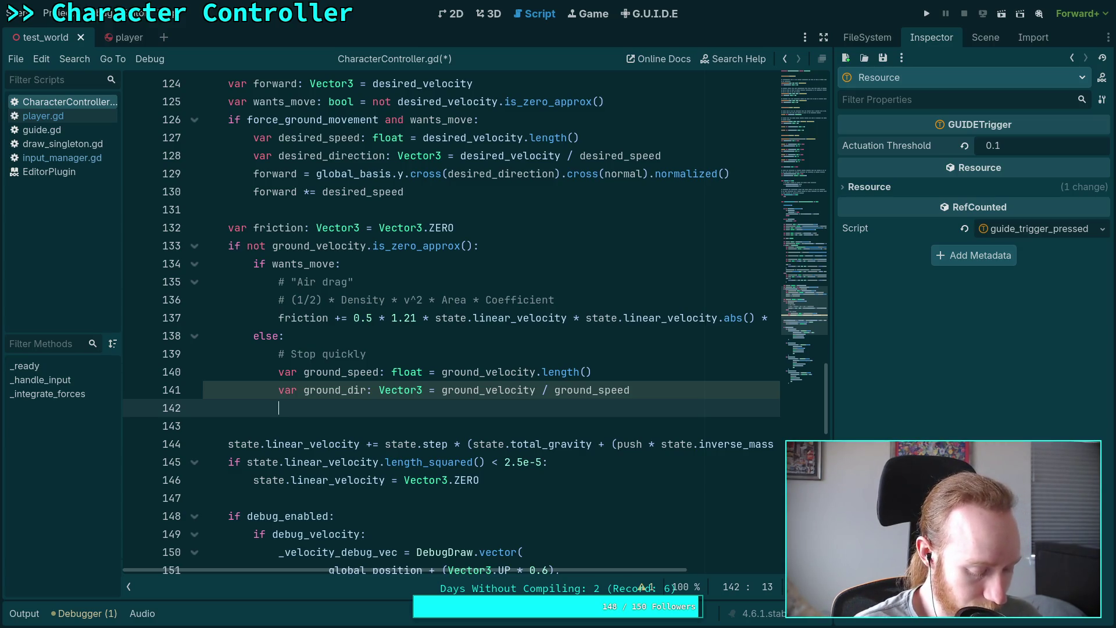
{"action": "left_click_drag", "start_coordinate": [623, 372], "coordinate": [631, 358]}
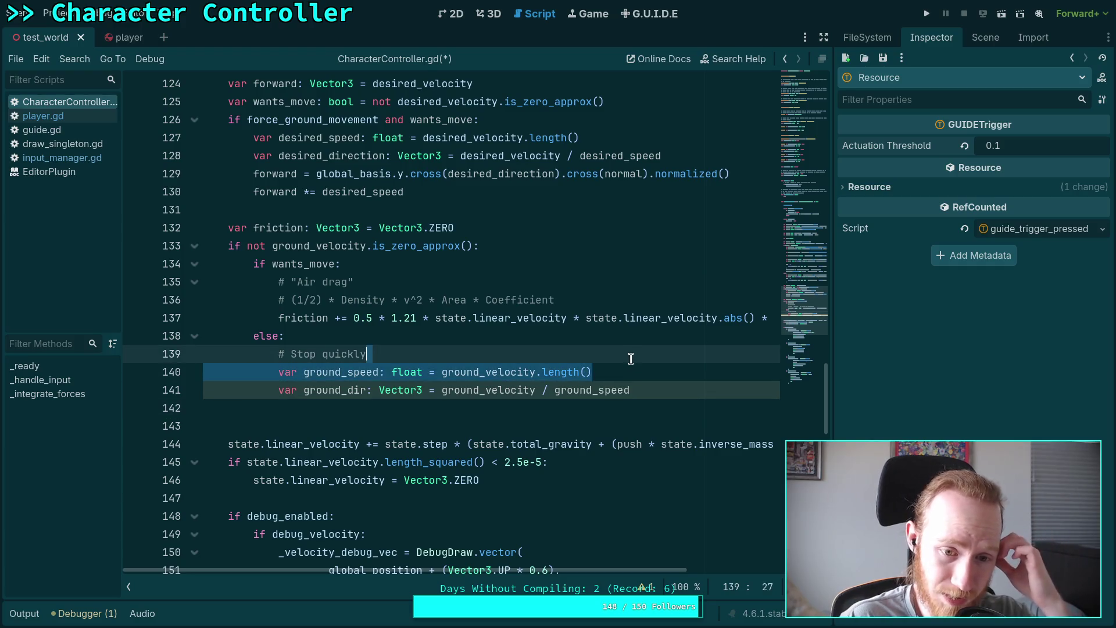
Step: Replace ' / ground_speed' in the ground_dir line with .normalized()
{"action": "left_click", "coordinate": [619, 410]}
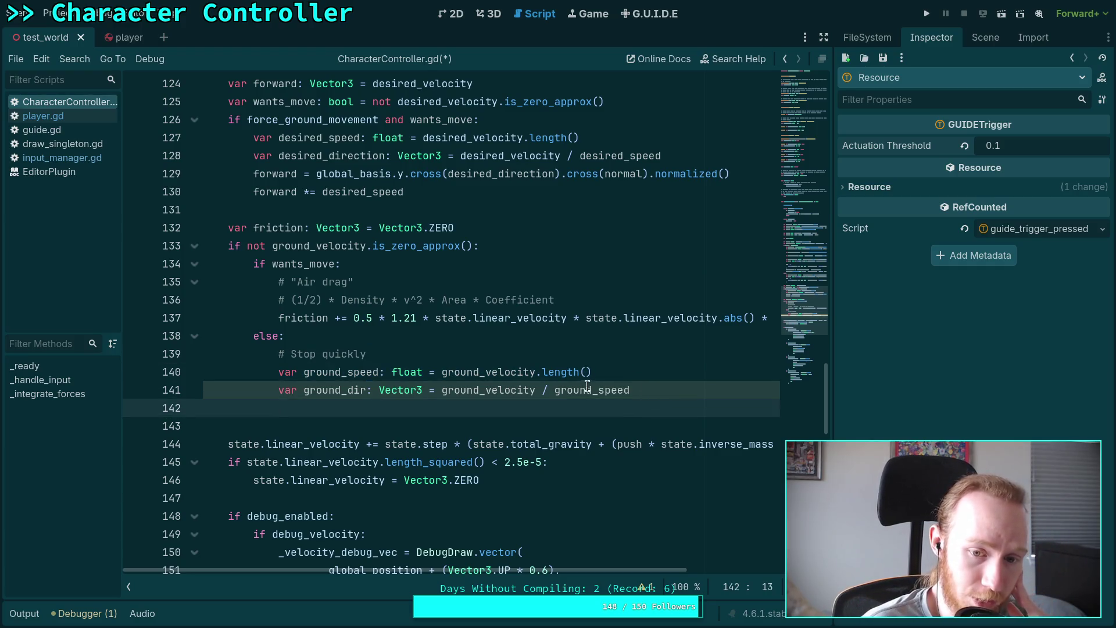
{"action": "left_click_drag", "start_coordinate": [536, 390], "coordinate": [647, 390]}
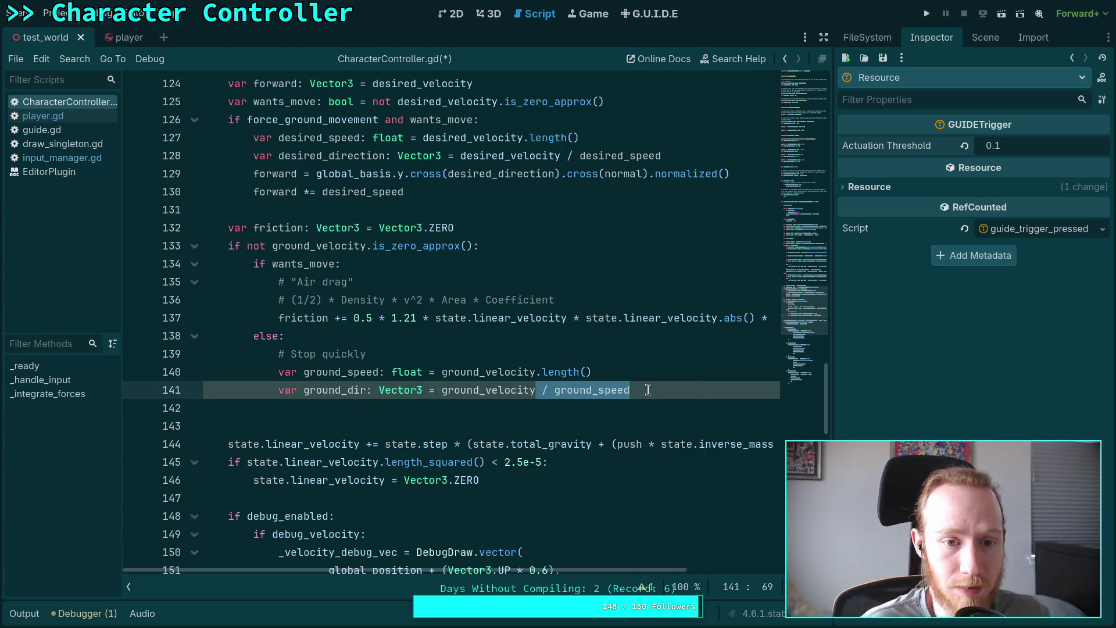
{"action": "type", "text": ".norm"}
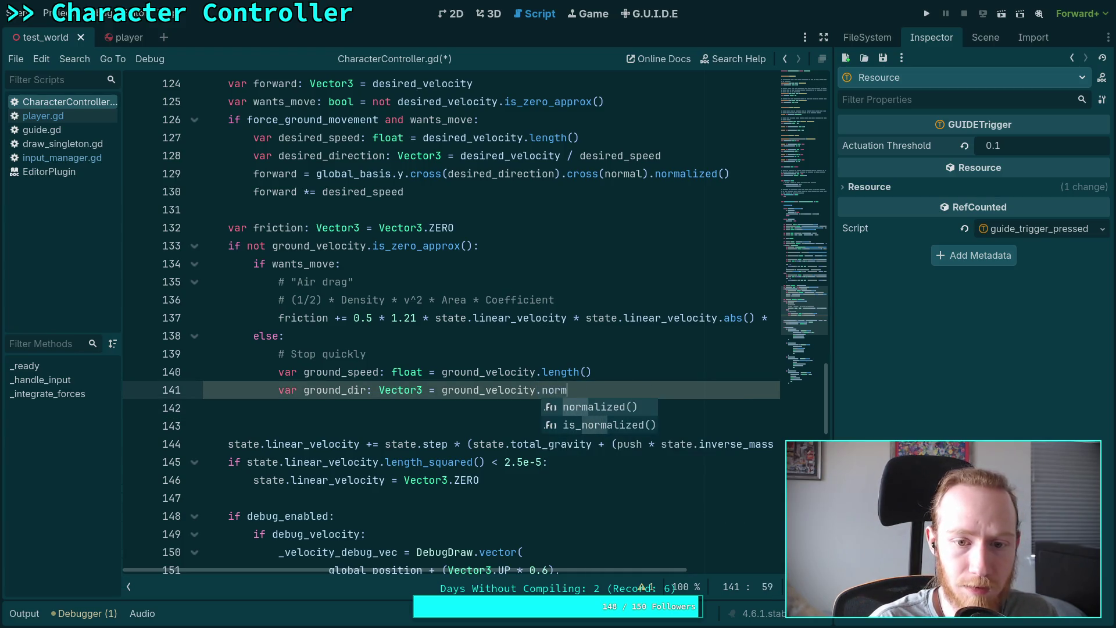
{"action": "key", "text": "Return"}
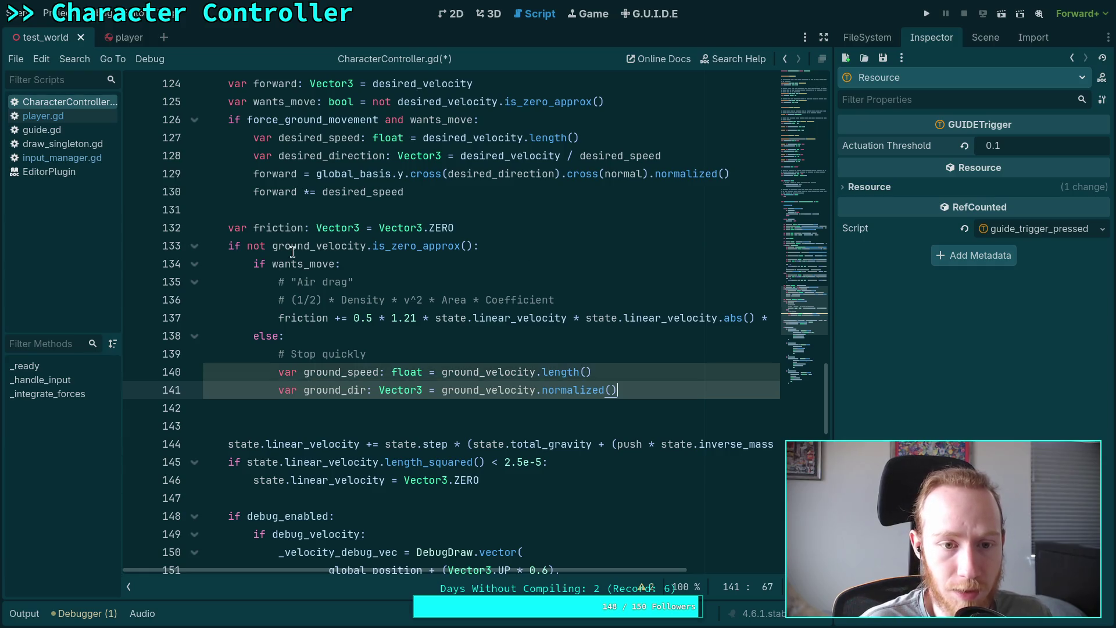
Step: Move the ground velocity check below the air drag block as an elif and unindent the friction branches
{"action": "left_click", "coordinate": [266, 246]}
{"action": "triple_click", "coordinate": [232, 245]}
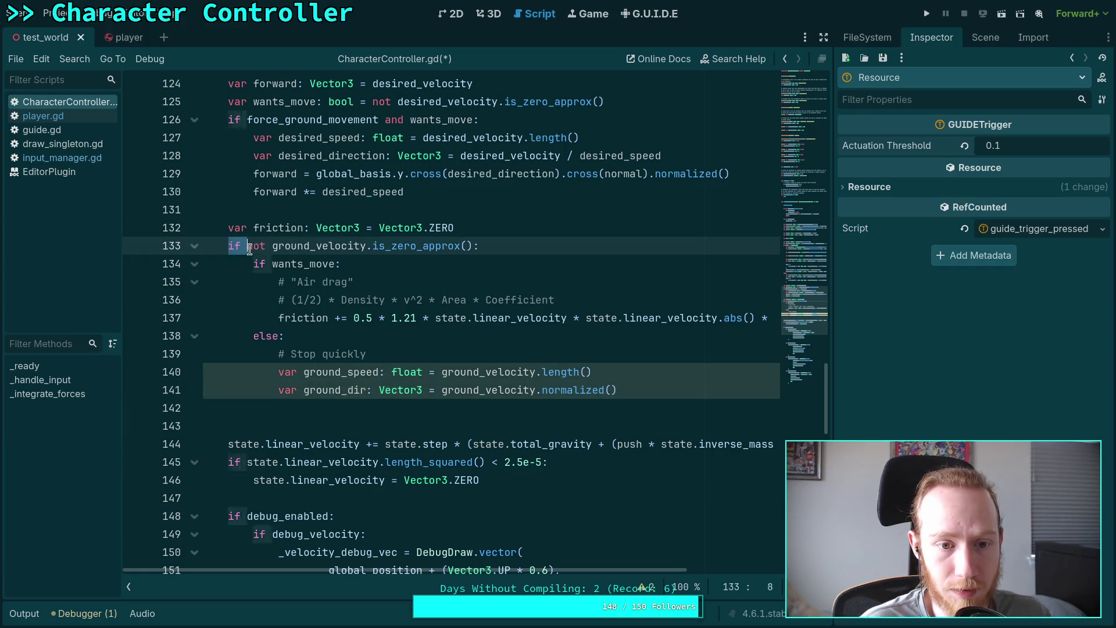
{"action": "left_click", "coordinate": [359, 245]}
{"action": "key", "text": "alt+Down"}
{"action": "key", "text": "alt+Down"}
{"action": "key", "text": "alt+Down"}
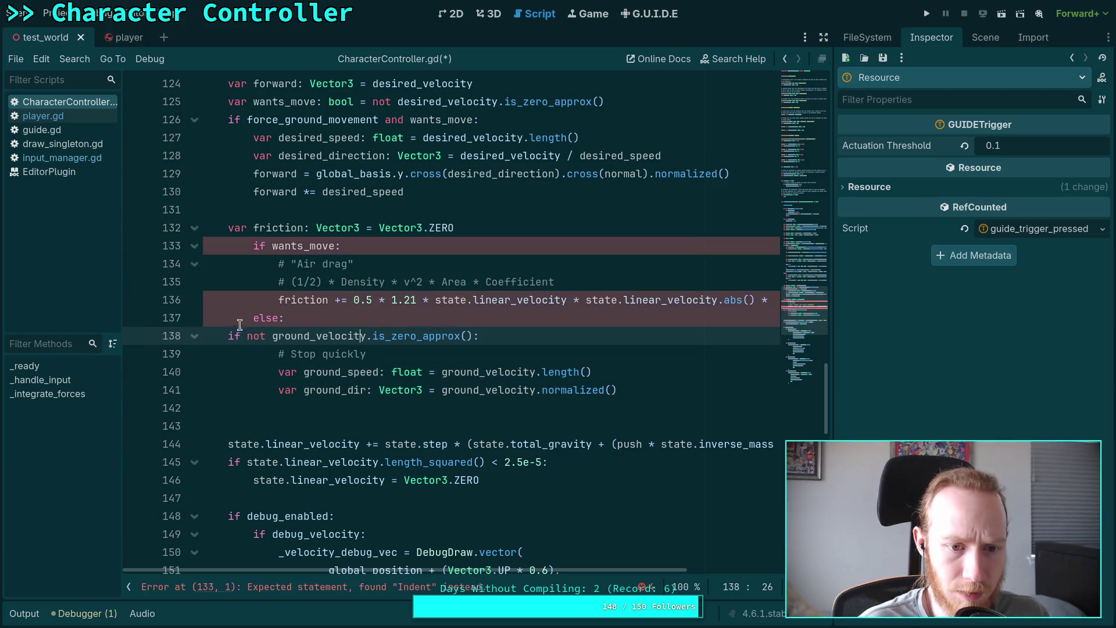
{"action": "left_click_drag", "start_coordinate": [228, 336], "coordinate": [268, 320]}
{"action": "key", "text": "BackSpace"}
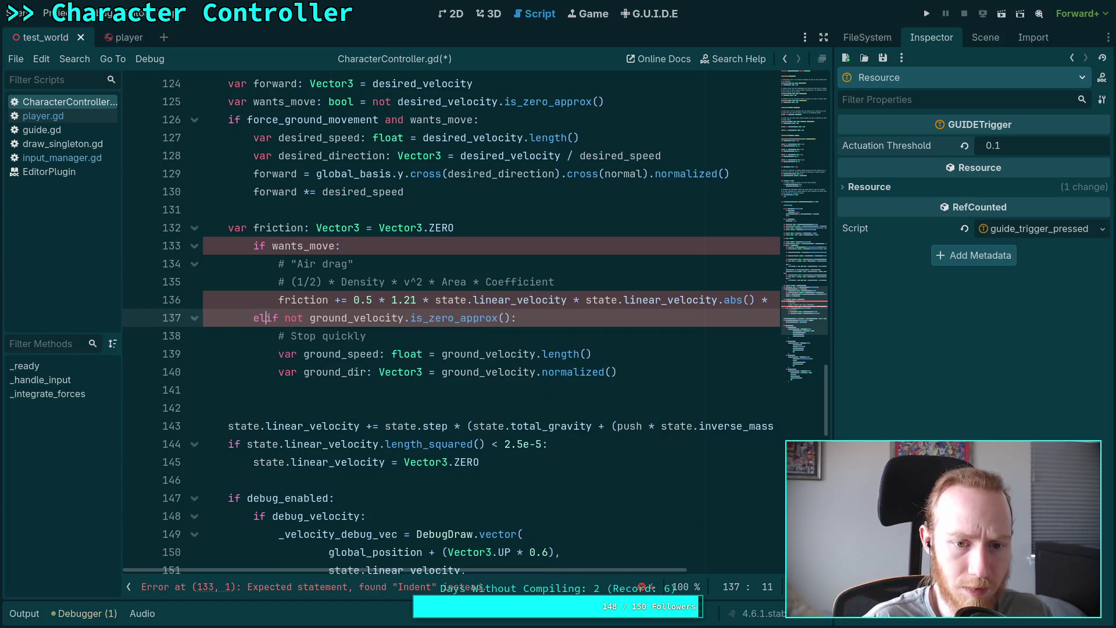
{"action": "left_click_drag", "start_coordinate": [272, 245], "coordinate": [307, 368]}
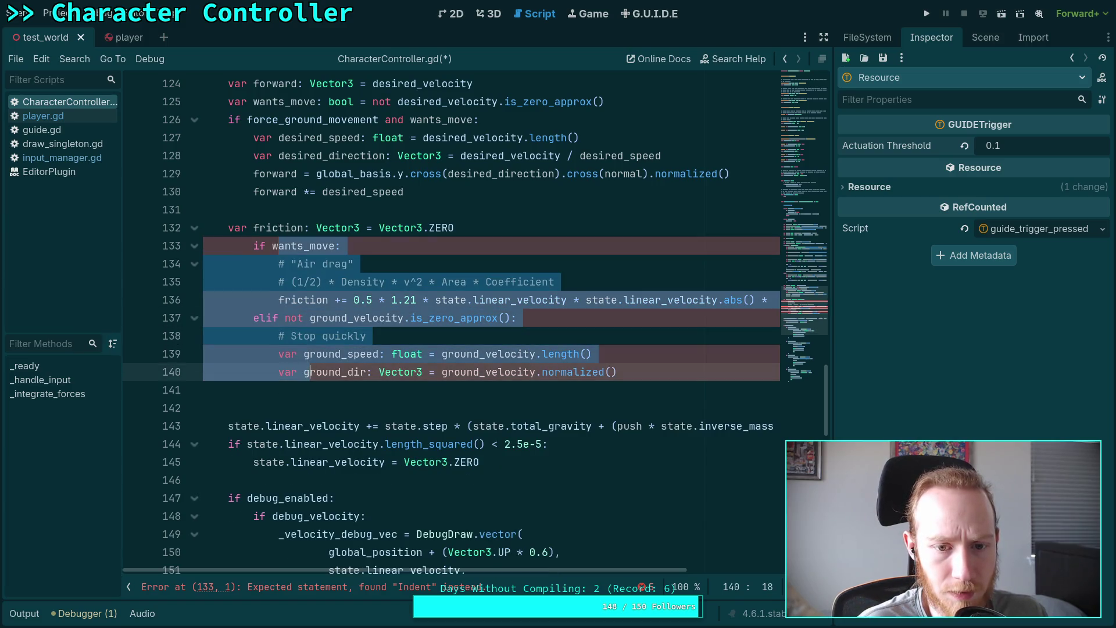
{"action": "key", "text": "shift+Tab"}
Step: Delete the unused ground_speed line and add a new line after ground_dir
{"action": "left_click", "coordinate": [485, 368]}
{"action": "left_click", "coordinate": [636, 371]}
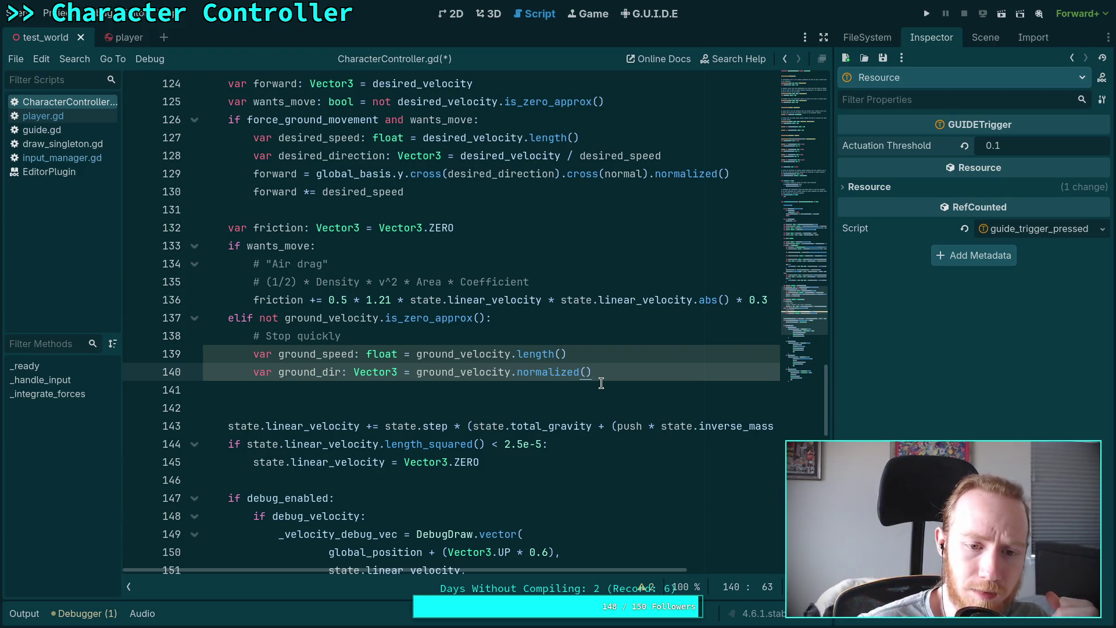
{"action": "left_click_drag", "start_coordinate": [599, 349], "coordinate": [609, 340]}
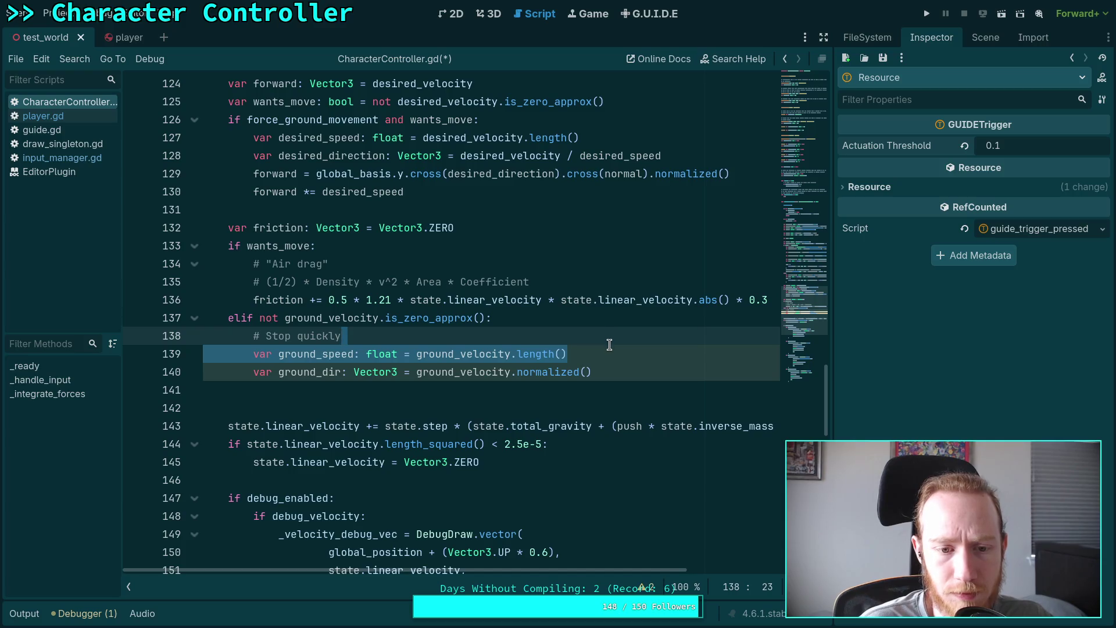
{"action": "key", "text": "BackSpace"}
{"action": "left_click", "coordinate": [664, 354]}
{"action": "key", "text": "Return"}
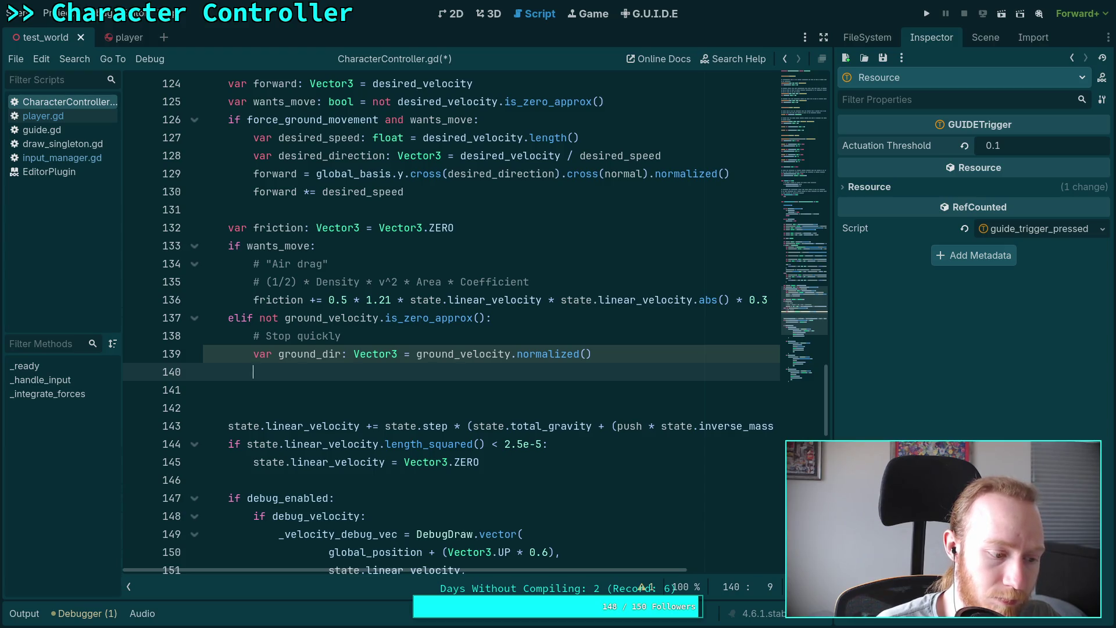
Step: Finish the air drag friction line, then move the air drag lines above if wants_move, unindented
{"action": "type", "text": "v"}
{"action": "key", "text": "BackSpace"}
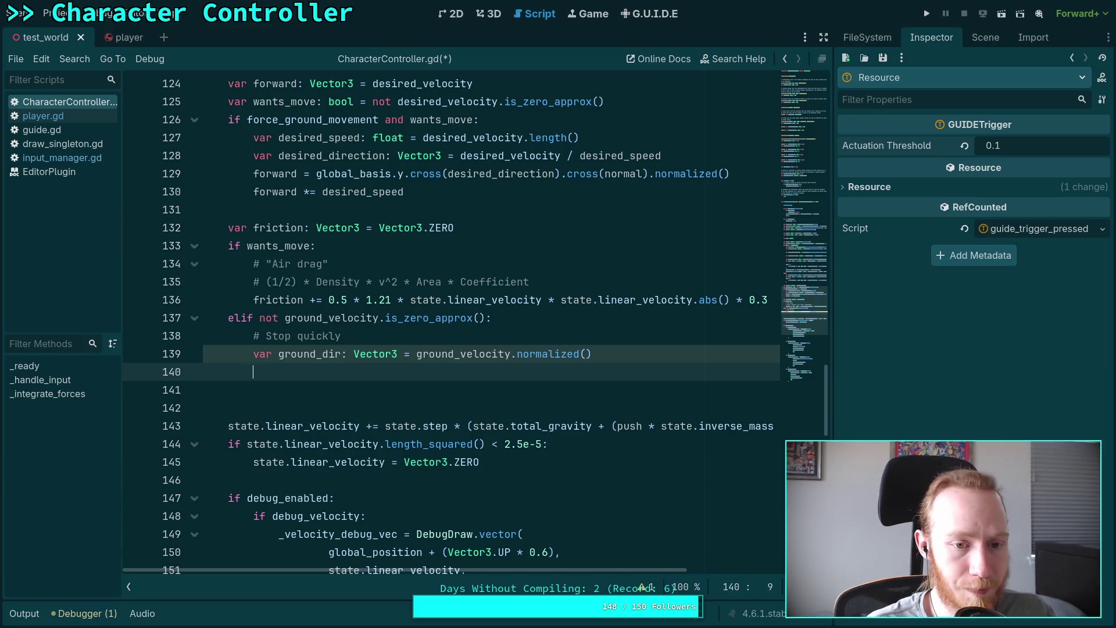
{"action": "type", "text": "friction"}
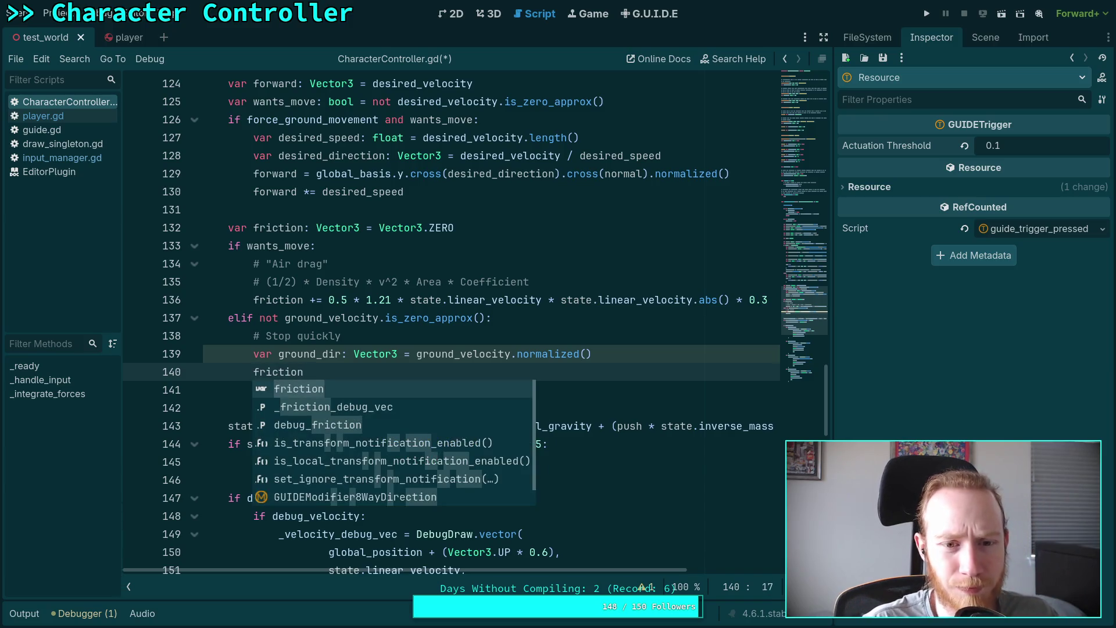
{"action": "left_click", "coordinate": [310, 301]}
{"action": "left_click_drag", "start_coordinate": [266, 264], "coordinate": [285, 301]}
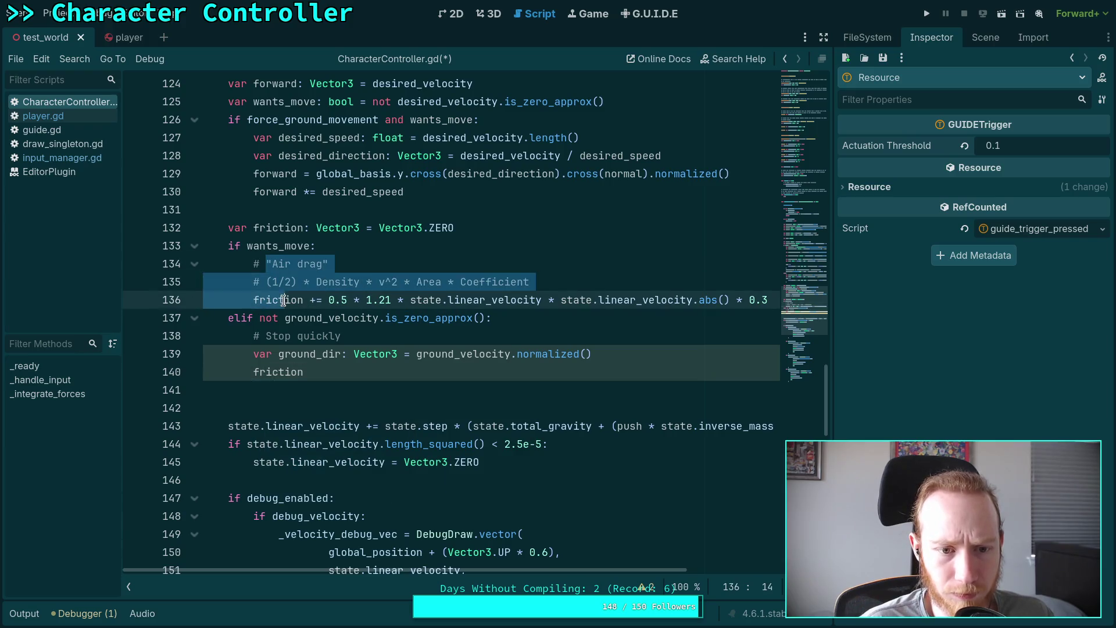
{"action": "key", "text": "alt+Up"}
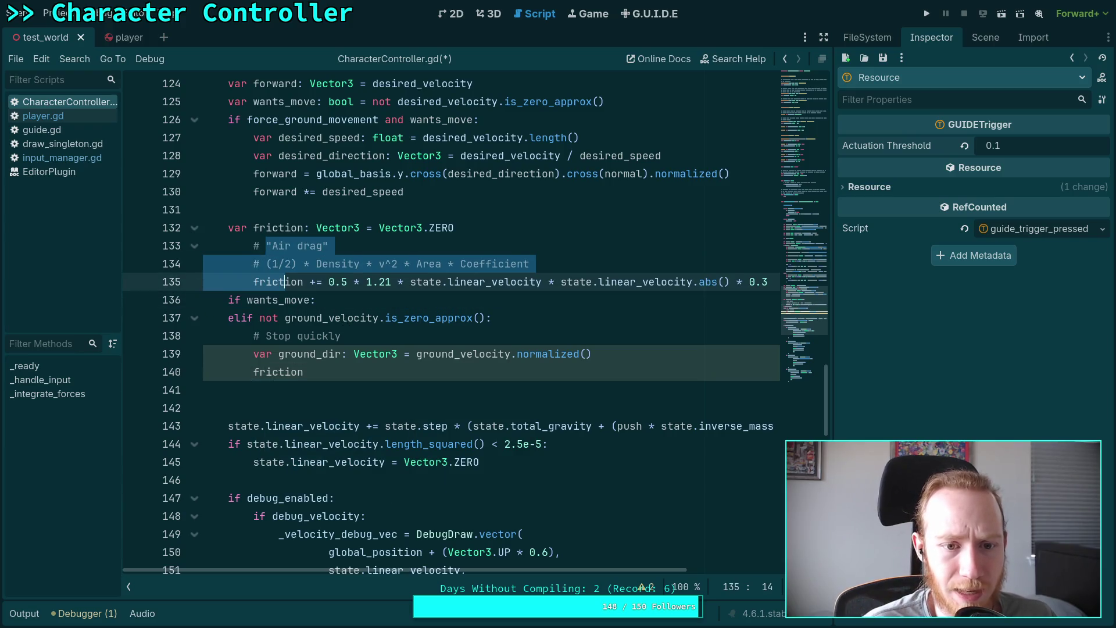
{"action": "key", "text": "shift+Tab"}
{"action": "left_click", "coordinate": [301, 265]}
Step: Keep the Air drag comment below var friction and add blank lines around the air drag block
{"action": "left_click", "coordinate": [270, 246]}
{"action": "key", "text": "alt+Up"}
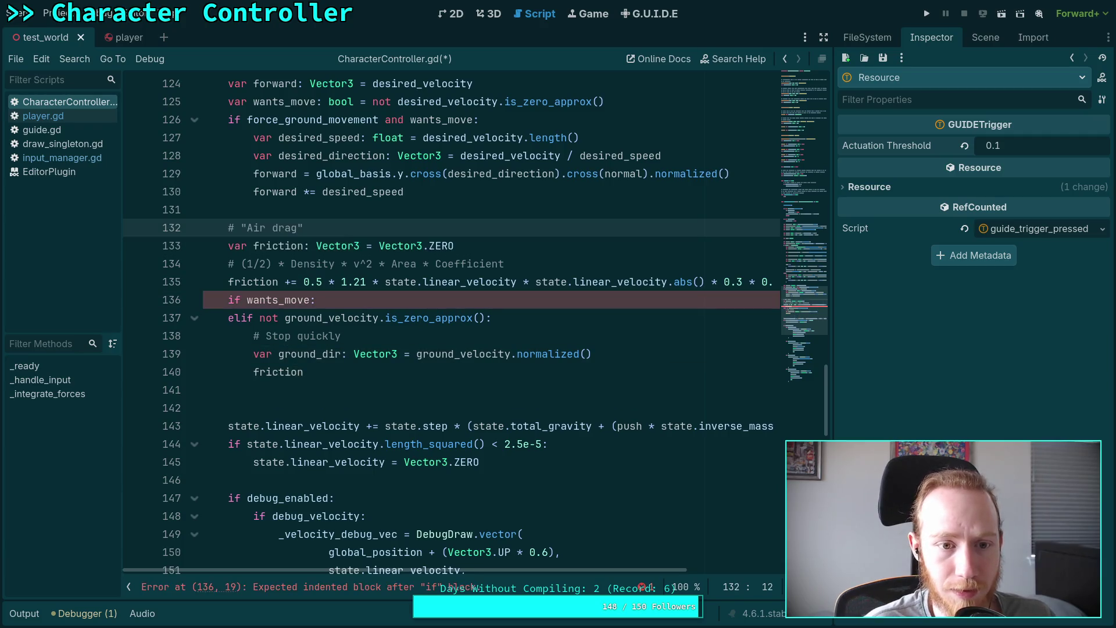
{"action": "key", "text": "alt+Down"}
{"action": "key", "text": "End"}
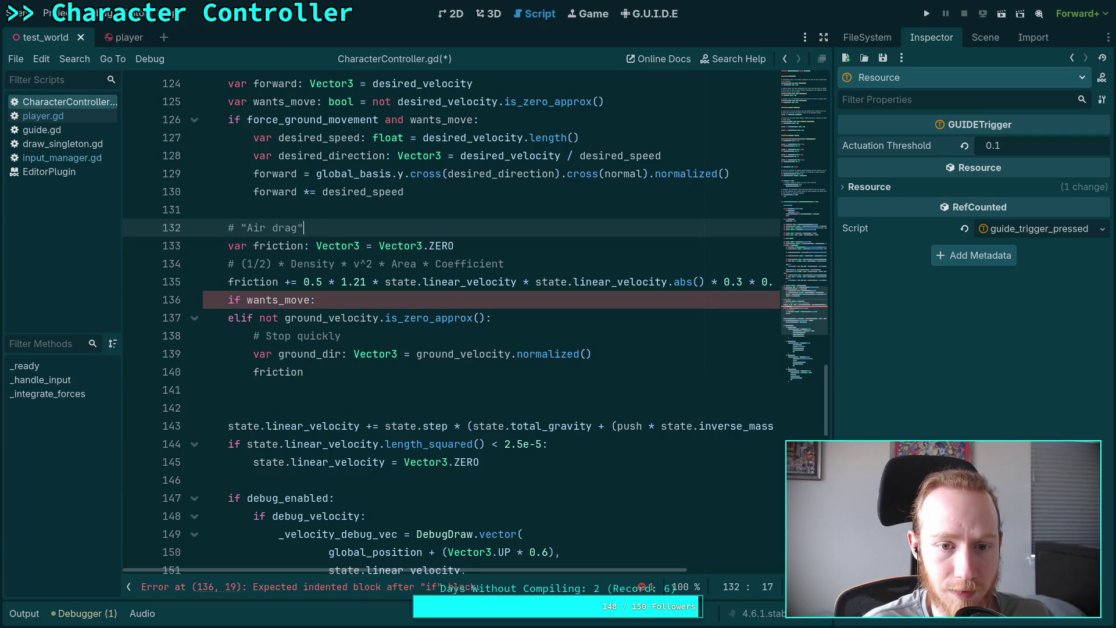
{"action": "left_click", "coordinate": [459, 227]}
{"action": "key", "text": "Return"}
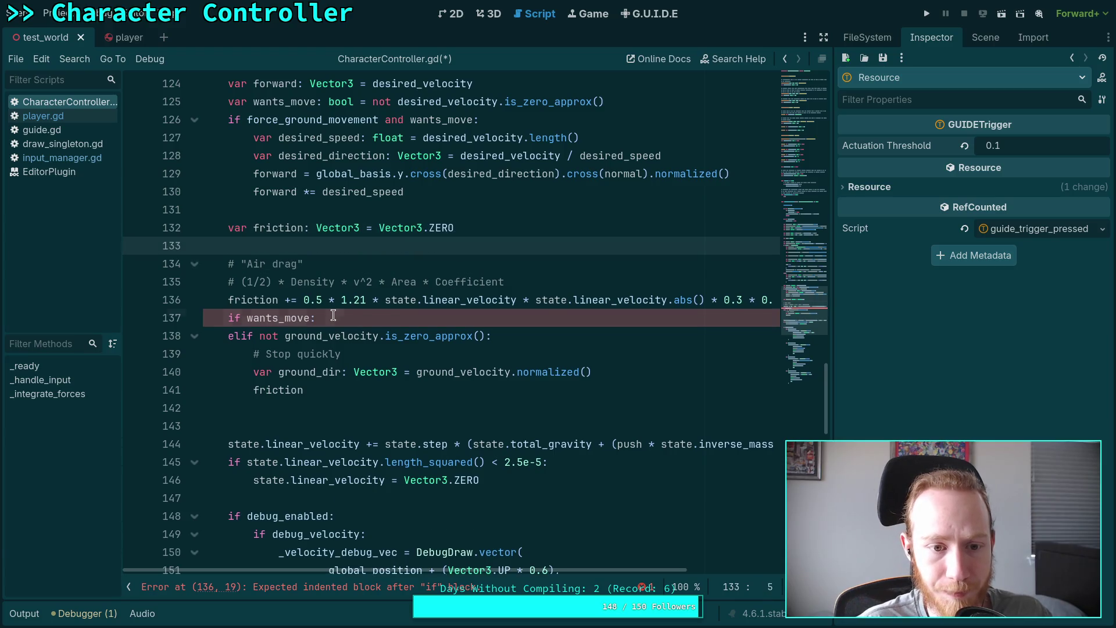
{"action": "left_click", "coordinate": [329, 318]}
{"action": "key", "text": "Home"}
{"action": "key", "text": "Return"}
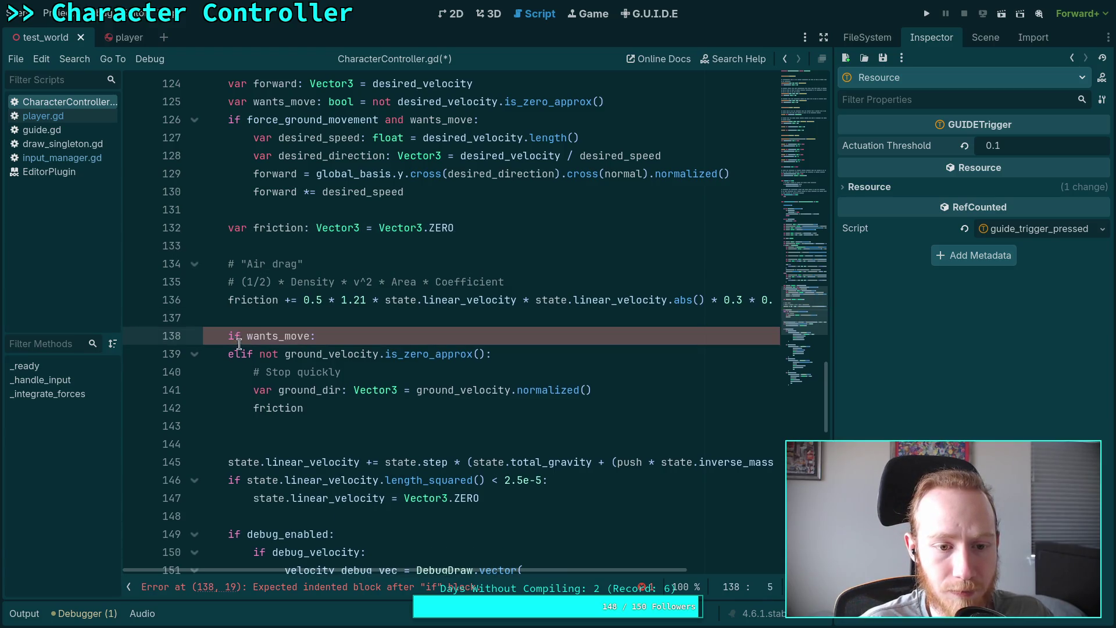
{"action": "key", "text": "Right"}
{"action": "key", "text": "Right"}
{"action": "key", "text": "Right"}
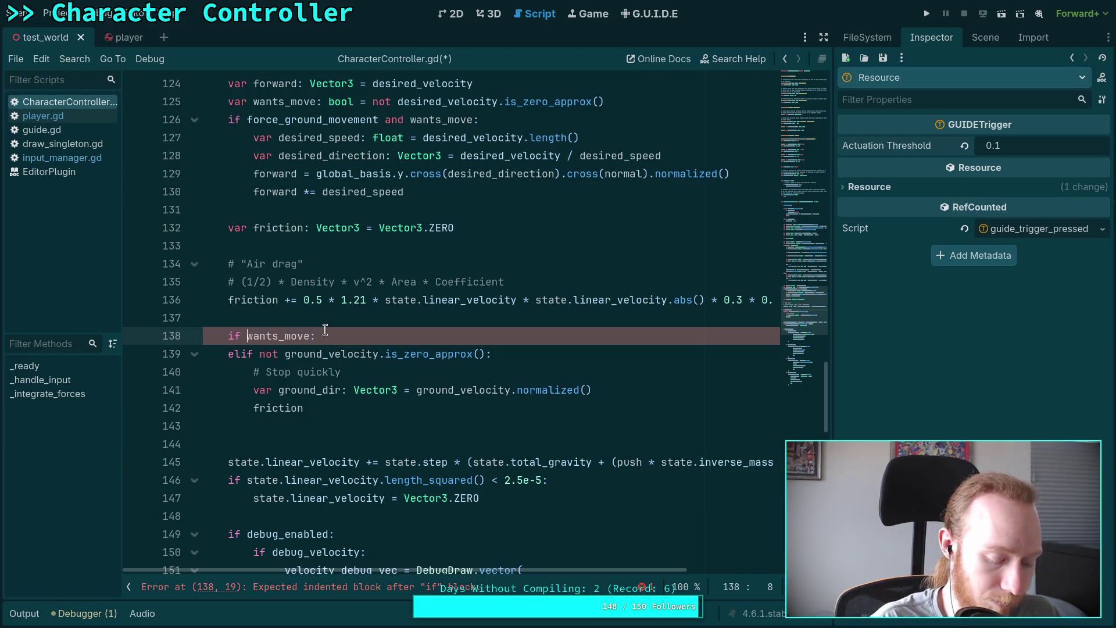
Step: Rewrite the condition as 'if not wants_move and …', merging the elif into it
{"action": "type", "text": "not"}
{"action": "left_click_drag", "start_coordinate": [253, 353], "coordinate": [335, 338]}
{"action": "type", "text": "and"}
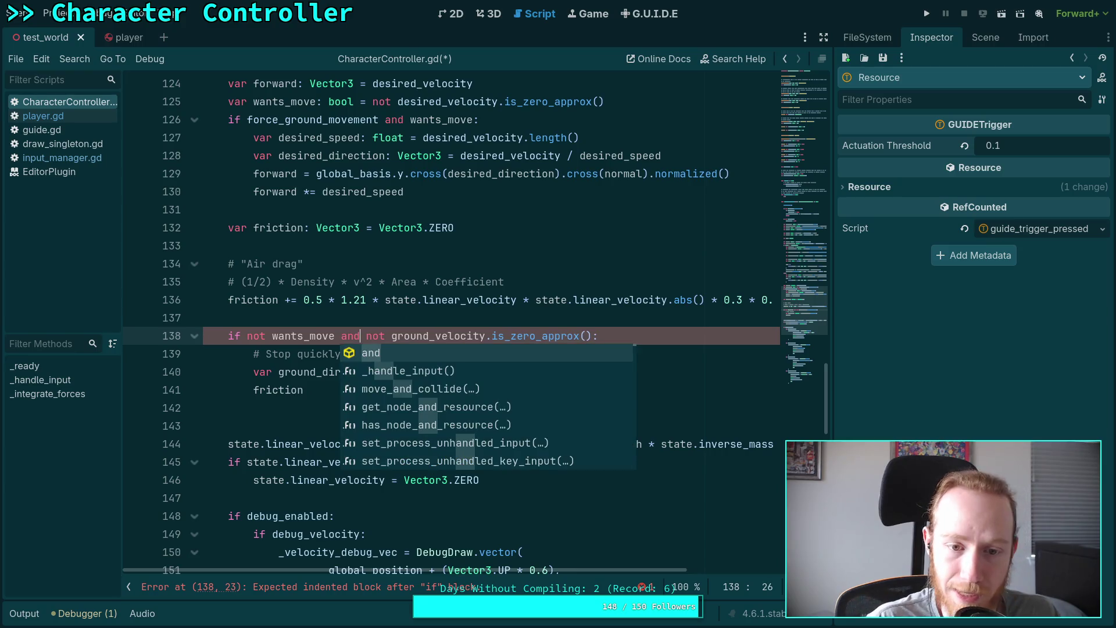
{"action": "key", "text": "Escape"}
Step: Make the stop branch add friction += ground_dir * 8.0 and save the script
{"action": "left_click", "coordinate": [424, 405]}
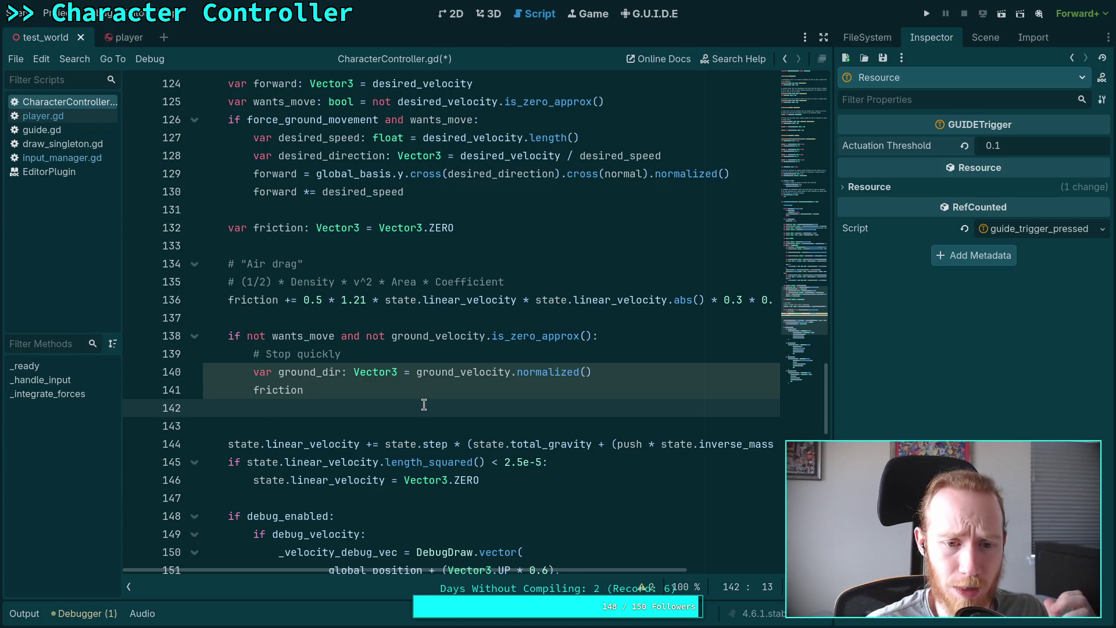
{"action": "left_click_drag", "start_coordinate": [387, 415], "coordinate": [367, 390]}
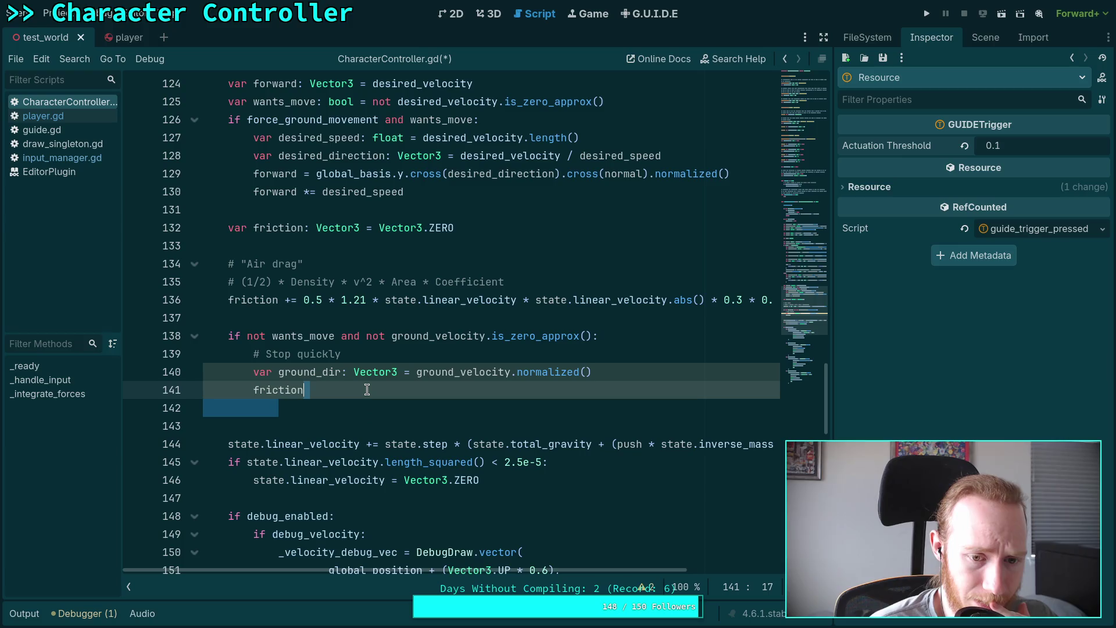
{"action": "type", "text": "+="}
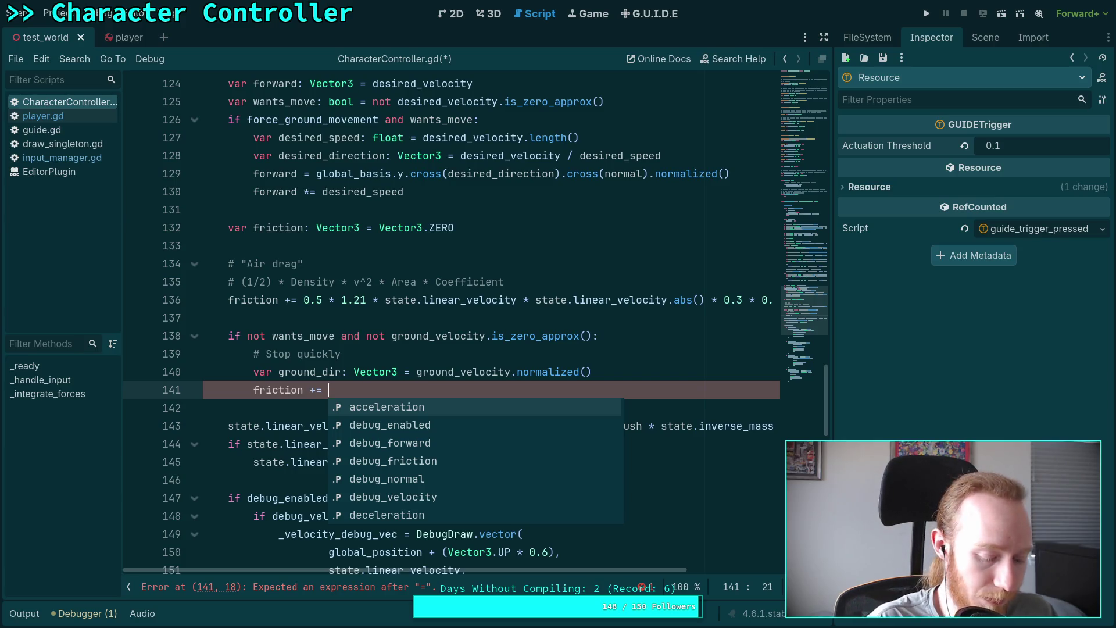
{"action": "type", "text": "f"}
{"action": "key", "text": "BackSpace"}
{"action": "type", "text": "ground_dir"}
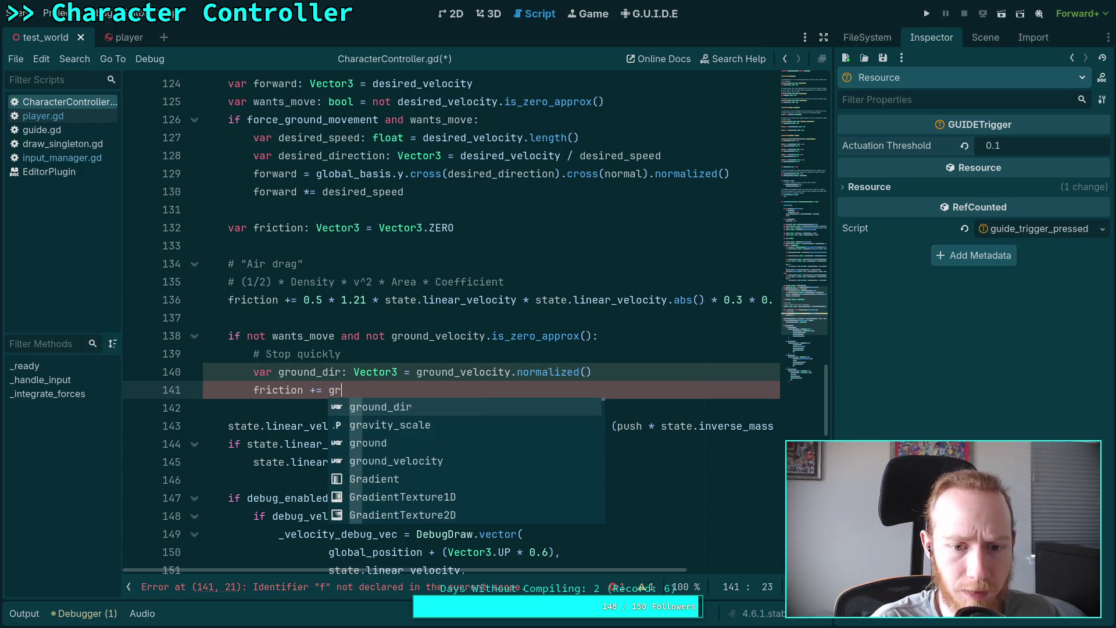
{"action": "type", "text": " * 1."}
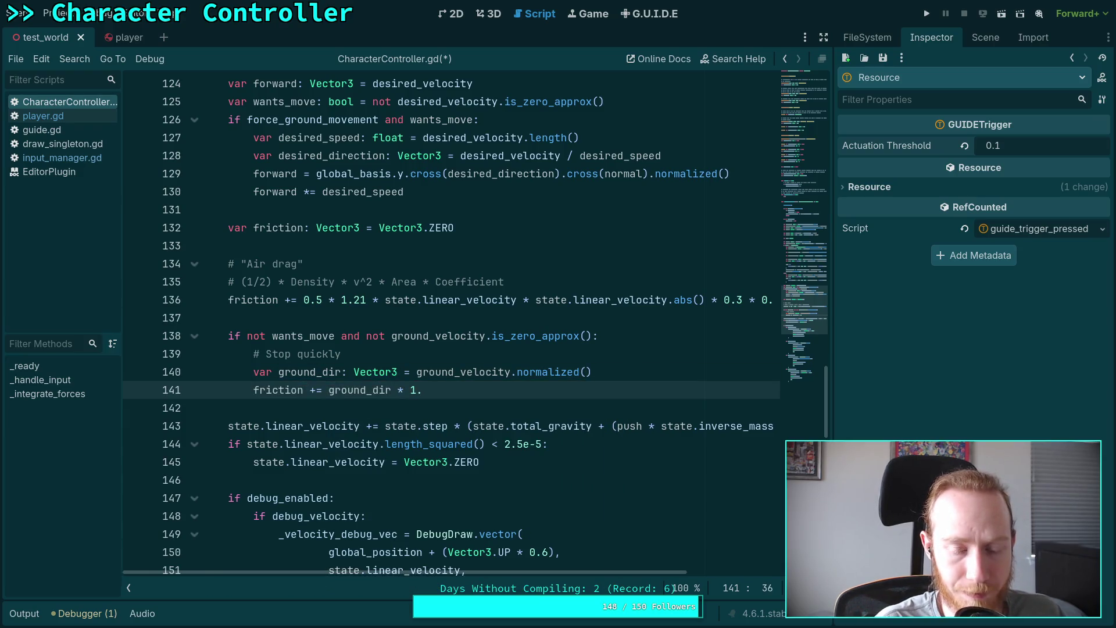
{"action": "key", "text": "BackSpace"}
{"action": "type", "text": "8.0"}
{"action": "key", "text": "ctrl+s"}
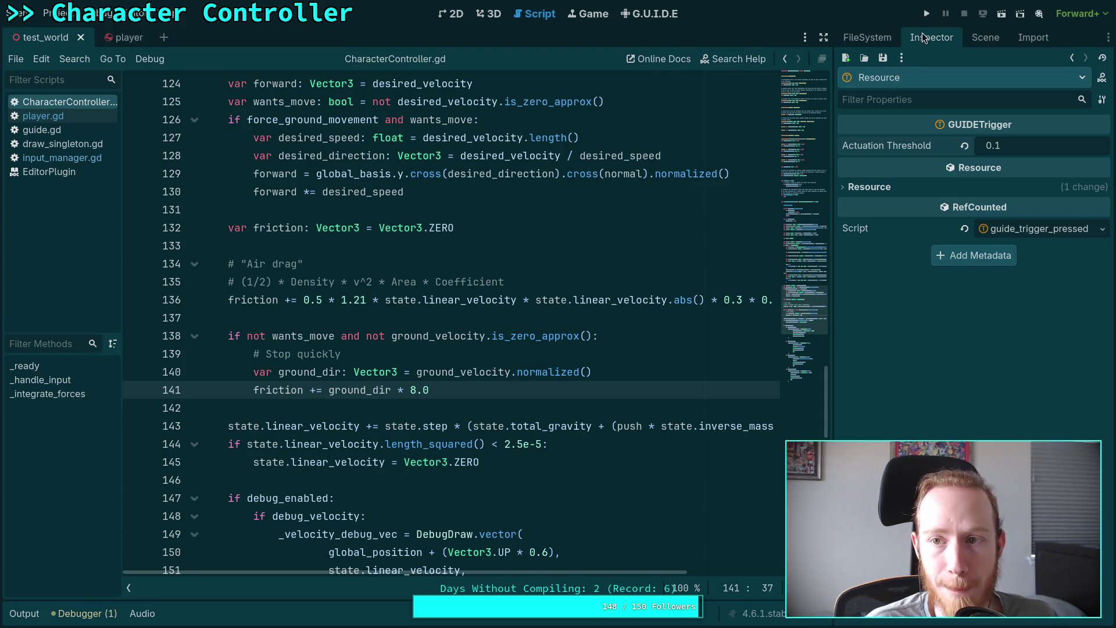
{"action": "left_click", "coordinate": [929, 15]}
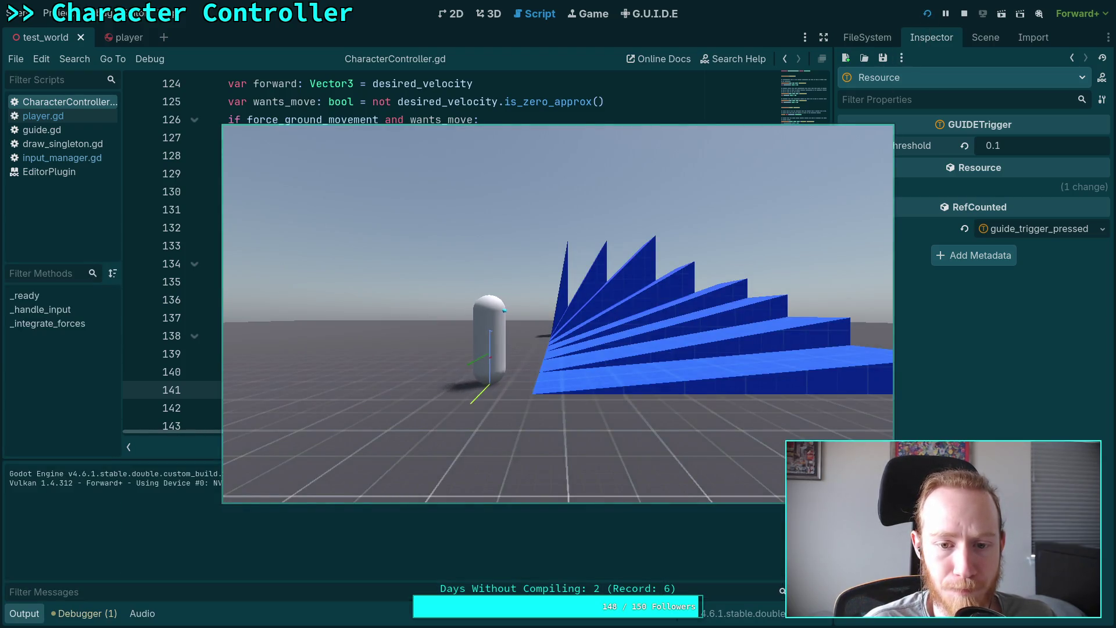
Step: Drive the capsule right toward the blue ramps and back left, then stop the game with F8
{"action": "key", "text": "d"}
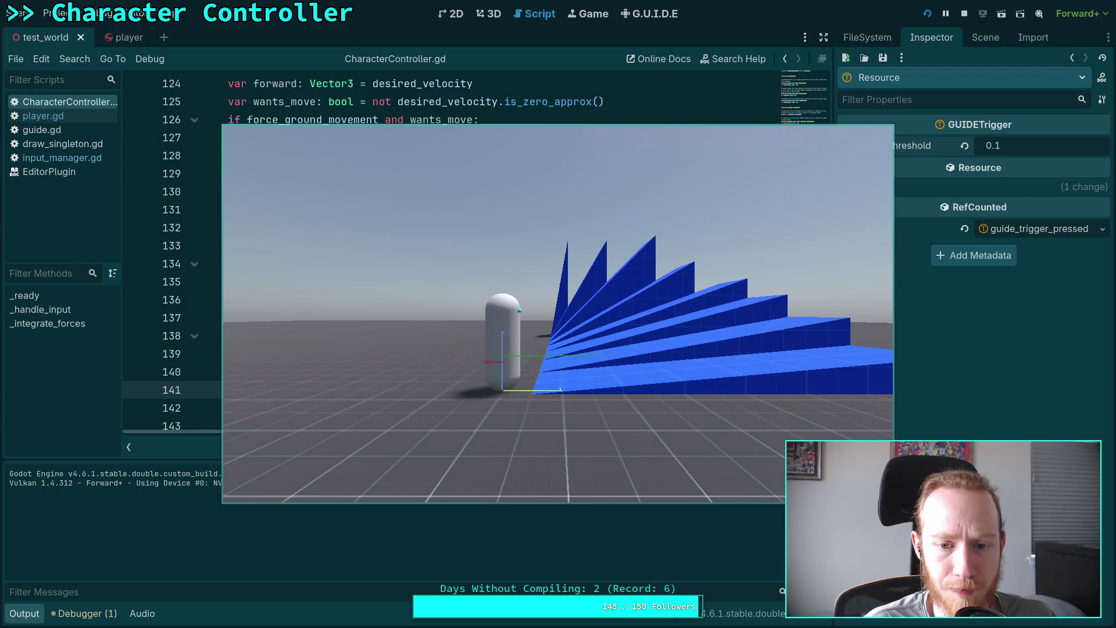
{"action": "key", "text": "a"}
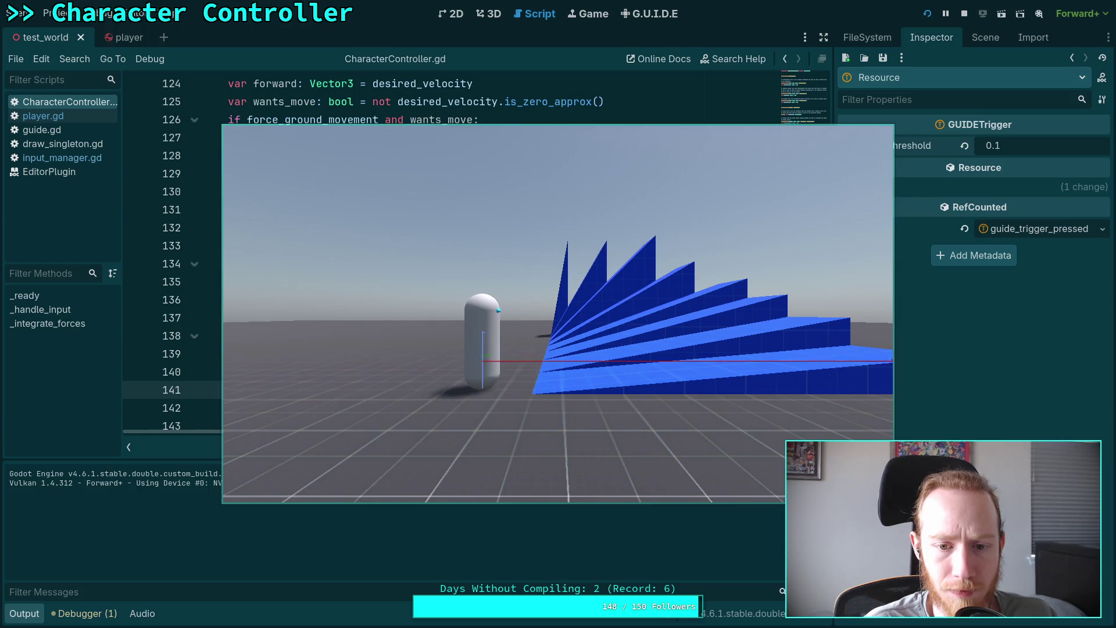
{"action": "key", "text": "F8"}
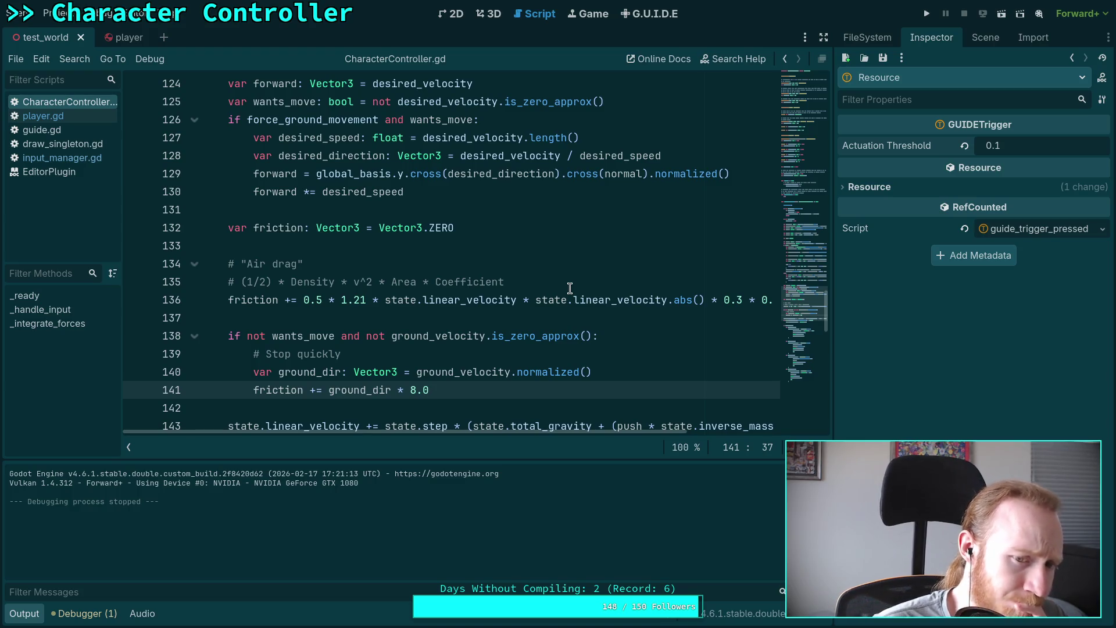
Step: Wrap line 141's term as minf(ground_dir * 8.0, ground_velocity / state.step)
{"action": "scroll", "coordinate": [569, 288], "scroll_direction": "down", "scroll_amount": 2}
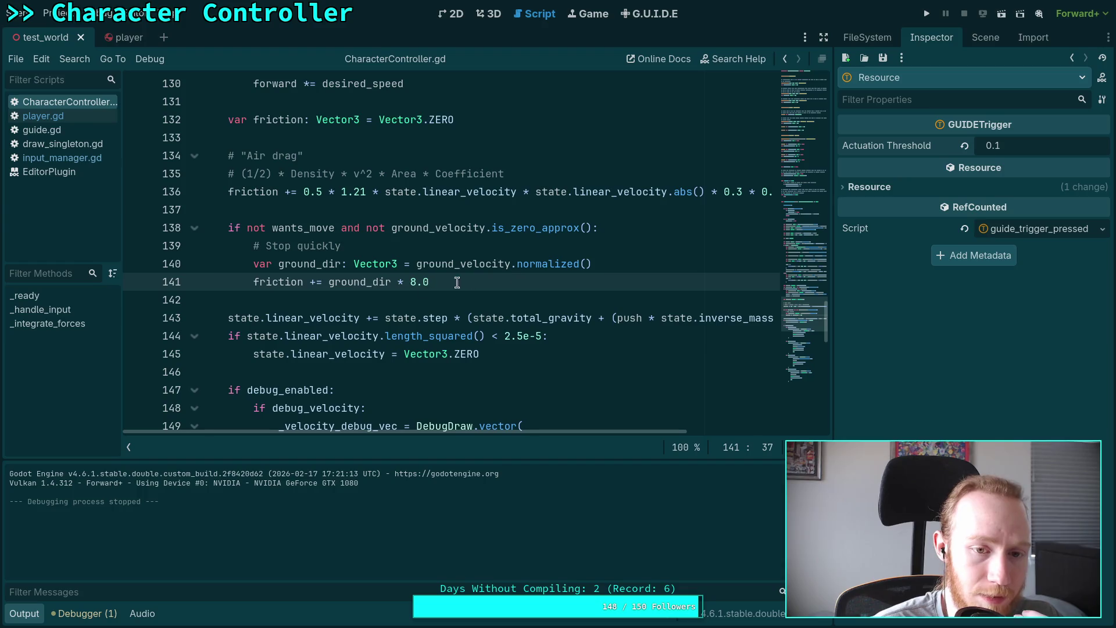
{"action": "left_click", "coordinate": [324, 282]}
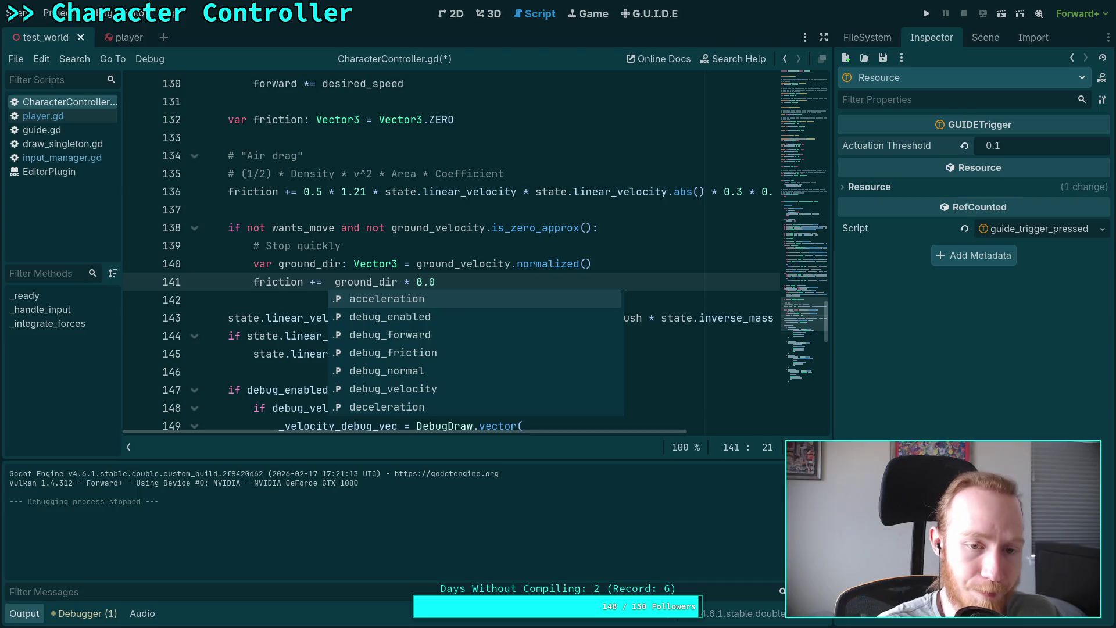
{"action": "type", "text": "minf"}
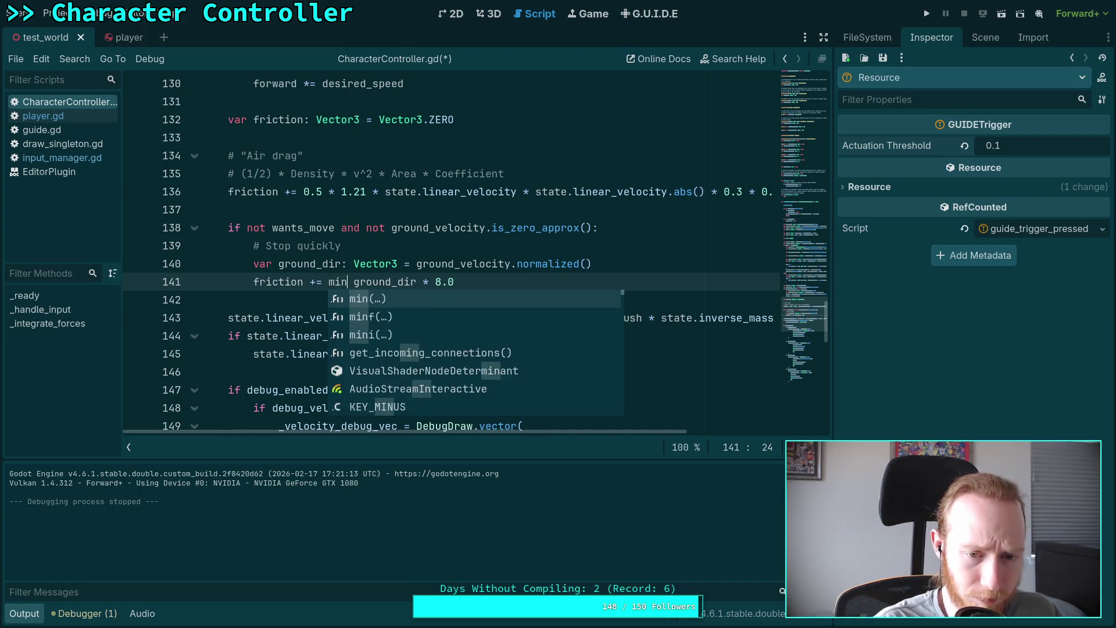
{"action": "type", "text": "("}
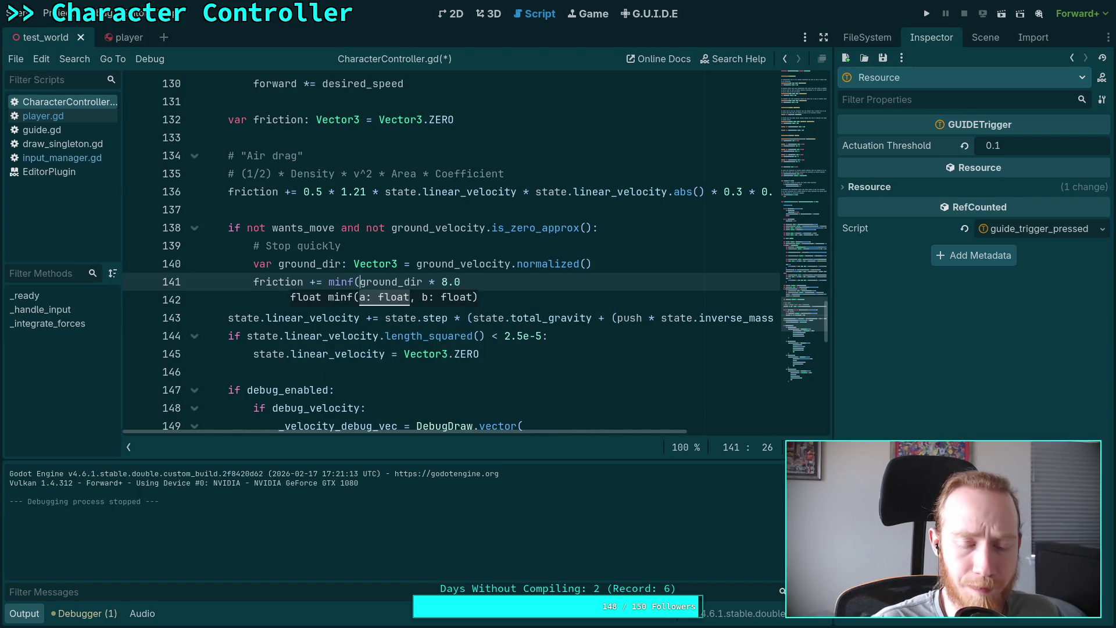
{"action": "left_click", "coordinate": [536, 278]}
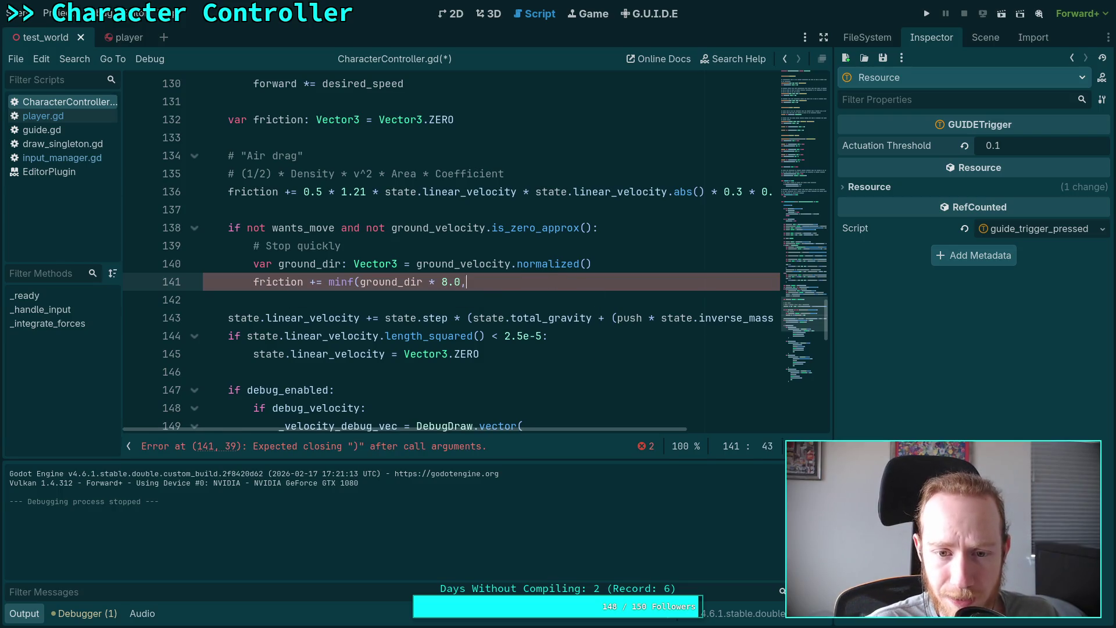
{"action": "type", "text": ", "}
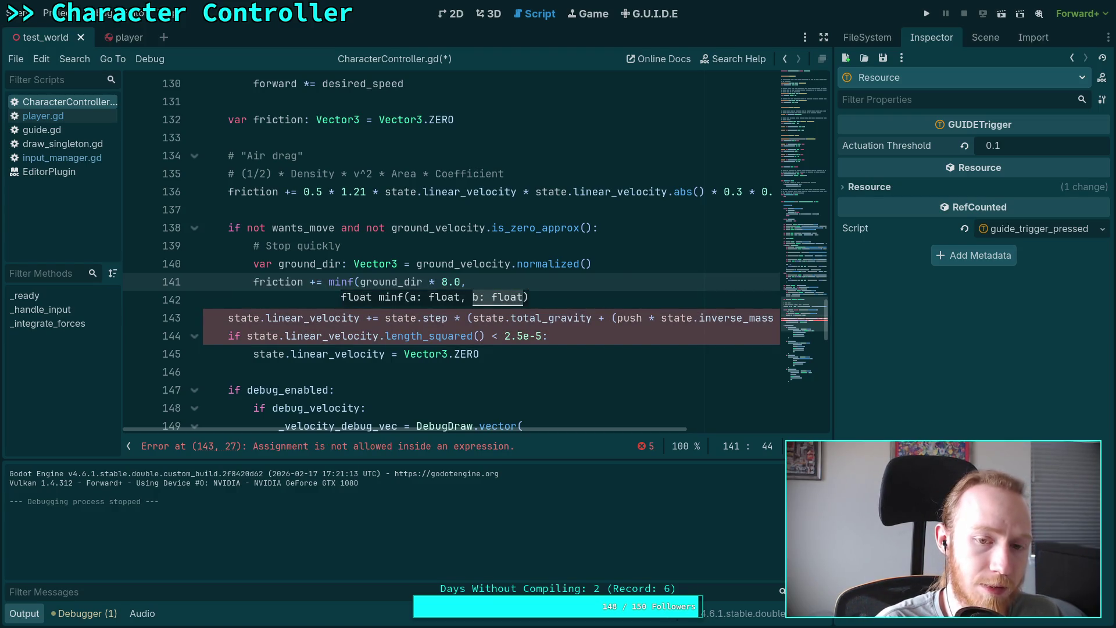
{"action": "type", "text": "gr"}
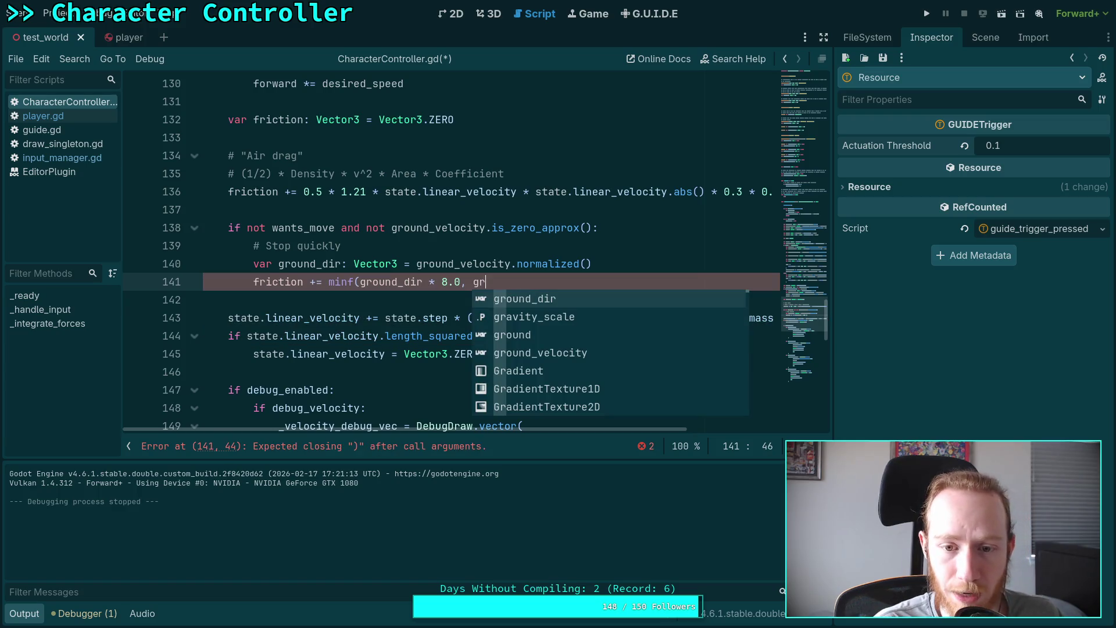
{"action": "key", "text": "Down"}
{"action": "key", "text": "Down"}
{"action": "key", "text": "Down"}
{"action": "key", "text": "Return"}
{"action": "type", "text": "/ "}
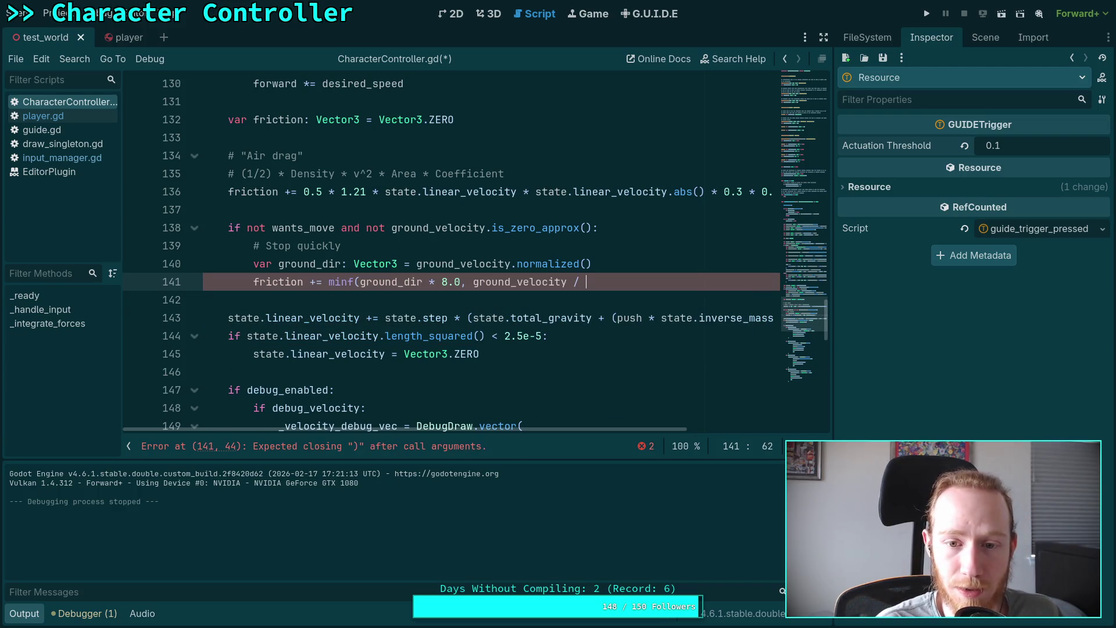
{"action": "type", "text": "state."}
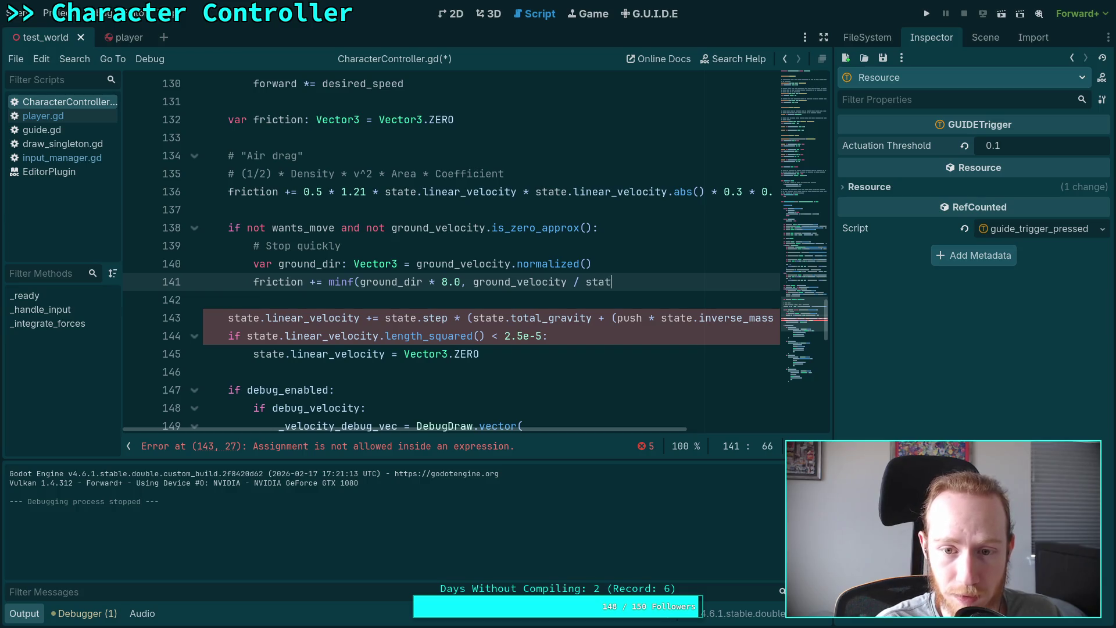
{"action": "type", "text": "step)"}
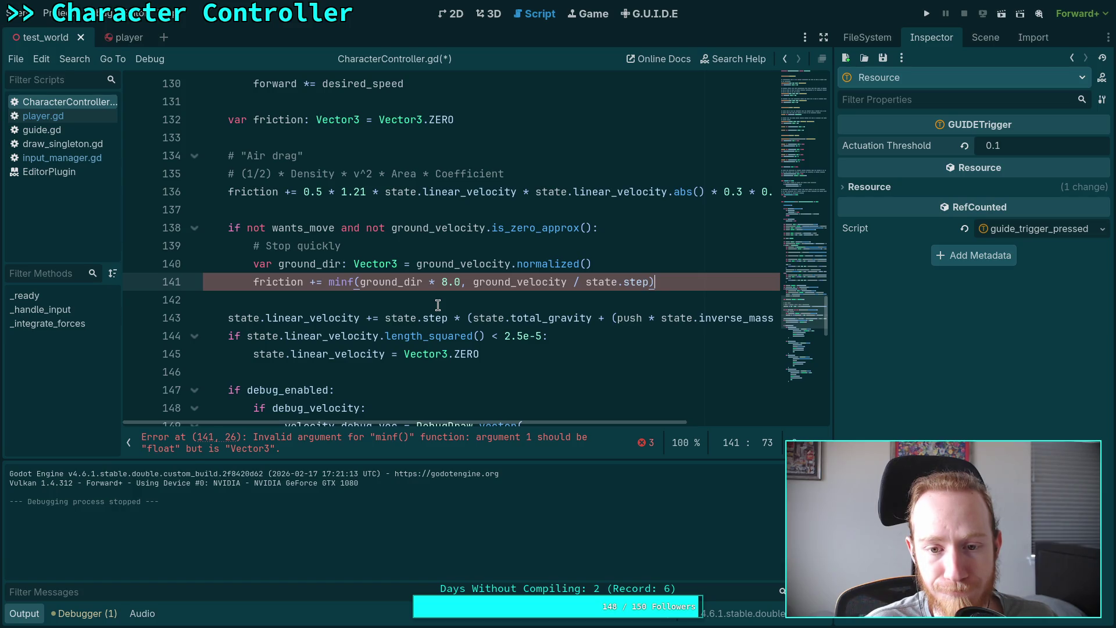
{"action": "left_click", "coordinate": [597, 249]}
Step: Add var ground_speed: float = ground_velocity.length() below the Stop quickly comment
{"action": "key", "text": "Return"}
{"action": "type", "text": "var ground_s"}
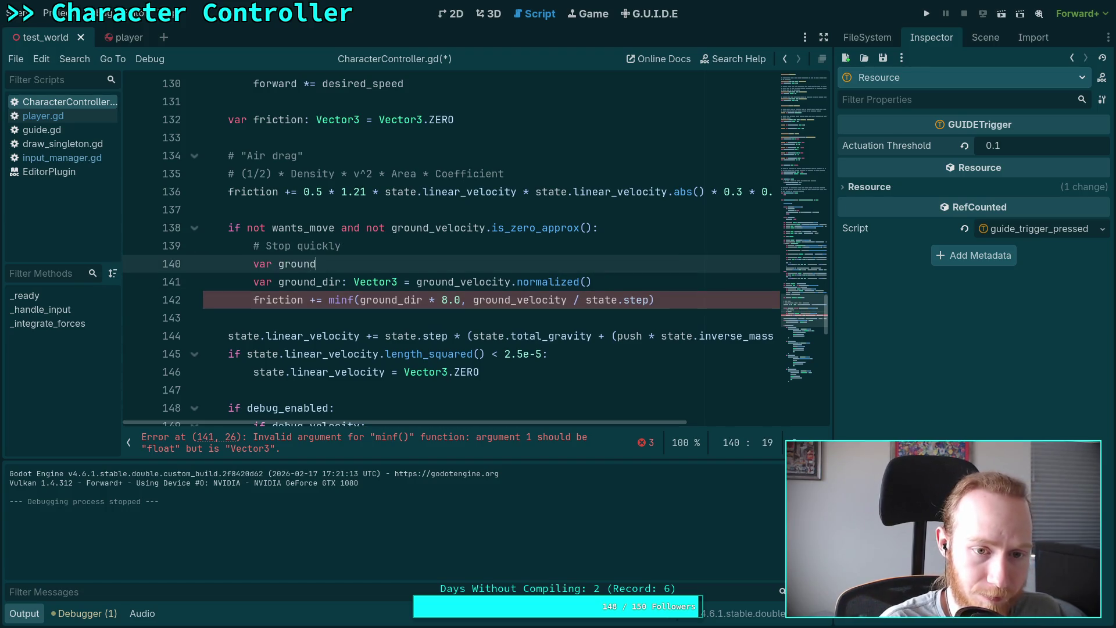
{"action": "type", "text": "peed: float = ground"}
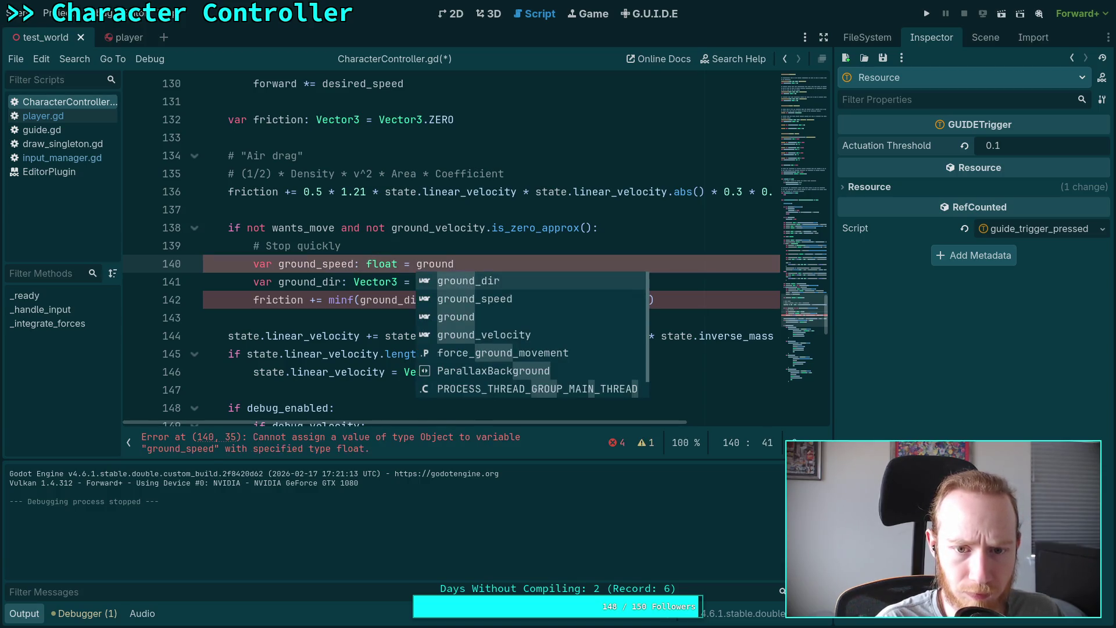
{"action": "key", "text": "Down"}
{"action": "key", "text": "Down"}
{"action": "key", "text": "Down"}
{"action": "key", "text": "Return"}
{"action": "type", "text": "."}
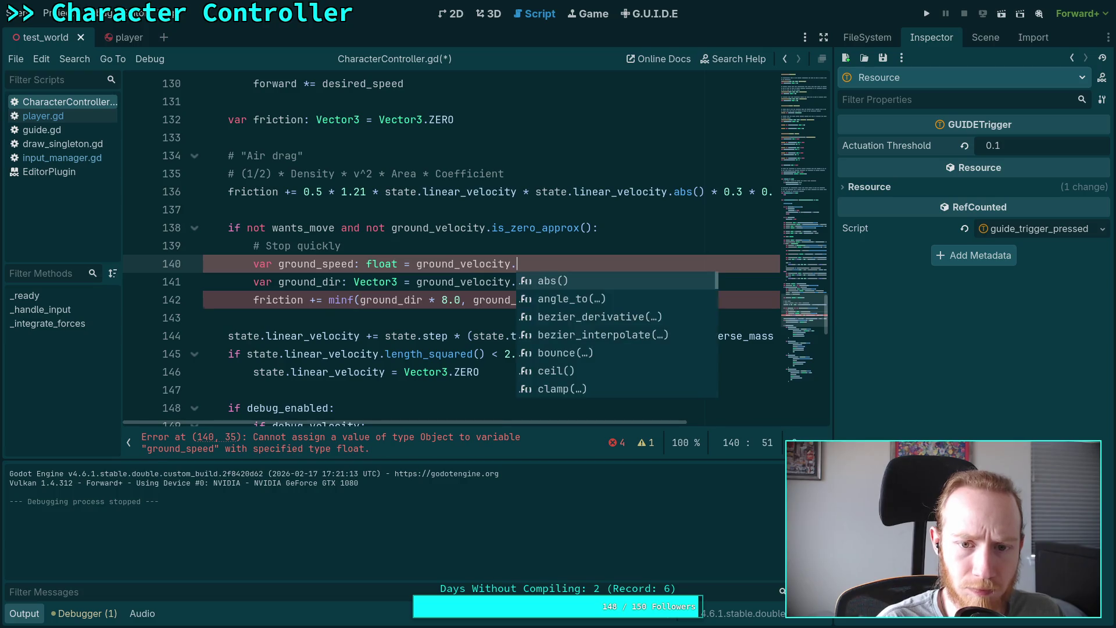
{"action": "type", "text": "lun"}
{"action": "key", "text": "BackSpace"}
{"action": "key", "text": "BackSpace"}
{"action": "type", "text": "en"}
{"action": "key", "text": "Return"}
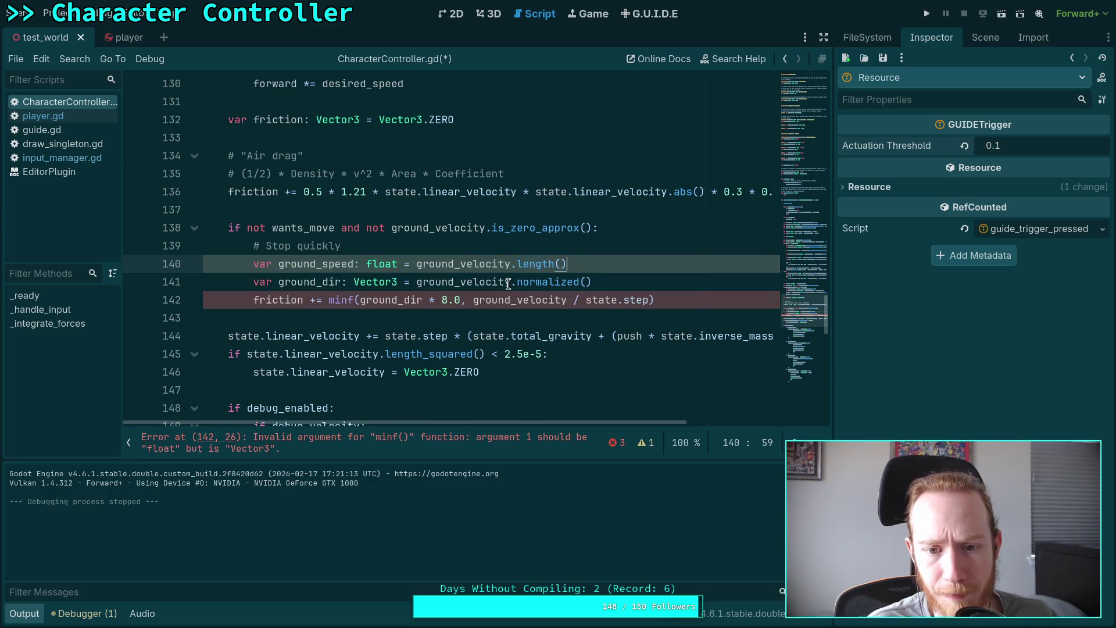
Step: Compute ground_dir as ground_velocity / ground_speed and use ground_speed inside minf
{"action": "left_click_drag", "start_coordinate": [509, 282], "coordinate": [592, 282]}
{"action": "type", "text": "/ "}
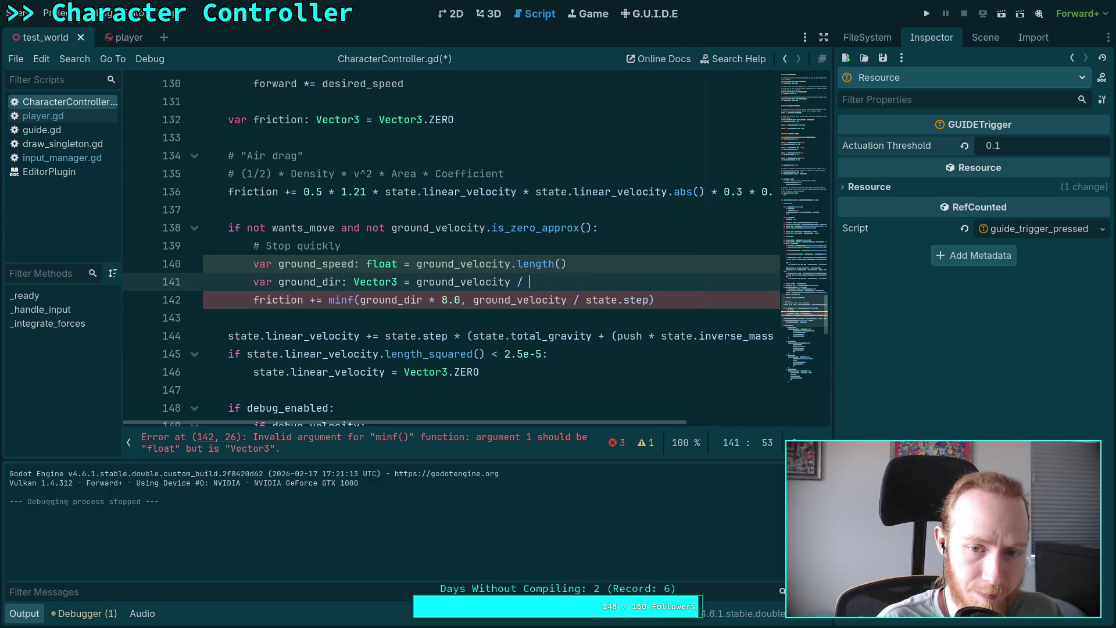
{"action": "type", "text": "ground_speed"}
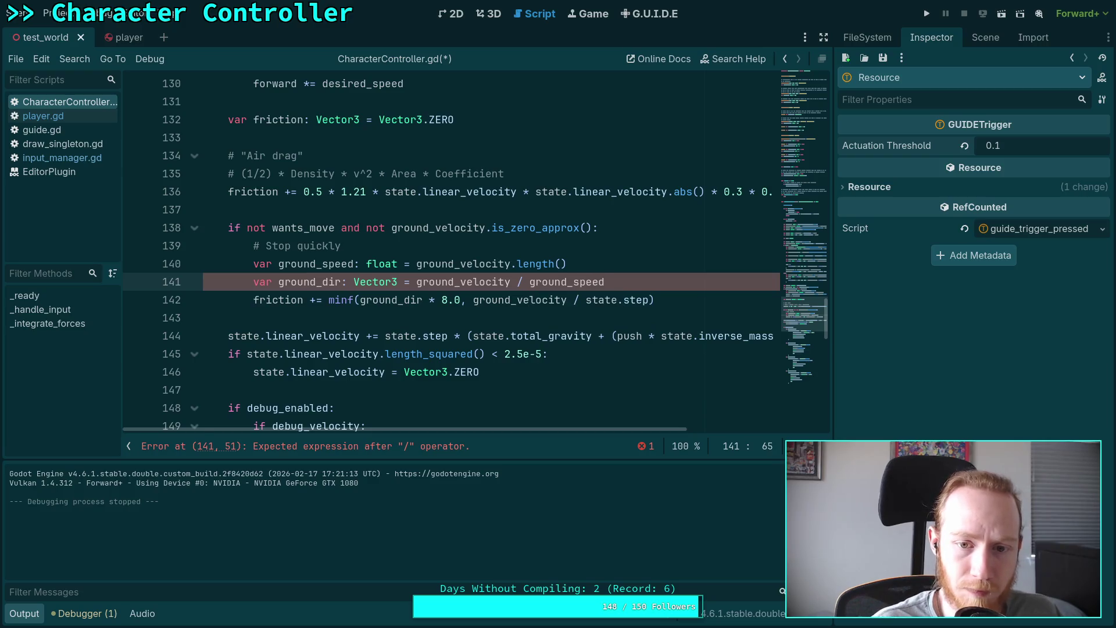
{"action": "key", "text": "Return"}
{"action": "left_click_drag", "start_coordinate": [518, 300], "coordinate": [566, 302]}
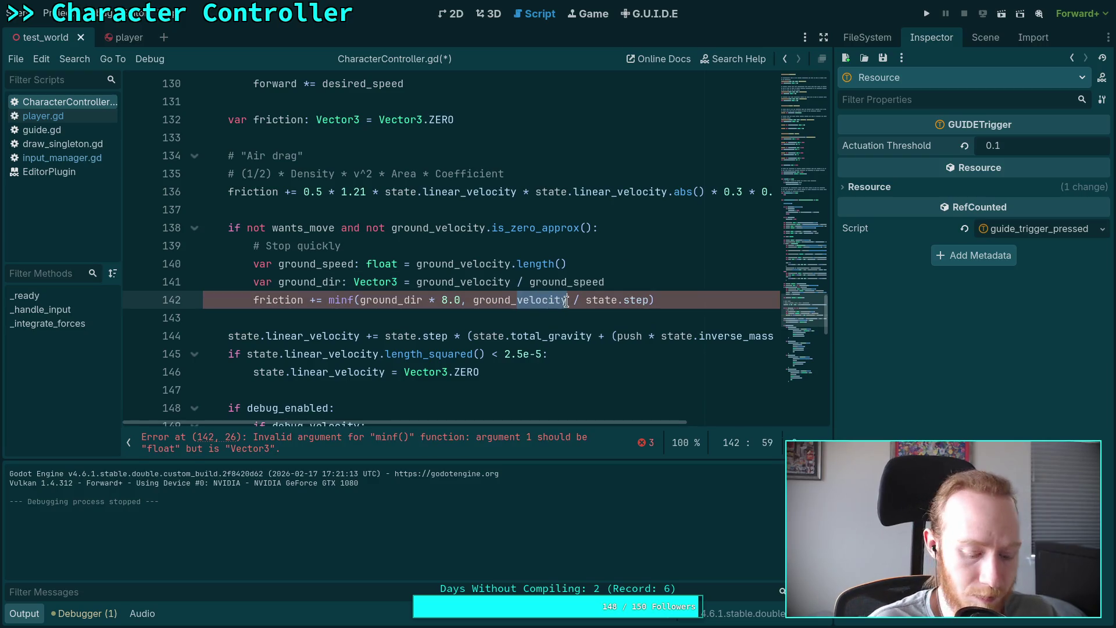
{"action": "type", "text": "speed"}
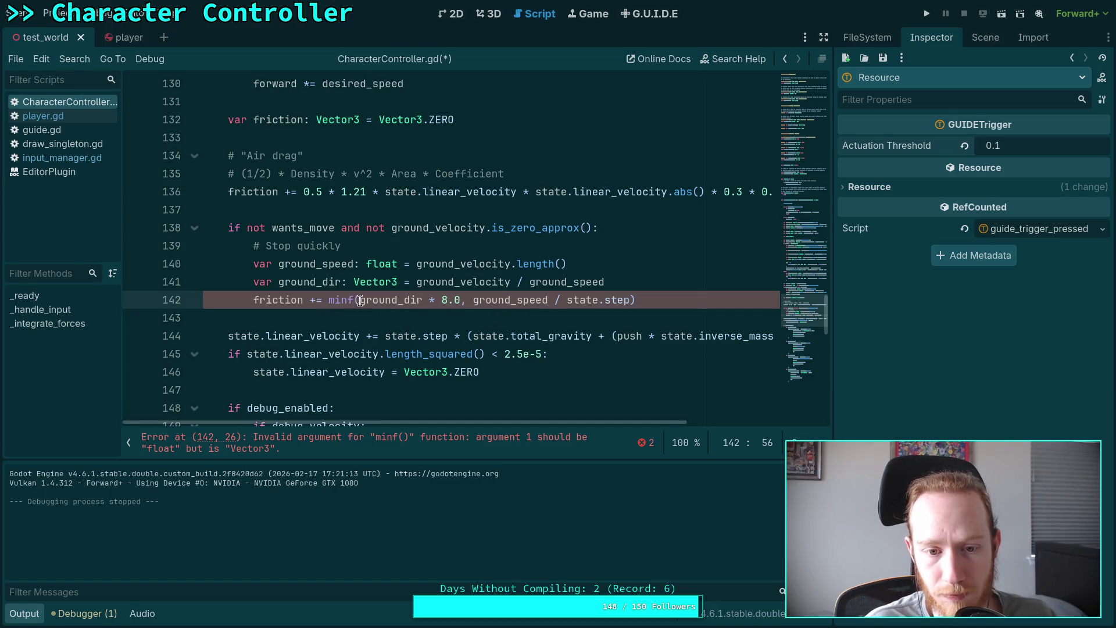
Step: Move ground_dir out of minf so friction is ground_dir * minf(8.0, ground_speed / state.step)
{"action": "left_click_drag", "start_coordinate": [361, 300], "coordinate": [424, 298]}
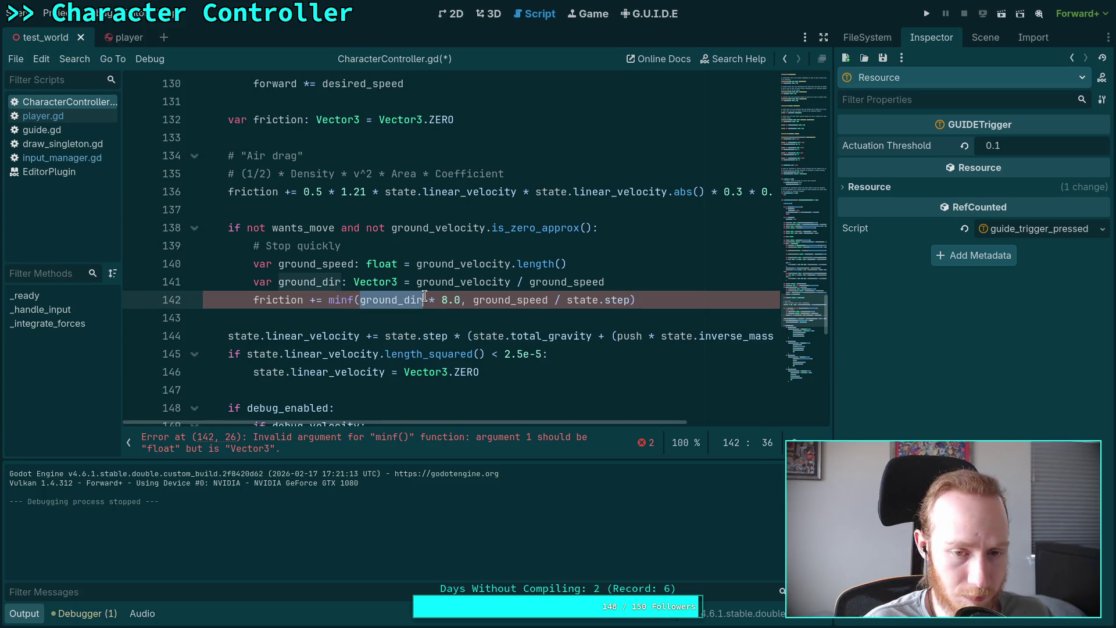
{"action": "key", "text": "ctrl+x"}
{"action": "left_click", "coordinate": [329, 300]}
{"action": "key", "text": "ctrl+v"}
{"action": "type", "text": "*"}
{"action": "left_click", "coordinate": [461, 300]}
{"action": "key", "text": "BackSpace"}
{"action": "key", "text": "BackSpace"}
{"action": "key", "text": "BackSpace"}
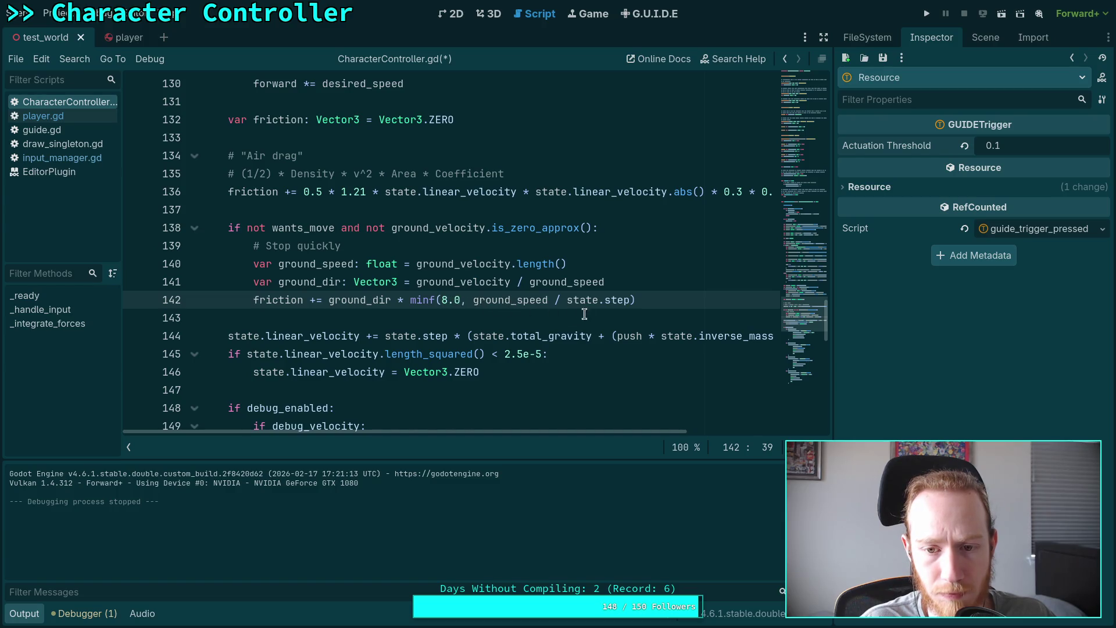
{"action": "left_click", "coordinate": [656, 298]}
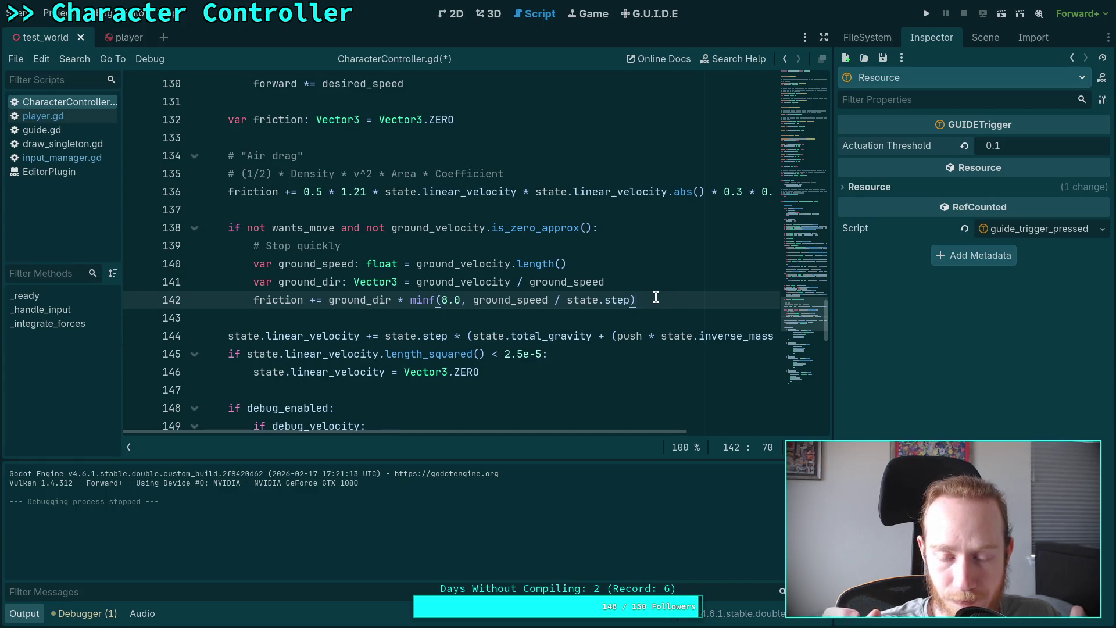
Step: Change the / before state.step on line 142 to *
{"action": "left_click", "coordinate": [554, 304]}
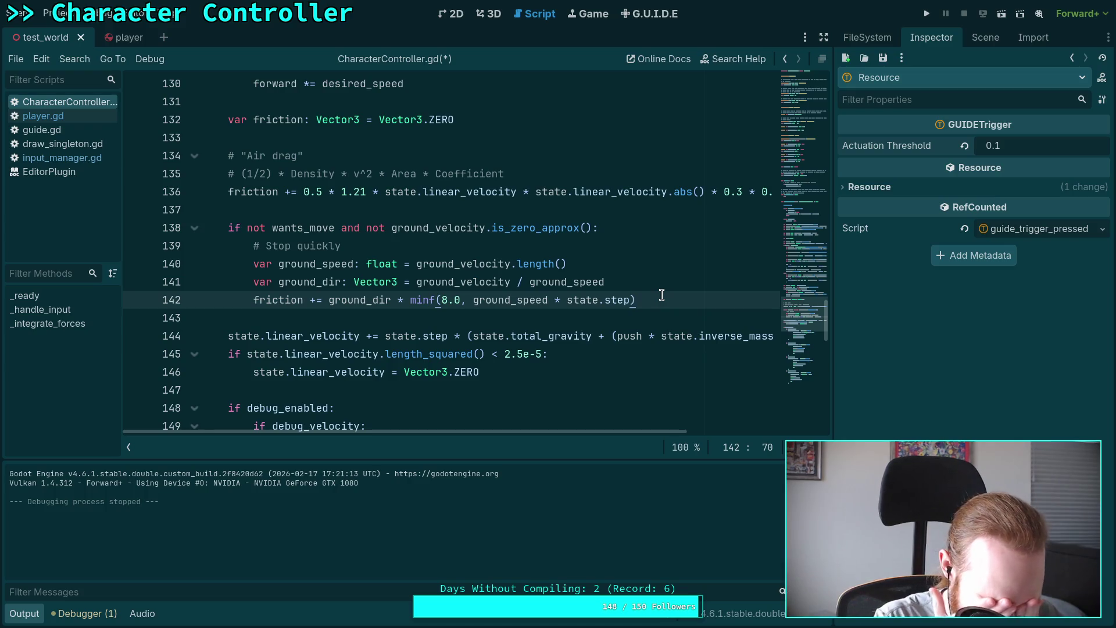
Step: Save and test-run the multiplied clamp, moving the capsule down, right and left, then stop
{"action": "key", "text": "ctrl+s"}
{"action": "key", "text": "F5"}
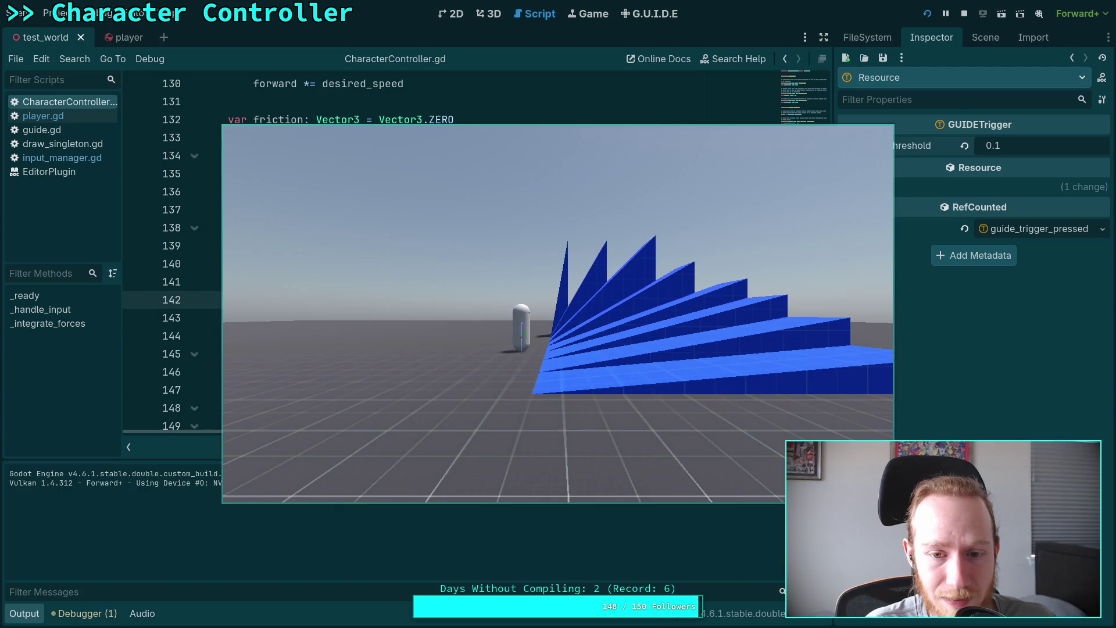
{"action": "key", "text": "s"}
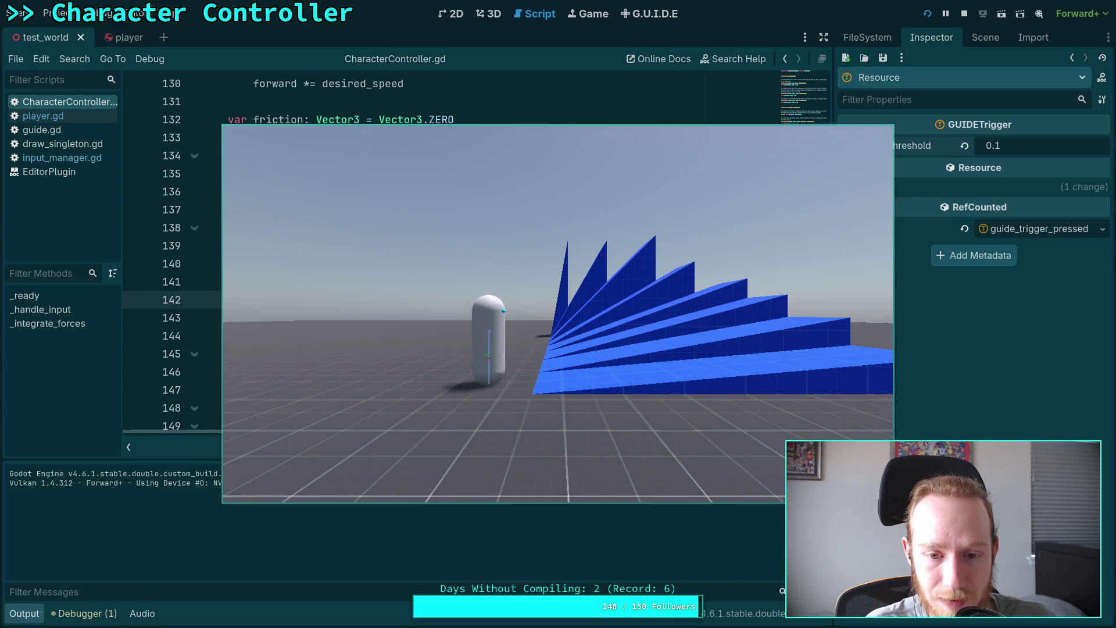
{"action": "key", "text": "d"}
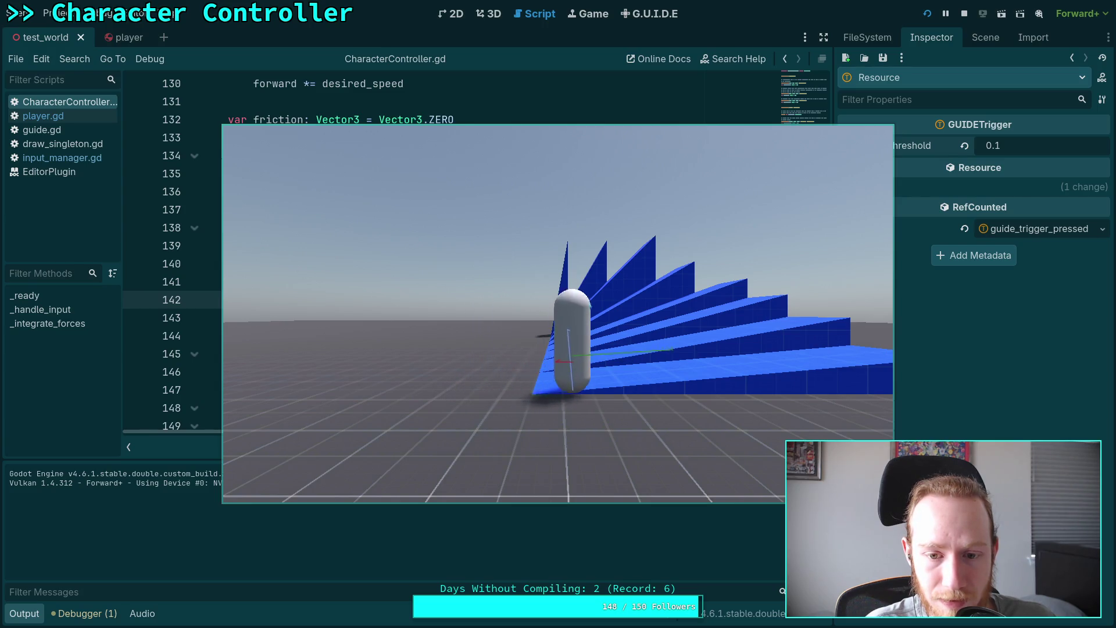
{"action": "key", "text": "a"}
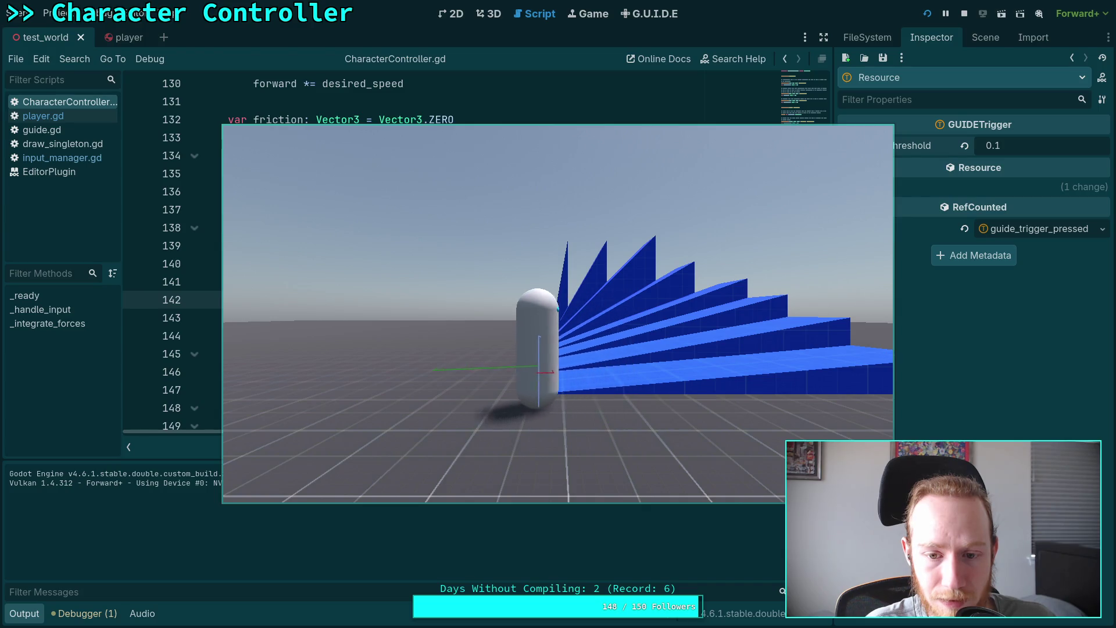
{"action": "key", "text": "F8"}
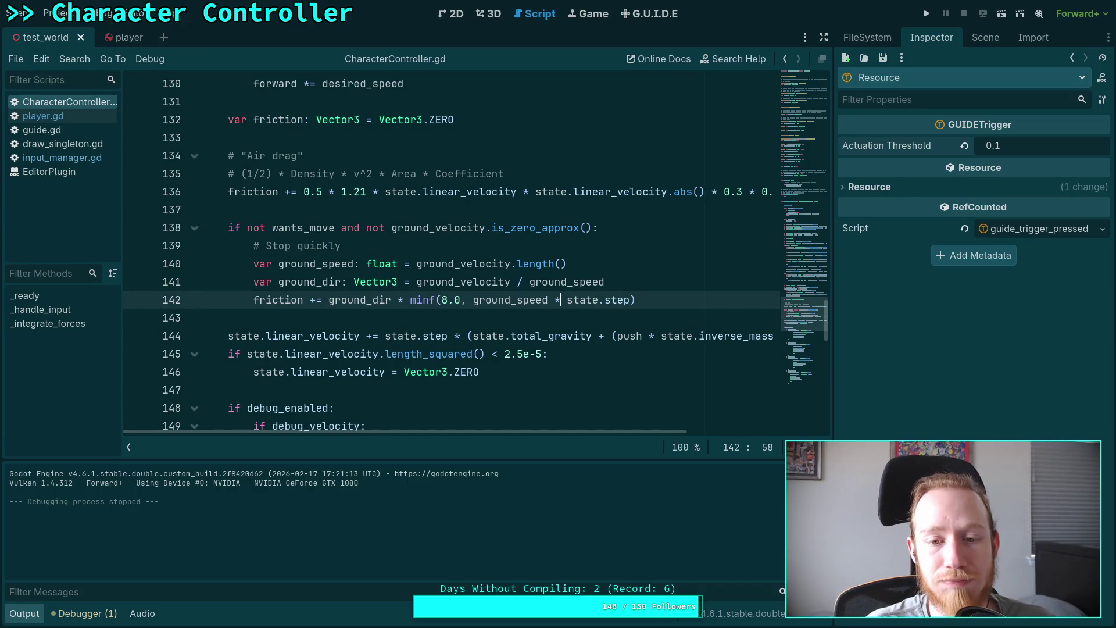
Step: Remove ' * state.step' so friction is ground_dir * minf(8.0, ground_speed), then test-run and stop
{"action": "left_click_drag", "start_coordinate": [547, 300], "coordinate": [627, 301]}
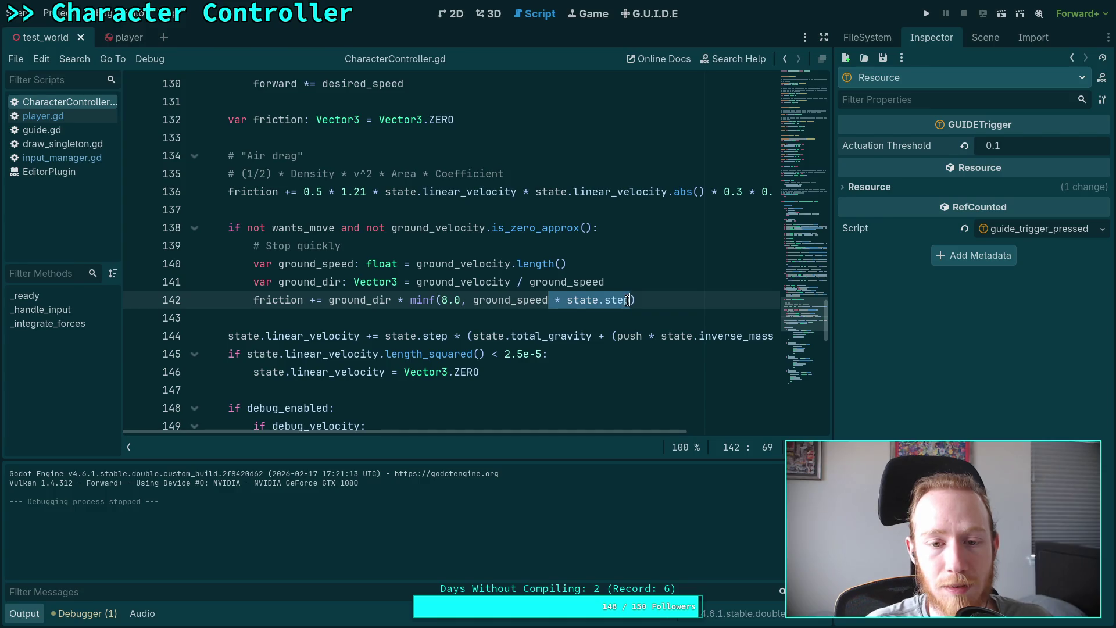
{"action": "key", "text": "BackSpace"}
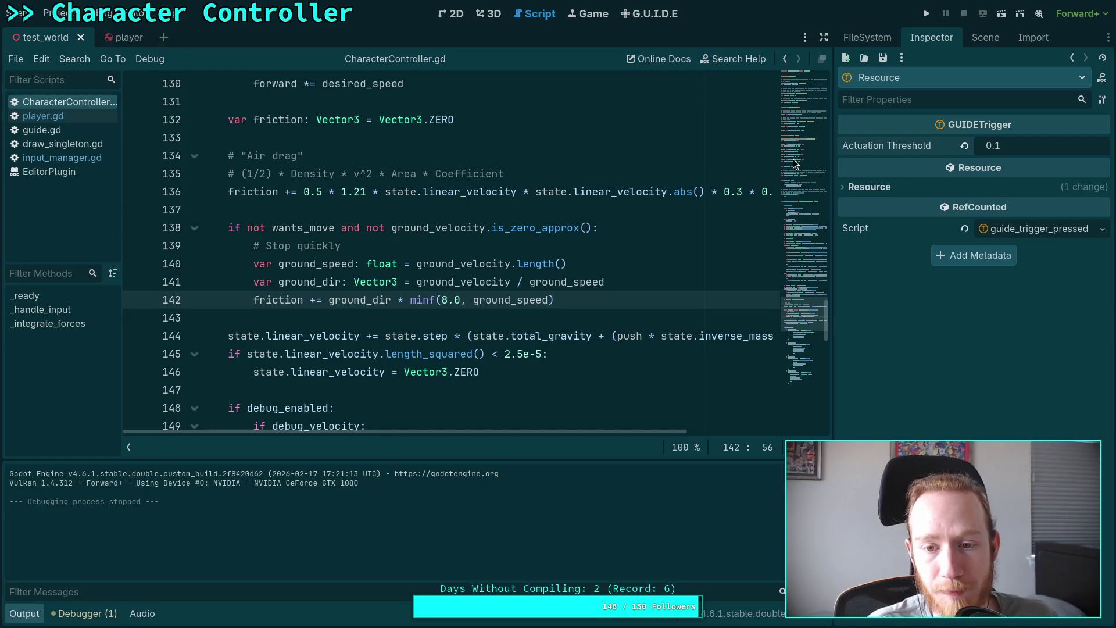
{"action": "left_click", "coordinate": [928, 14]}
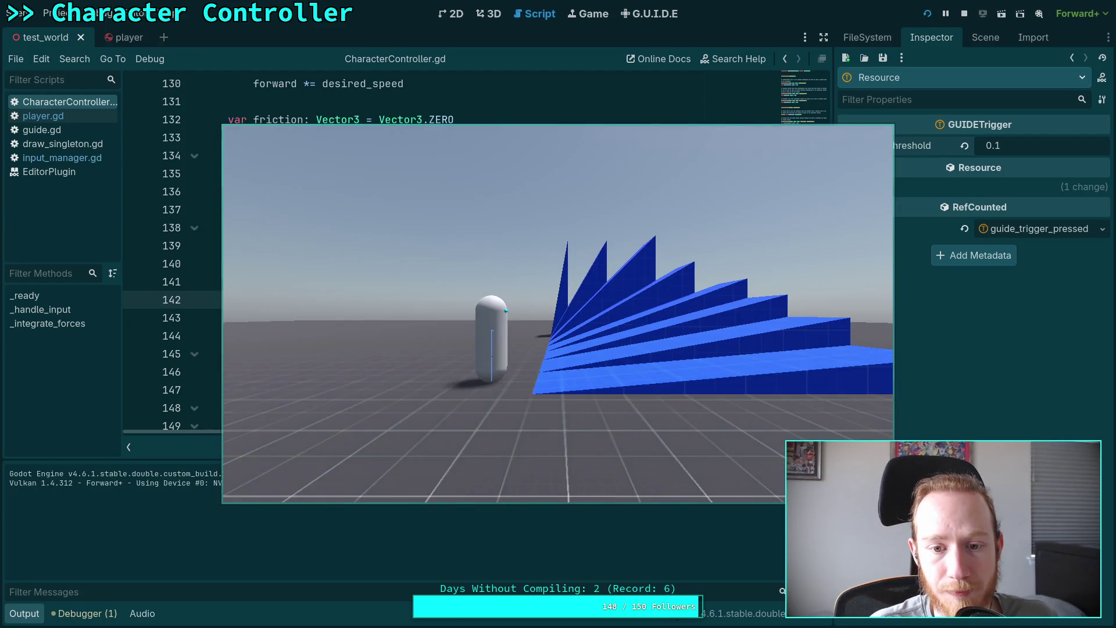
{"action": "key", "text": "d"}
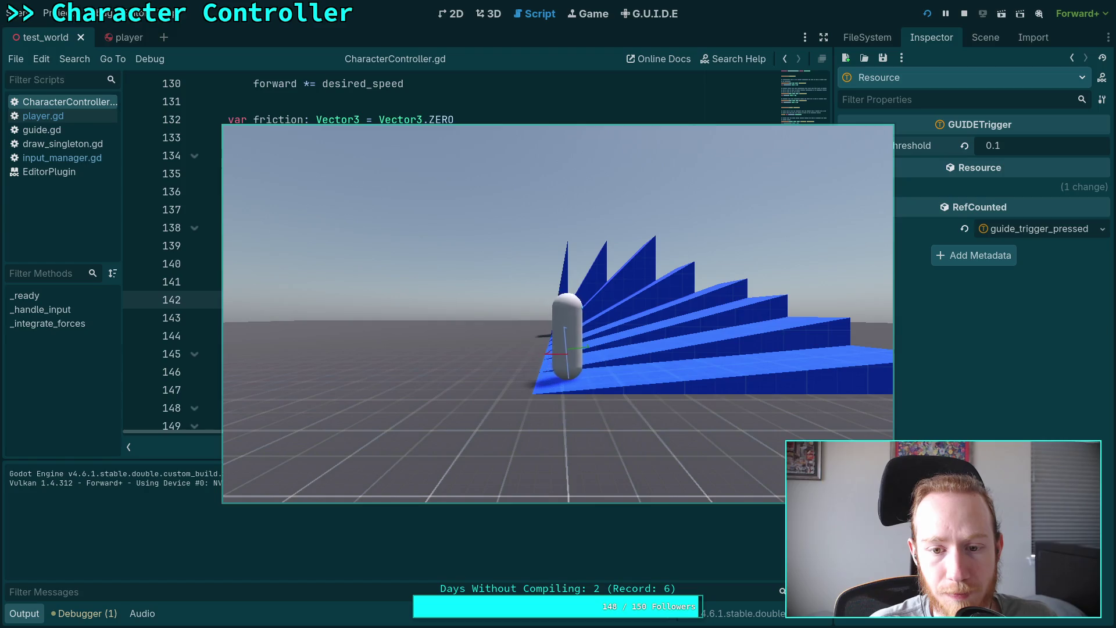
{"action": "key", "text": "a"}
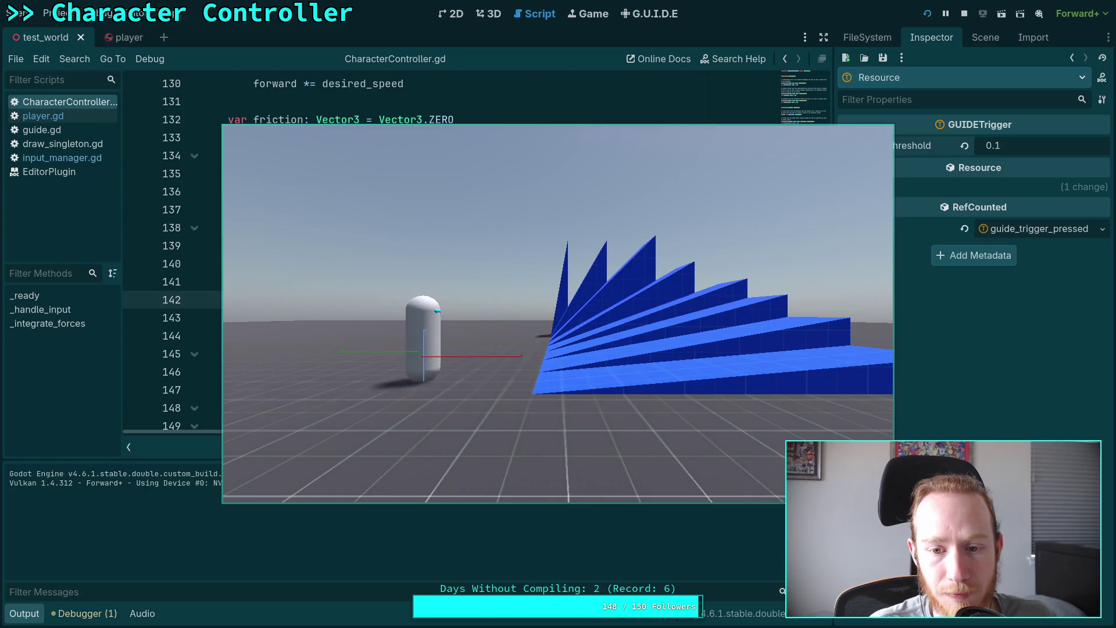
{"action": "key", "text": "d"}
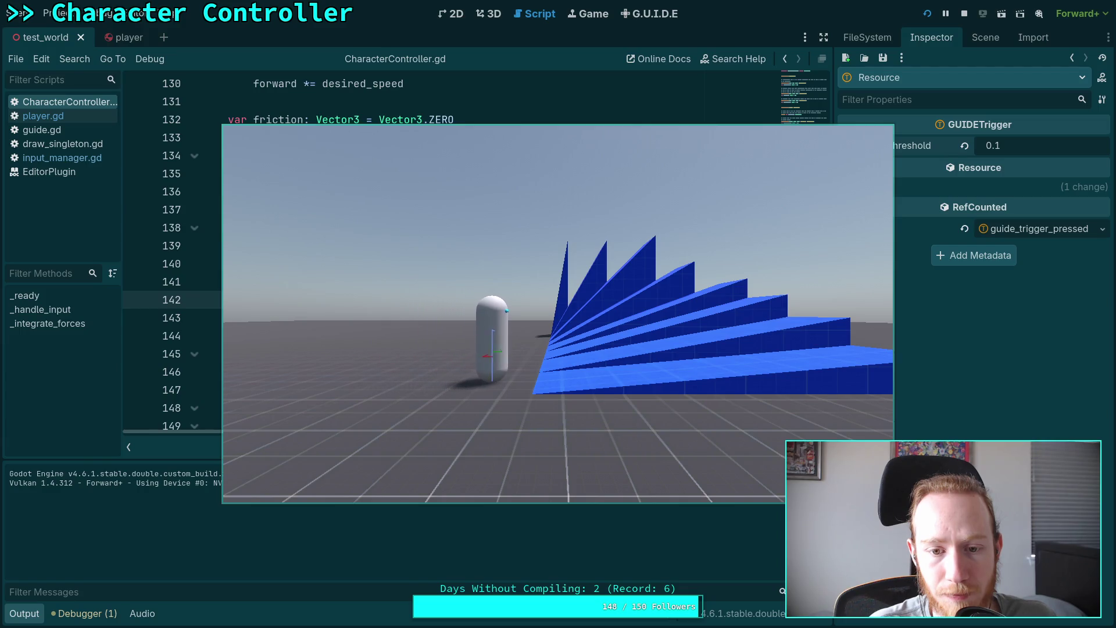
{"action": "left_click", "coordinate": [964, 14]}
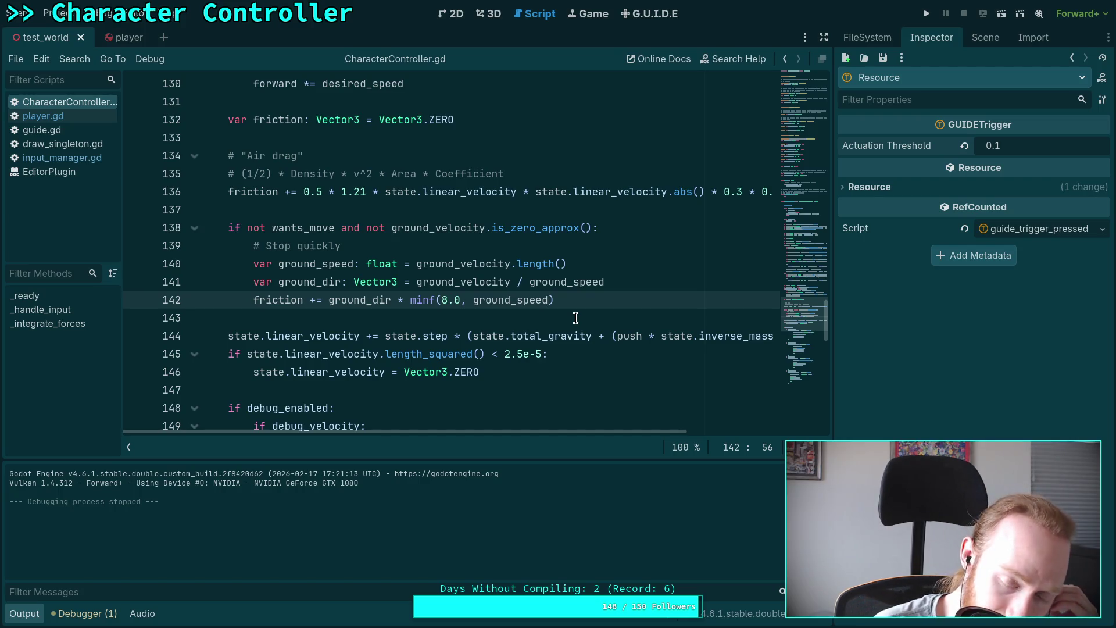
Step: Restore the divisor so the clamp reads minf(8.0, ground_speed / state.step)
{"action": "type", "text": "/ "}
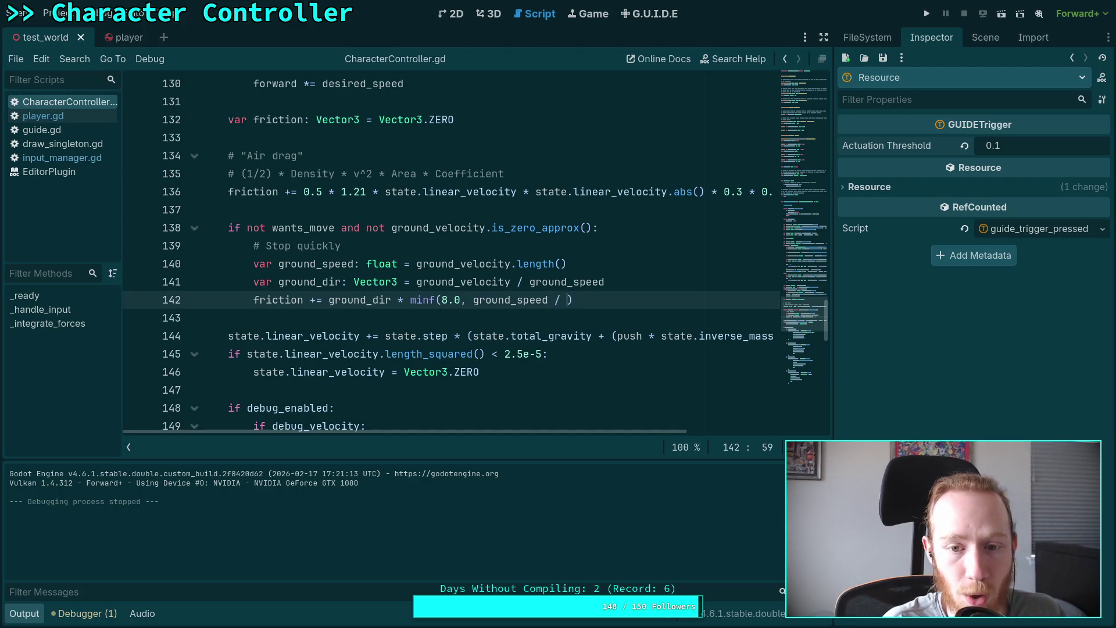
{"action": "type", "text": "sa"}
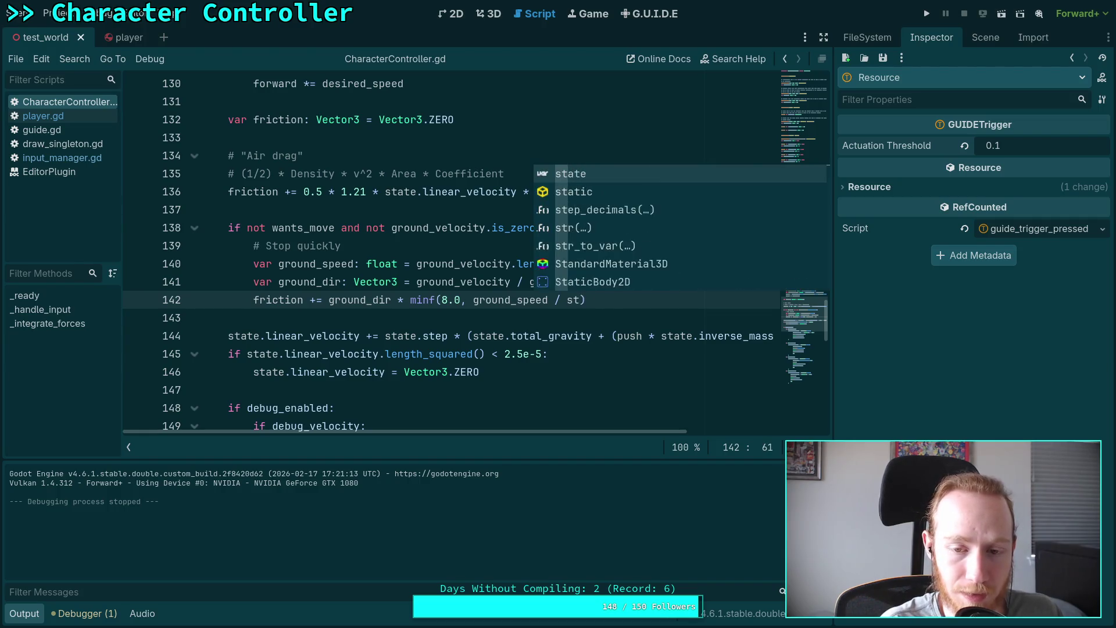
{"action": "key", "text": "BackSpace"}
{"action": "type", "text": "tate."}
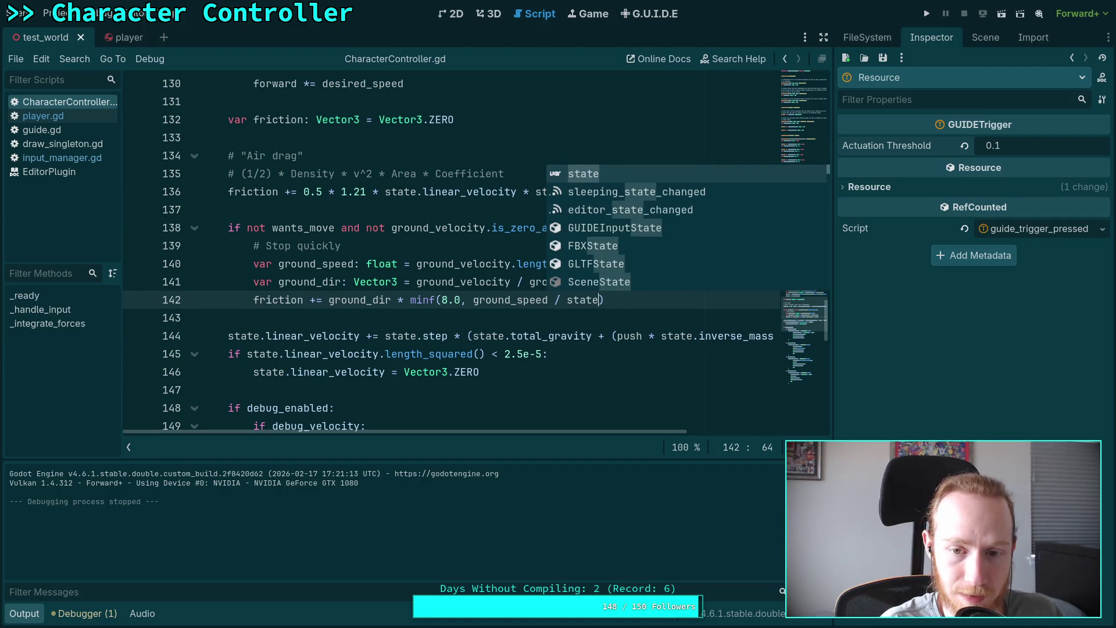
{"action": "type", "text": "step"}
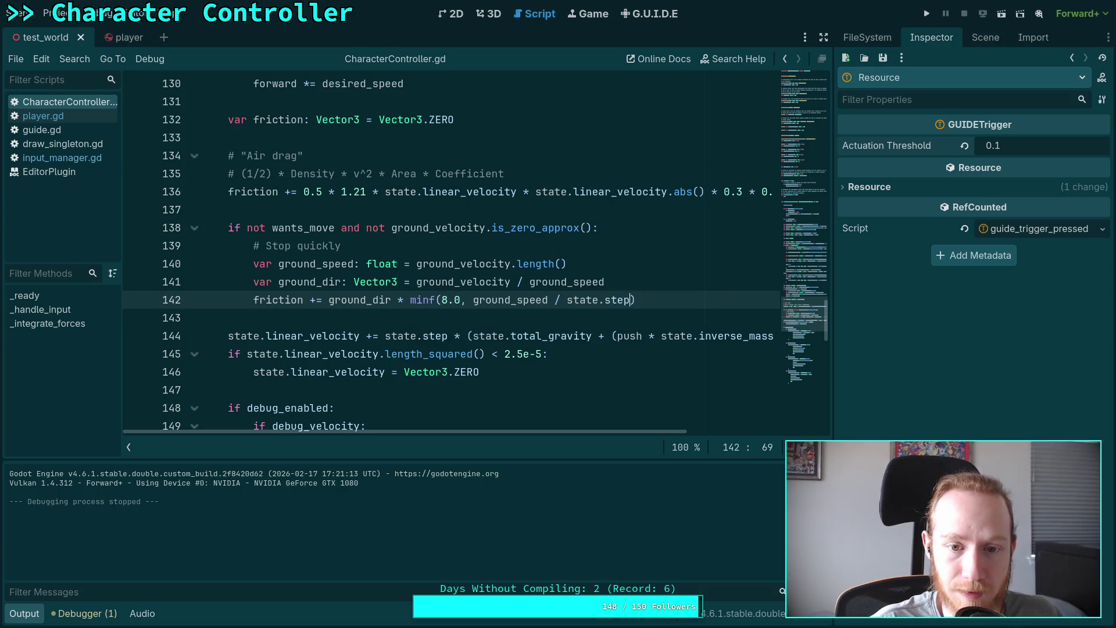
Step: Play-test the divided friction, driving the capsule back and forth across the blue ramps, then stop
{"action": "key", "text": "F5"}
{"action": "key", "text": "d"}
{"action": "key", "text": "a"}
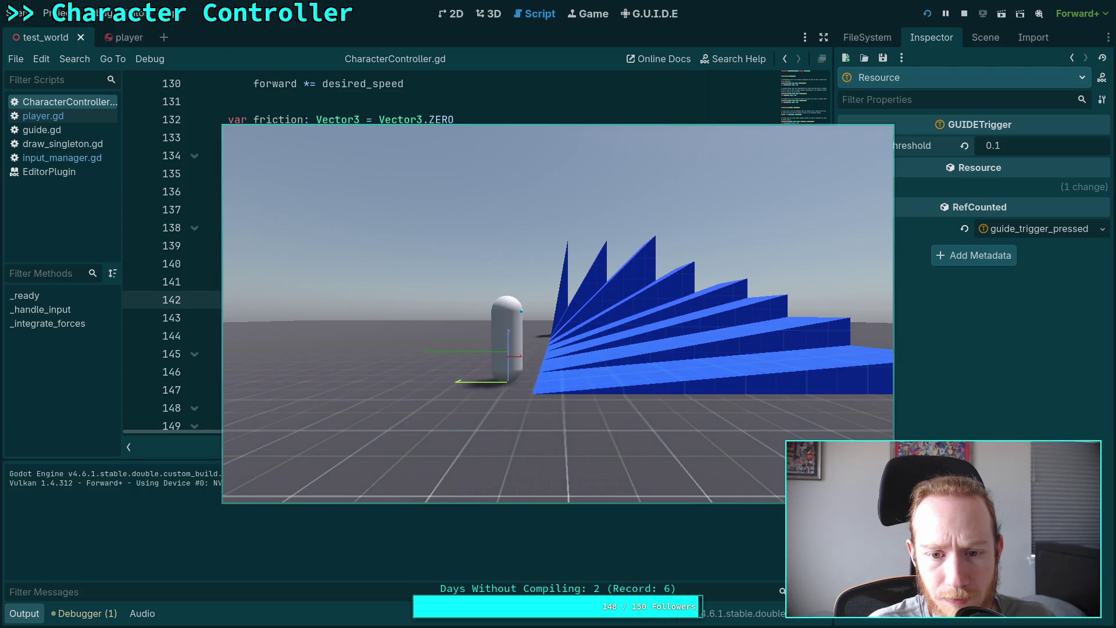
{"action": "key", "text": "d"}
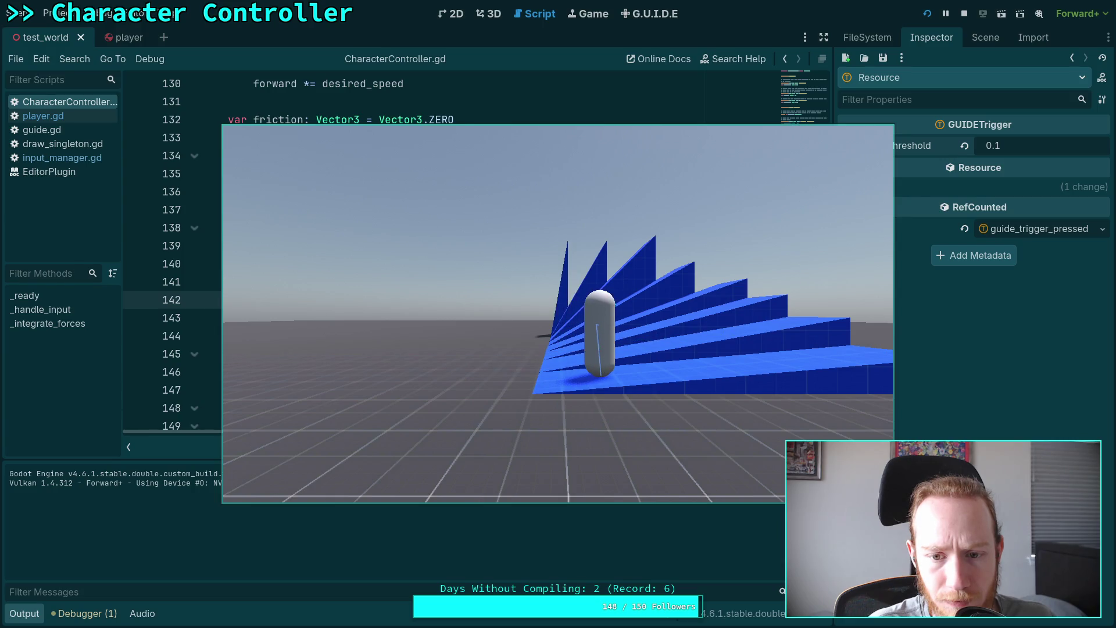
{"action": "key", "text": "a"}
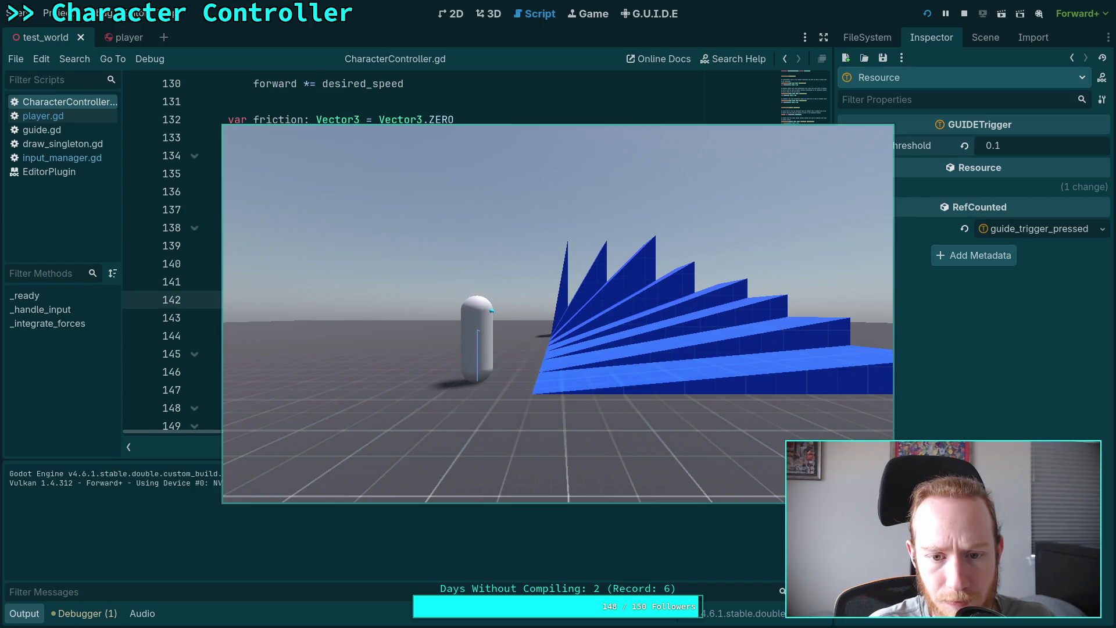
{"action": "key", "text": "d"}
{"action": "key", "text": "a"}
{"action": "key", "text": "d"}
{"action": "key", "text": "d"}
{"action": "key", "text": "a"}
{"action": "key", "text": "a"}
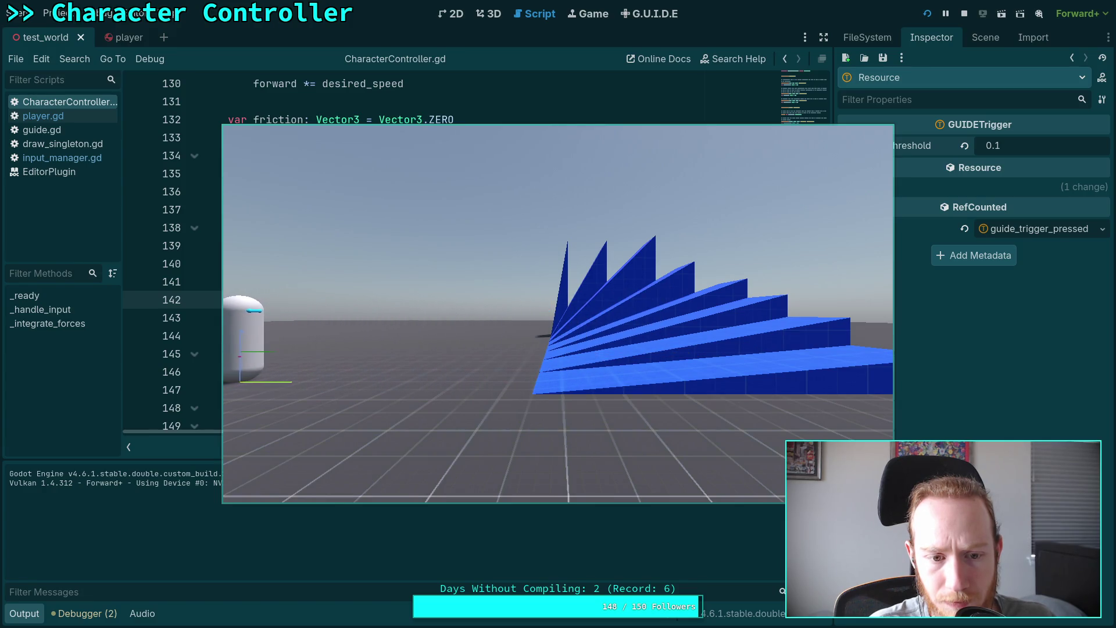
{"action": "key", "text": "d"}
{"action": "key", "text": "d"}
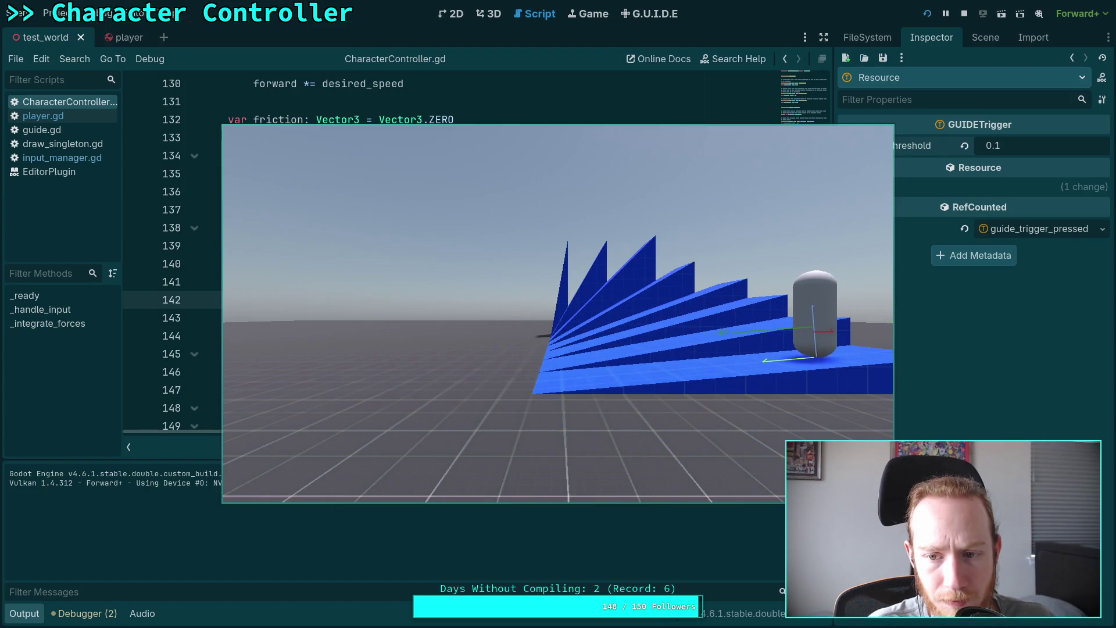
{"action": "key", "text": "a"}
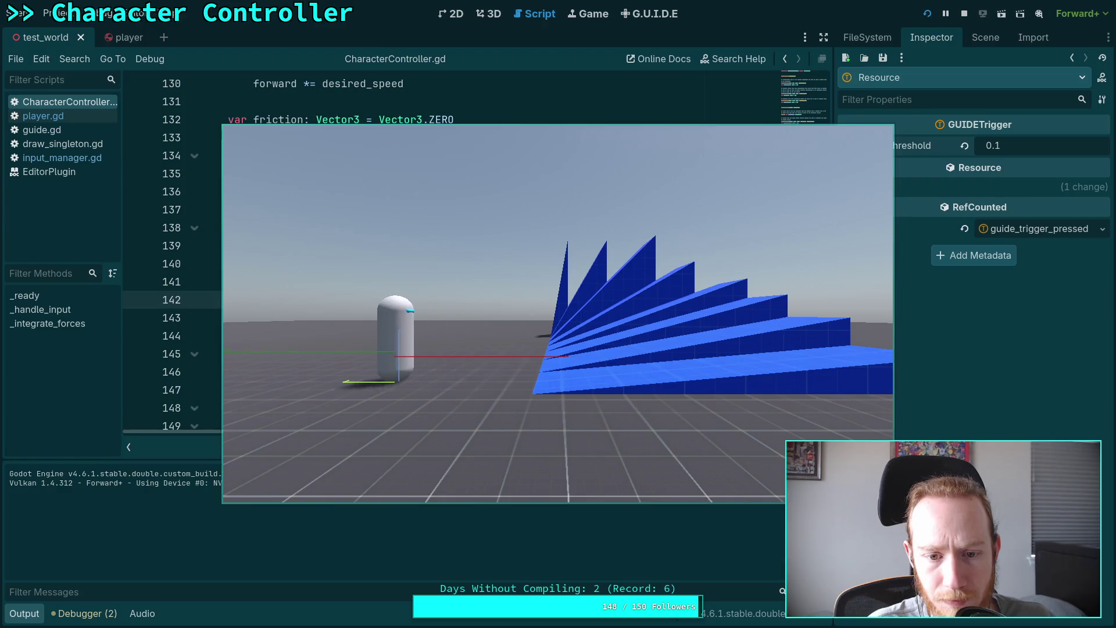
{"action": "key", "text": "d"}
{"action": "key", "text": "d"}
{"action": "key", "text": "a"}
{"action": "key", "text": "a"}
{"action": "key", "text": "d"}
{"action": "key", "text": "d"}
{"action": "key", "text": "a"}
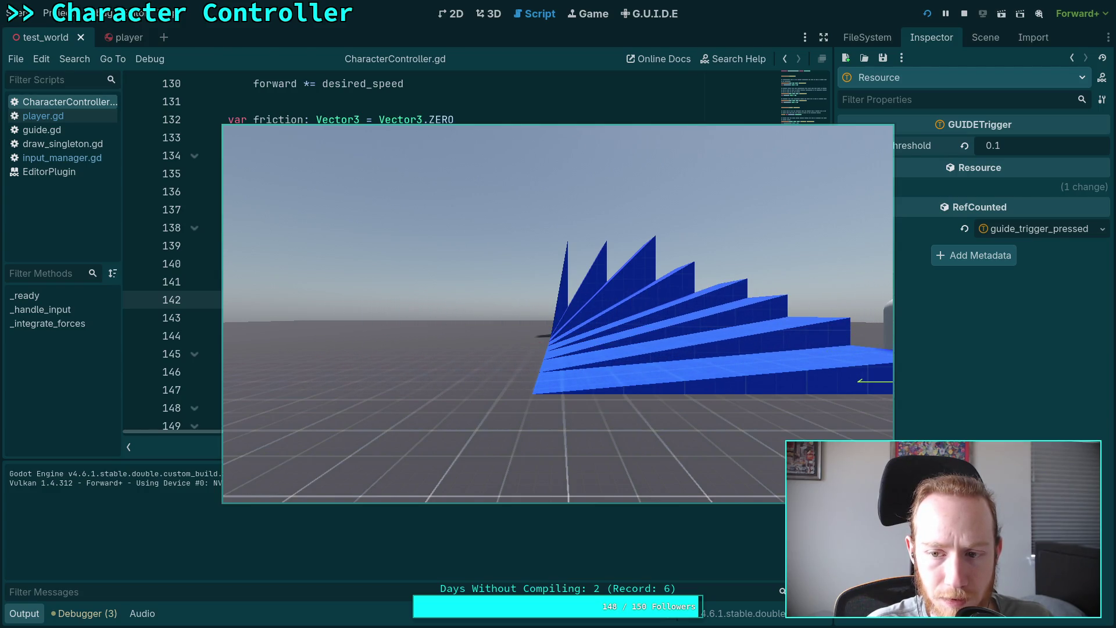
{"action": "key", "text": "a"}
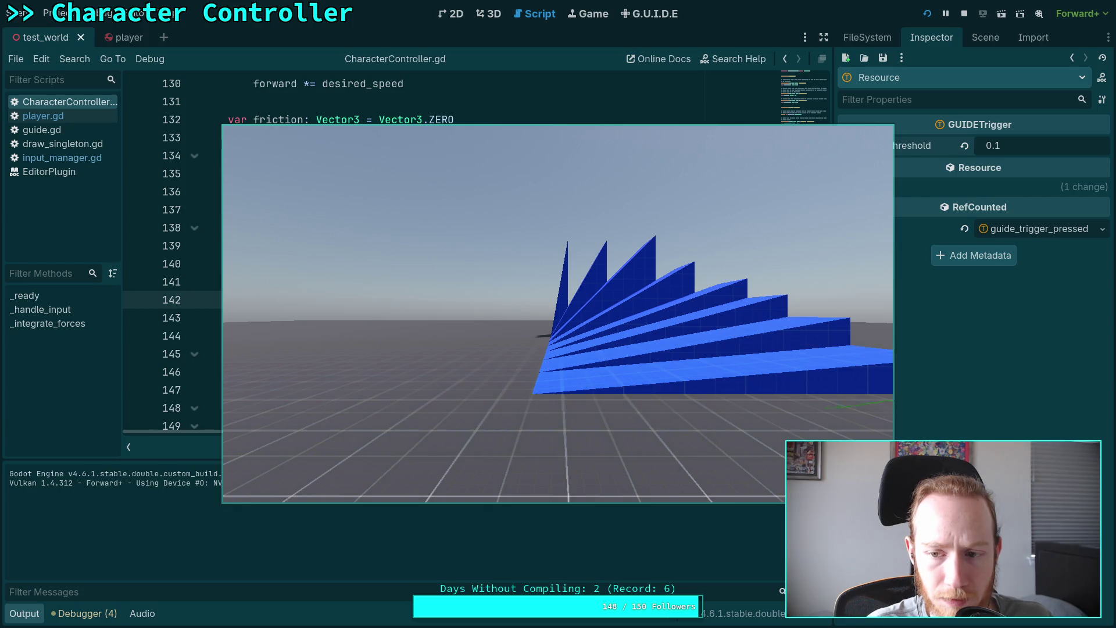
{"action": "key", "text": "a"}
{"action": "key", "text": "a"}
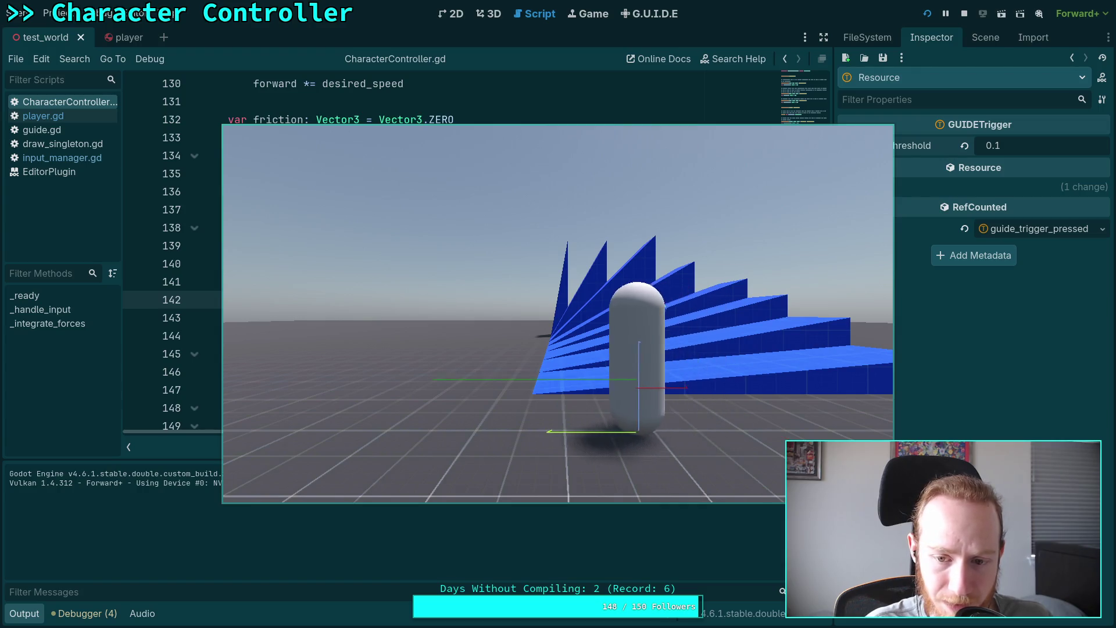
{"action": "key", "text": "a"}
{"action": "key", "text": "a"}
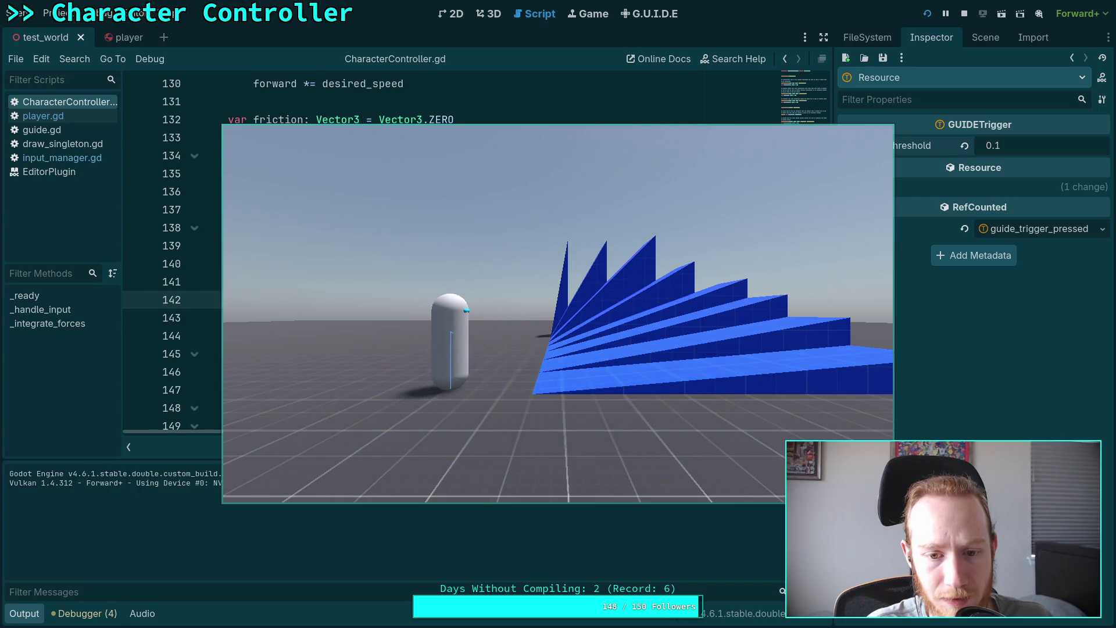
{"action": "key", "text": "d"}
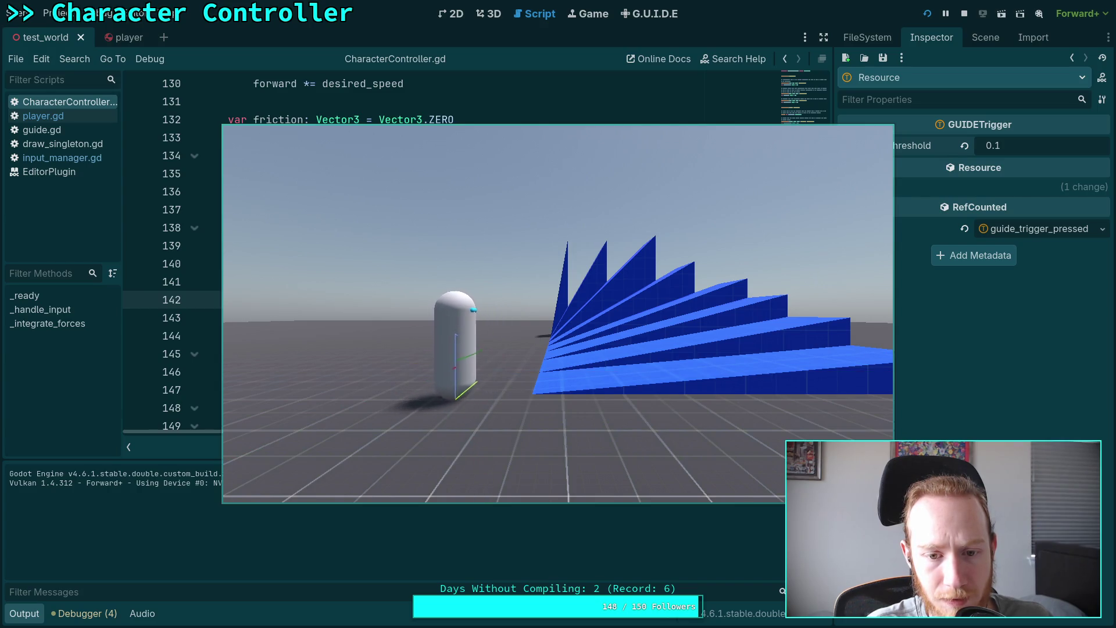
{"action": "key", "text": "d"}
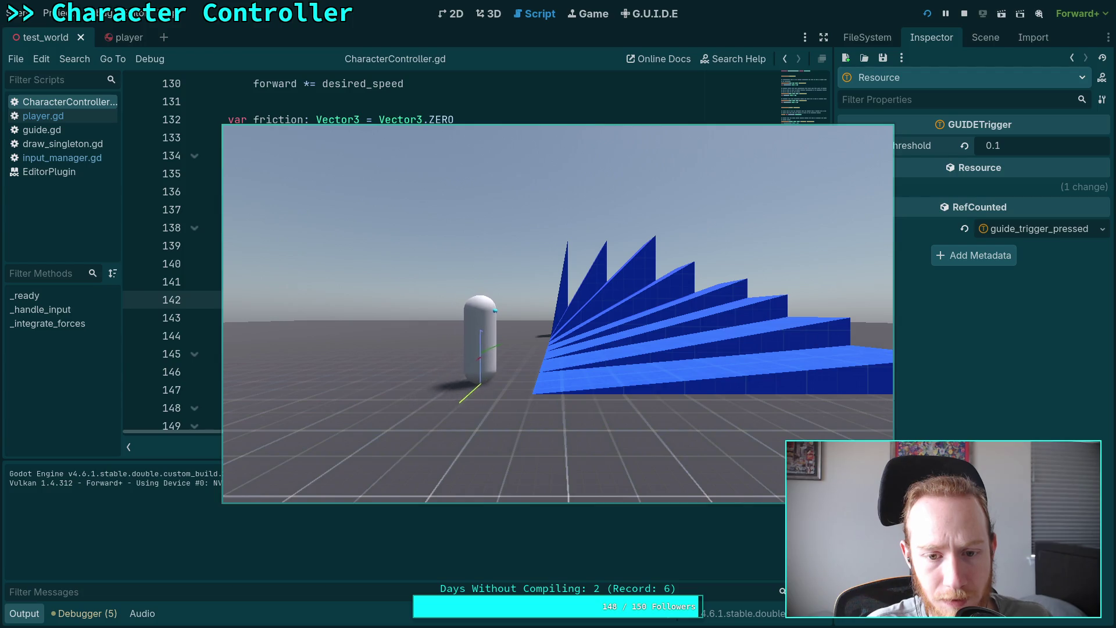
{"action": "key", "text": "a"}
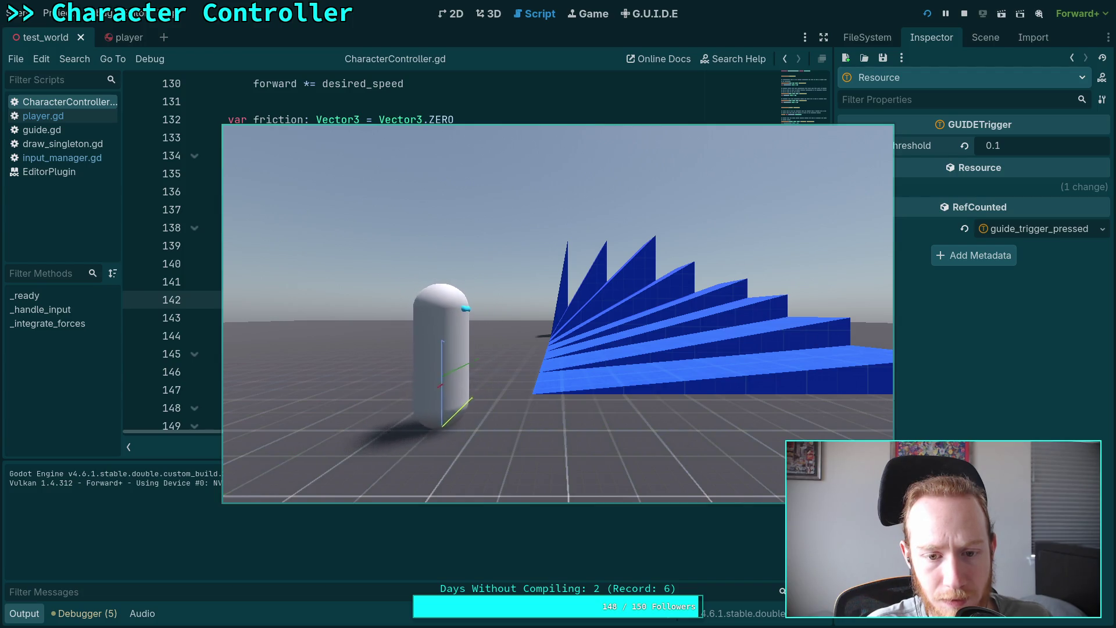
{"action": "key", "text": "d"}
{"action": "key", "text": "d"}
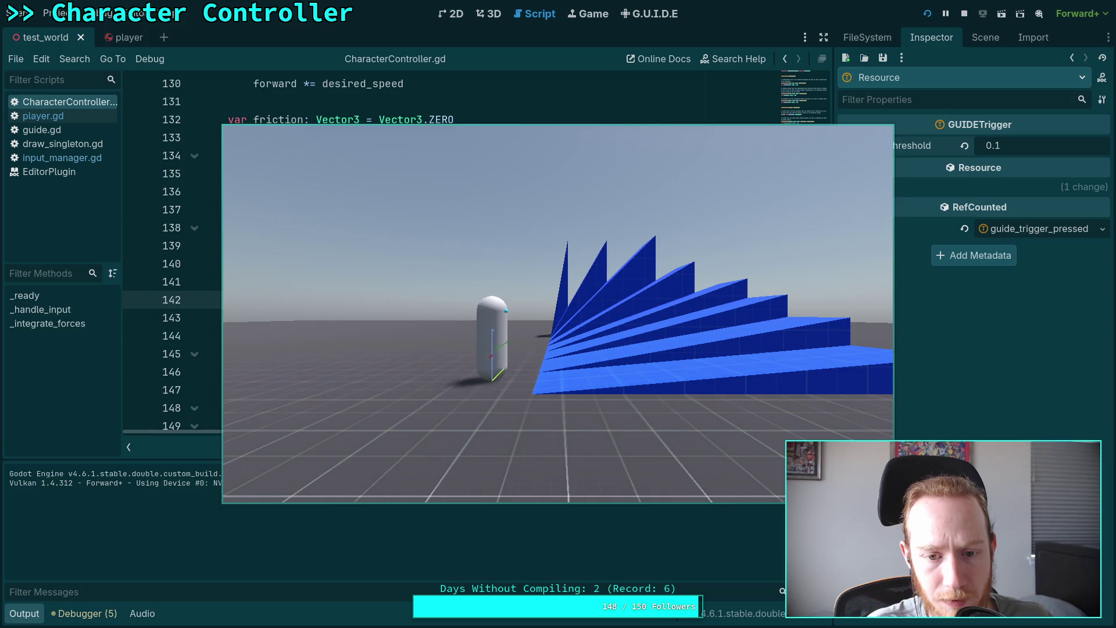
{"action": "key", "text": "a"}
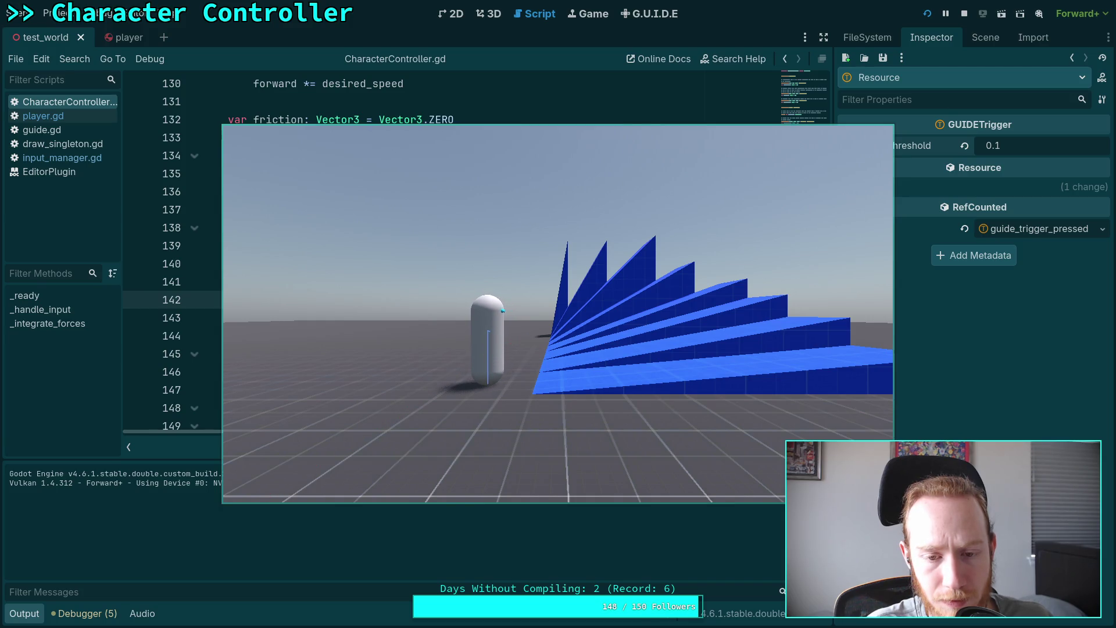
{"action": "key", "text": "s"}
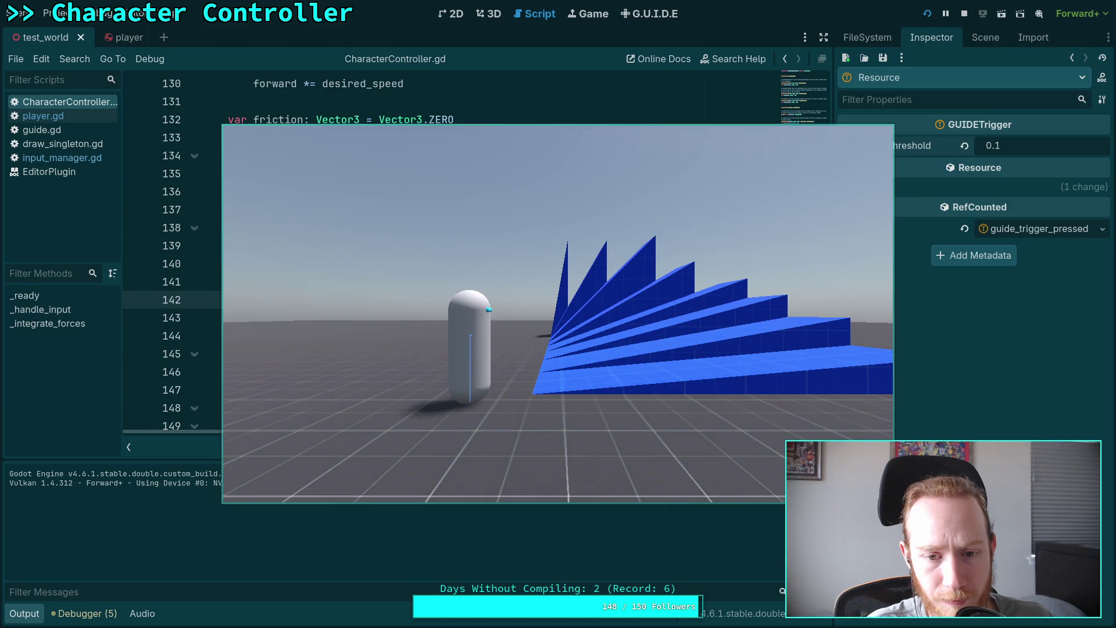
{"action": "key", "text": "w"}
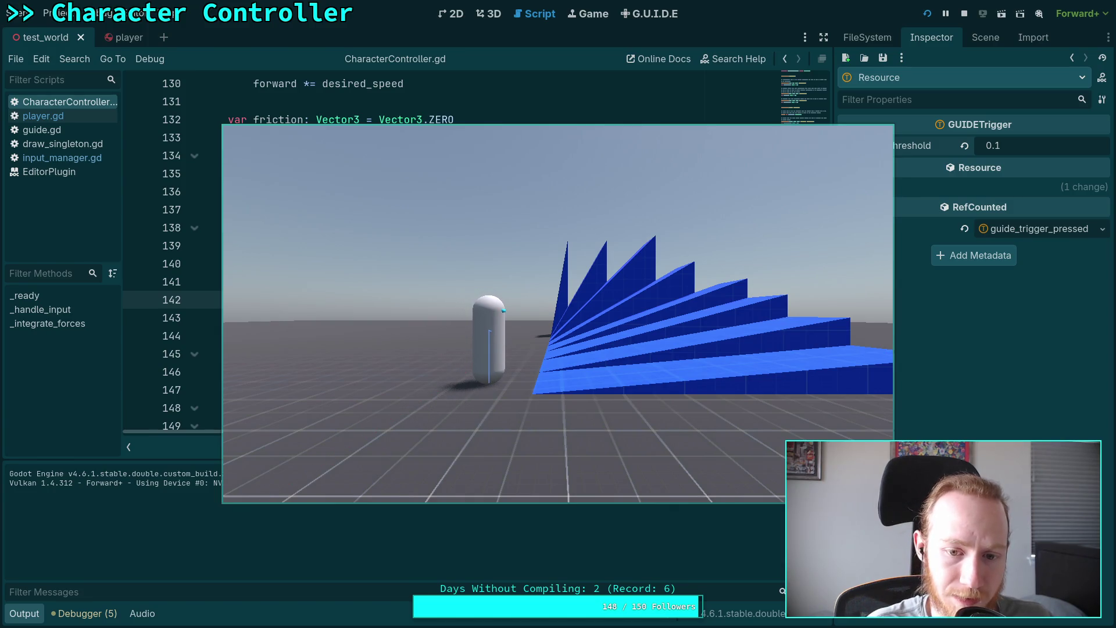
{"action": "key", "text": "a"}
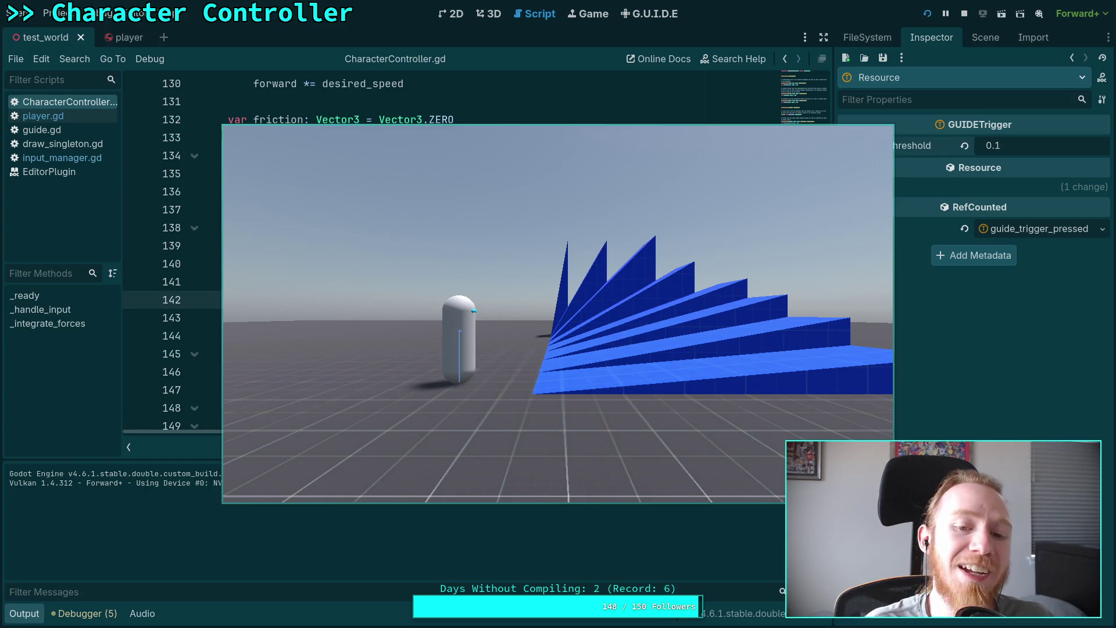
{"action": "key", "text": "d"}
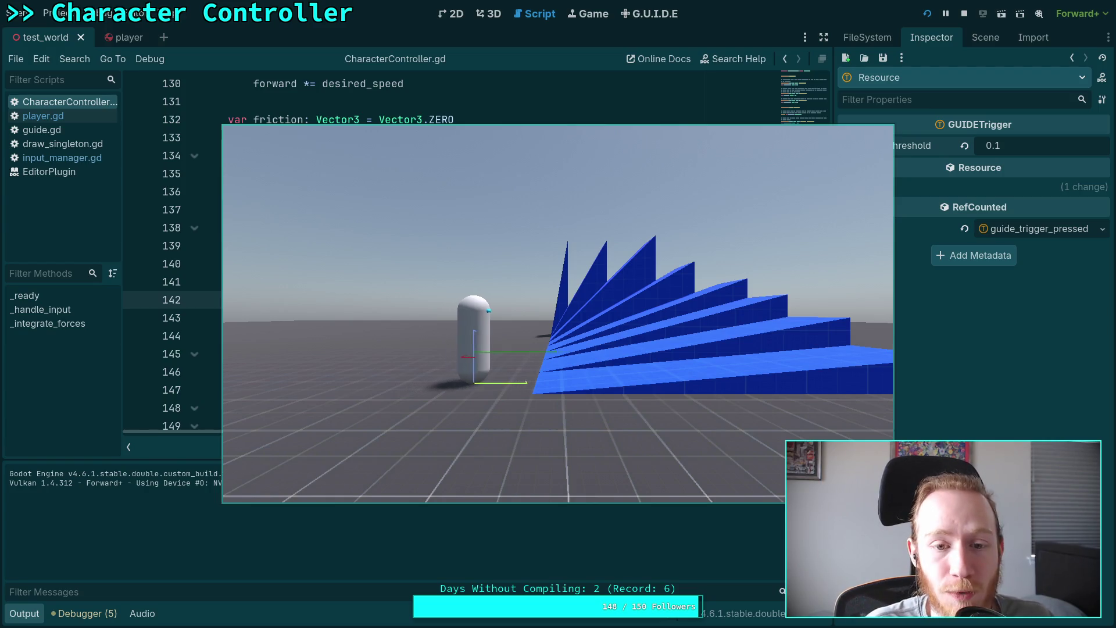
{"action": "key", "text": "d"}
{"action": "key", "text": "d"}
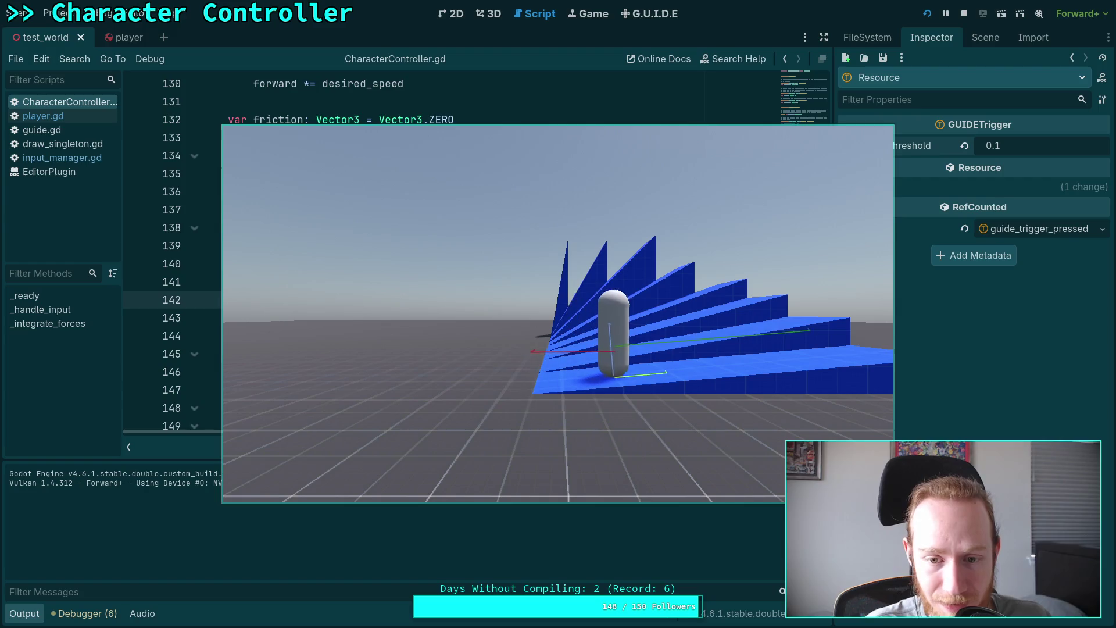
{"action": "key", "text": "a"}
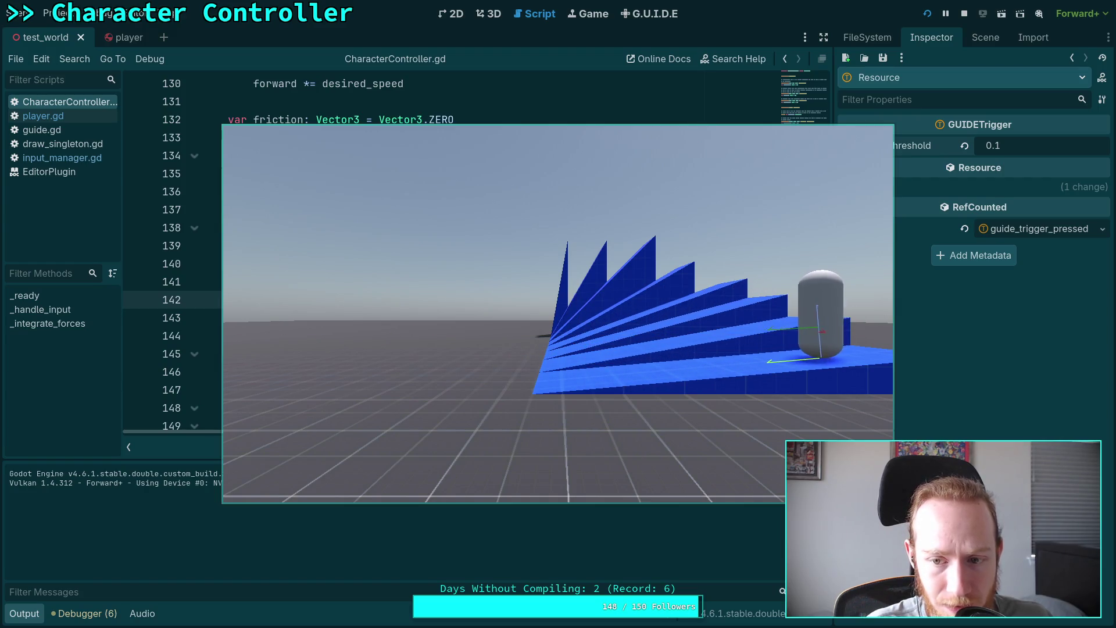
{"action": "key", "text": "a"}
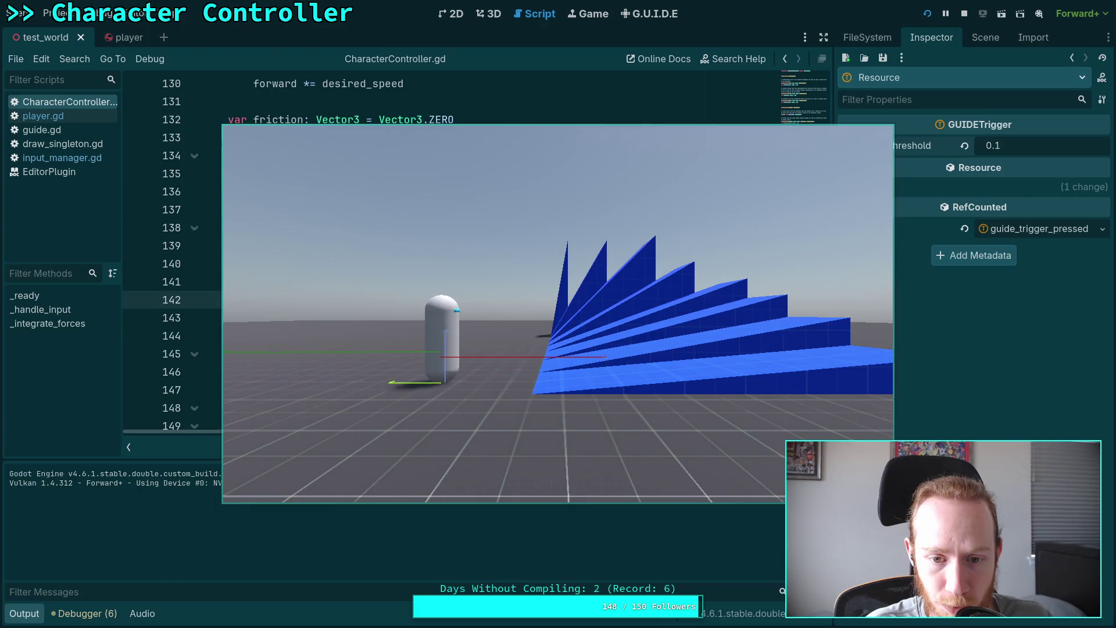
{"action": "key", "text": "d"}
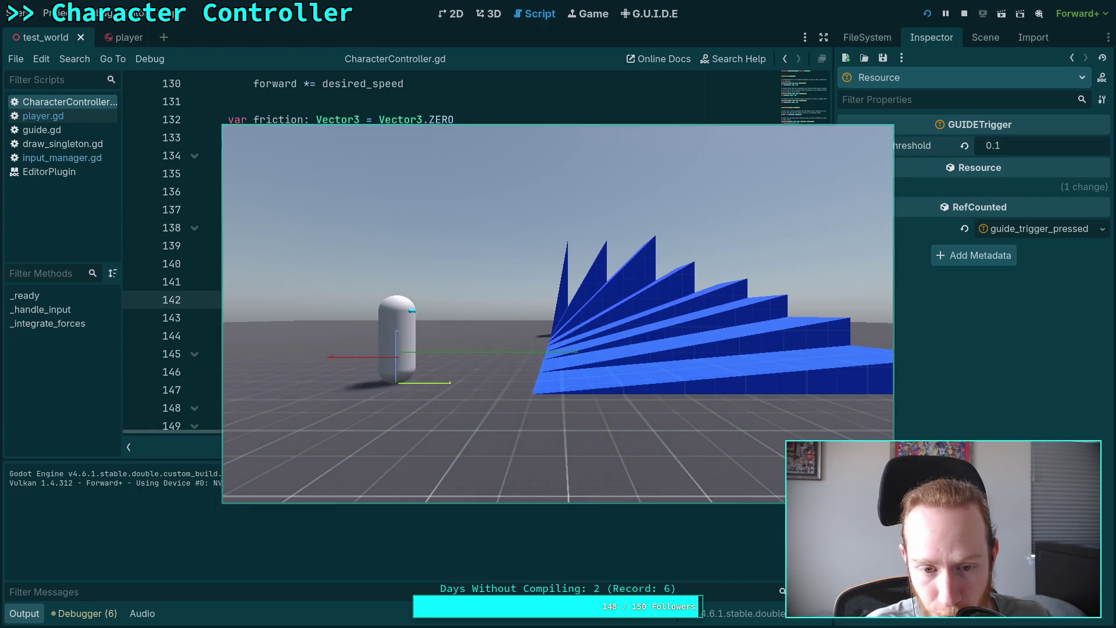
{"action": "key", "text": "a"}
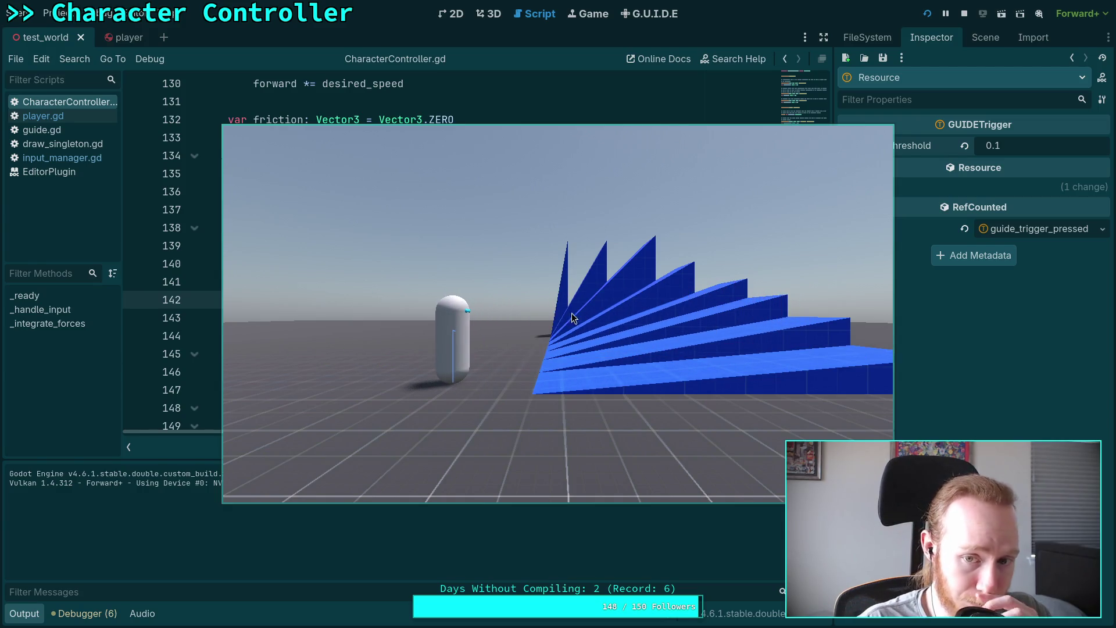
{"action": "left_click", "coordinate": [965, 13]}
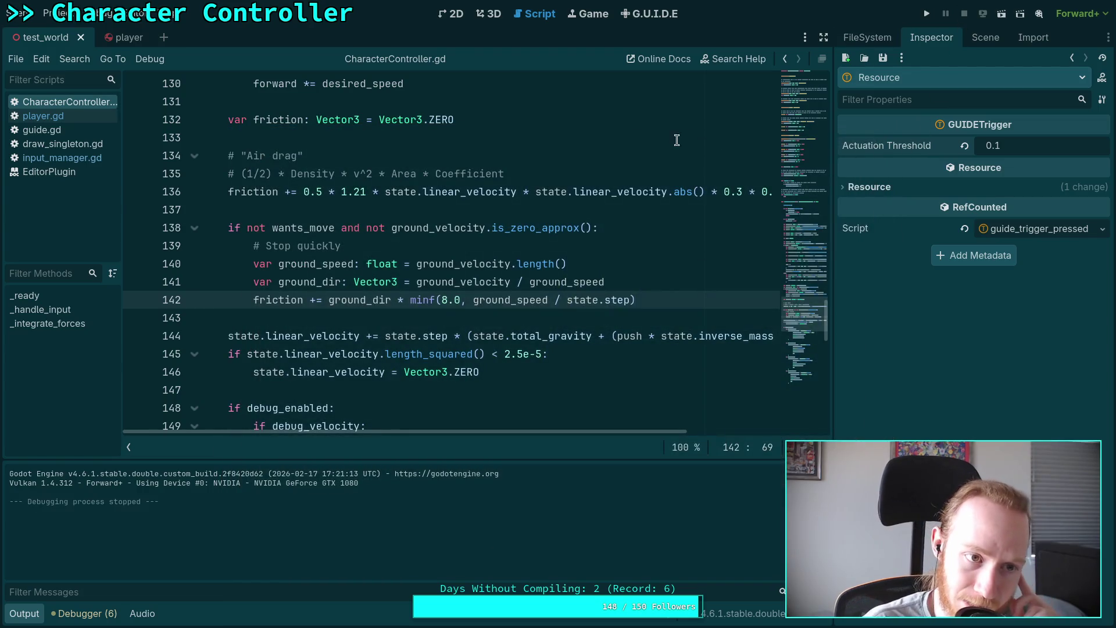
Step: Change the player's Height Offset in the Inspector and run the game
{"action": "left_click", "coordinate": [106, 44]}
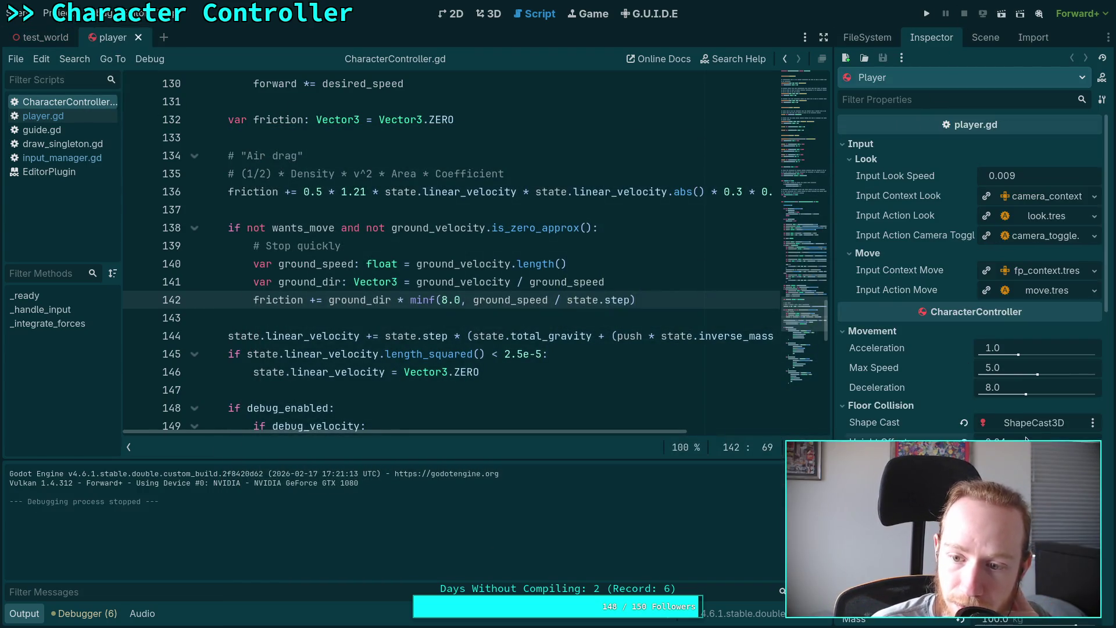
{"action": "left_click", "coordinate": [1006, 439]}
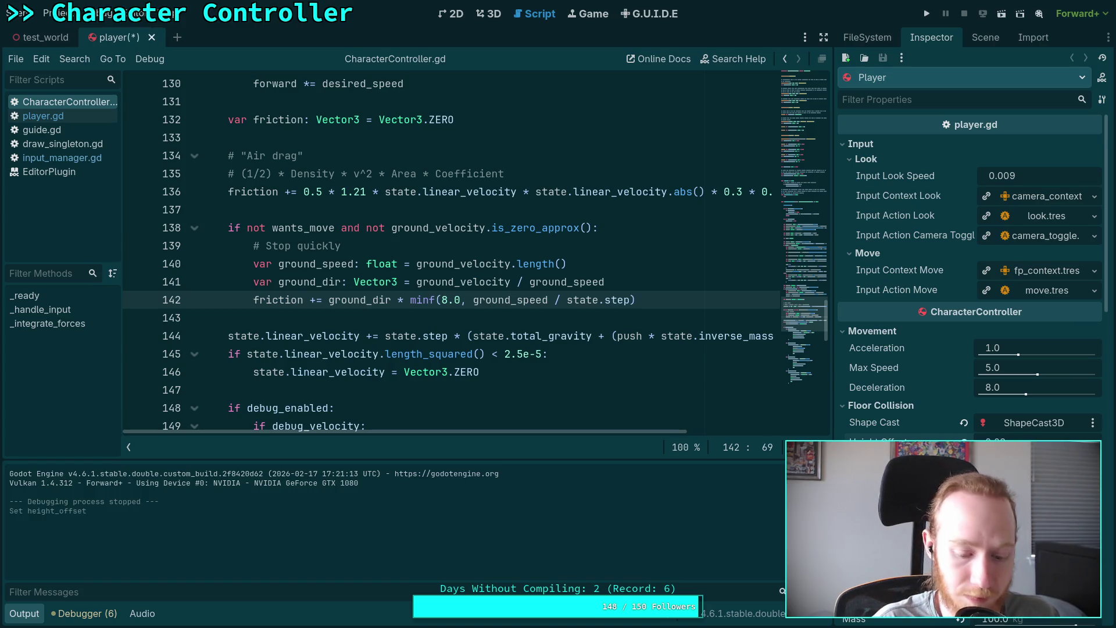
{"action": "left_click", "coordinate": [927, 14]}
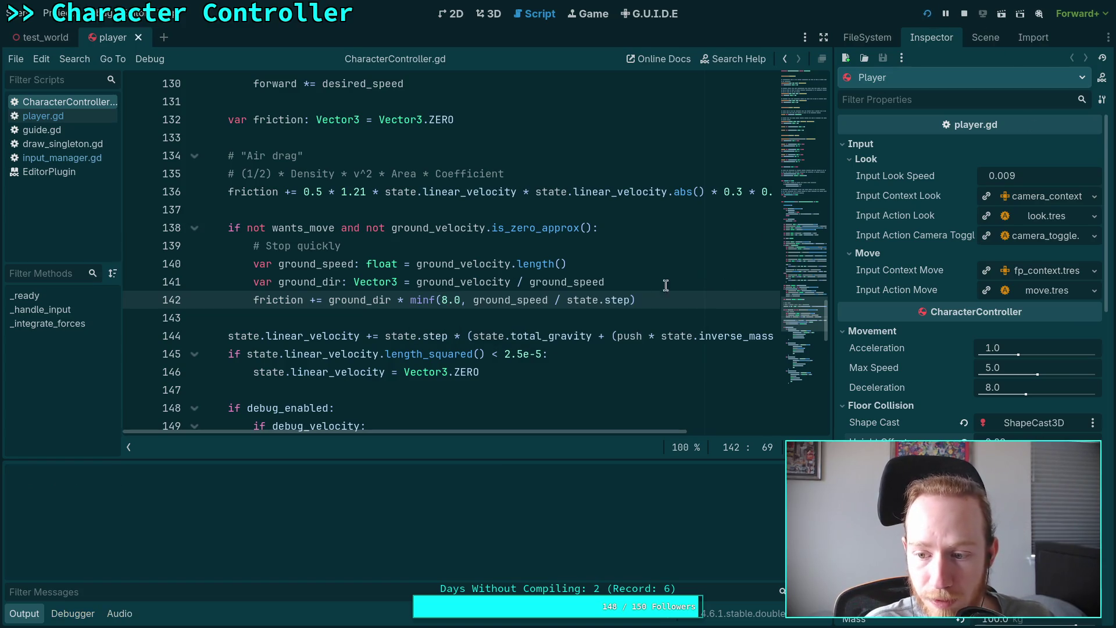
Step: Drive the capsule over the ramps testing stops, then switch to the drag-study PDF workspace
{"action": "key", "text": "d"}
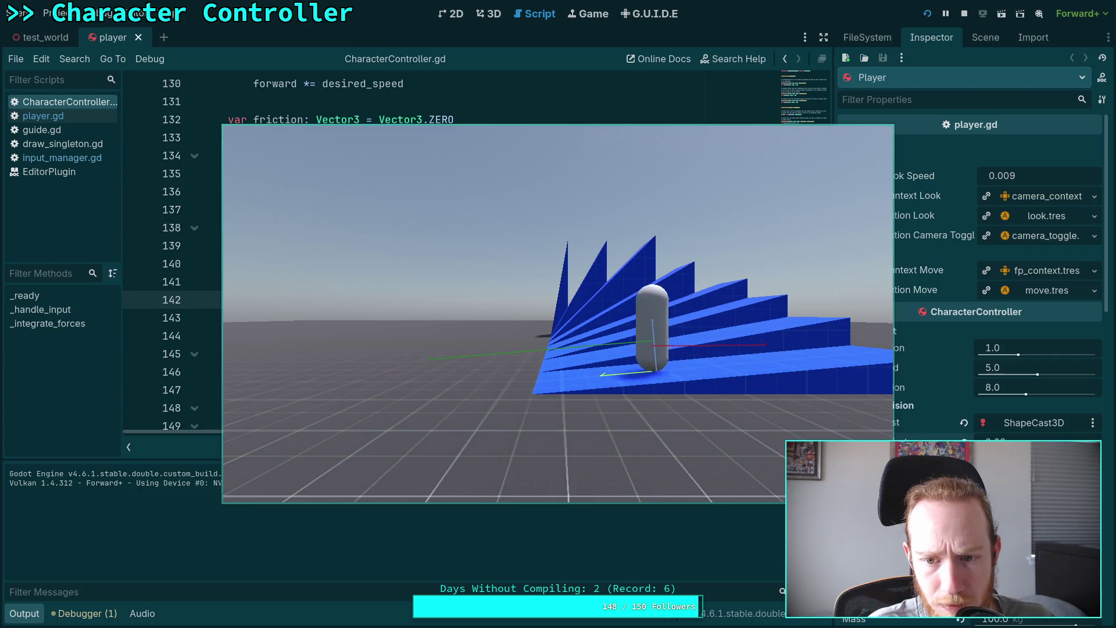
{"action": "key", "text": "d"}
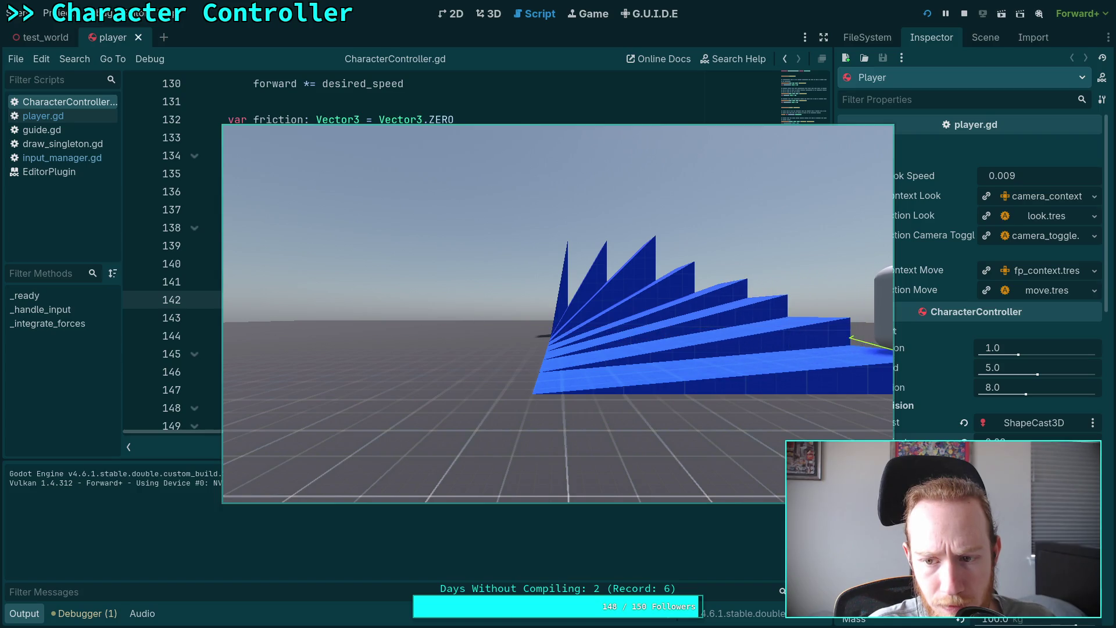
{"action": "key", "text": "a"}
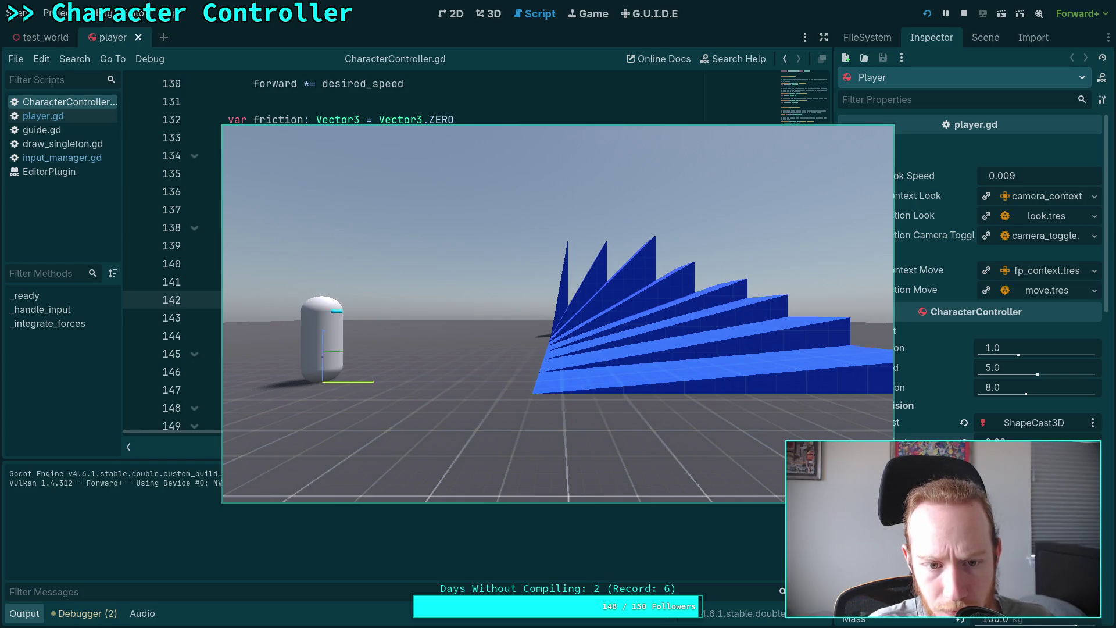
{"action": "key", "text": "d"}
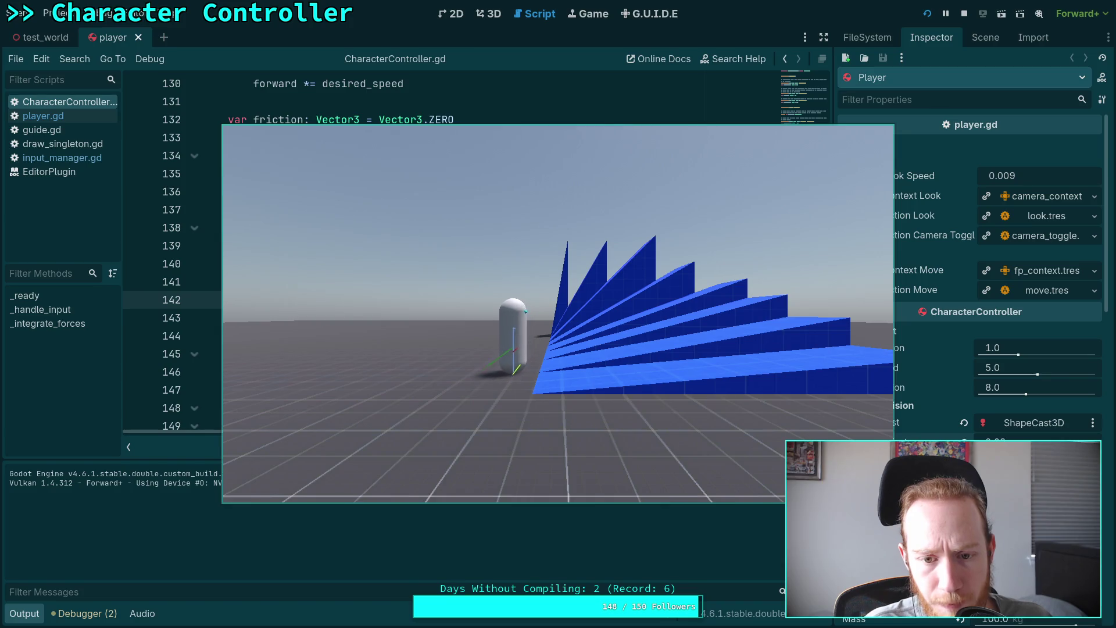
{"action": "key", "text": "s"}
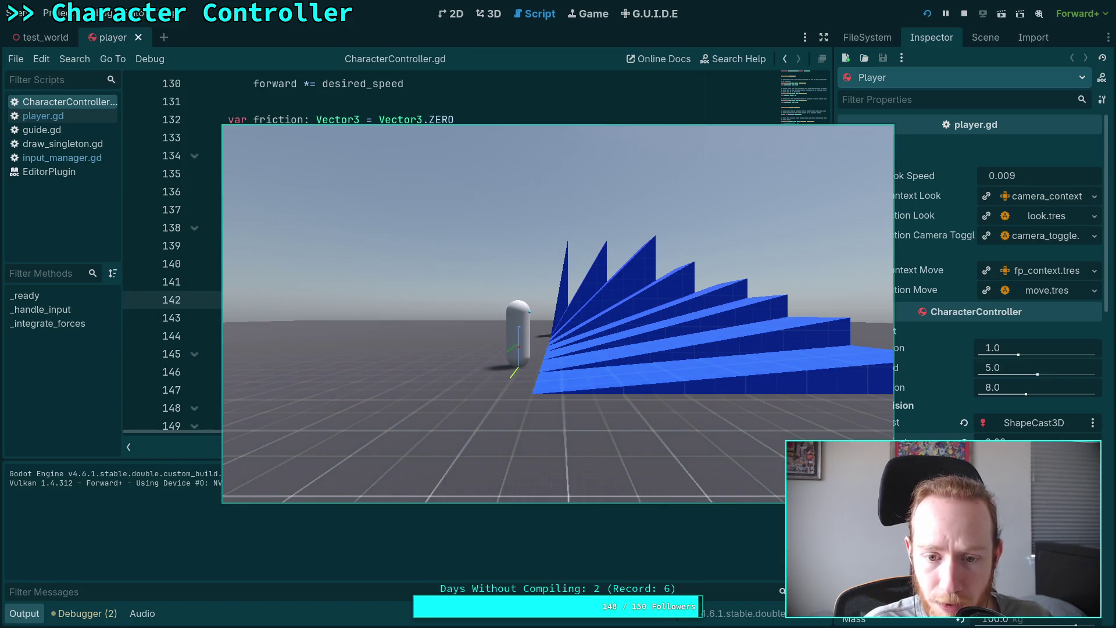
{"action": "key", "text": "w"}
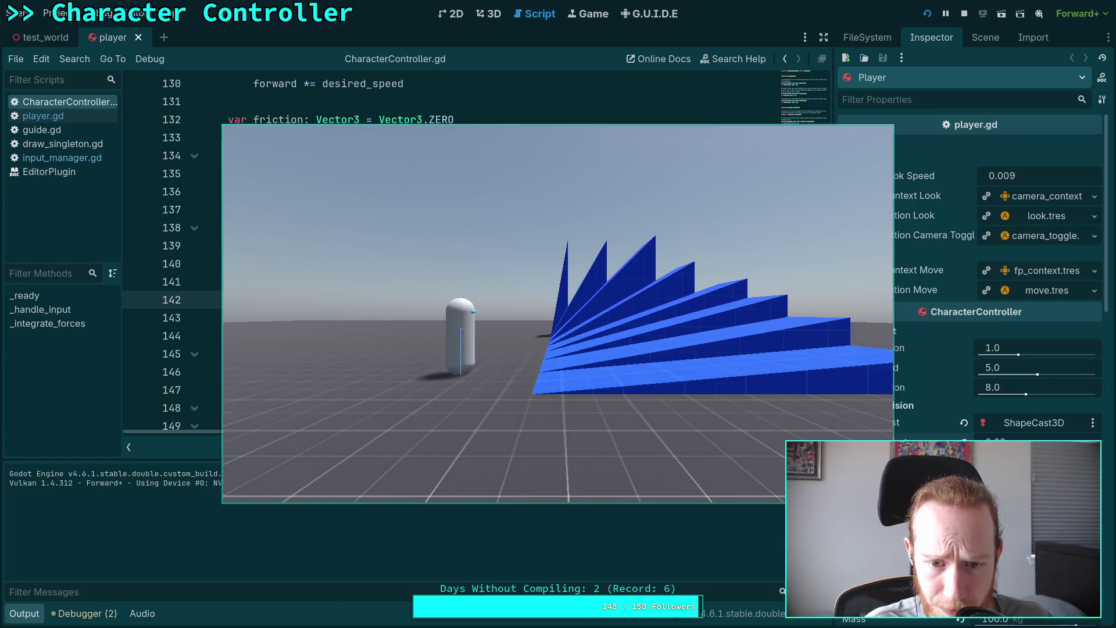
{"action": "key", "text": "a"}
{"action": "key", "text": "d"}
{"action": "key", "text": "d"}
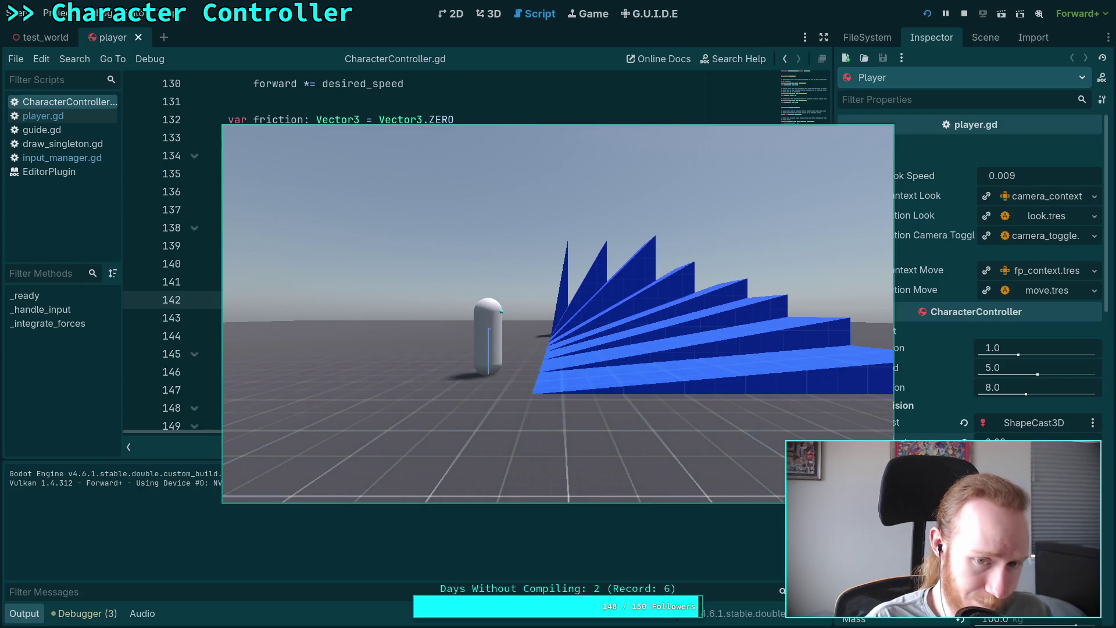
{"action": "key", "text": "super+4"}
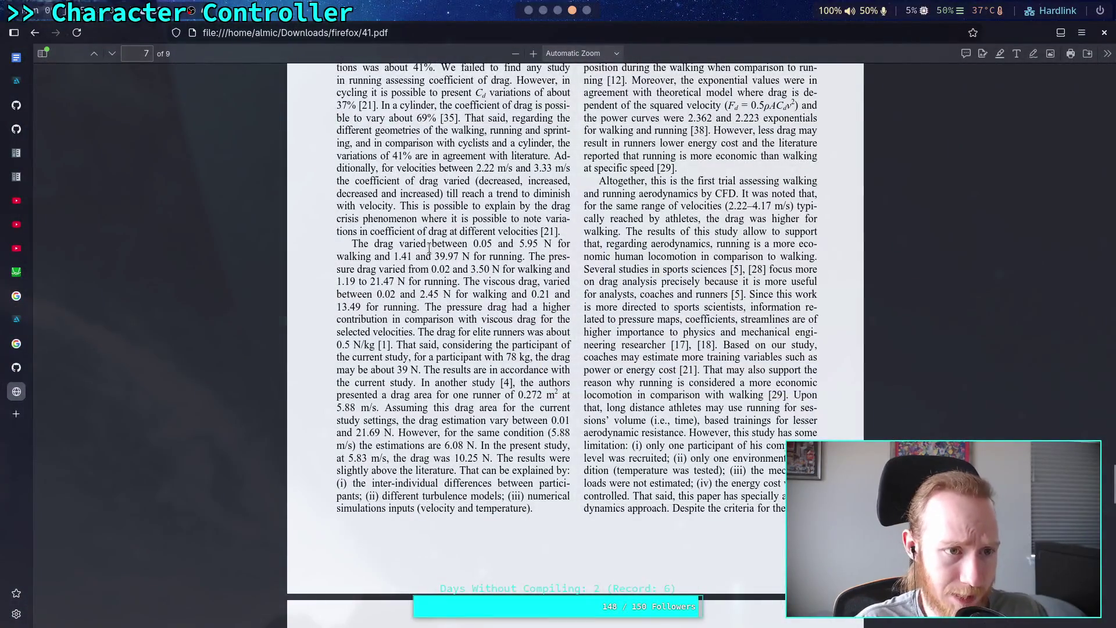
Step: Stop the running game in Godot, then open zombie-game's character_base.gd on GitHub in Firefox
{"action": "key", "text": "super+1"}
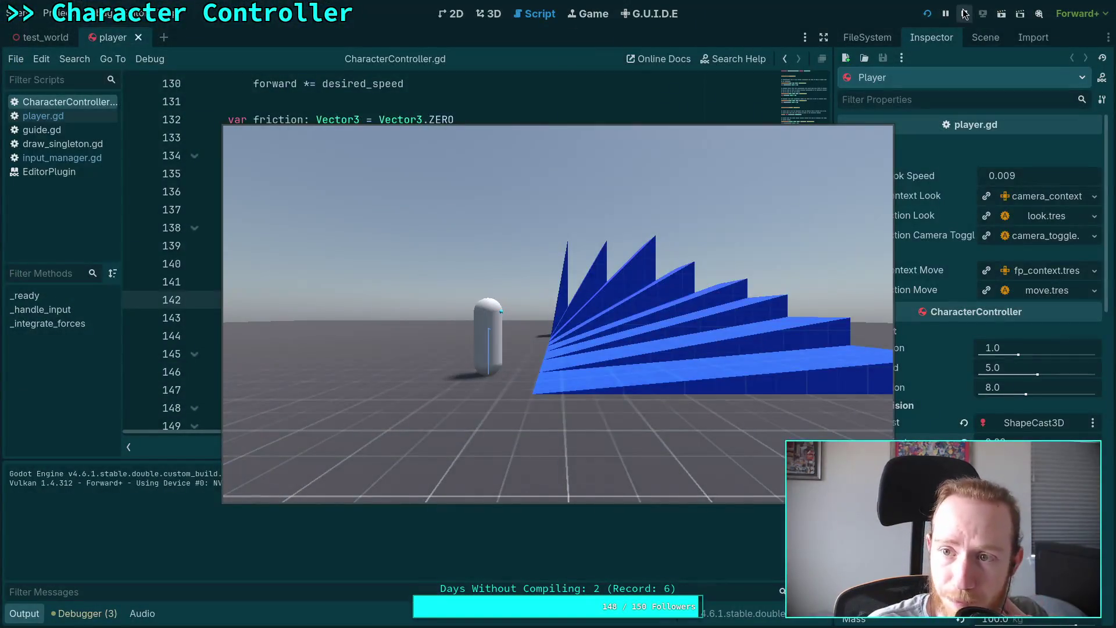
{"action": "left_click", "coordinate": [964, 13]}
{"action": "key", "text": "super+4"}
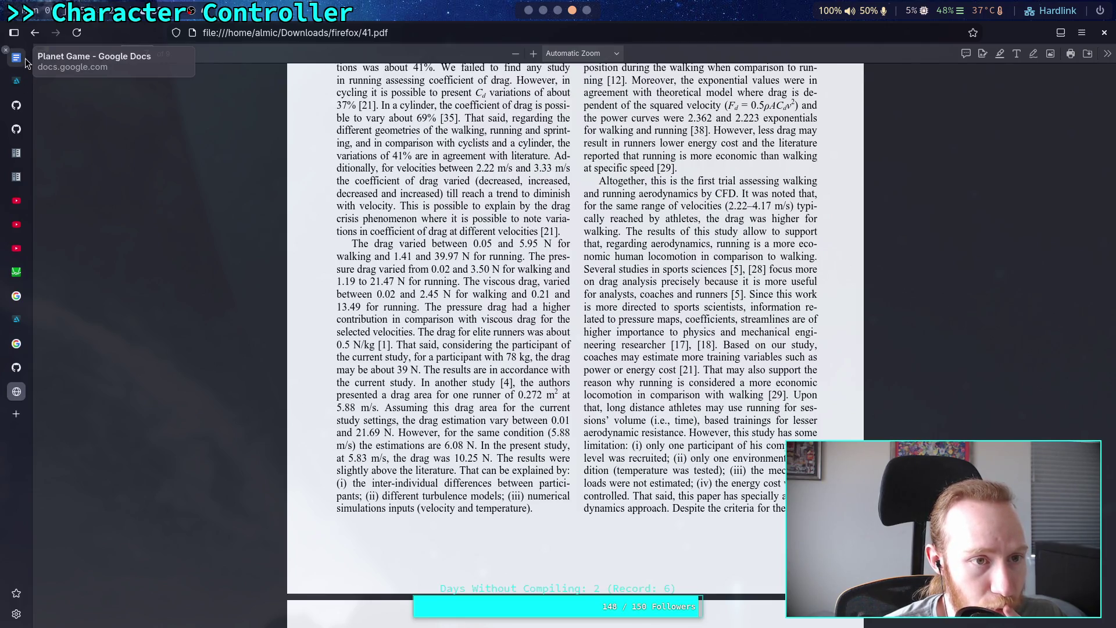
{"action": "left_click", "coordinate": [23, 109]}
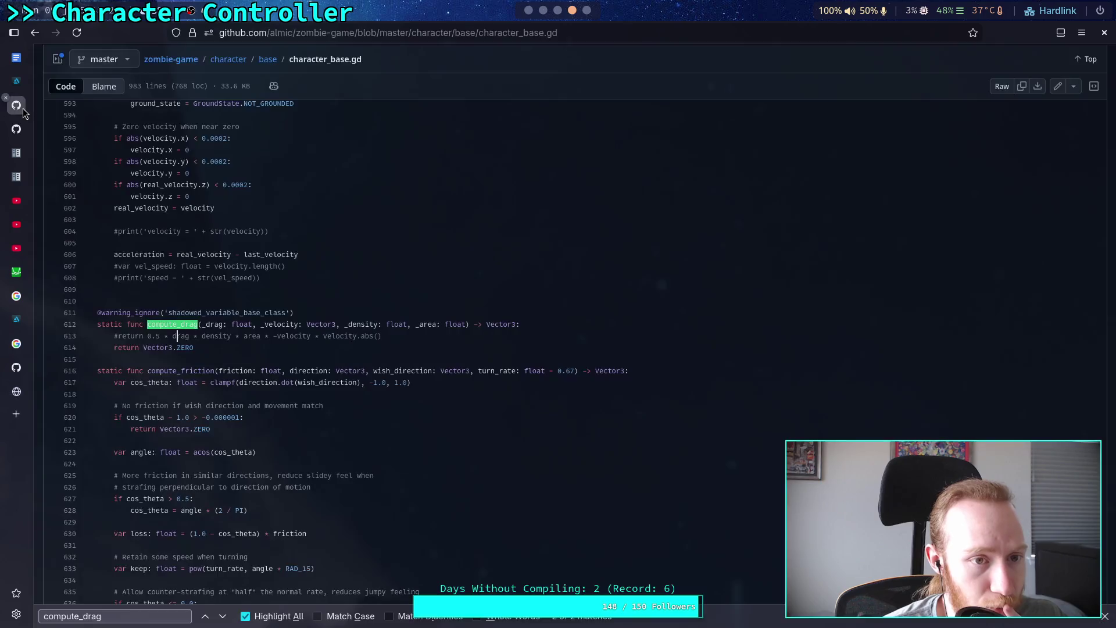
Step: List every reference to keep in character_base.gd on GitHub
{"action": "scroll", "coordinate": [307, 215], "scroll_direction": "up", "scroll_amount": 15}
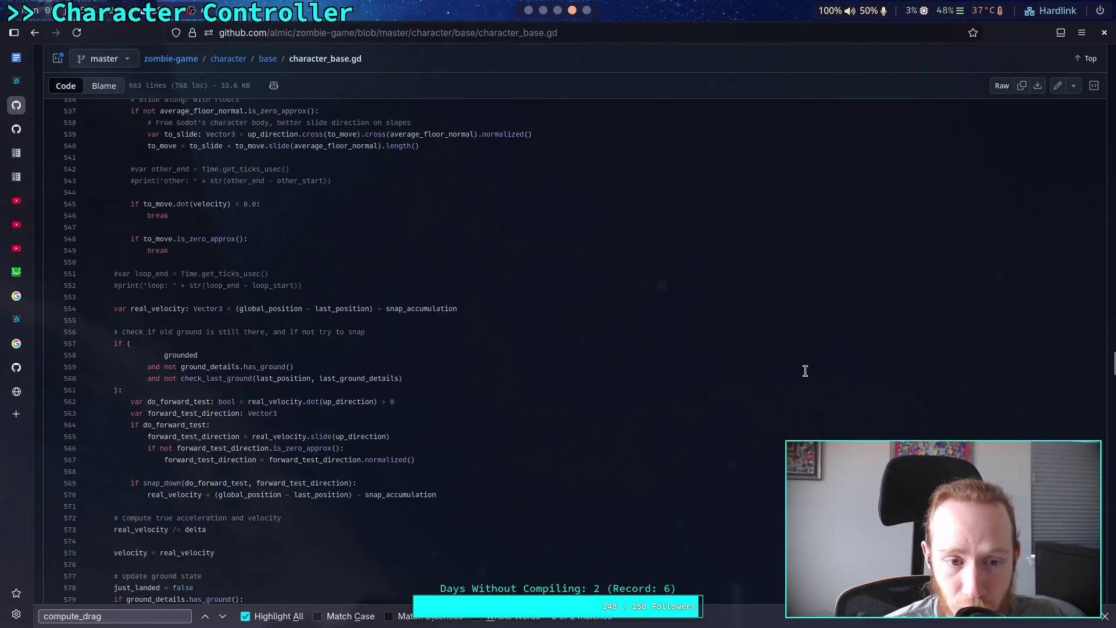
{"action": "scroll", "coordinate": [656, 353], "scroll_direction": "down", "scroll_amount": 8}
{"action": "scroll", "coordinate": [656, 353], "scroll_direction": "down", "scroll_amount": 10}
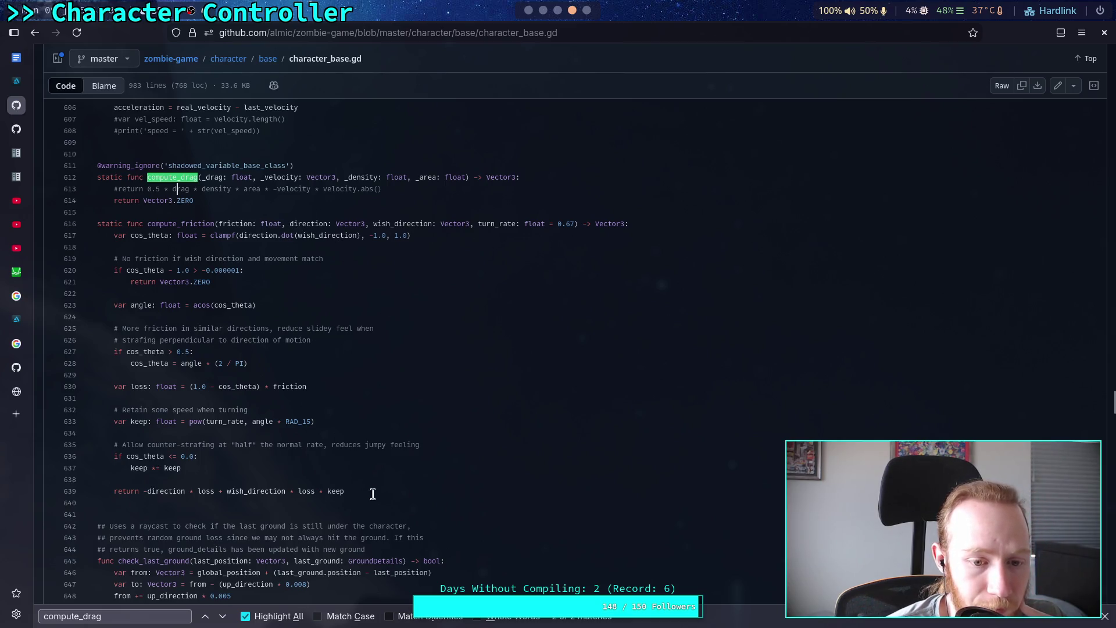
{"action": "left_click", "coordinate": [342, 469]}
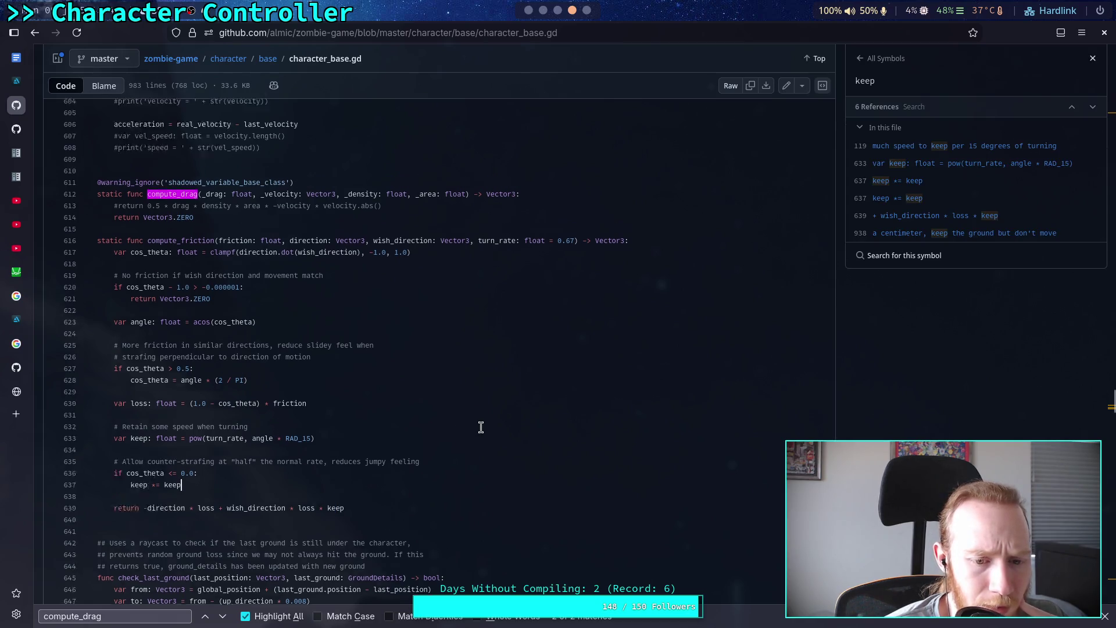
{"action": "scroll", "coordinate": [481, 427], "scroll_direction": "up", "scroll_amount": 2}
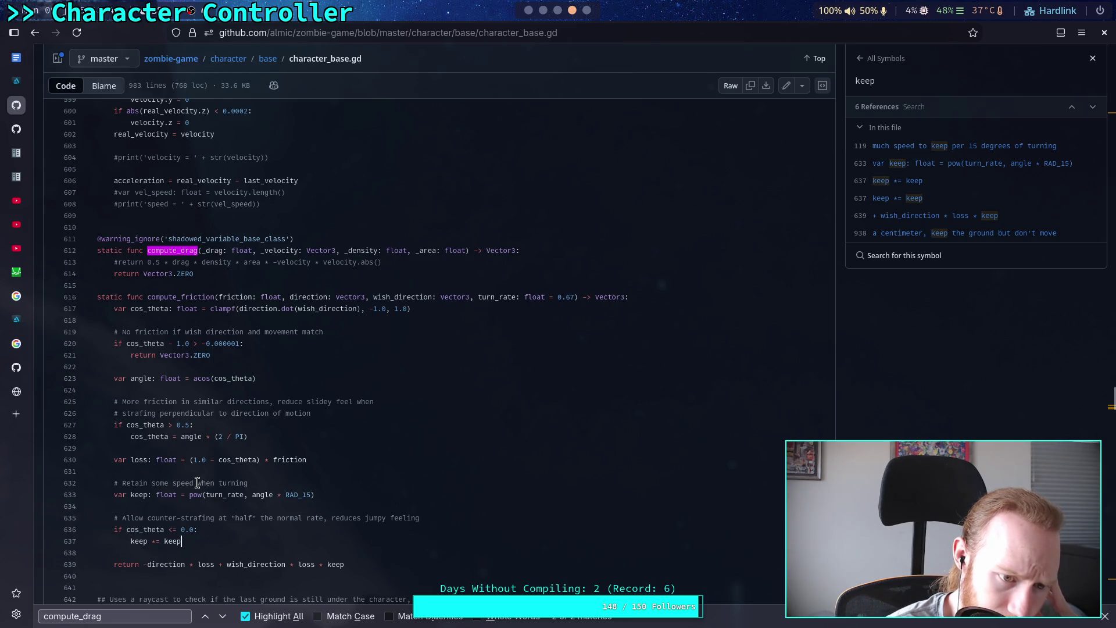
Step: Check compute_friction's friction and direction parameters and find its references at lines 392, 395 and 616
{"action": "left_click_drag", "start_coordinate": [218, 298], "coordinate": [262, 295]}
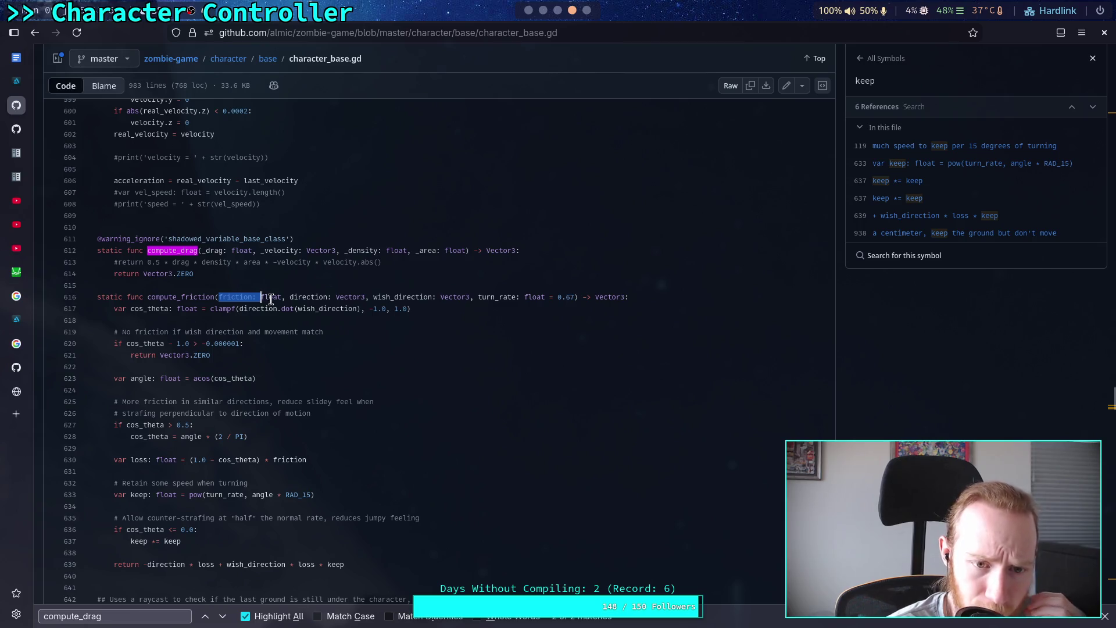
{"action": "left_click_drag", "start_coordinate": [290, 297], "coordinate": [410, 298]}
{"action": "left_click", "coordinate": [193, 298]}
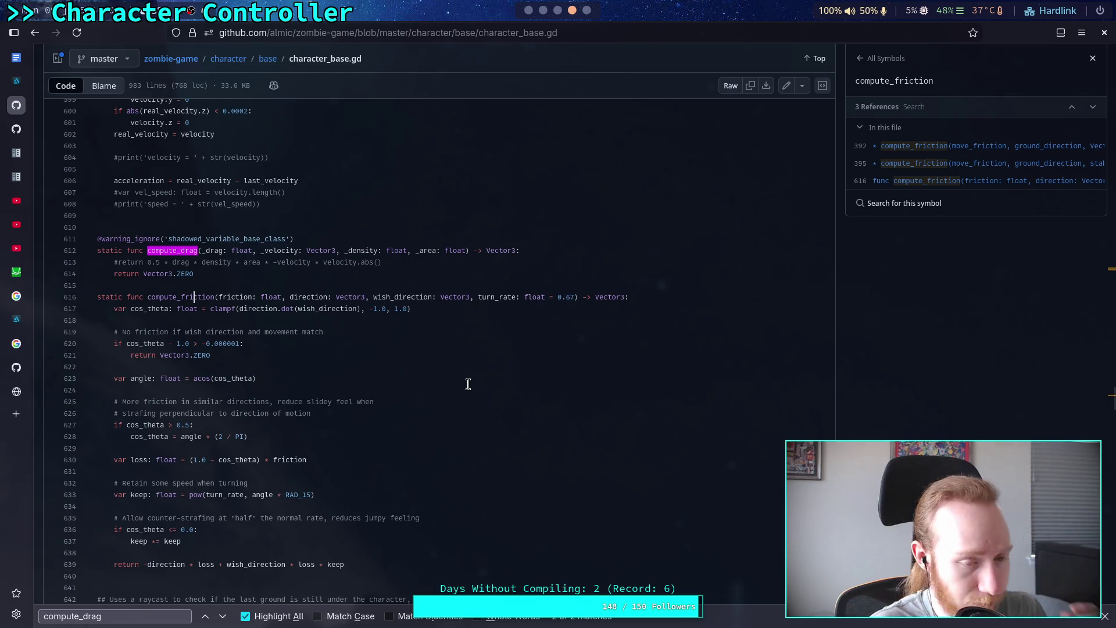
{"action": "left_click_drag", "start_coordinate": [382, 558], "coordinate": [254, 399]}
{"action": "left_click", "coordinate": [355, 417]}
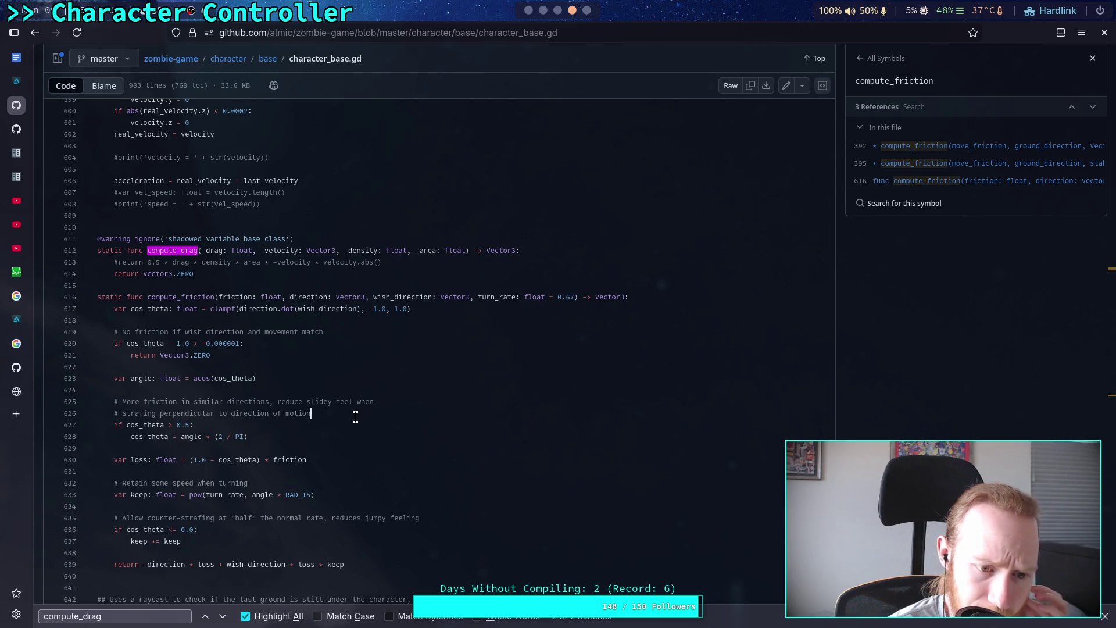
Step: Move up to the ground friction block and highlight the ground_velocity / delta stop-friction term
{"action": "scroll", "coordinate": [355, 417], "scroll_direction": "up", "scroll_amount": 20}
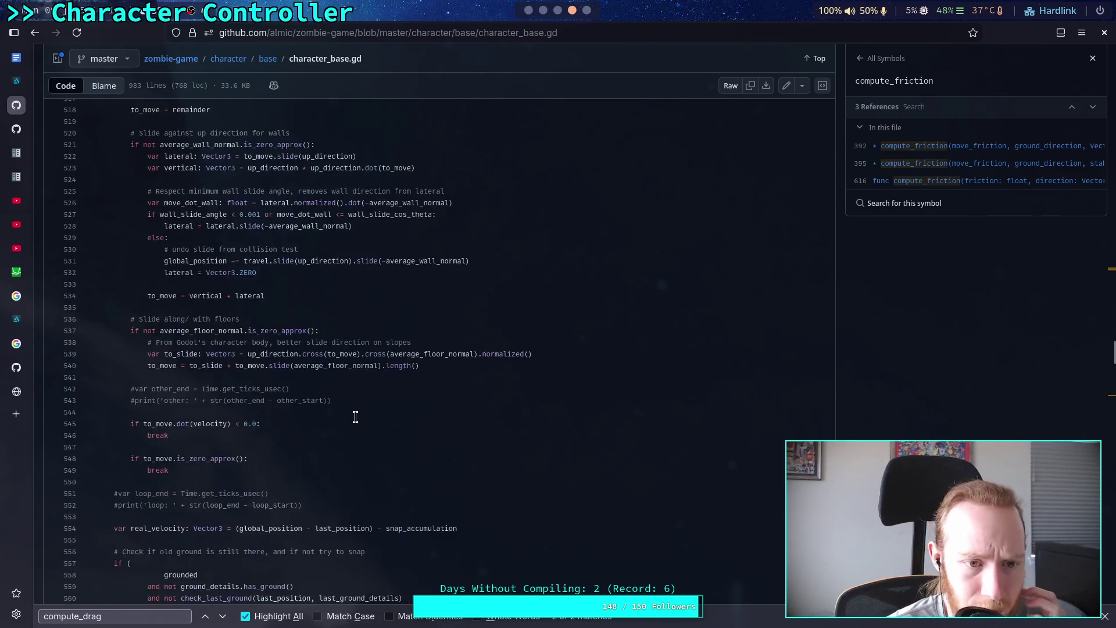
{"action": "scroll", "coordinate": [355, 417], "scroll_direction": "up", "scroll_amount": 7}
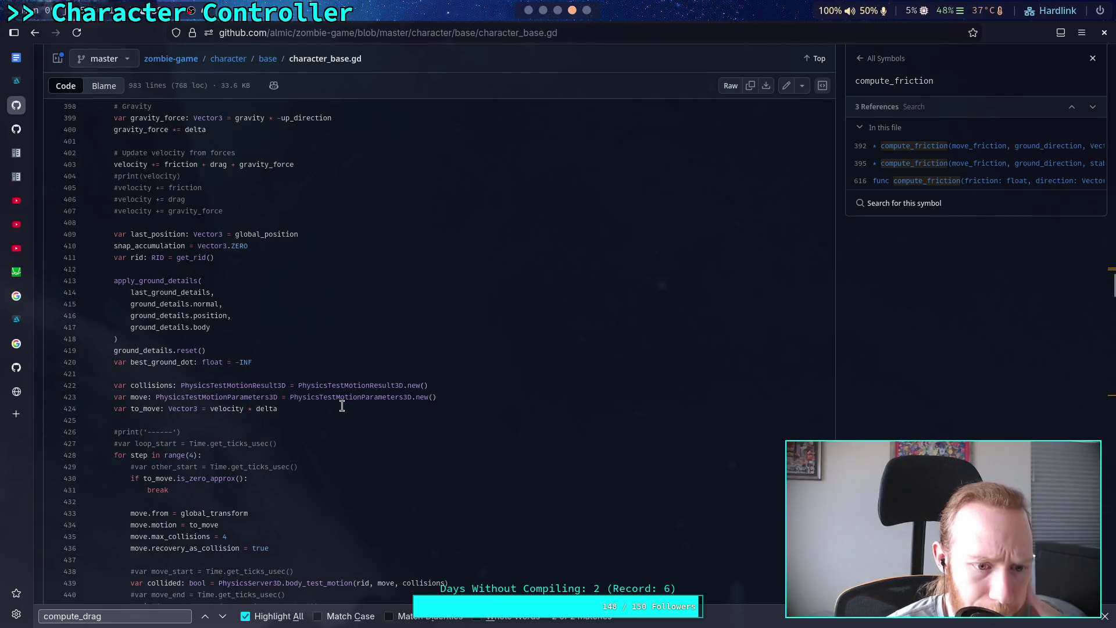
{"action": "scroll", "coordinate": [327, 396], "scroll_direction": "up", "scroll_amount": 5}
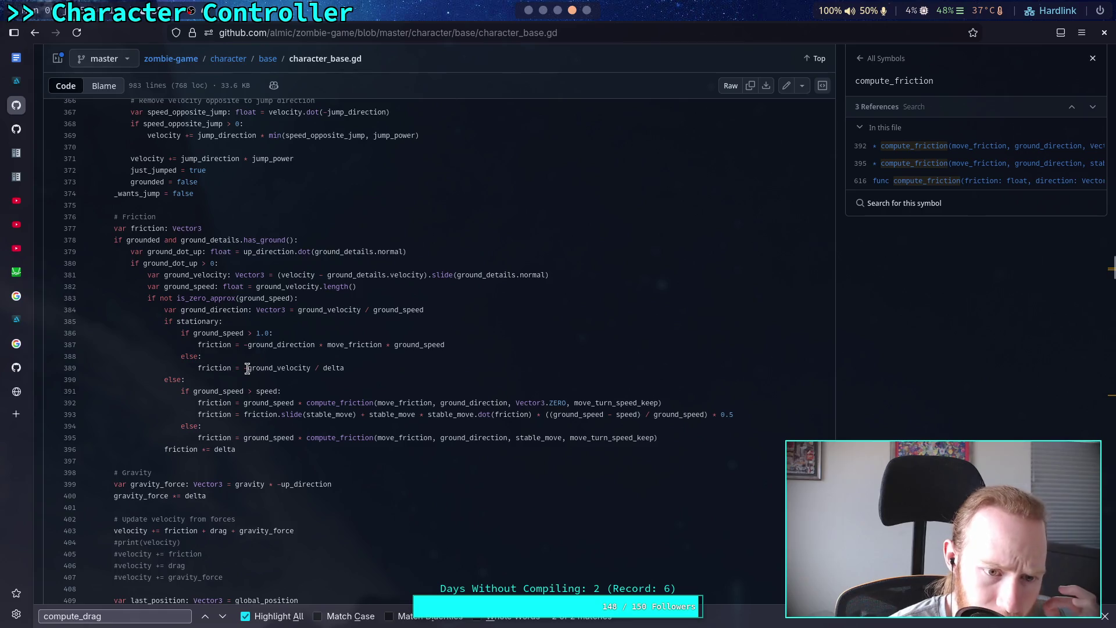
{"action": "left_click_drag", "start_coordinate": [247, 368], "coordinate": [351, 367]}
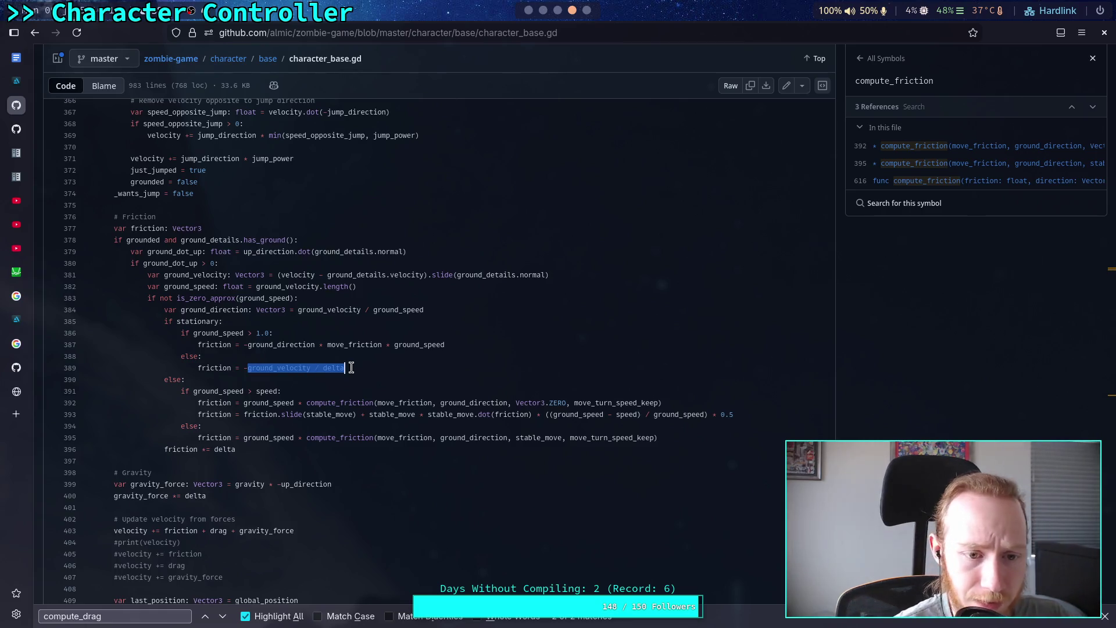